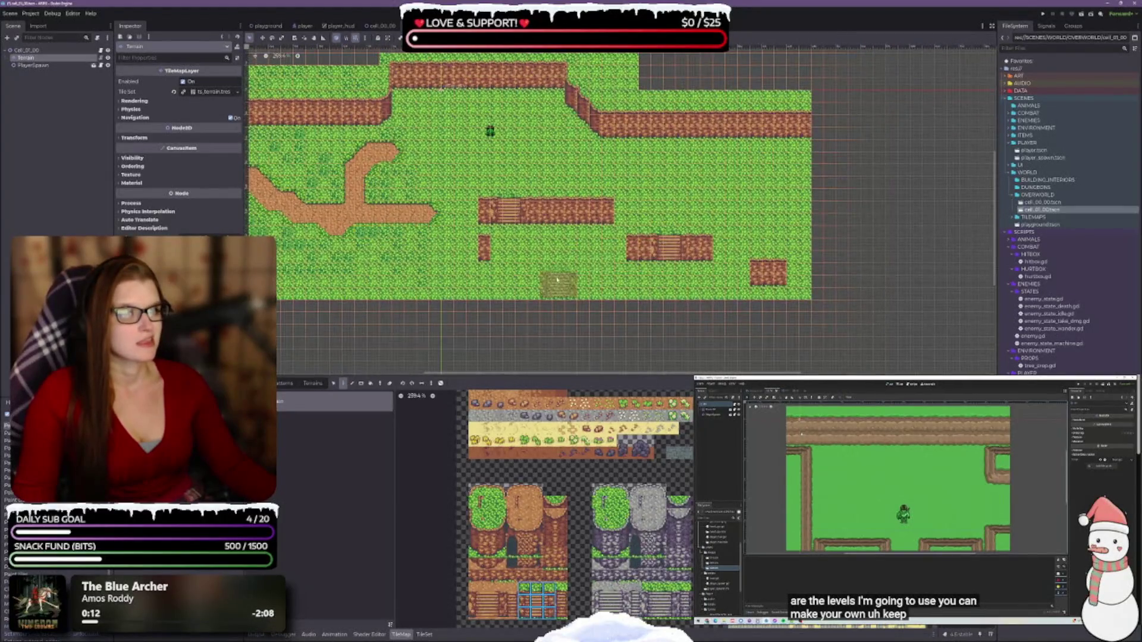
Erase the stray wall tile from the map
scroll(543, 297, up, 3)
scroll(613, 296, down, 2)
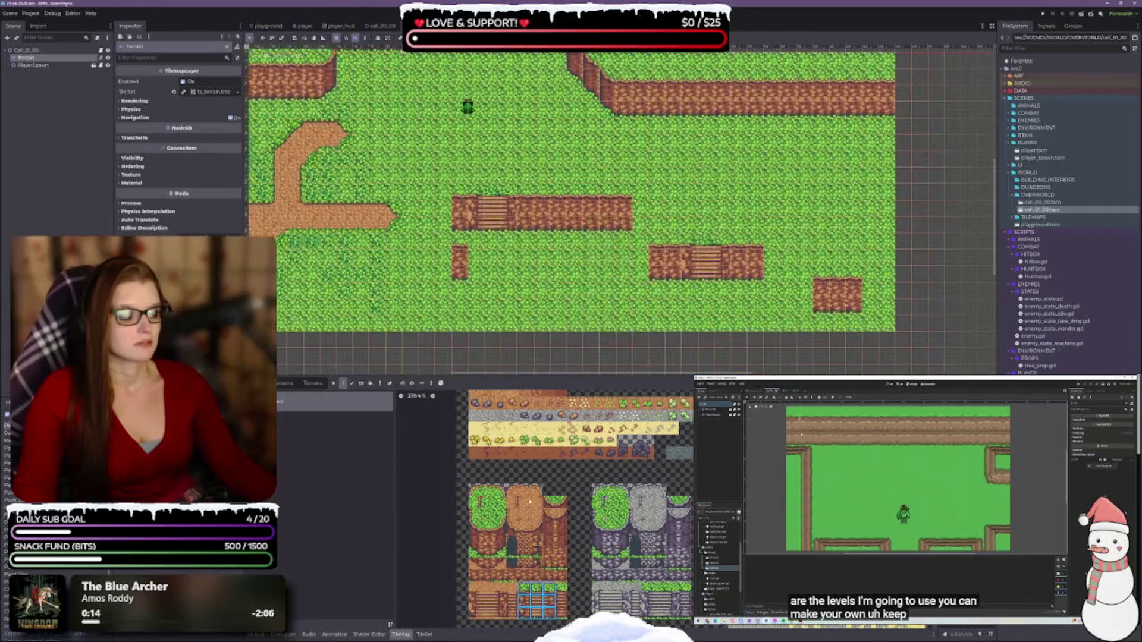
scroll(607, 521, up, 2)
scroll(607, 520, up, 2)
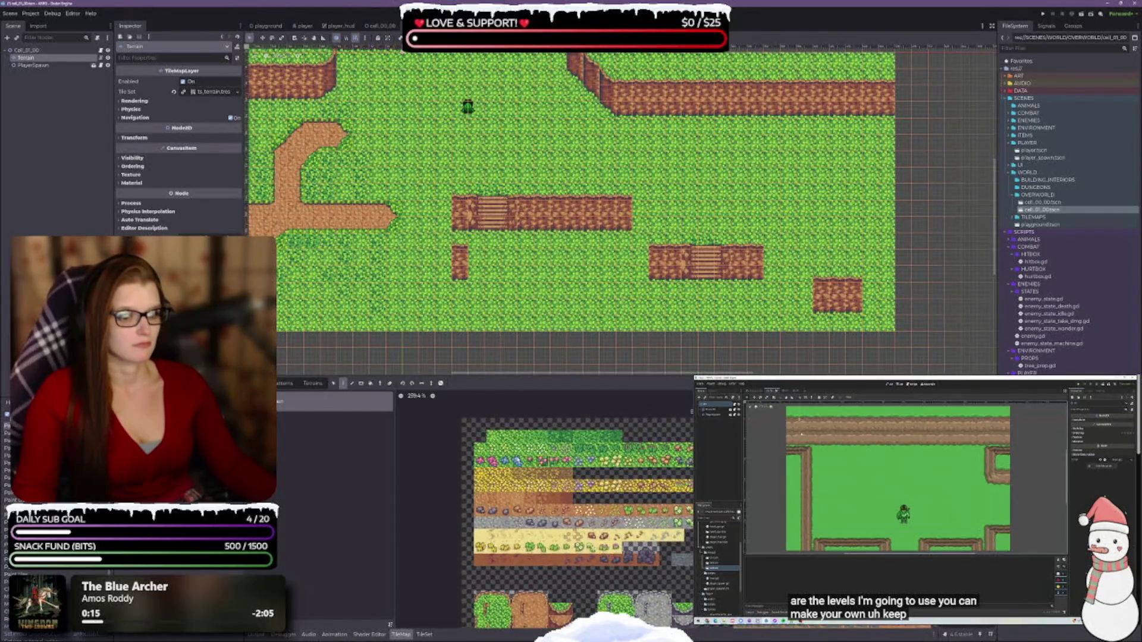
right_click(460, 257)
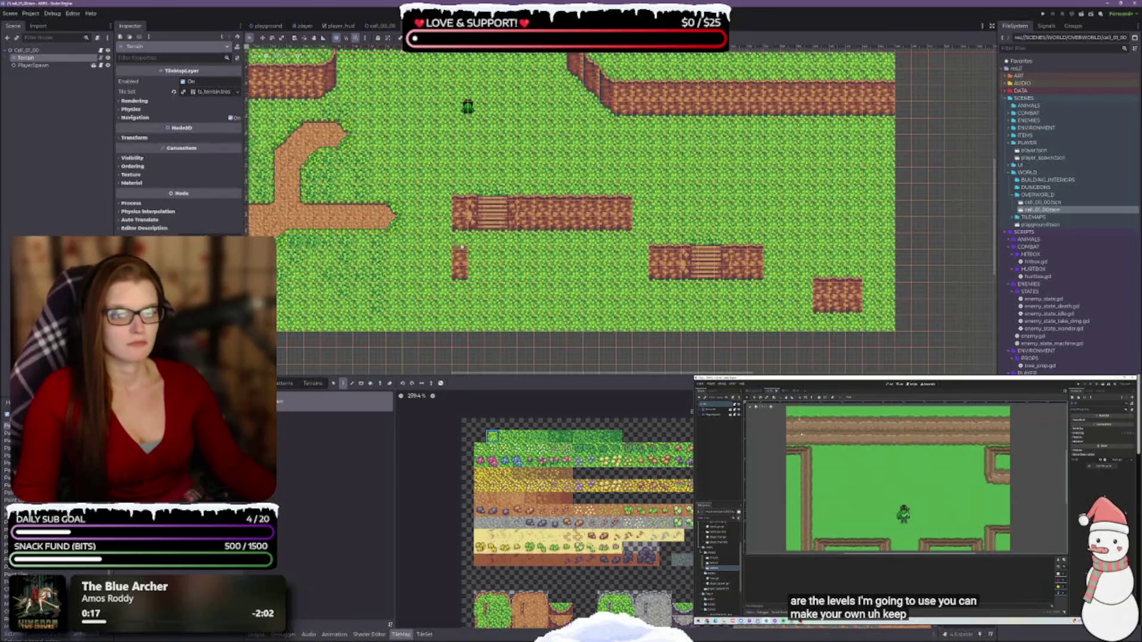
right_click(460, 274)
Paint a diagonal cliff from the middle wall's right end down onto the lower ledge
scroll(580, 508, down, 6)
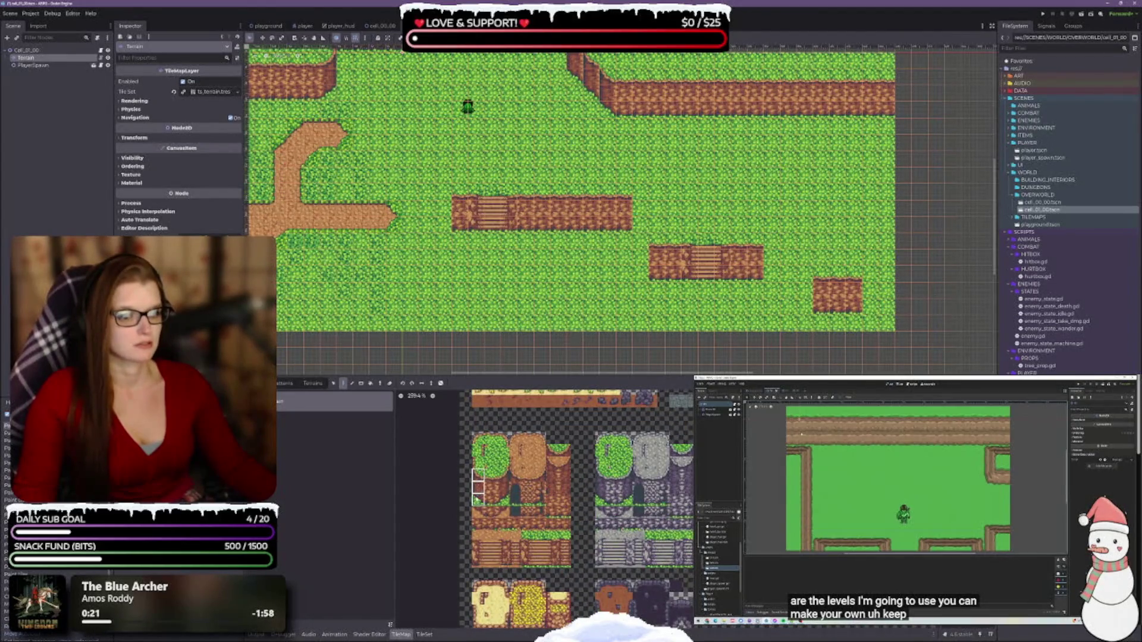
click(478, 486)
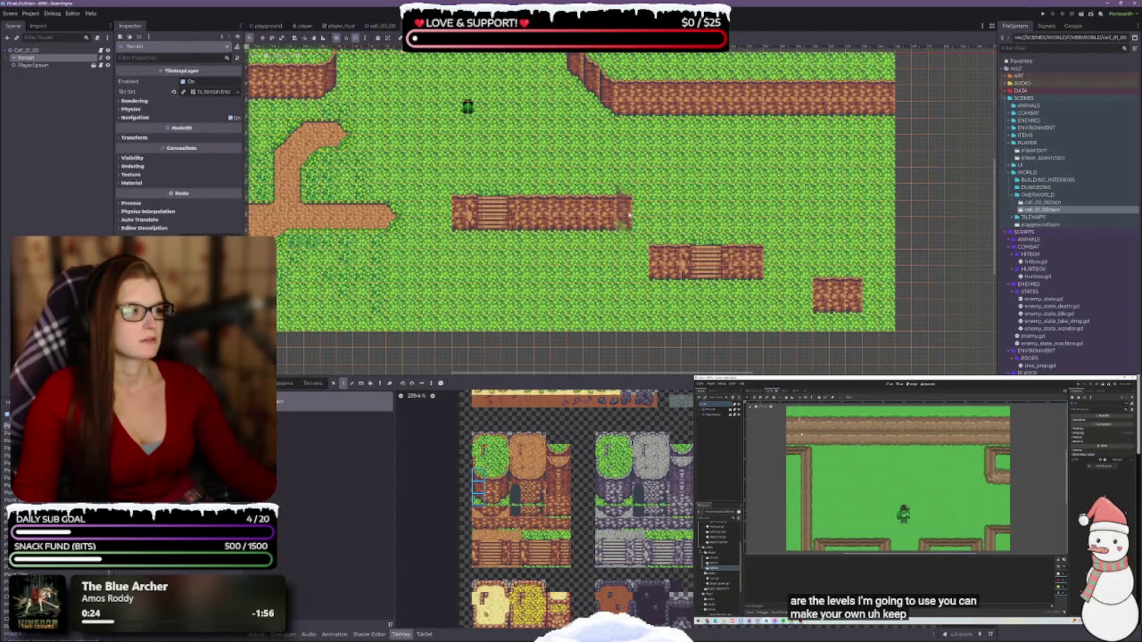
click(628, 217)
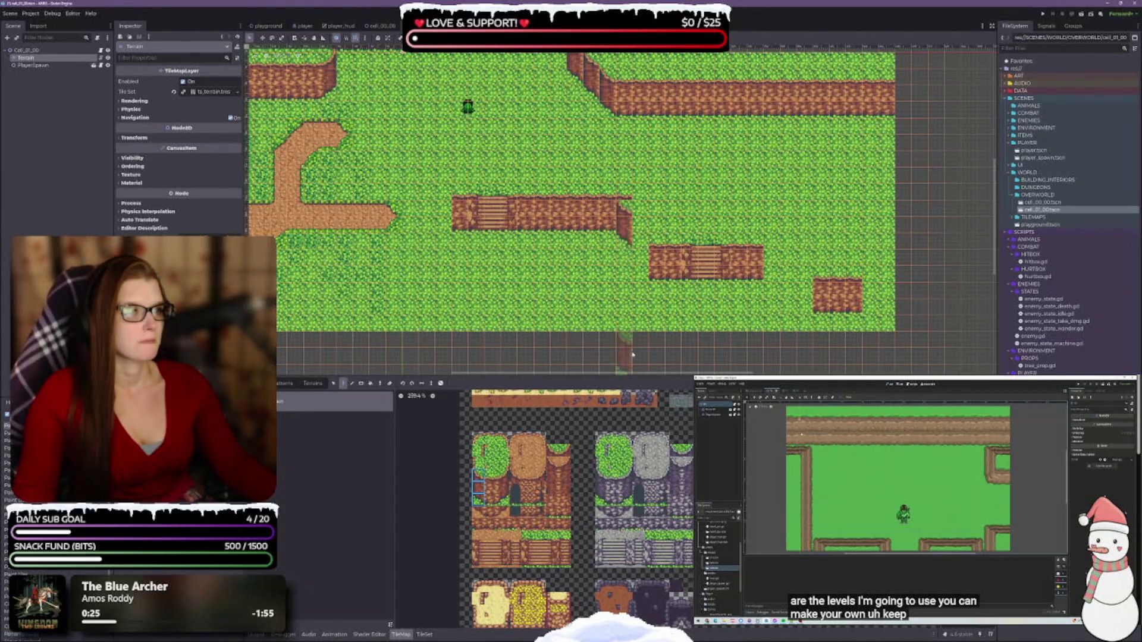
click(642, 243)
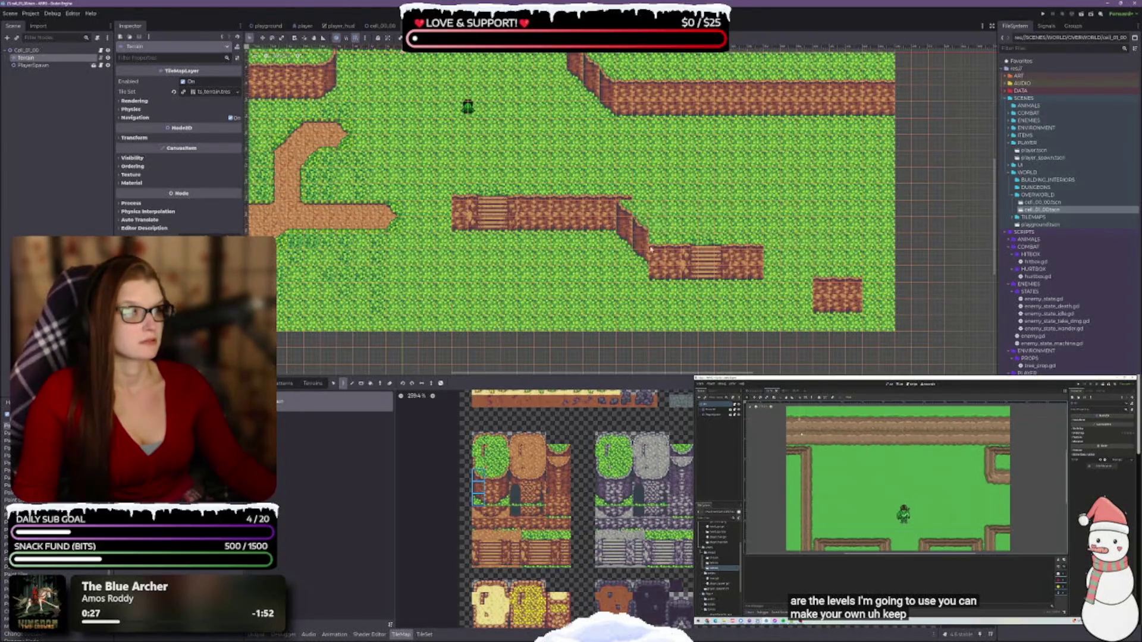
click(656, 258)
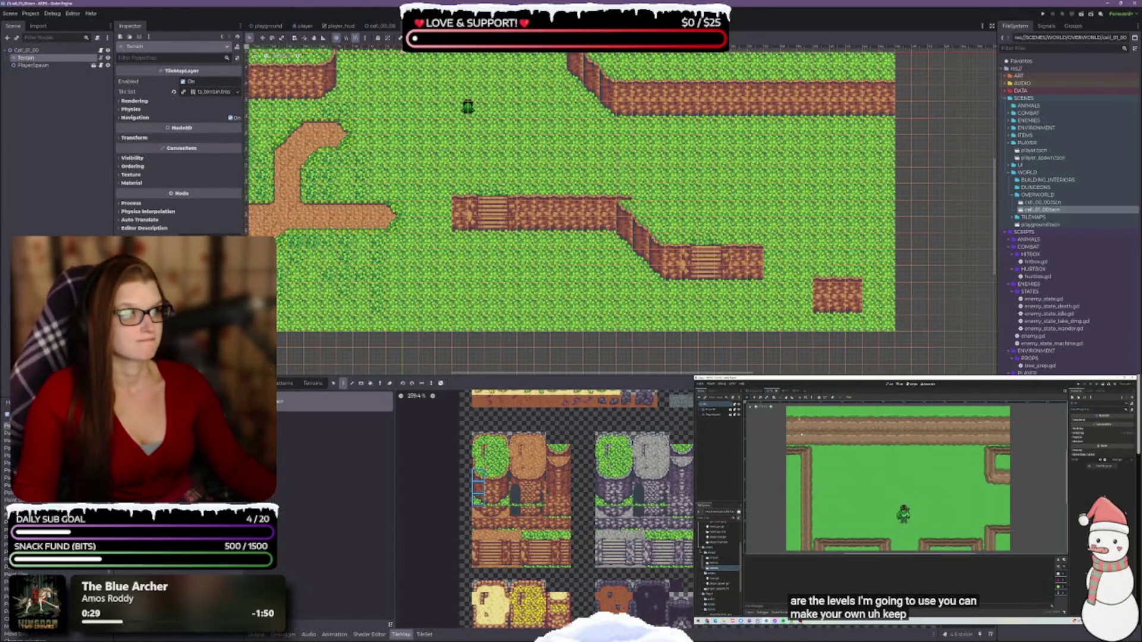
click(771, 269)
click(788, 298)
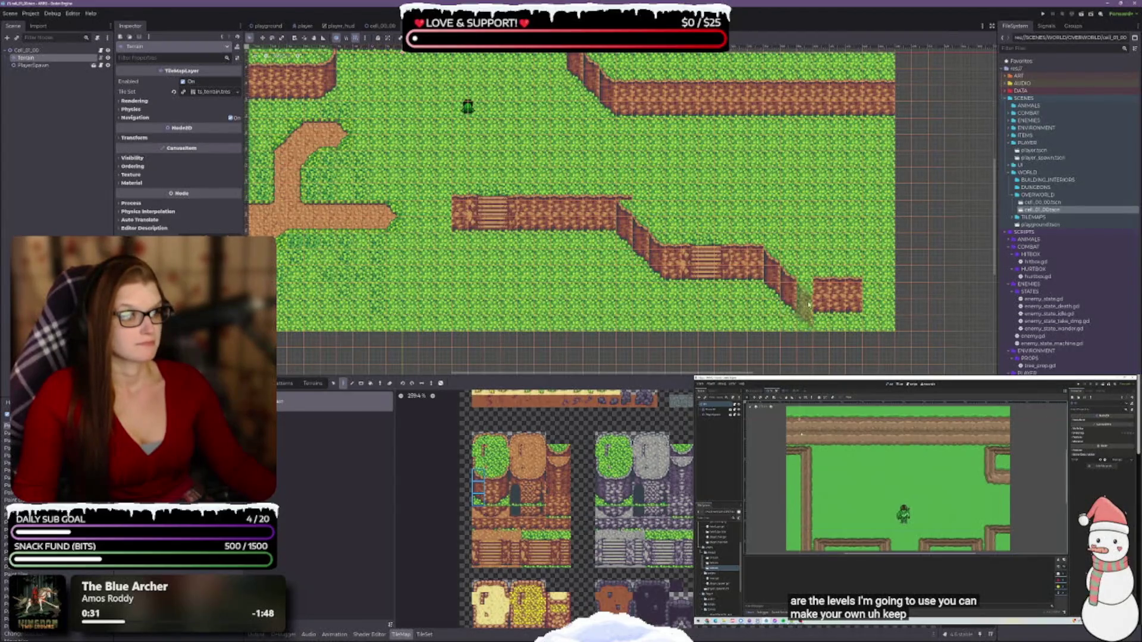
Join the lower ledge to the right-hand block and cap its right end with cliff edges
click(490, 474)
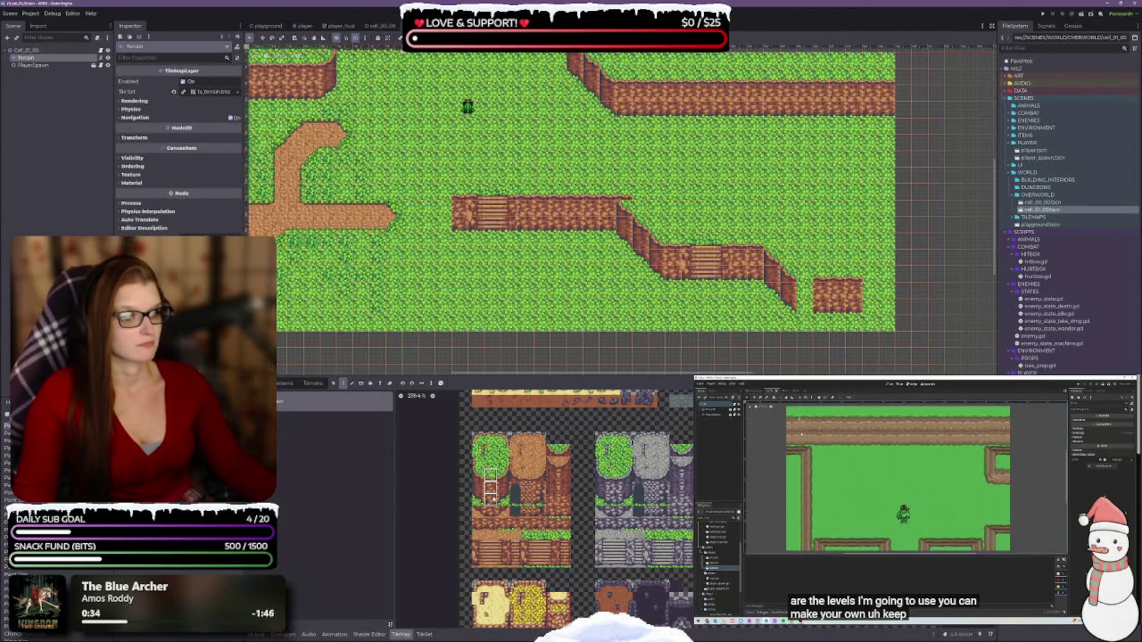
click(805, 292)
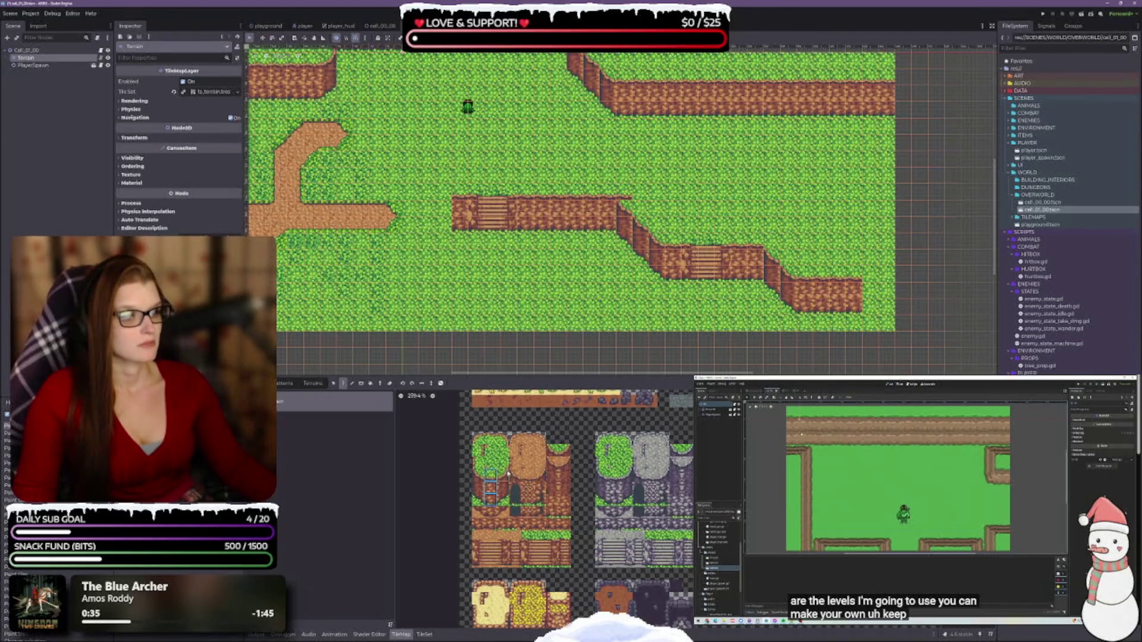
click(871, 292)
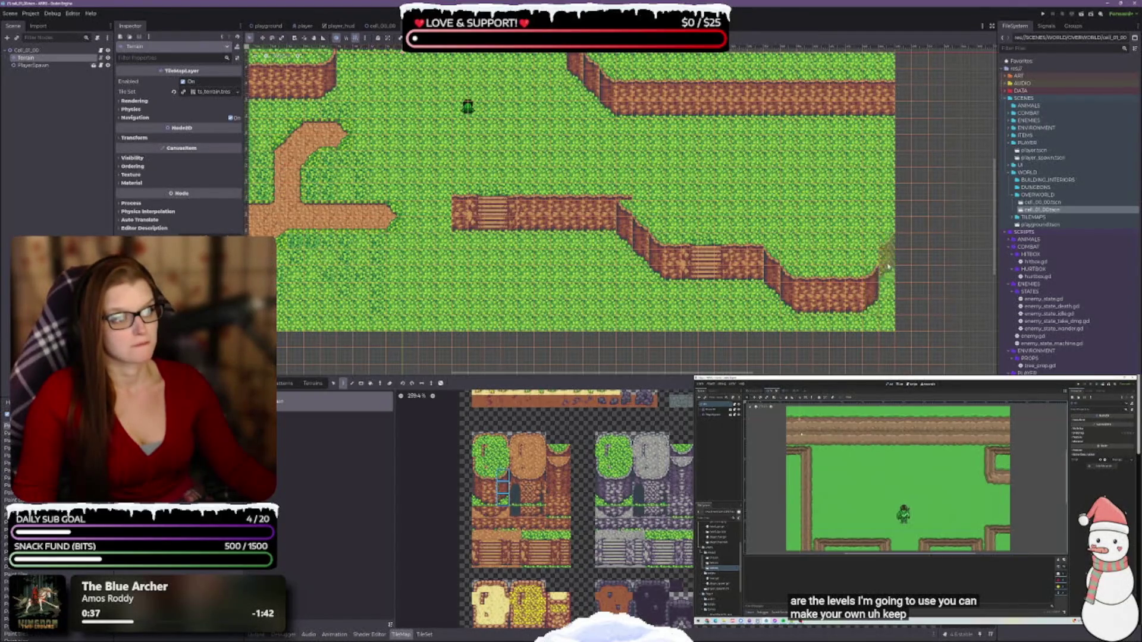
click(891, 274)
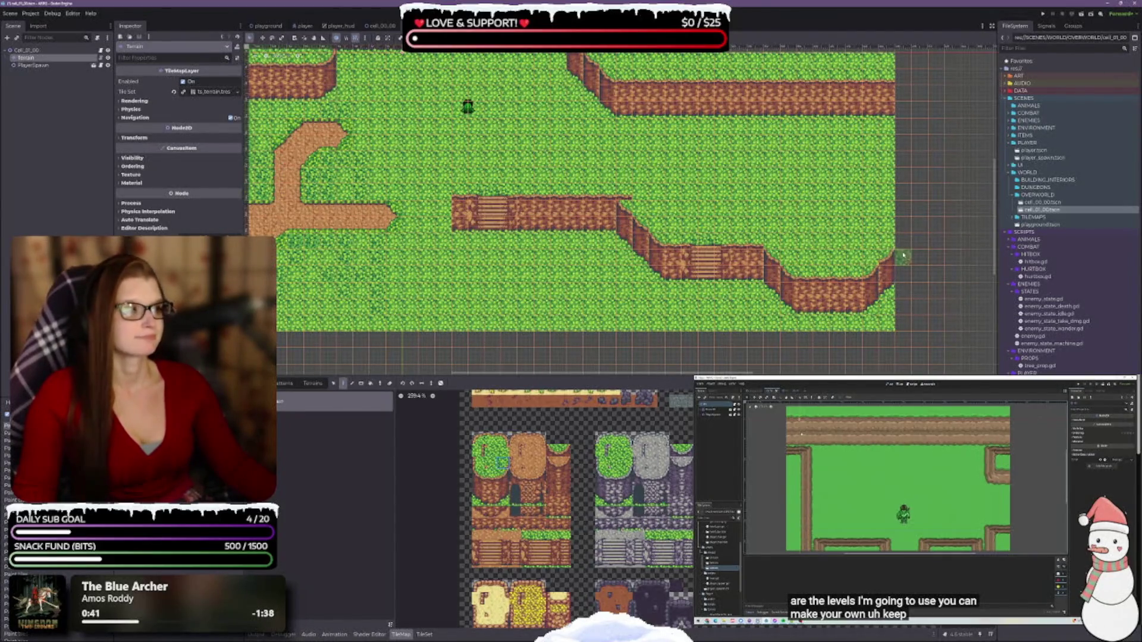
scroll(506, 311, up, 1)
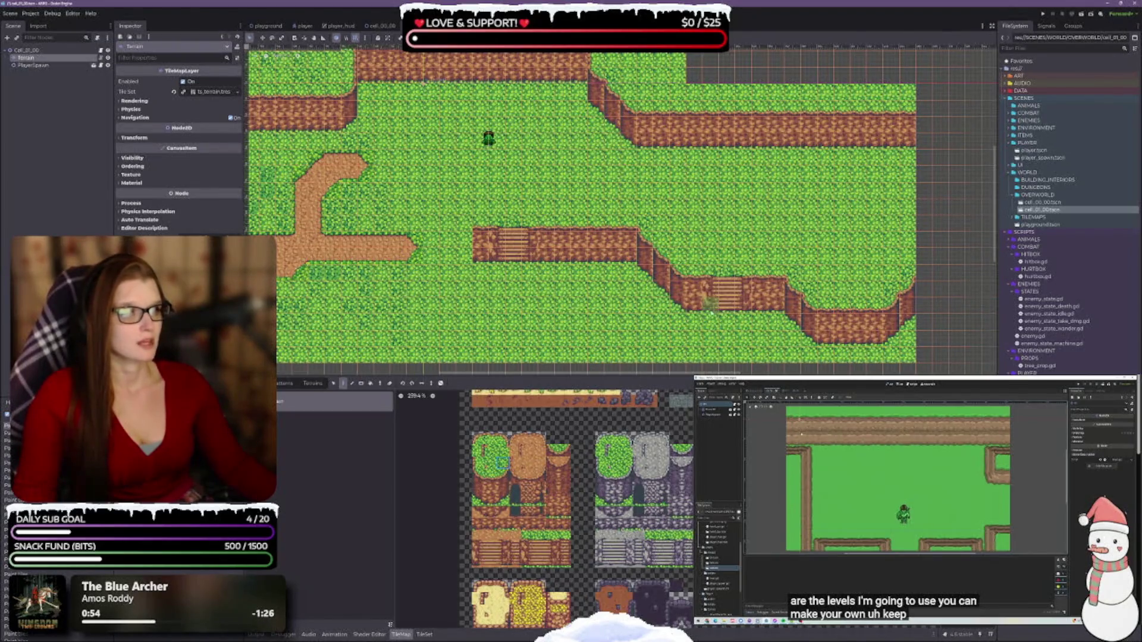
Move to the middle wall's left end and cap it with a cliff-edge tile
scroll(710, 307, up, 2)
scroll(694, 306, right, 3)
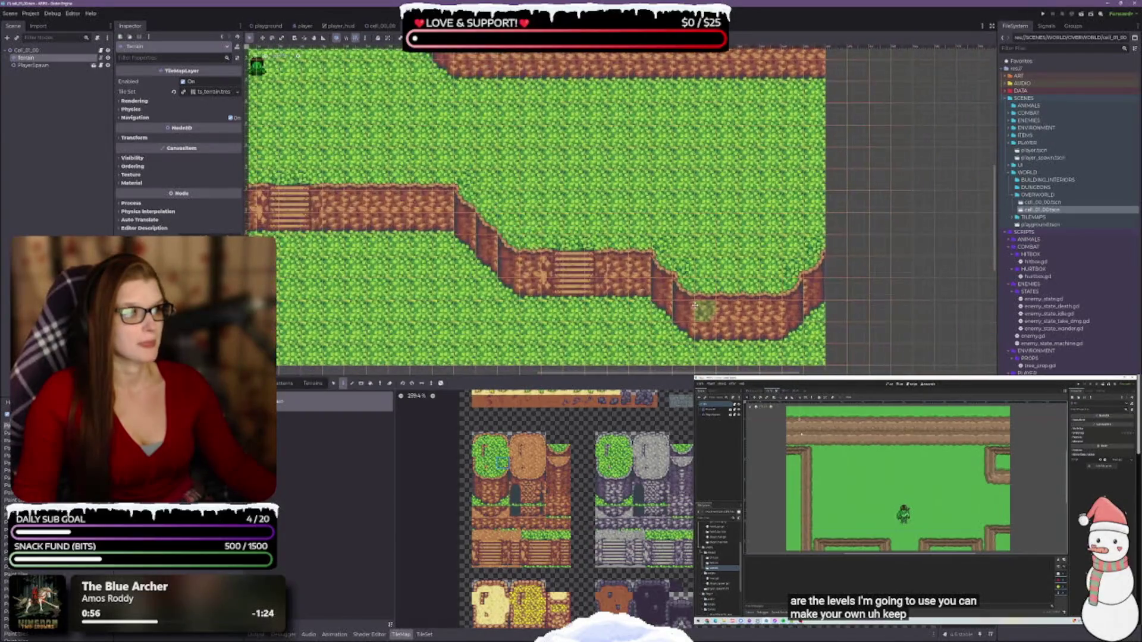
scroll(694, 305, up, 2)
scroll(694, 305, left, 3)
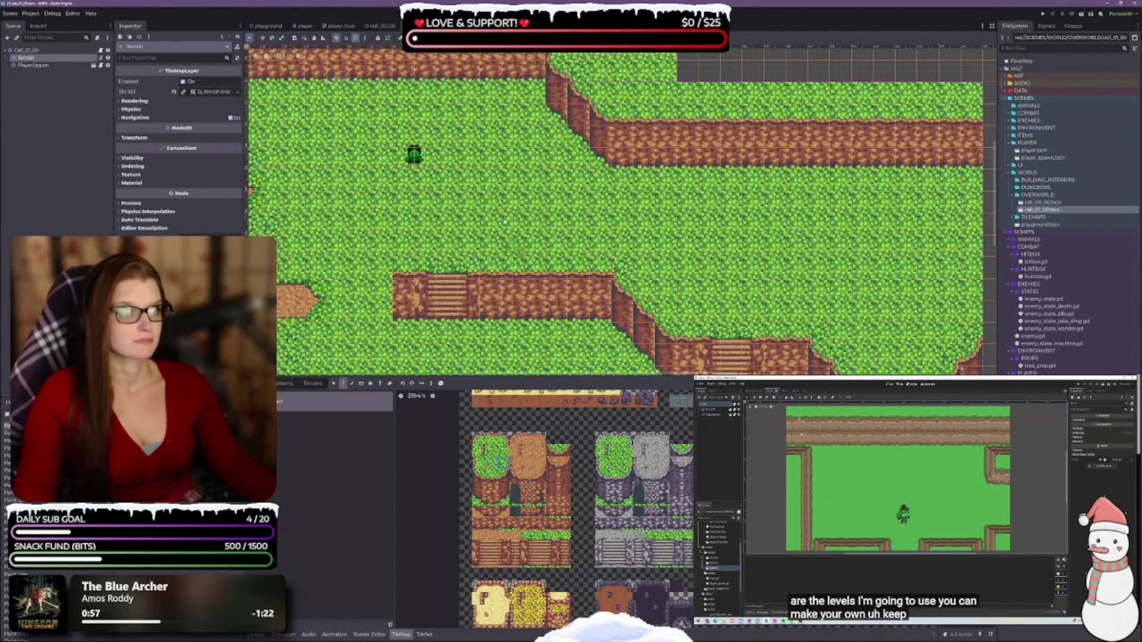
scroll(620, 209, up, 1)
scroll(620, 209, left, 1)
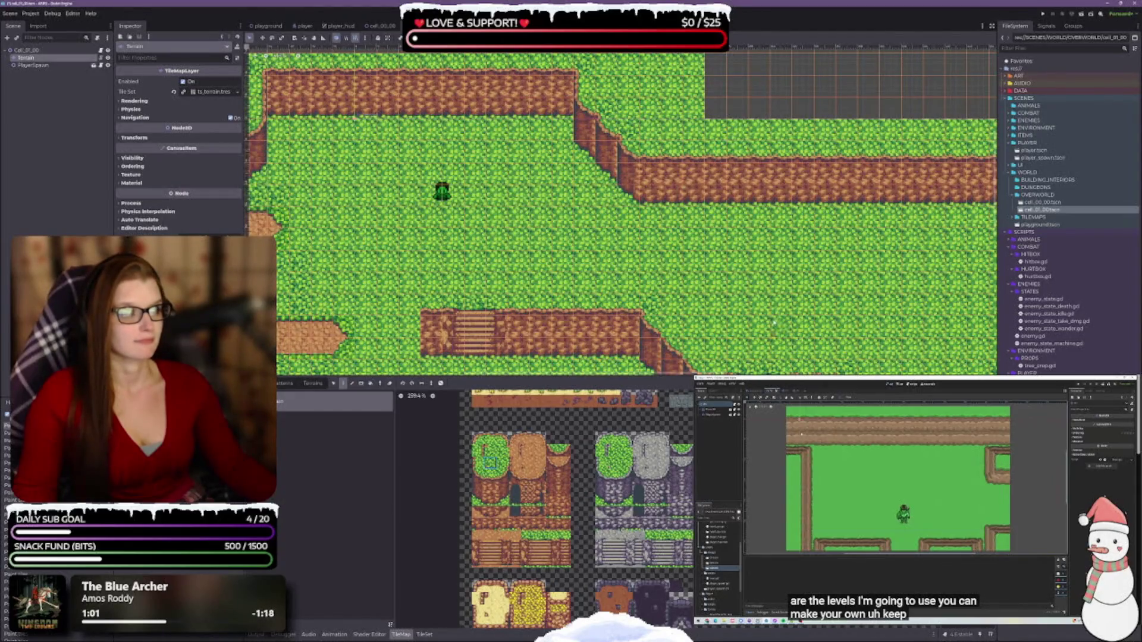
scroll(789, 249, up, 1)
scroll(832, 262, left, 2)
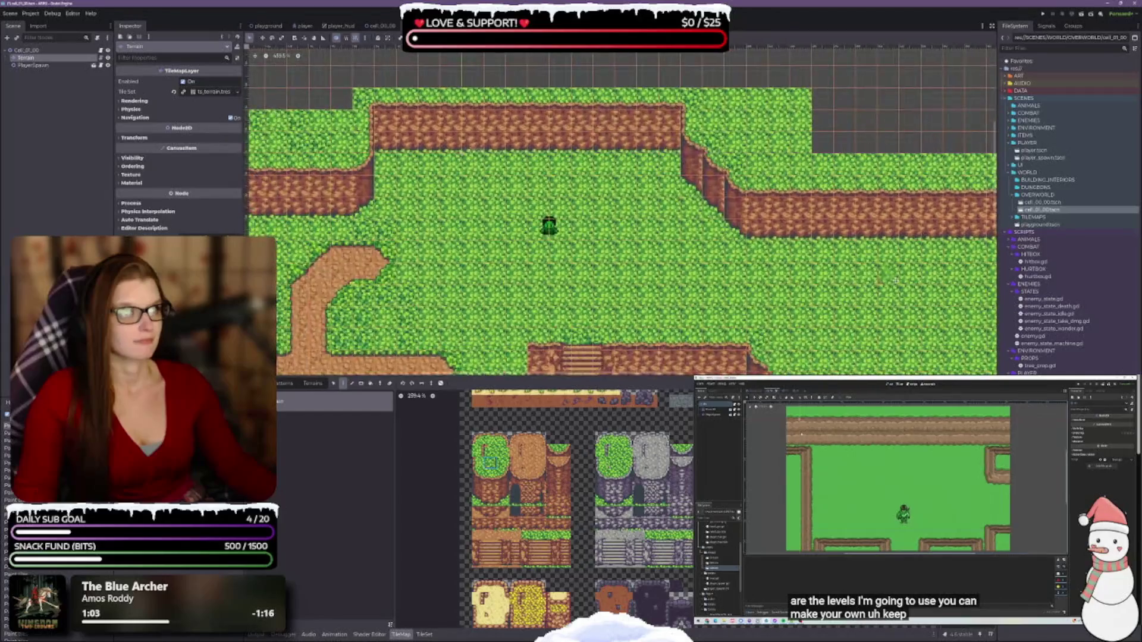
scroll(895, 279, left, 2)
scroll(895, 279, down, 1)
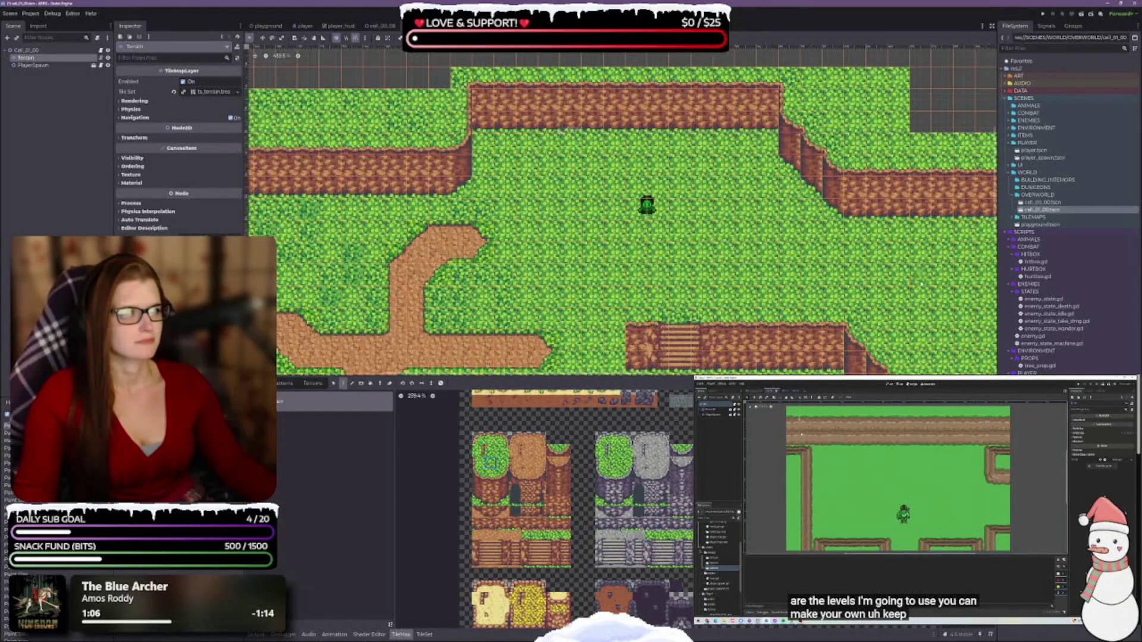
scroll(646, 252, right, 4)
scroll(646, 252, down, 2)
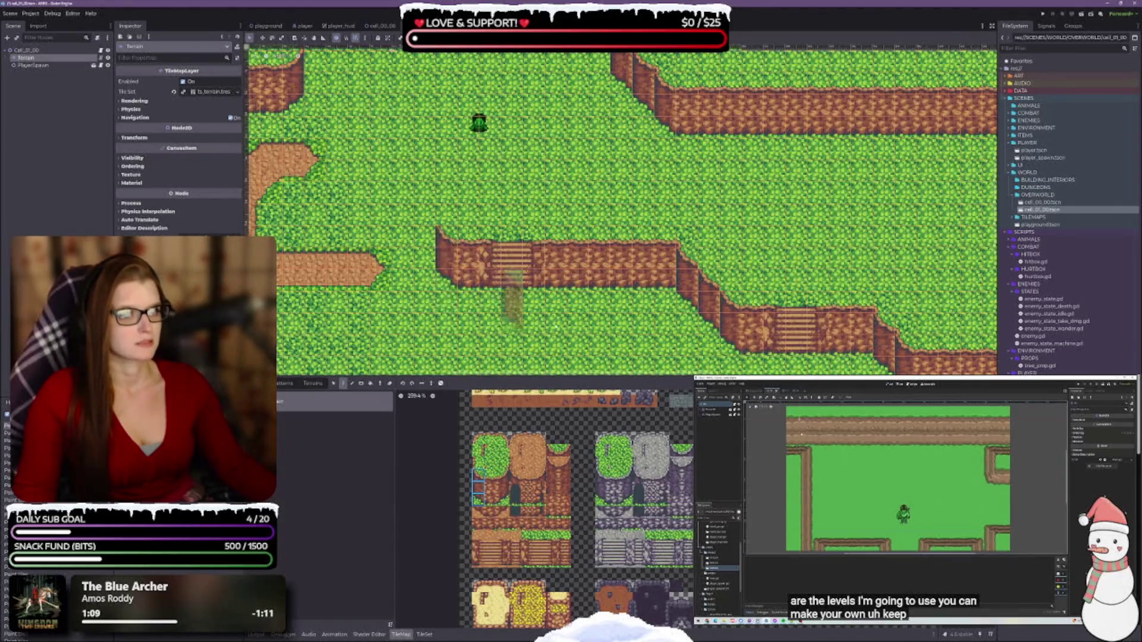
scroll(443, 255, up, 2)
scroll(443, 256, left, 1)
scroll(617, 273, down, 1)
scroll(616, 274, left, 1)
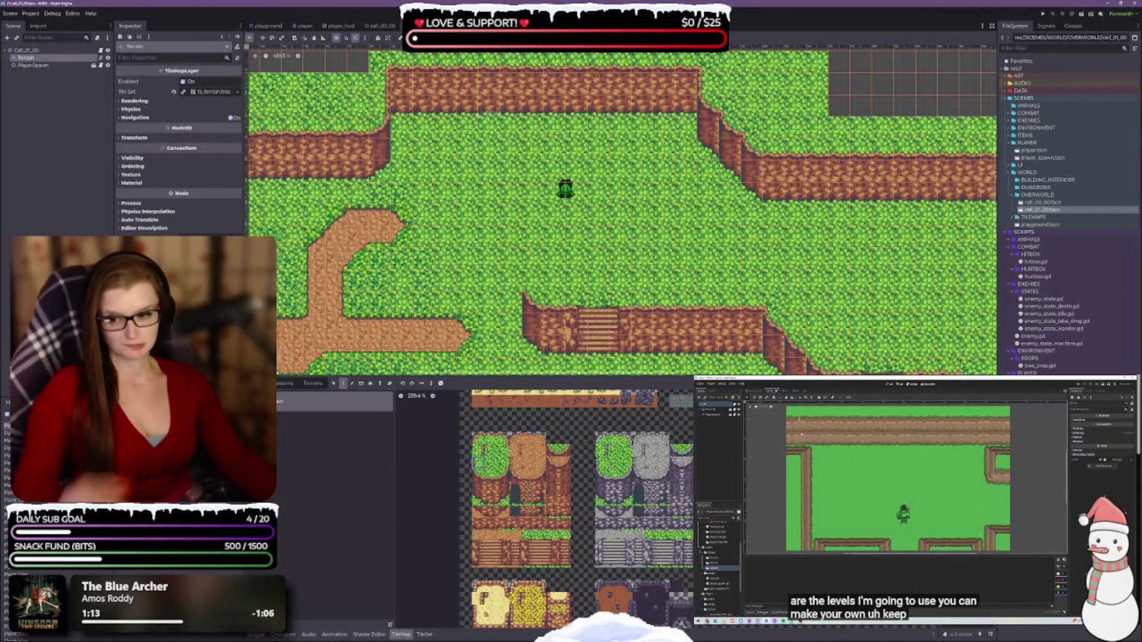
click(525, 257)
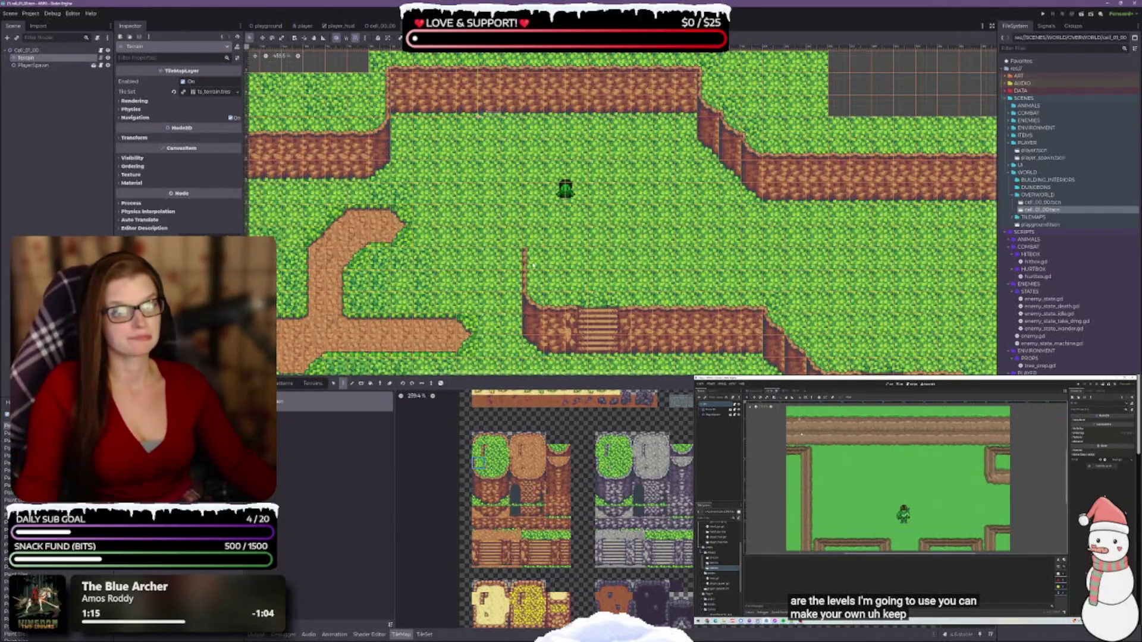
Paint tall cliff-side tiles running up-left from the middle wall to the upper-left wall
click(478, 484)
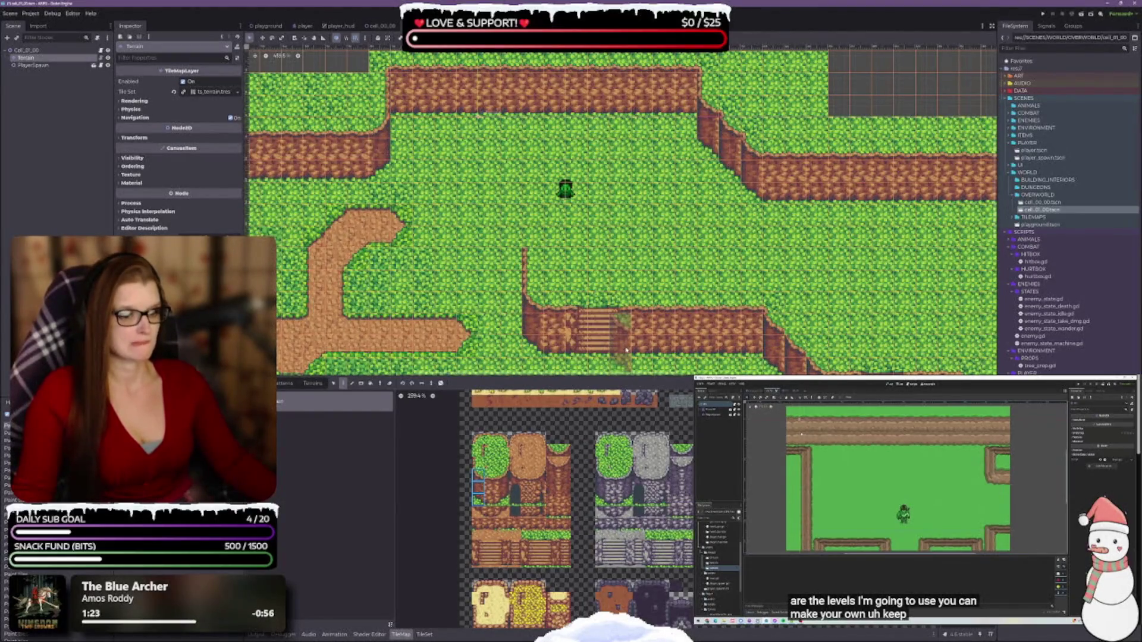
click(512, 257)
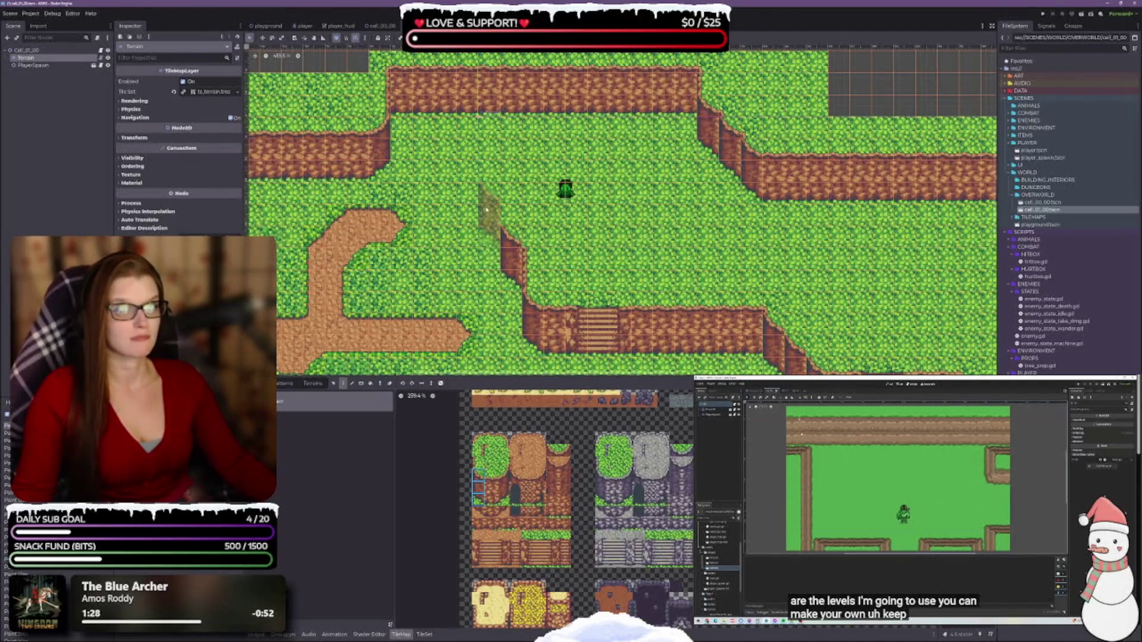
click(486, 189)
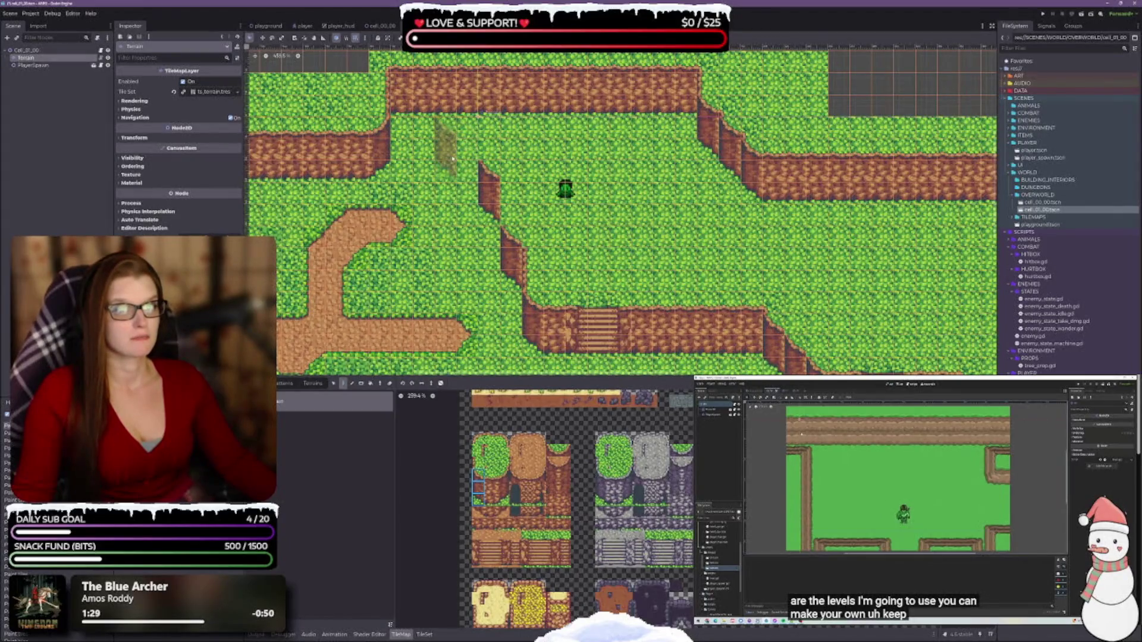
click(425, 156)
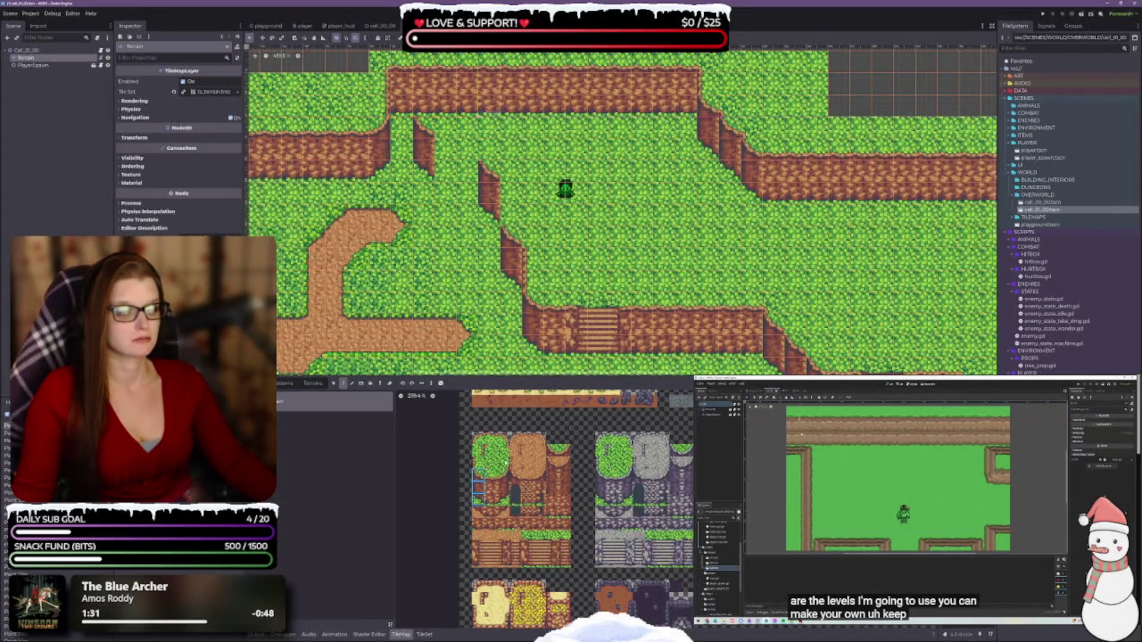
Widen the upper-left cliff wall by two single wall tiles
ctrl+click(532, 301)
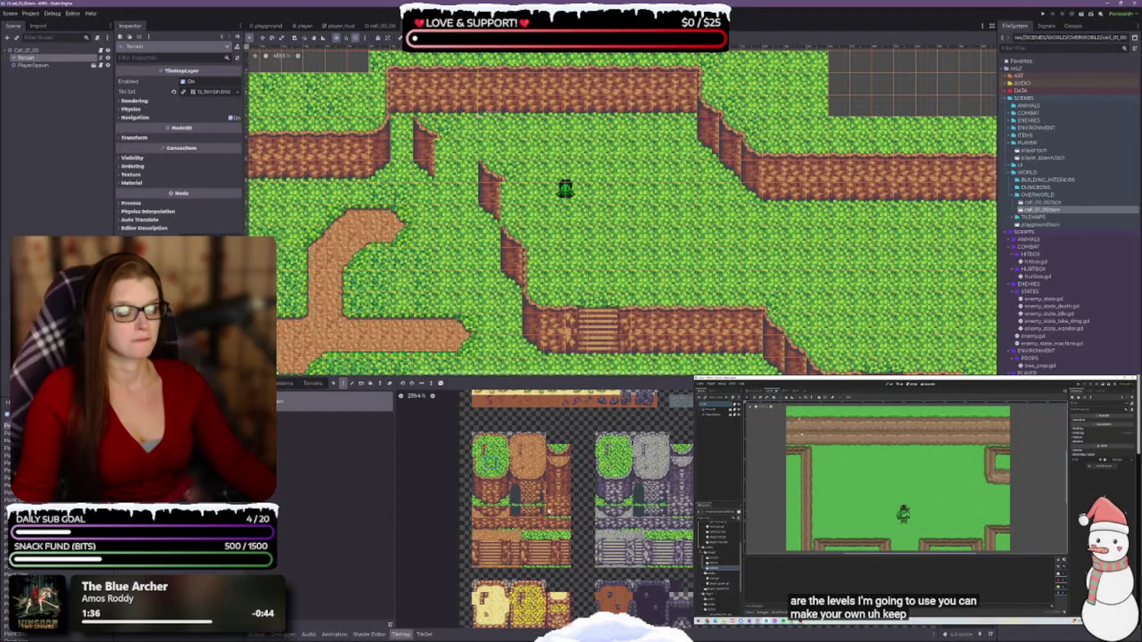
click(477, 462)
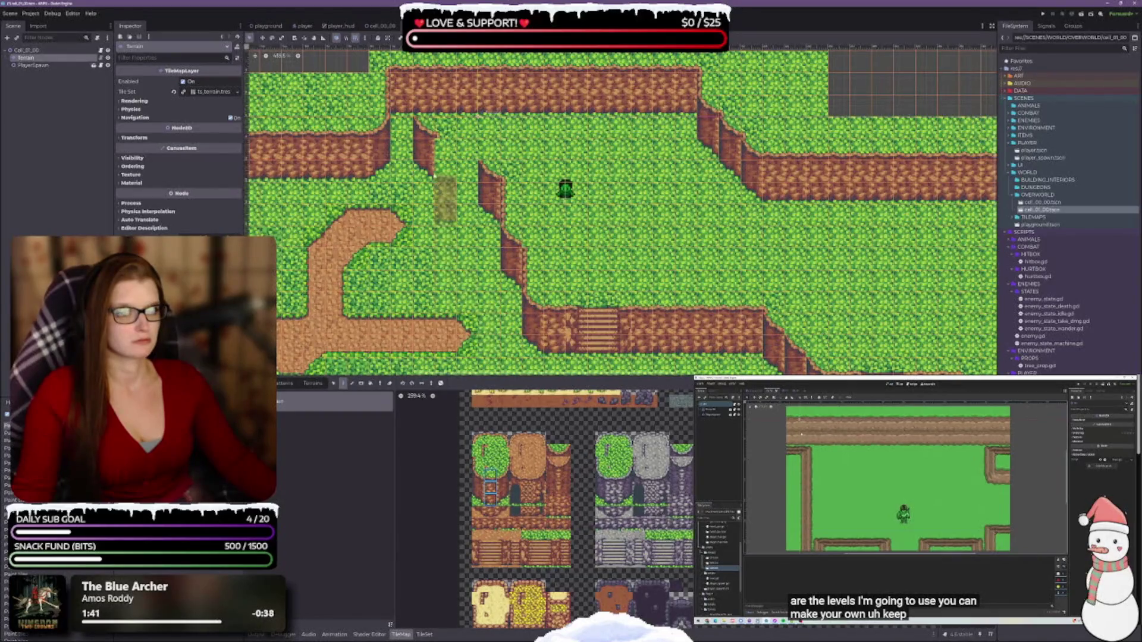
click(446, 153)
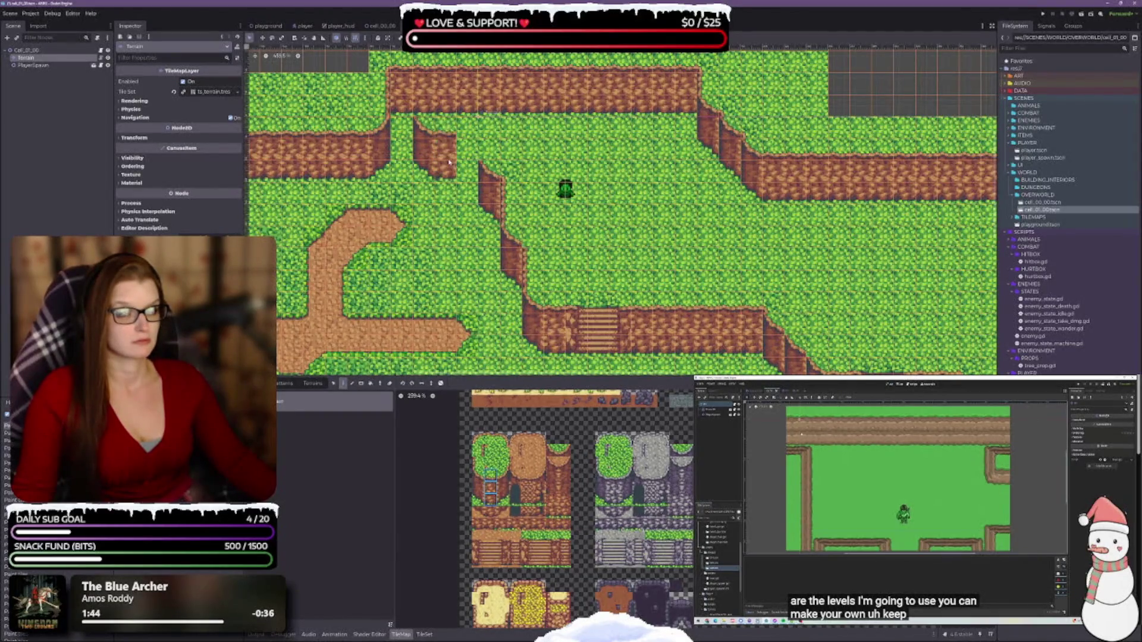
click(466, 151)
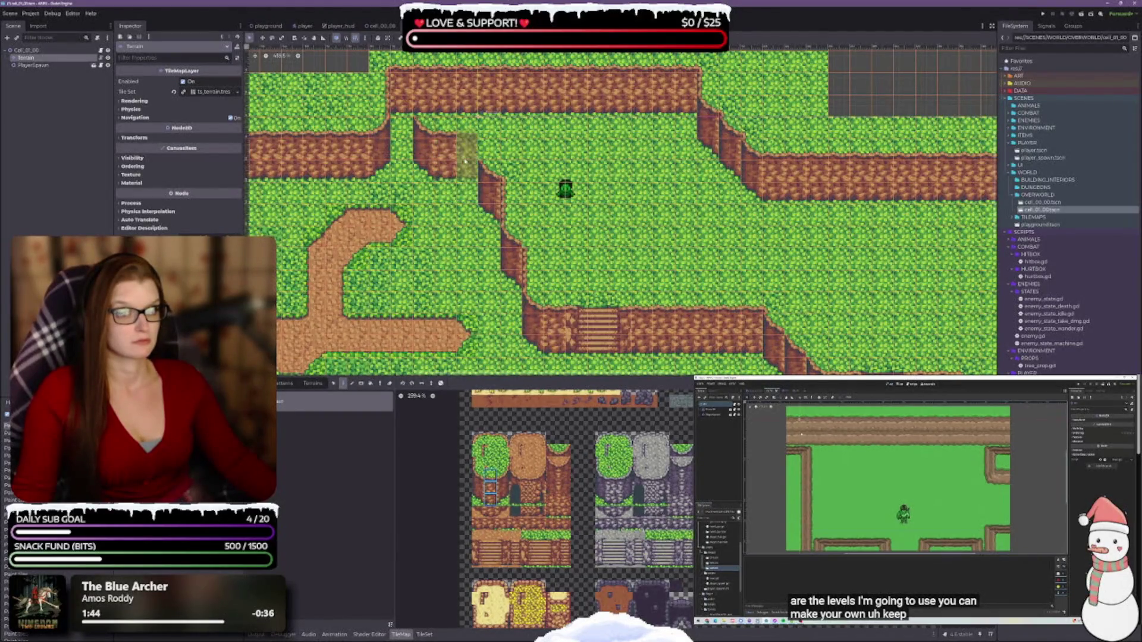
click(489, 464)
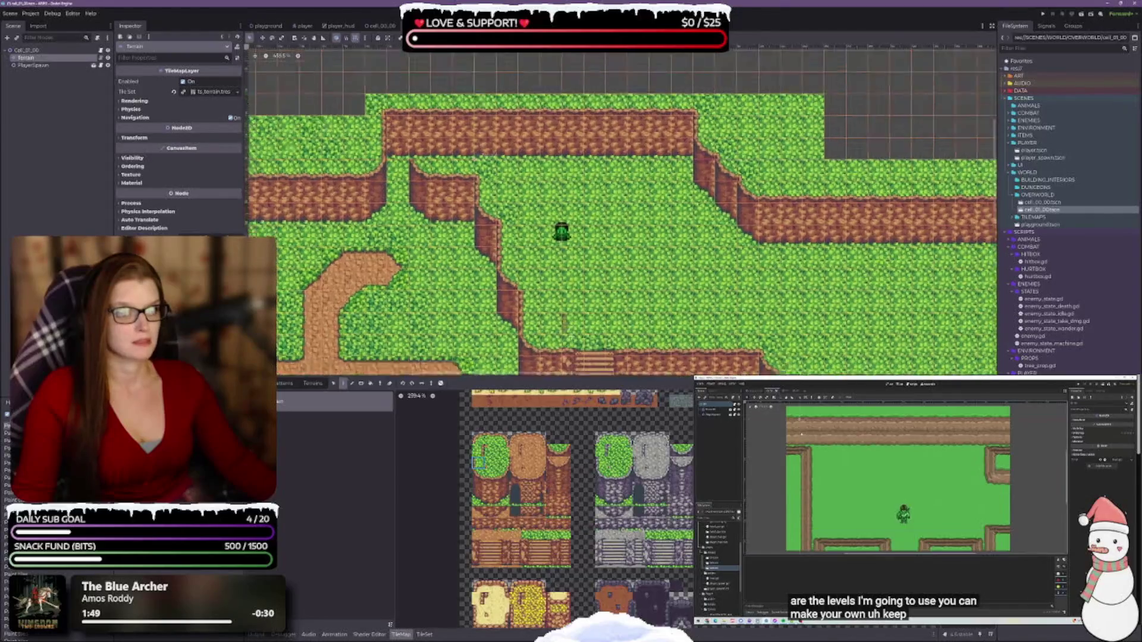
Paint a two-tile cliff piece along the upper wall, then place a brown tile nearby
drag(524, 193, 496, 201)
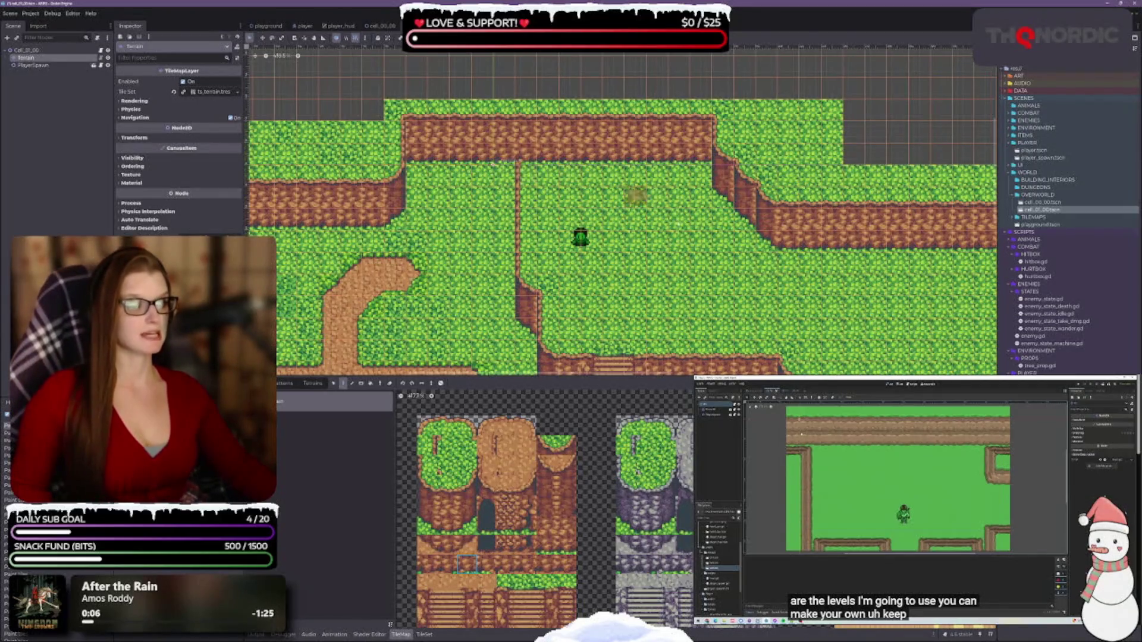
scroll(708, 311, down, 3)
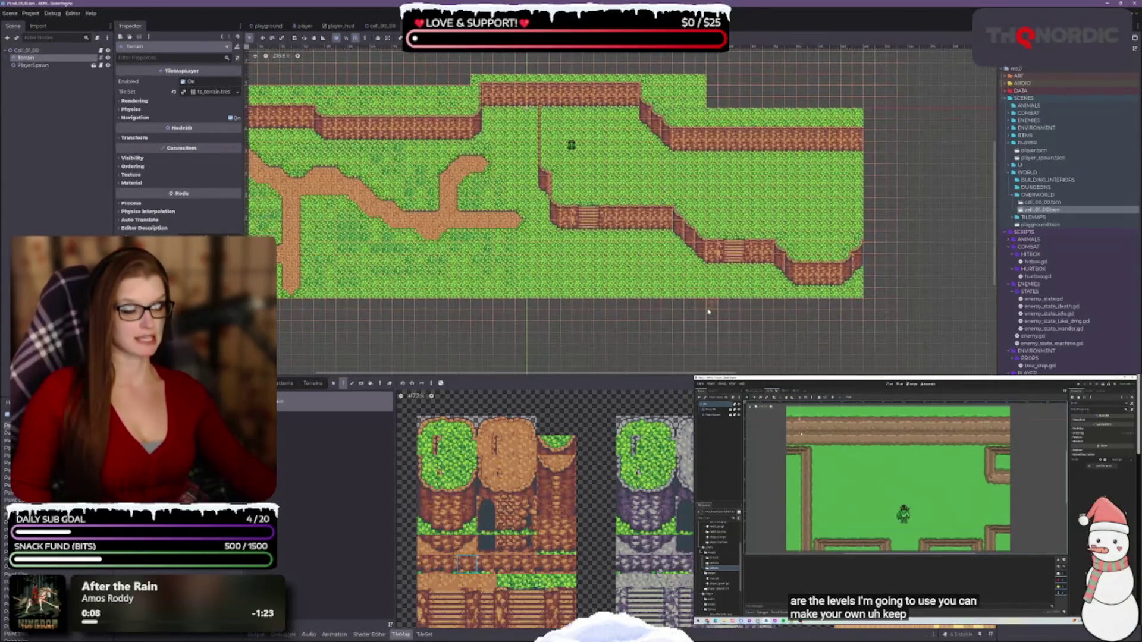
scroll(584, 173, up, 3)
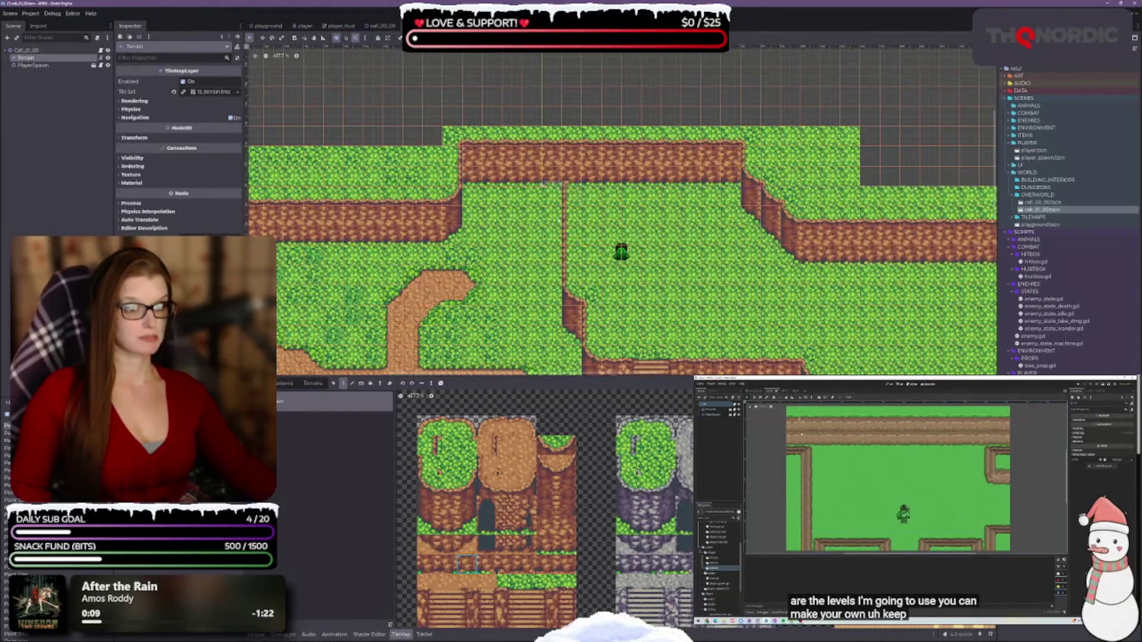
drag(450, 524, 451, 525)
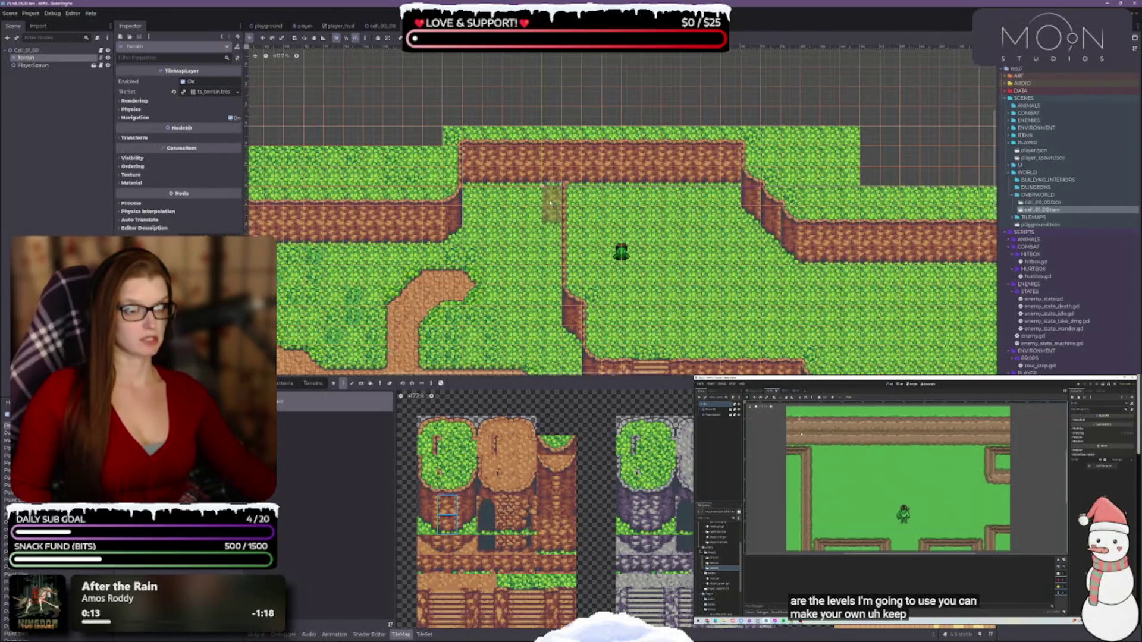
drag(477, 195, 544, 192)
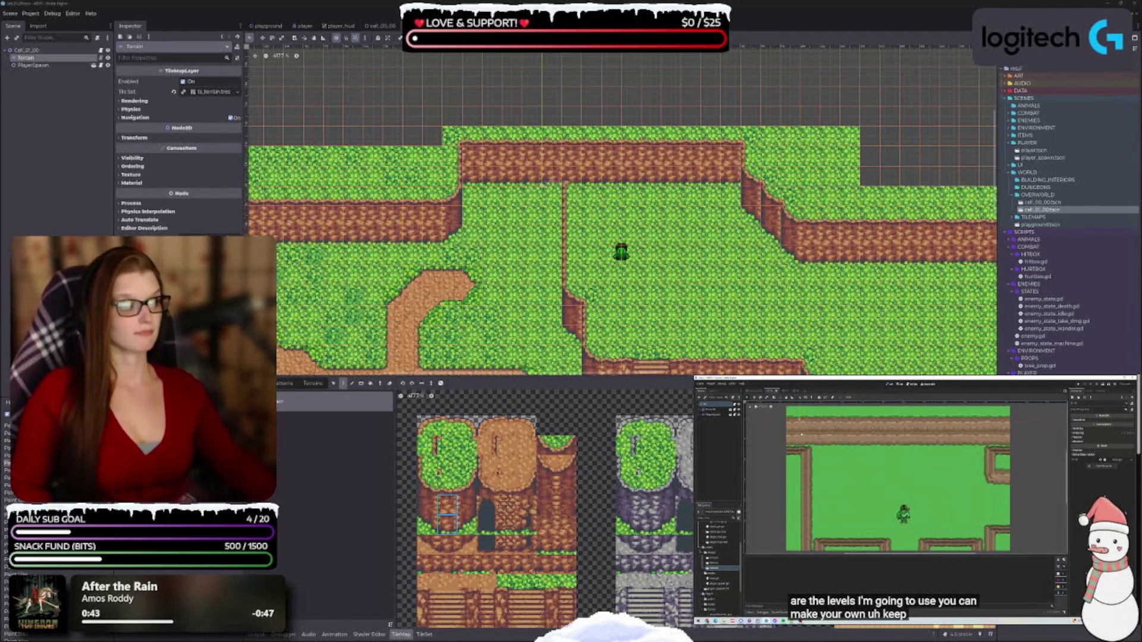
drag(591, 305, 625, 295)
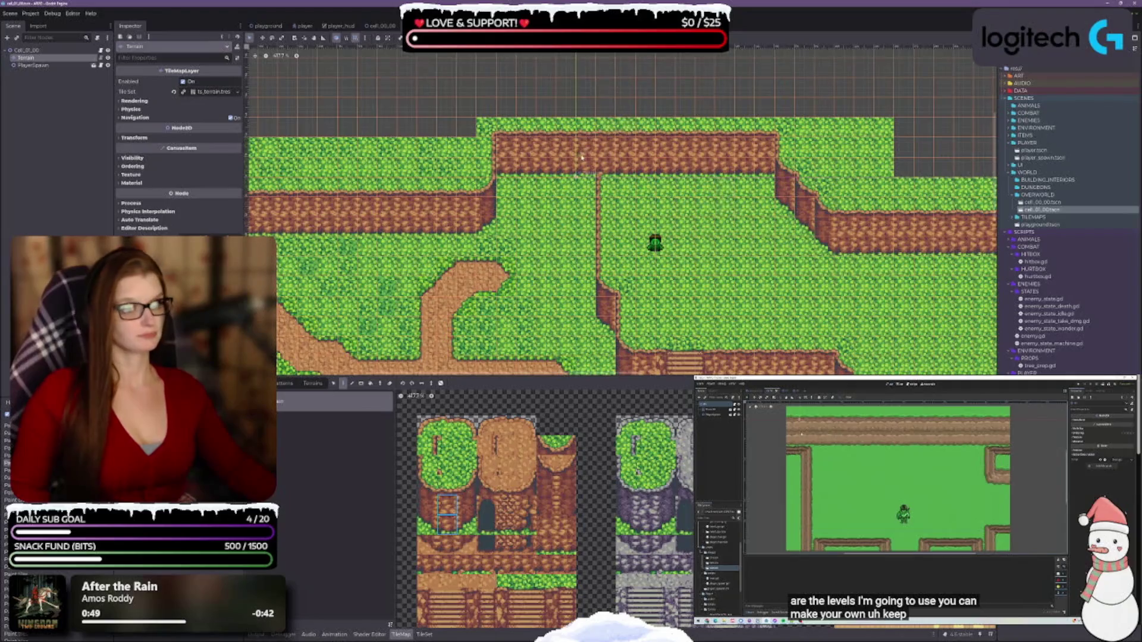
click(585, 181)
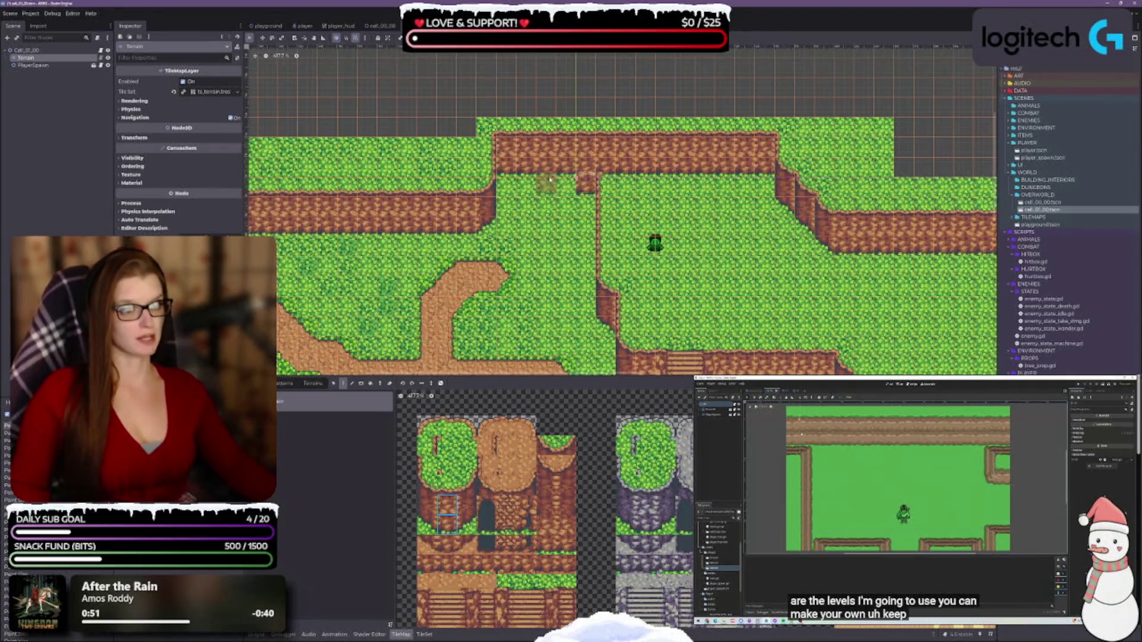
Undo the stray tiles and erase the inner cliff-corner tiles back to grass
key(ctrl+z)
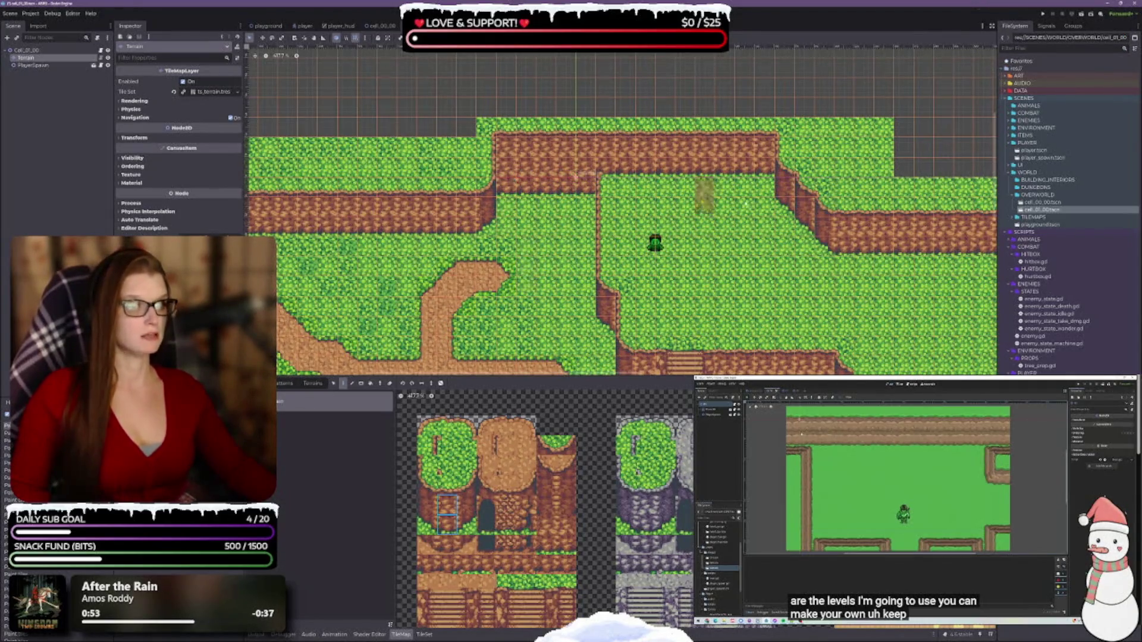
click(507, 197)
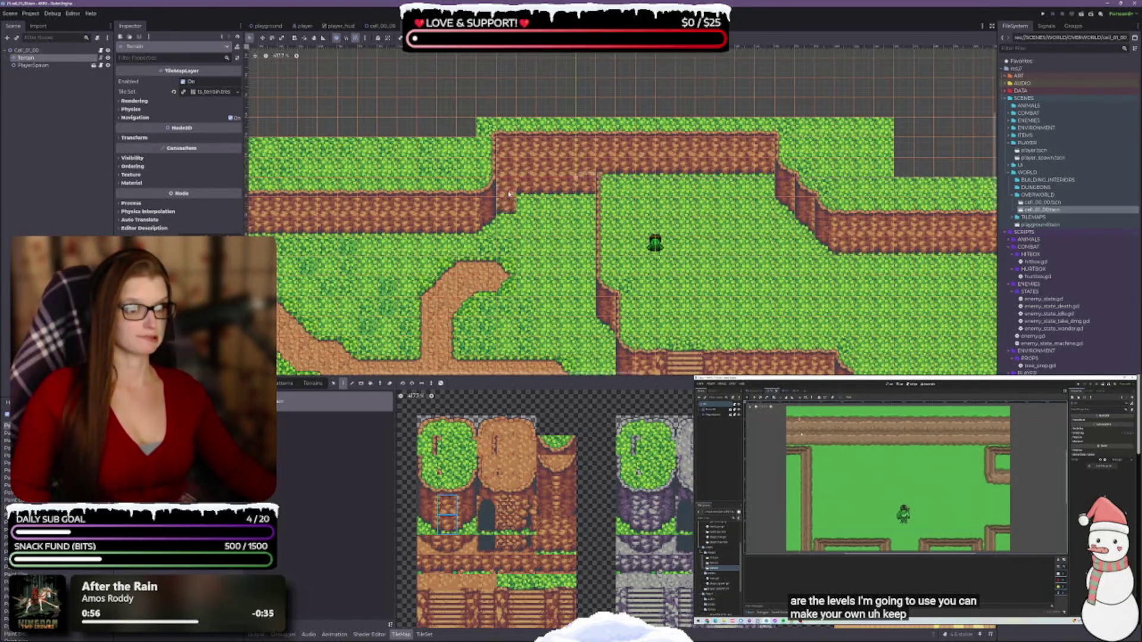
right_click(507, 202)
right_click(507, 181)
right_click(526, 182)
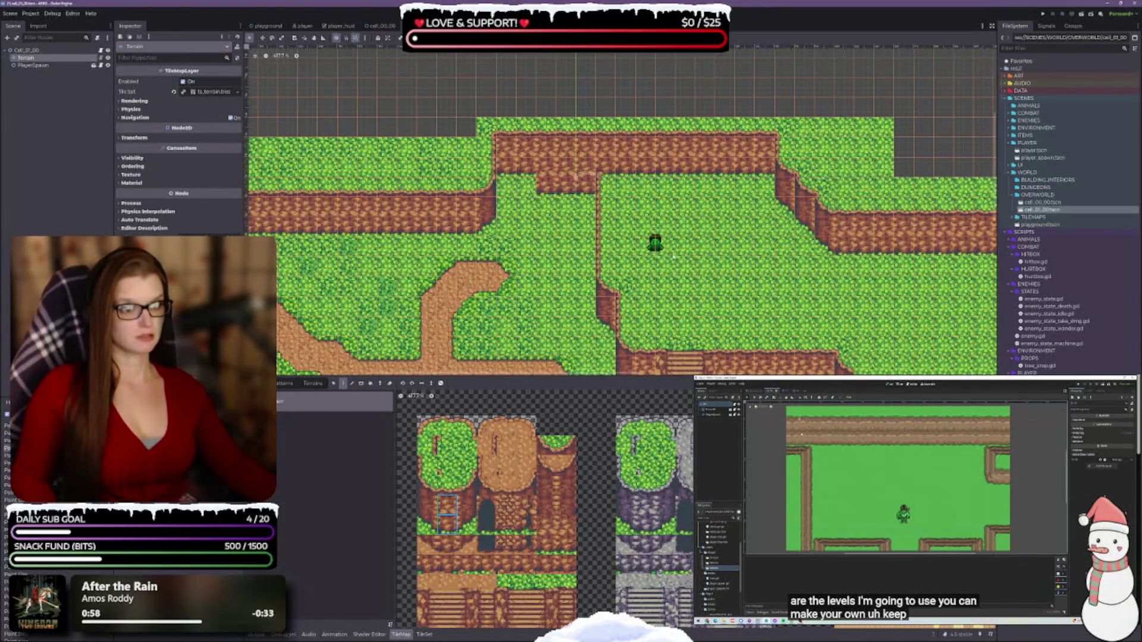
scroll(702, 255, right, 4)
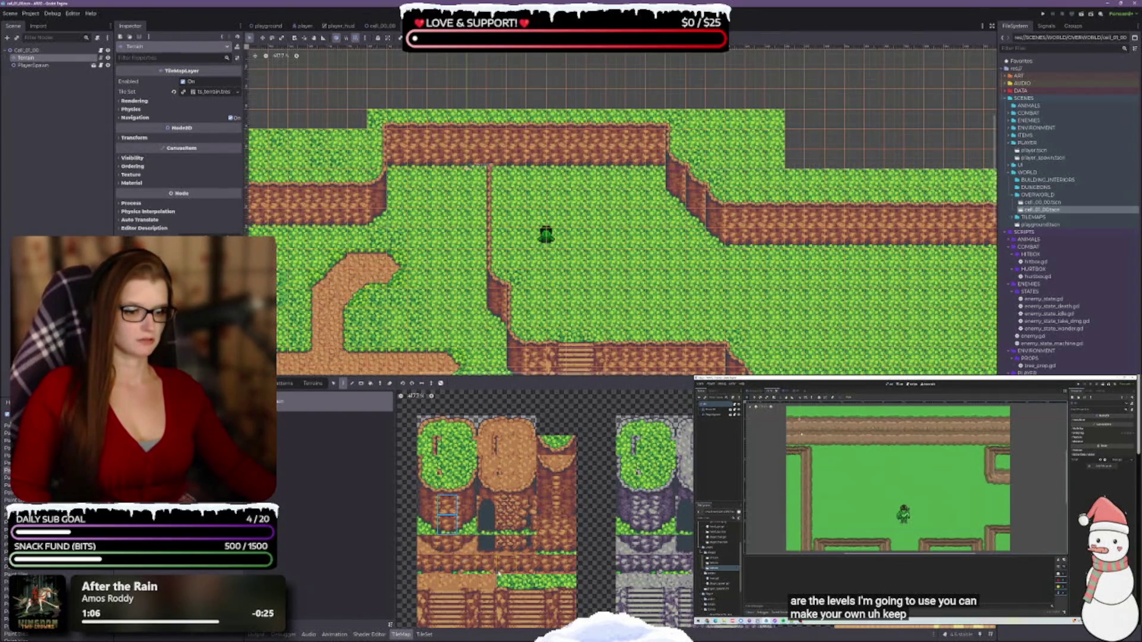
click(496, 197)
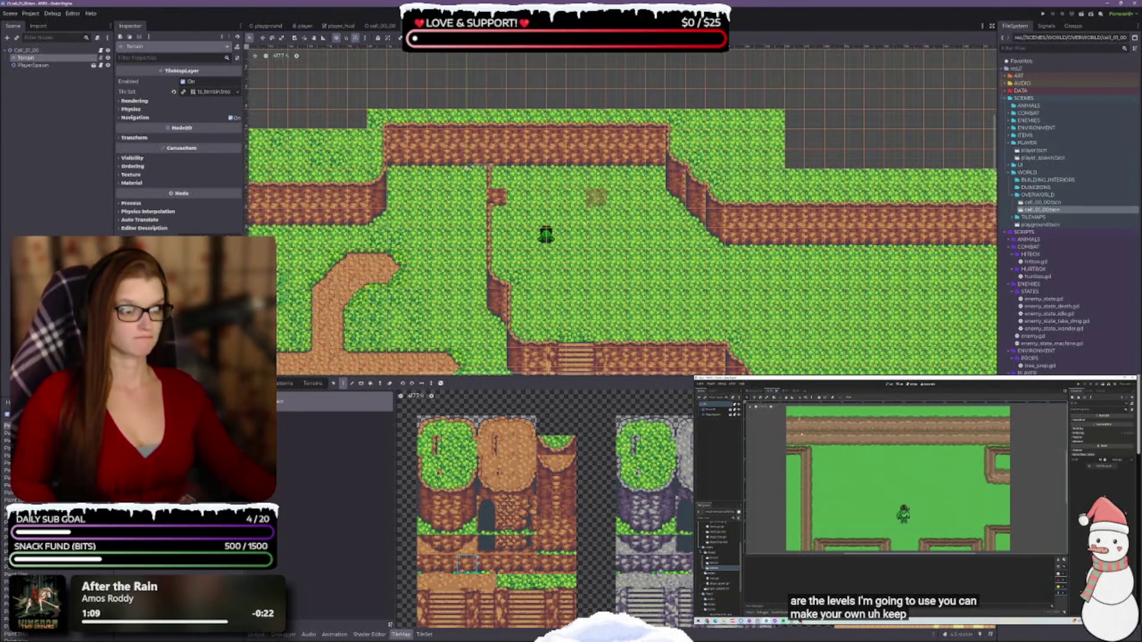
key(ctrl+z)
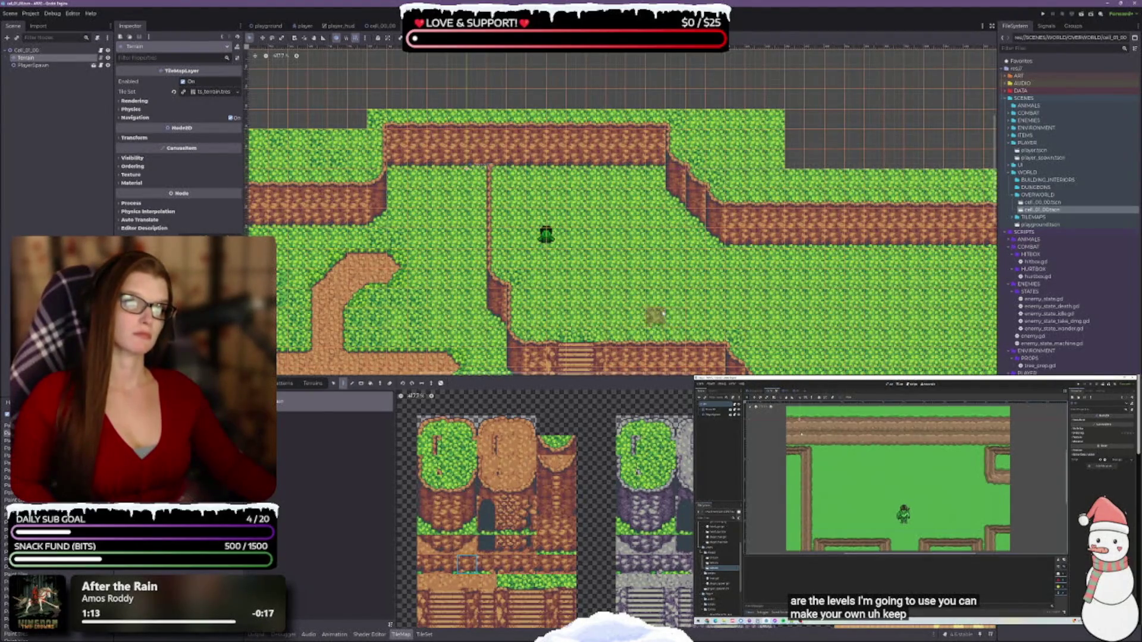
Pan and zoom across the map to review the stepped upper cliff wall
scroll(603, 258, down, 1)
scroll(614, 257, down, 2)
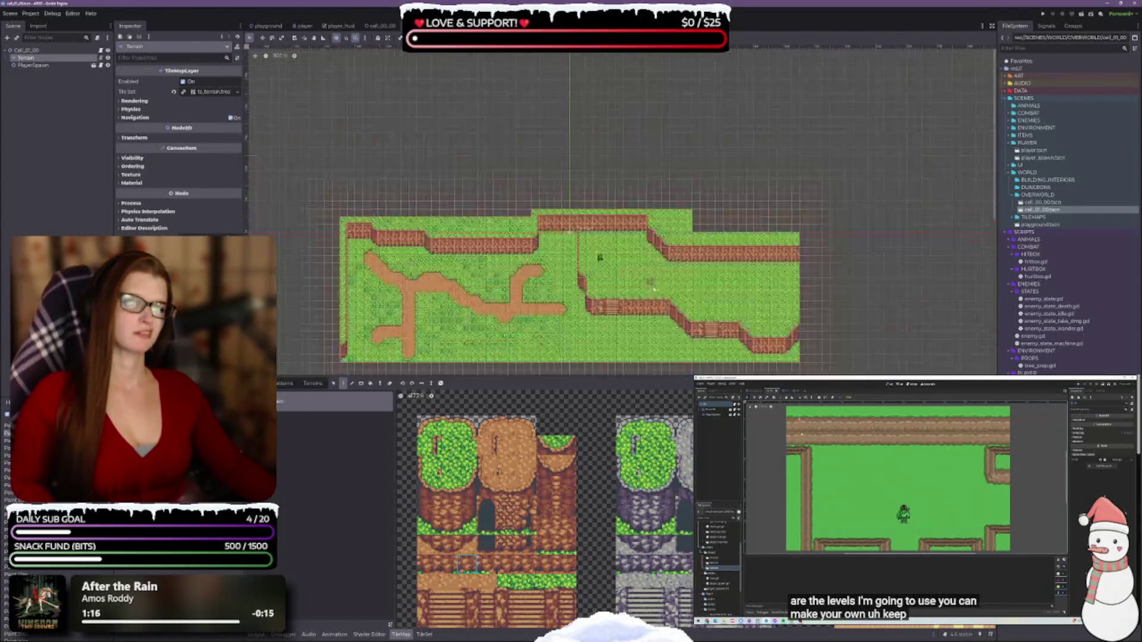
scroll(648, 291, up, 1)
drag(556, 184, 545, 207)
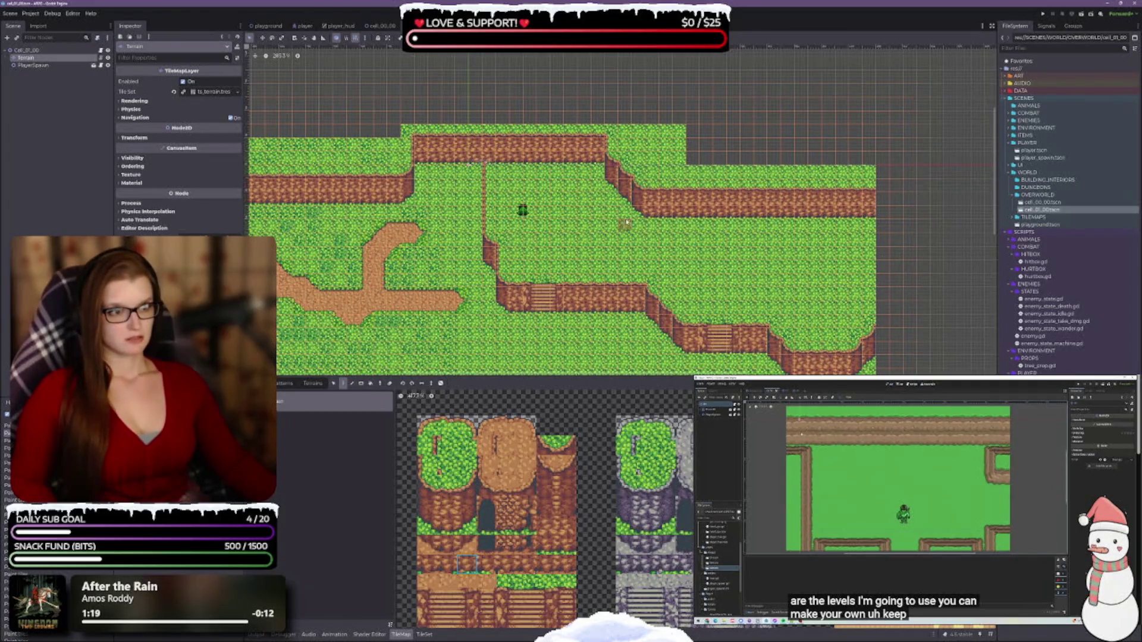
drag(626, 221, 948, 190)
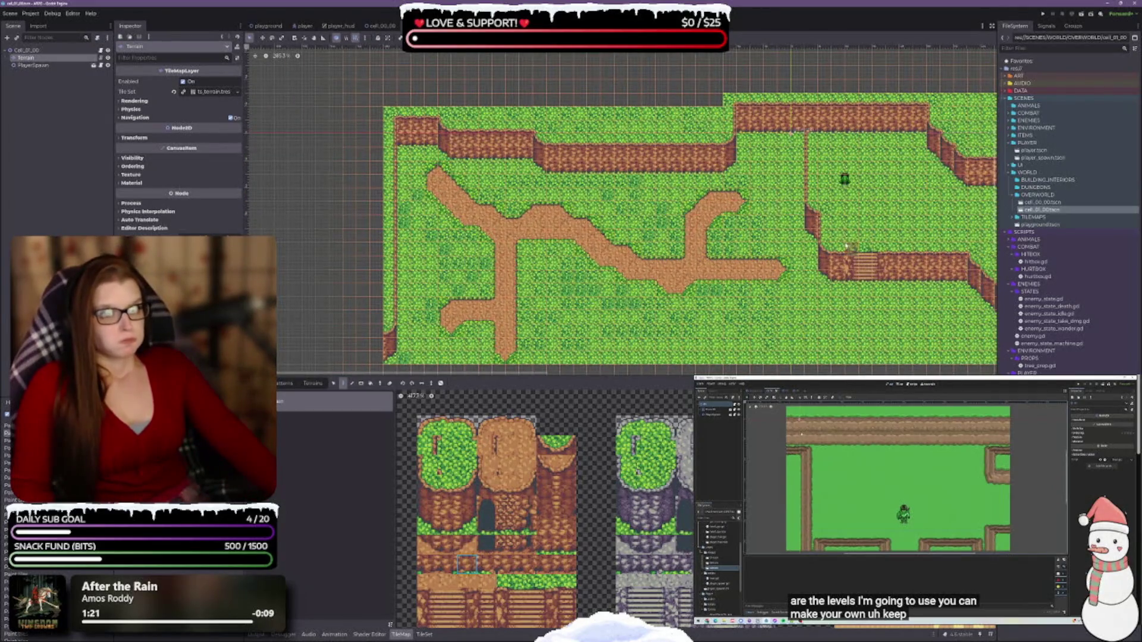
drag(864, 168, 636, 274)
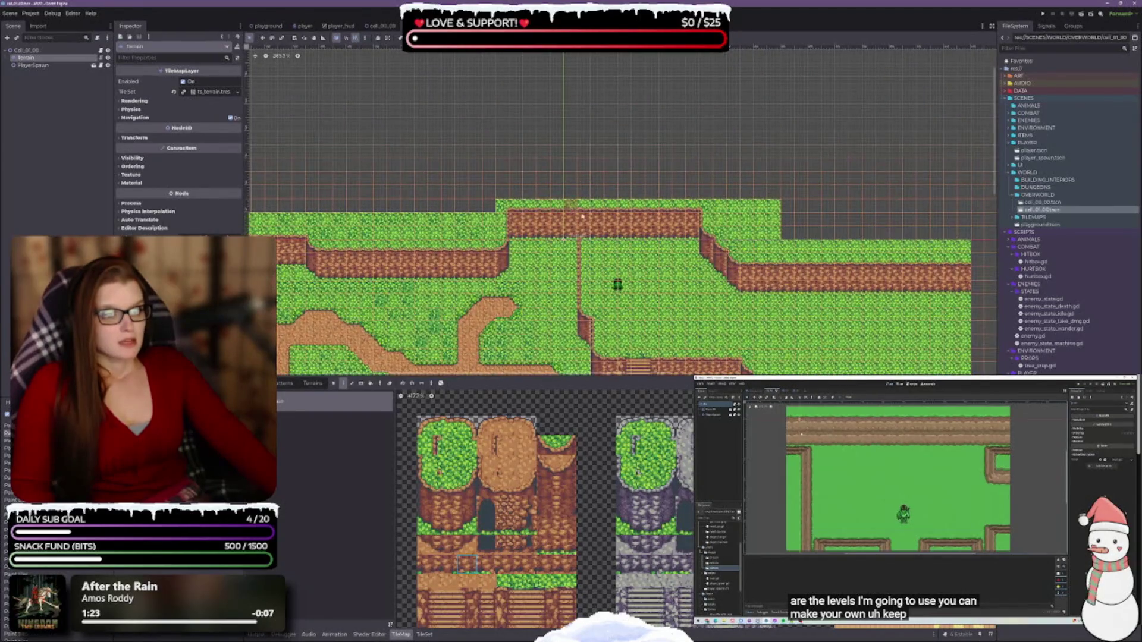
drag(698, 295, 642, 206)
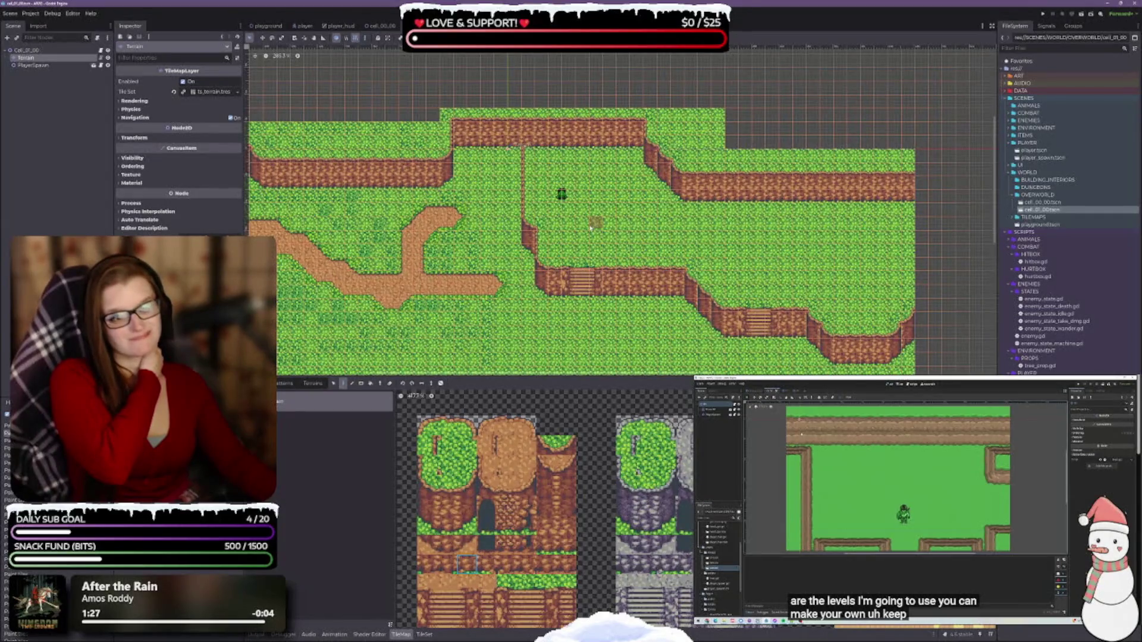
scroll(573, 149, up, 3)
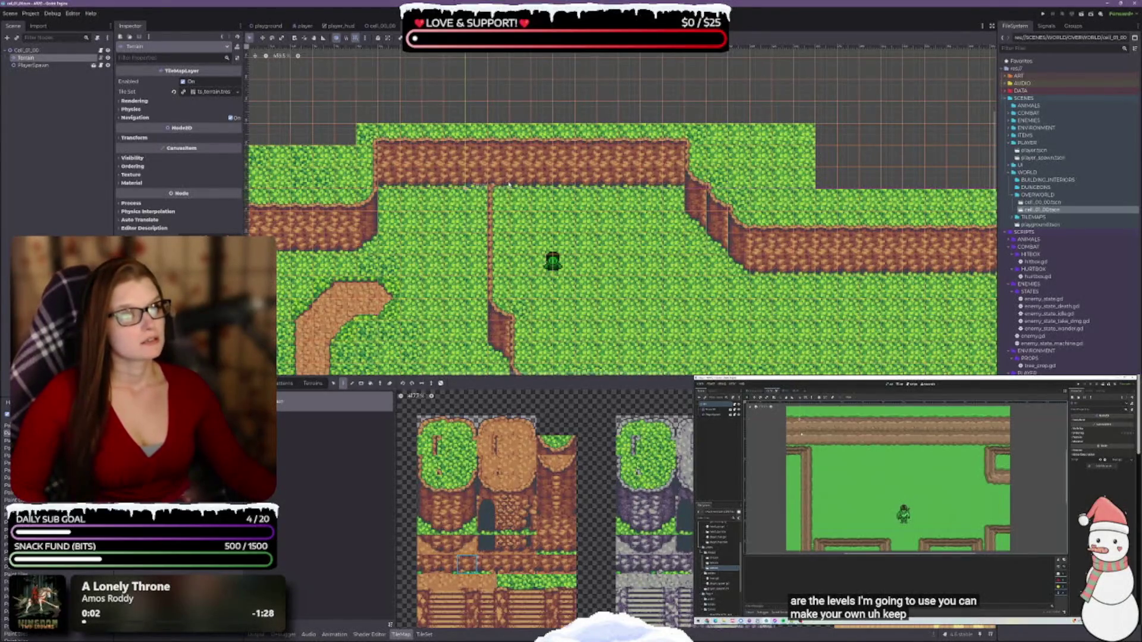
scroll(503, 189, down, 2)
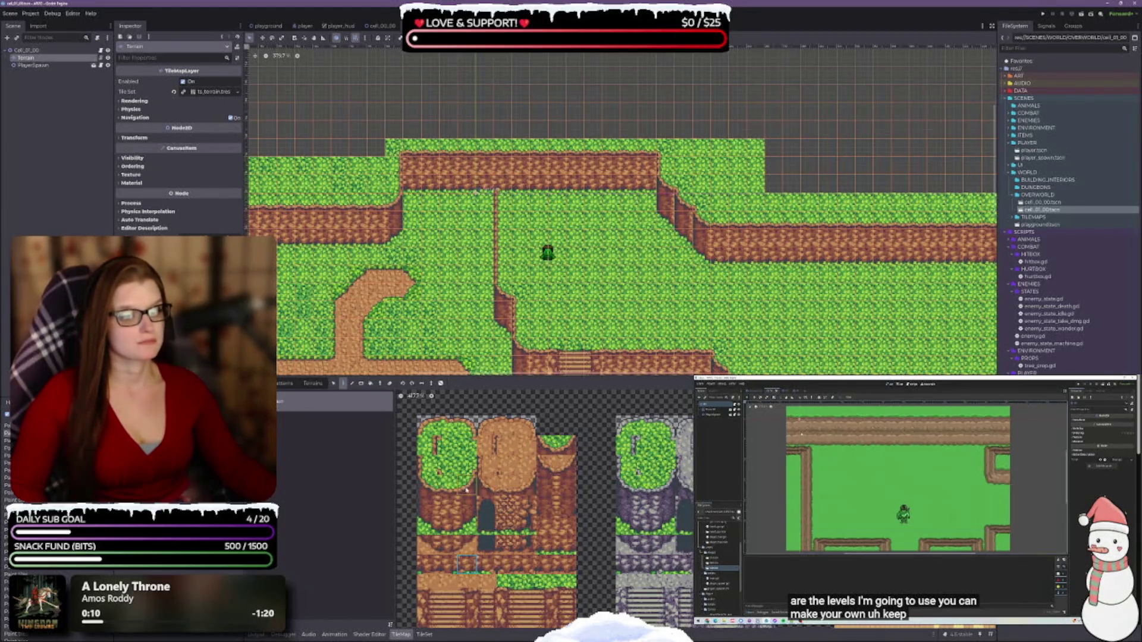
Paint a three-tile cliff column into the top wall and erase two of its tiles
drag(467, 485, 467, 526)
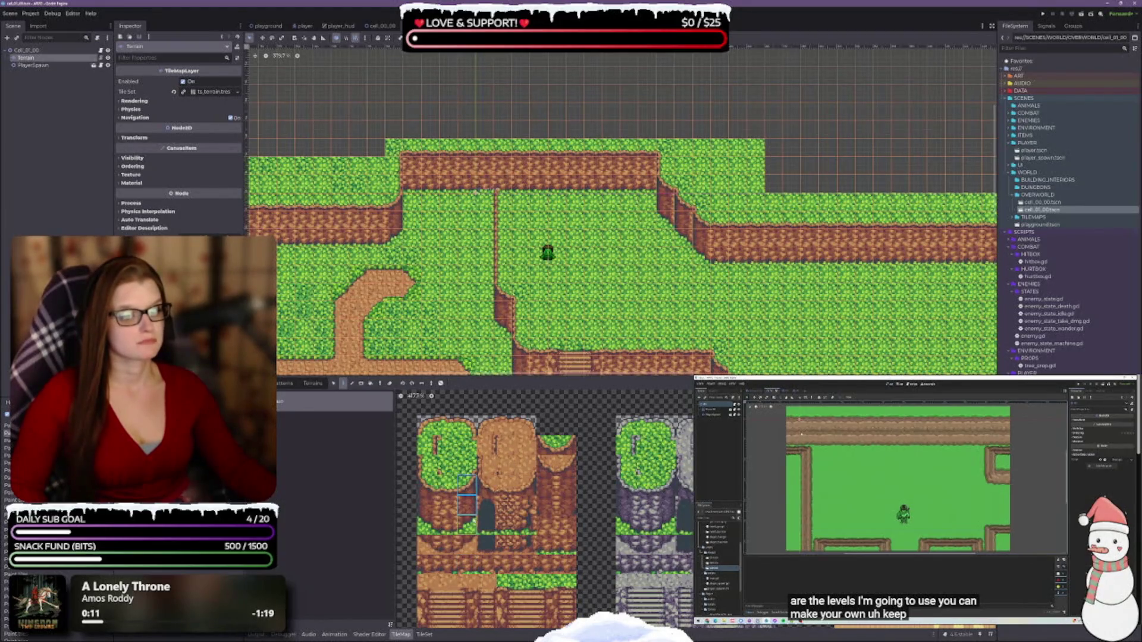
click(487, 169)
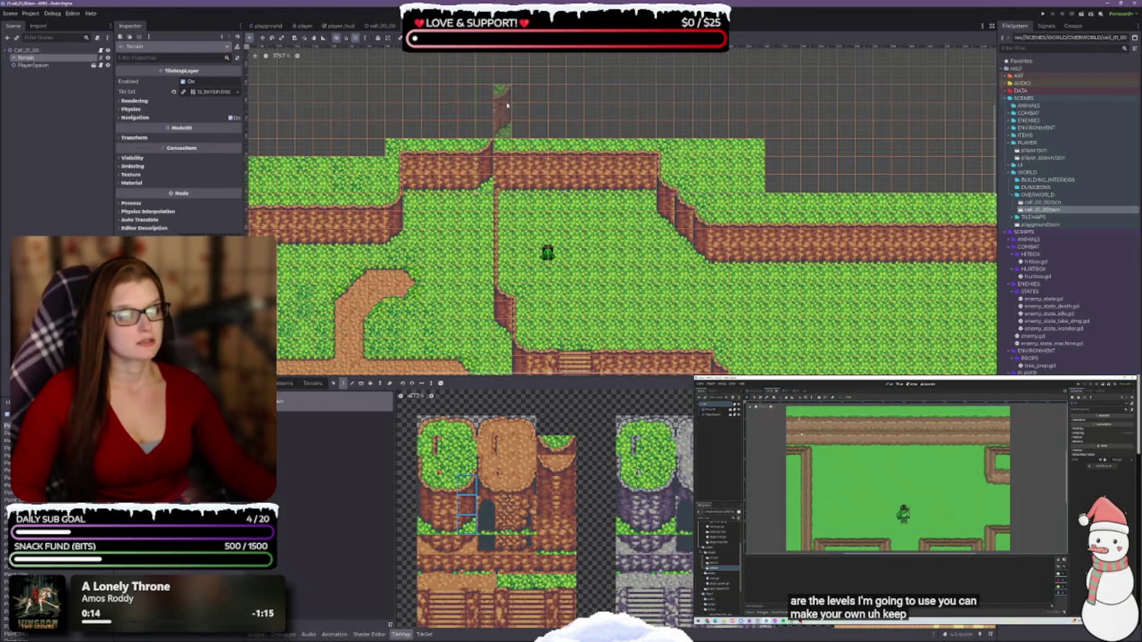
scroll(589, 273, up, 3)
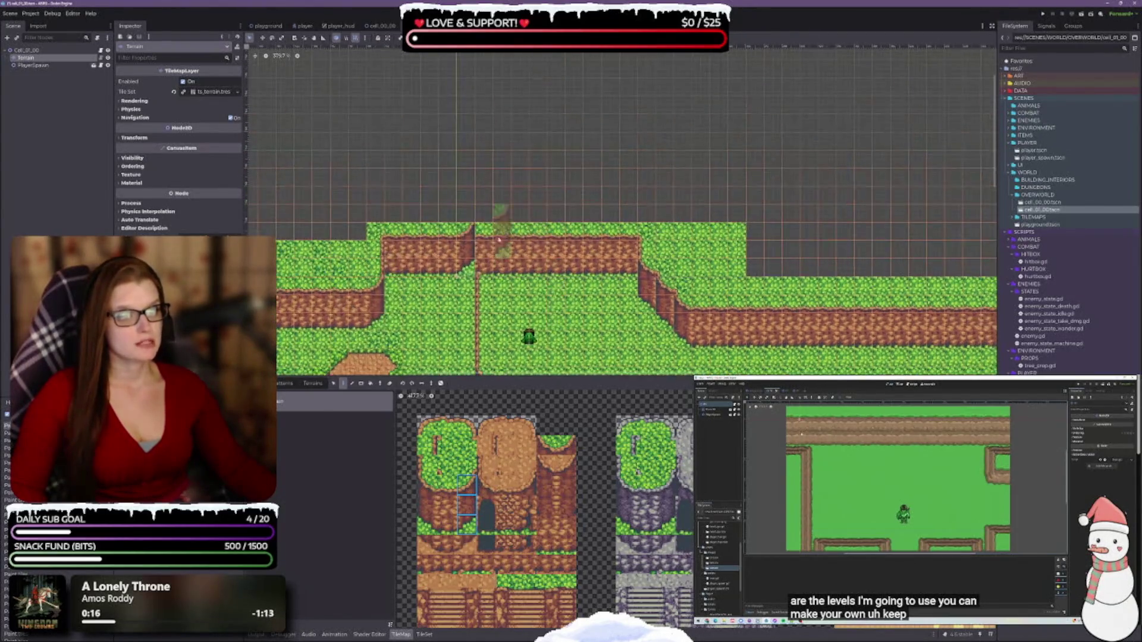
click(467, 524)
right_click(483, 243)
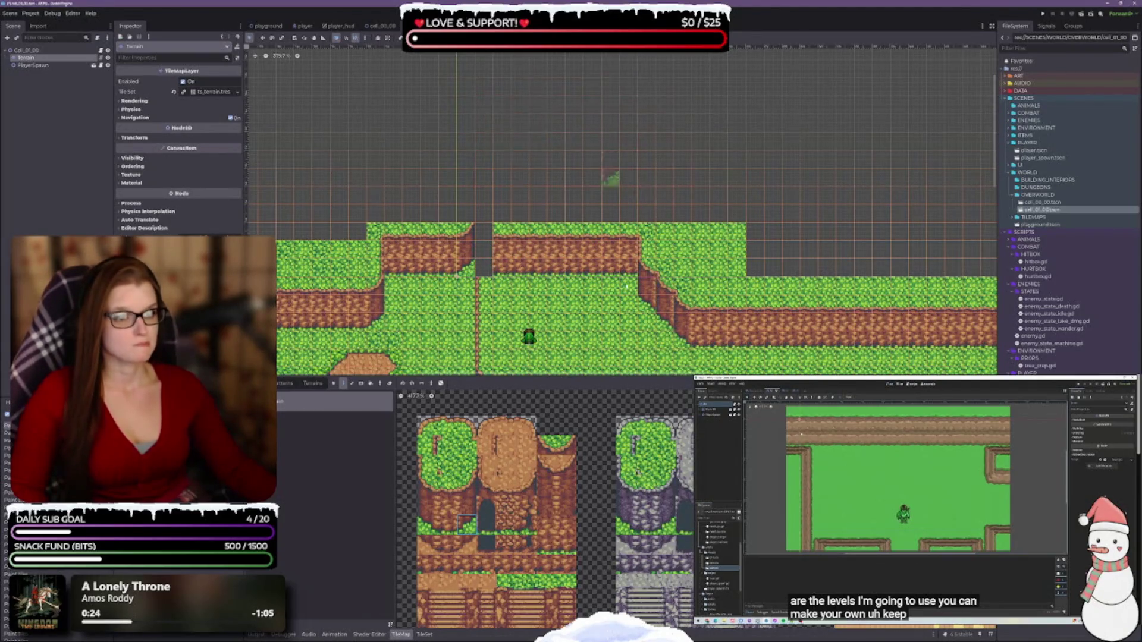
scroll(629, 286, down, 4)
Fill the gap in the top wall with grass-edge tiles
click(427, 461)
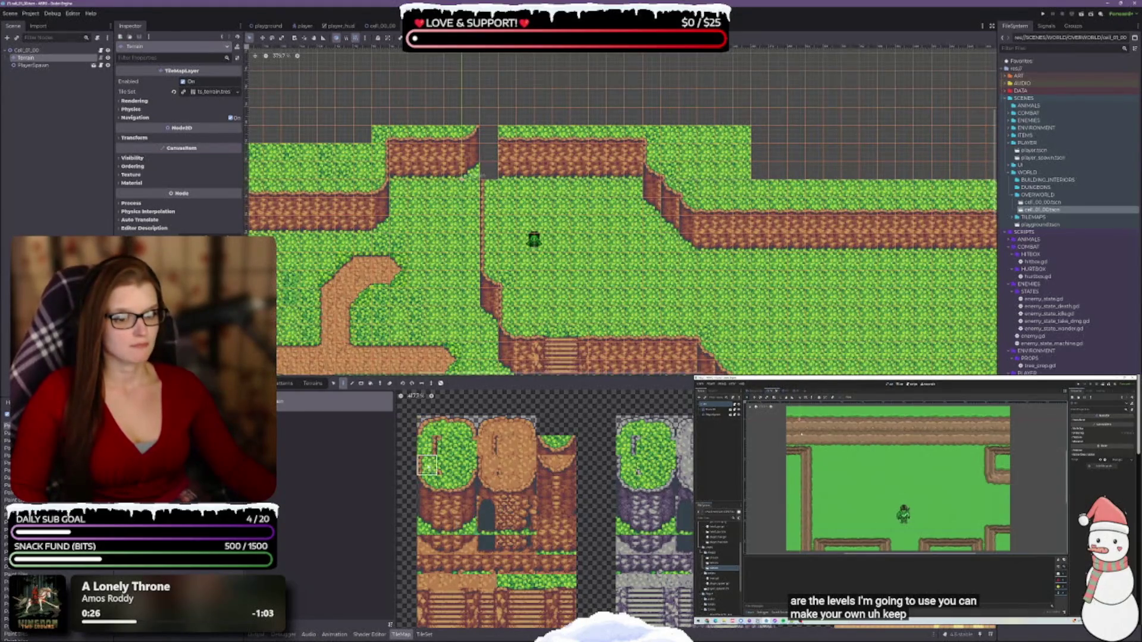
click(485, 169)
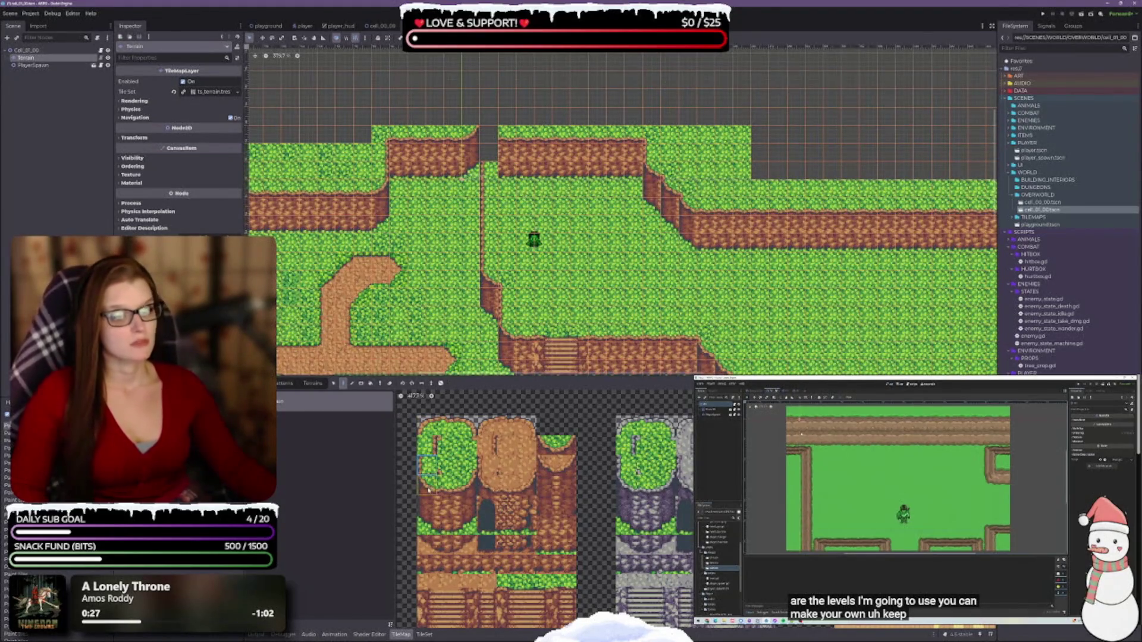
drag(427, 485, 427, 524)
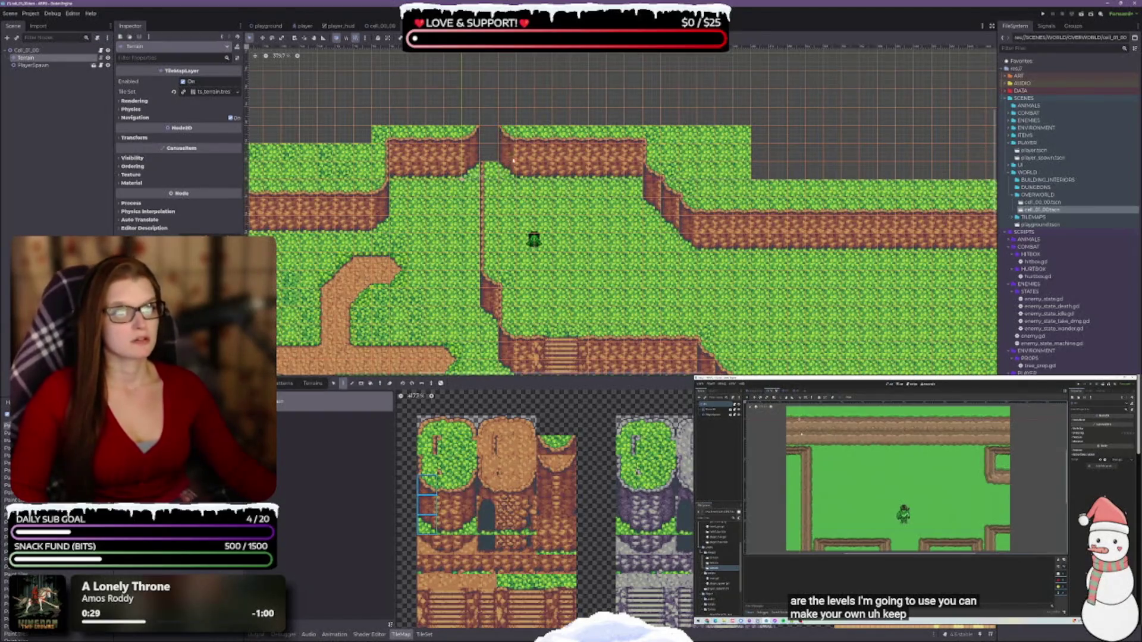
click(427, 465)
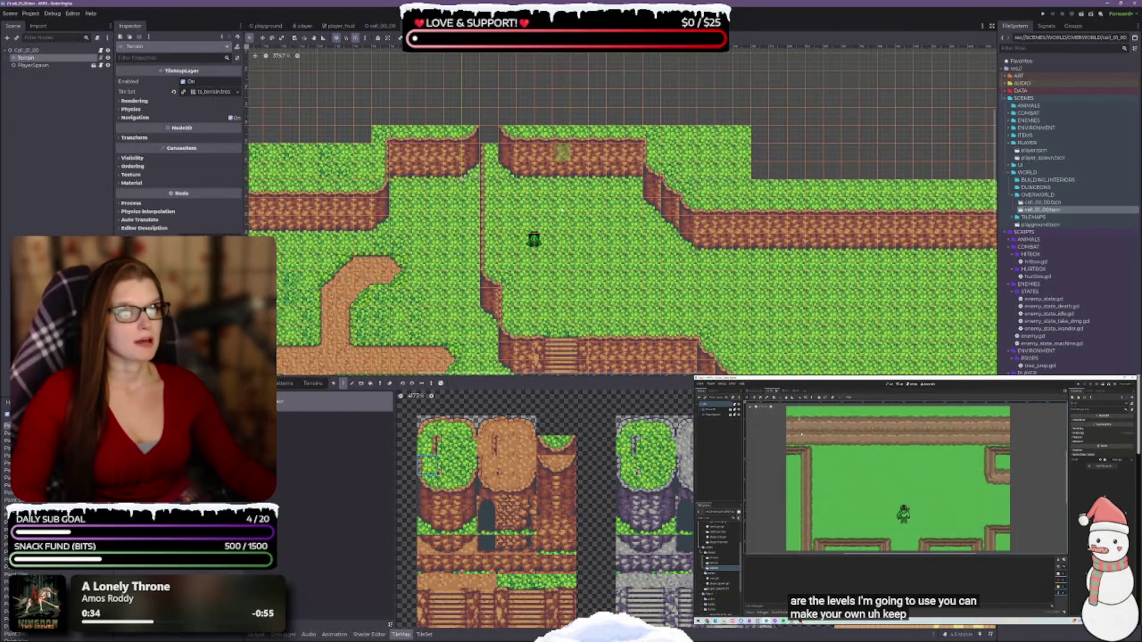
scroll(692, 279, down, 3)
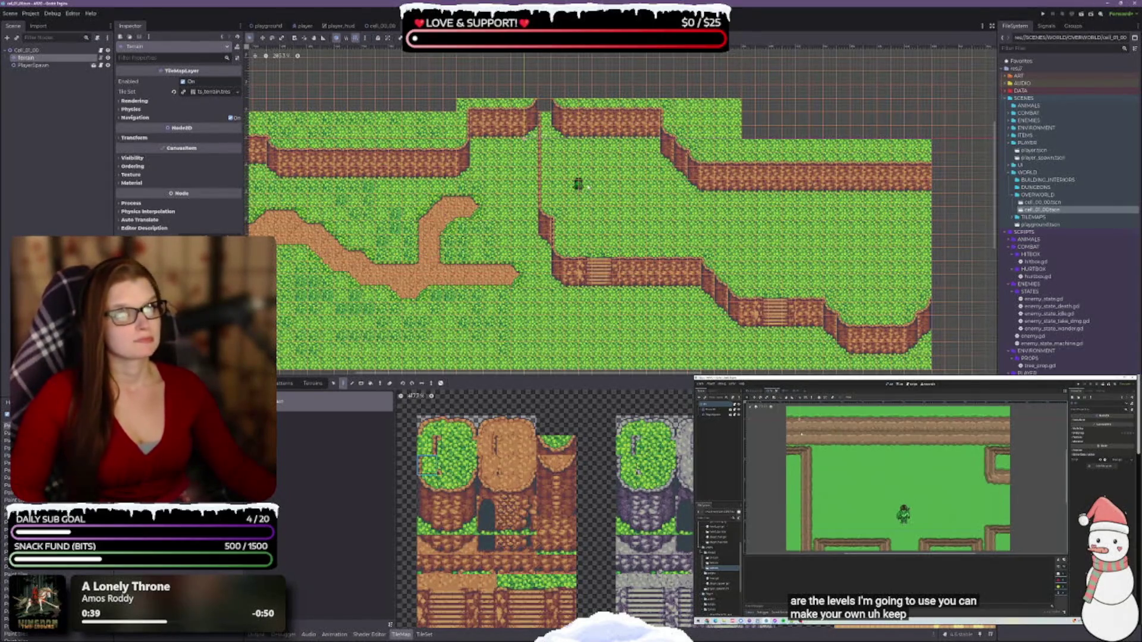
click(544, 107)
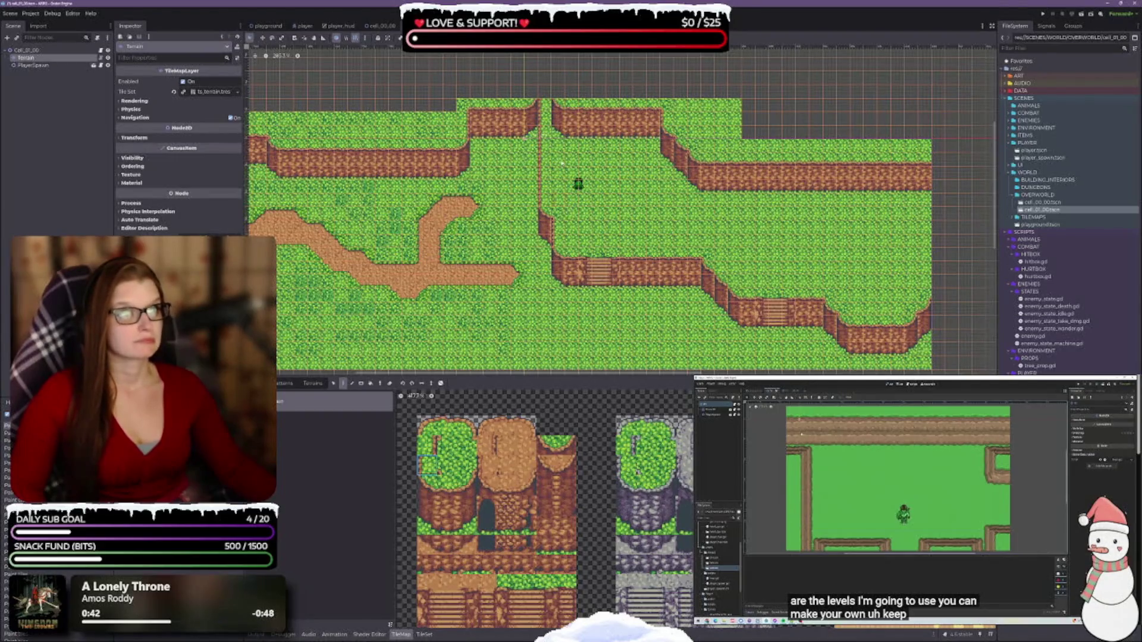
scroll(562, 163, up, 3)
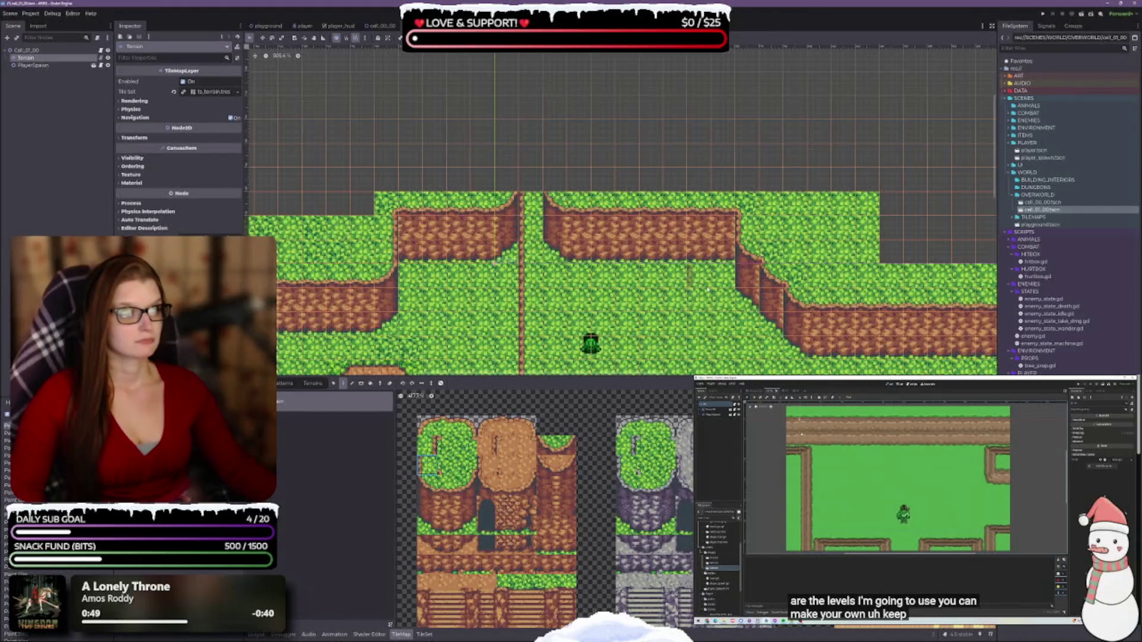
scroll(708, 289, down, 3)
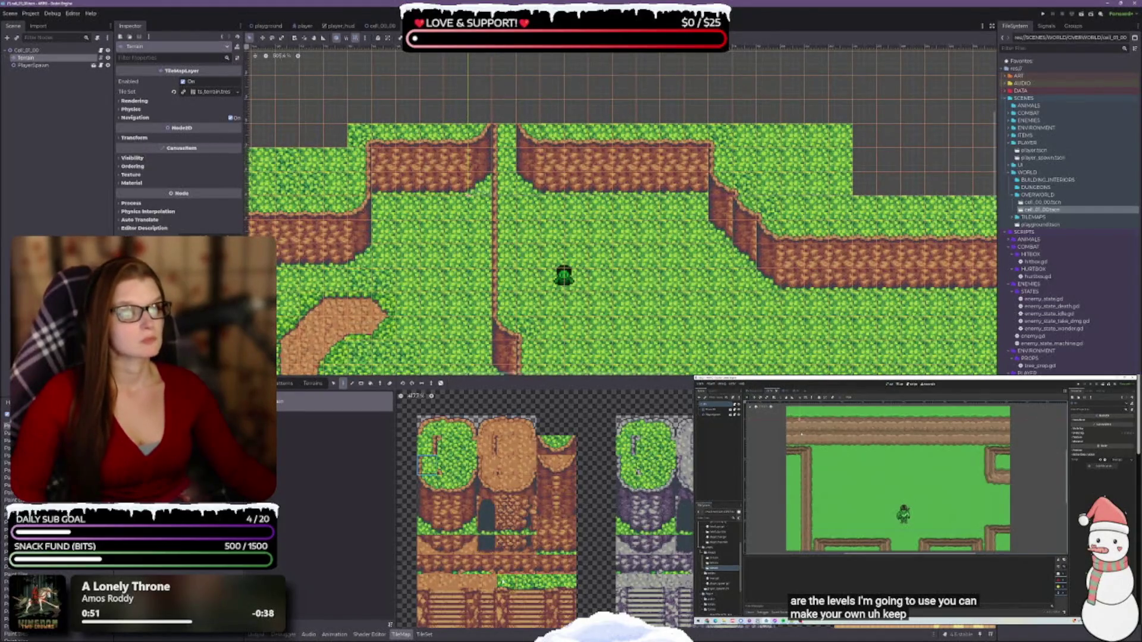
scroll(641, 304, down, 3)
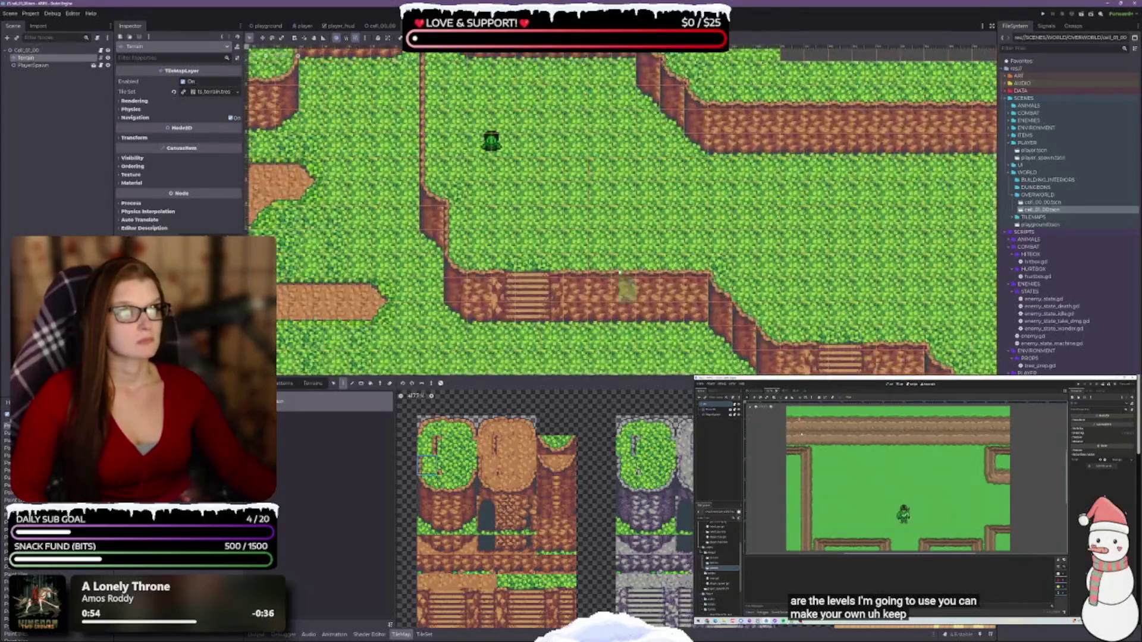
scroll(659, 293, down, 2)
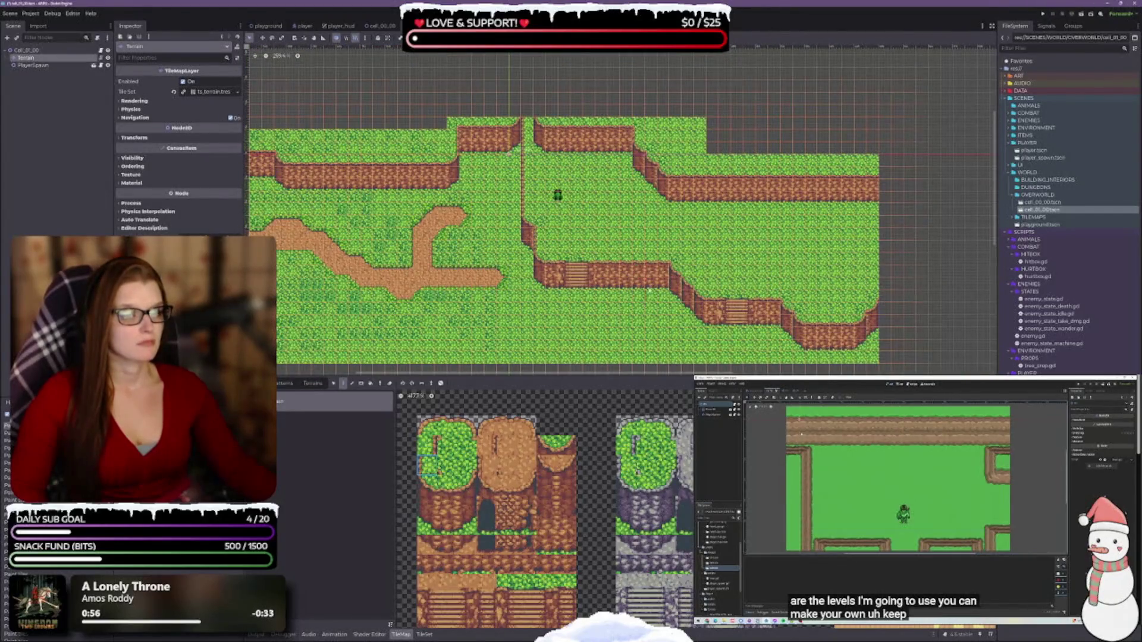
scroll(538, 269, up, 2)
scroll(538, 269, down, 4)
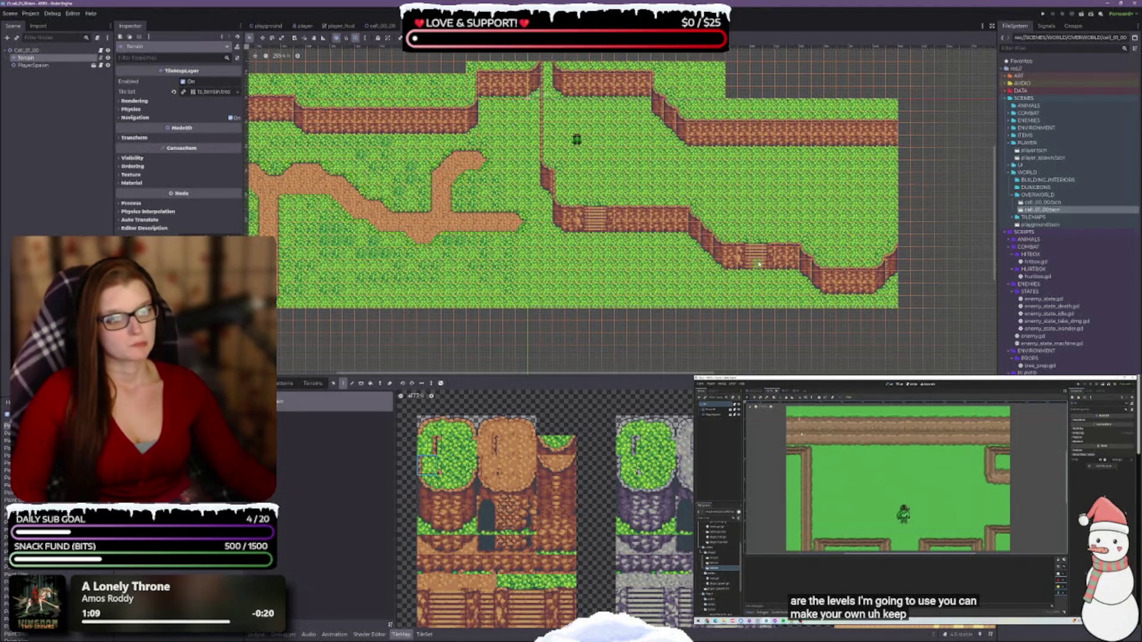
scroll(758, 263, up, 2)
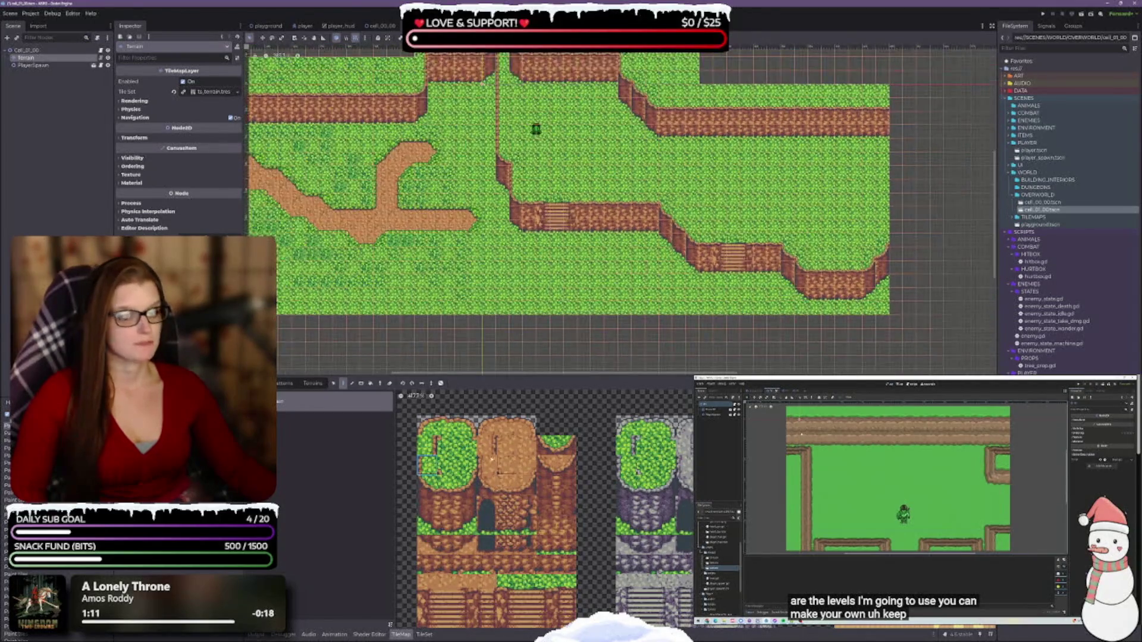
click(312, 383)
With the path terrain, paint a dirt trail diagonally down-right across the lower grass
click(297, 403)
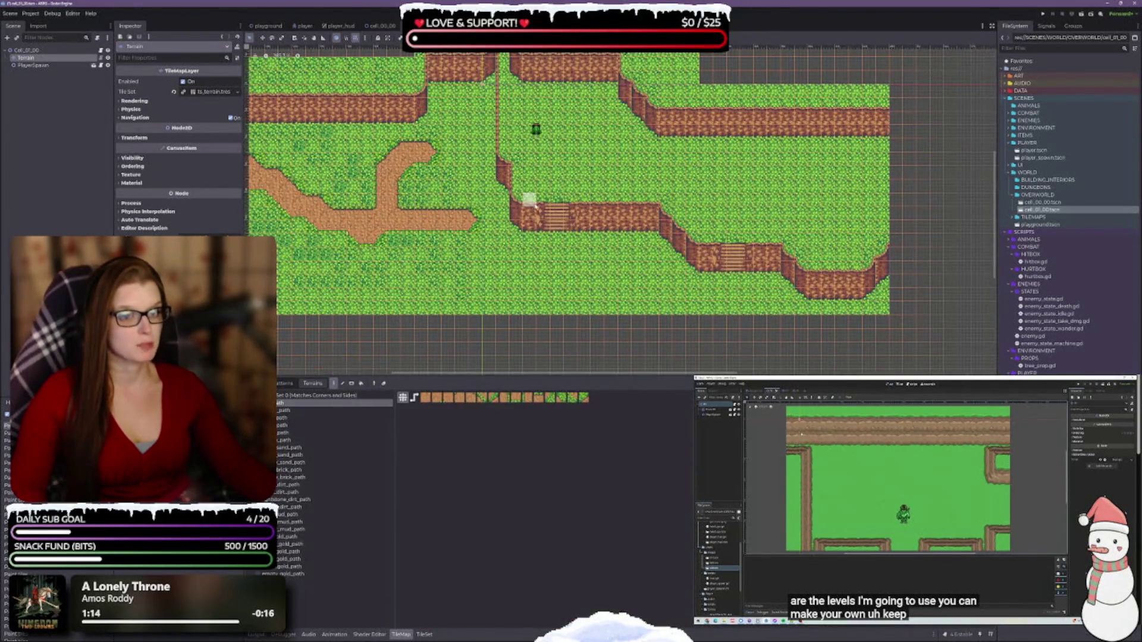
scroll(582, 252, up, 1)
scroll(650, 305, down, 1)
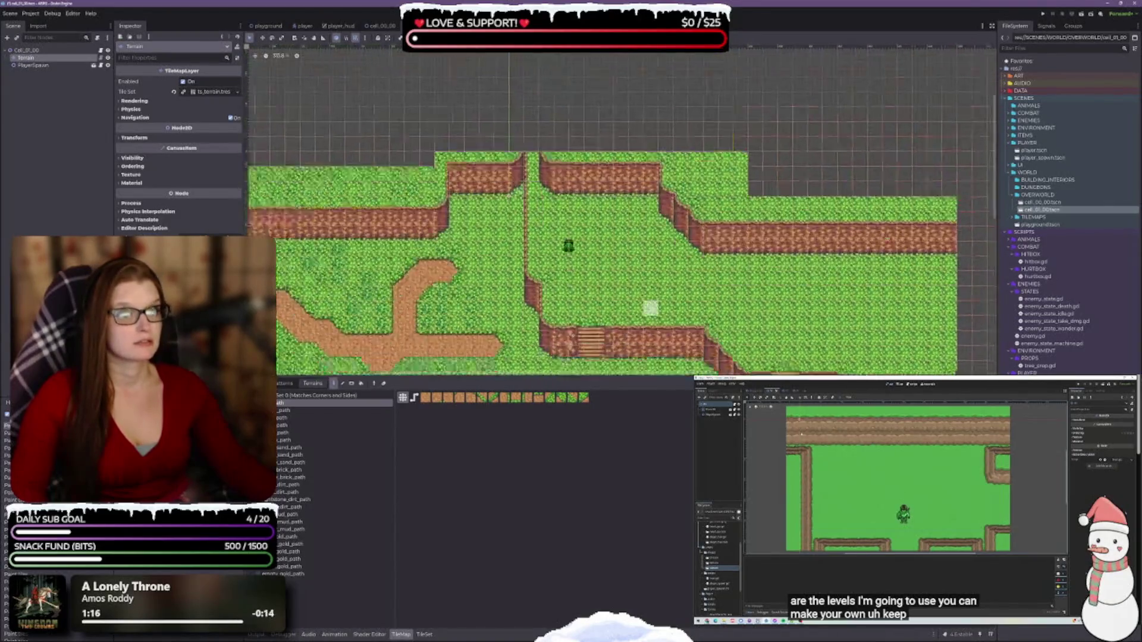
scroll(464, 285, up, 1)
mouse_move(481, 269)
mouse_down()
mouse_move(494, 280)
mouse_move(491, 255)
mouse_up()
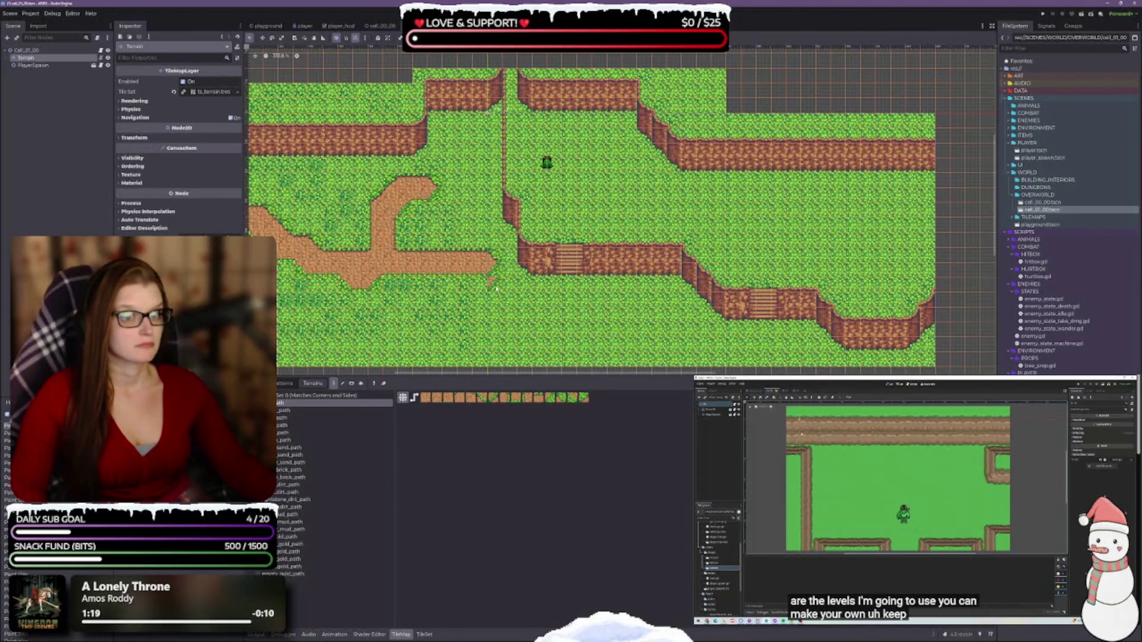
click(487, 280)
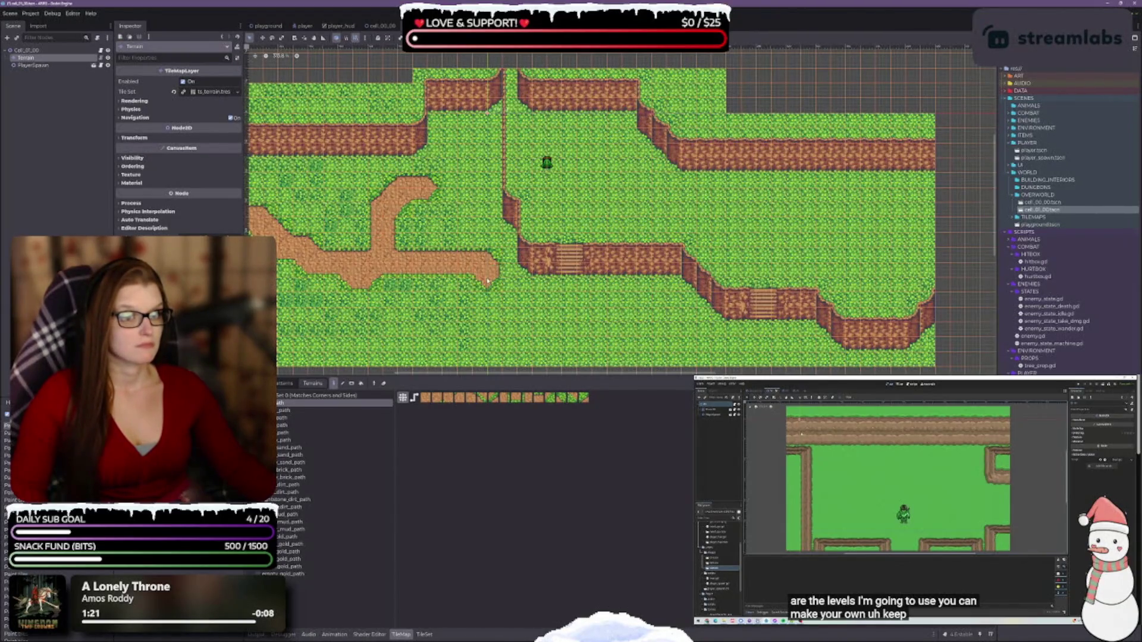
drag(505, 306, 568, 344)
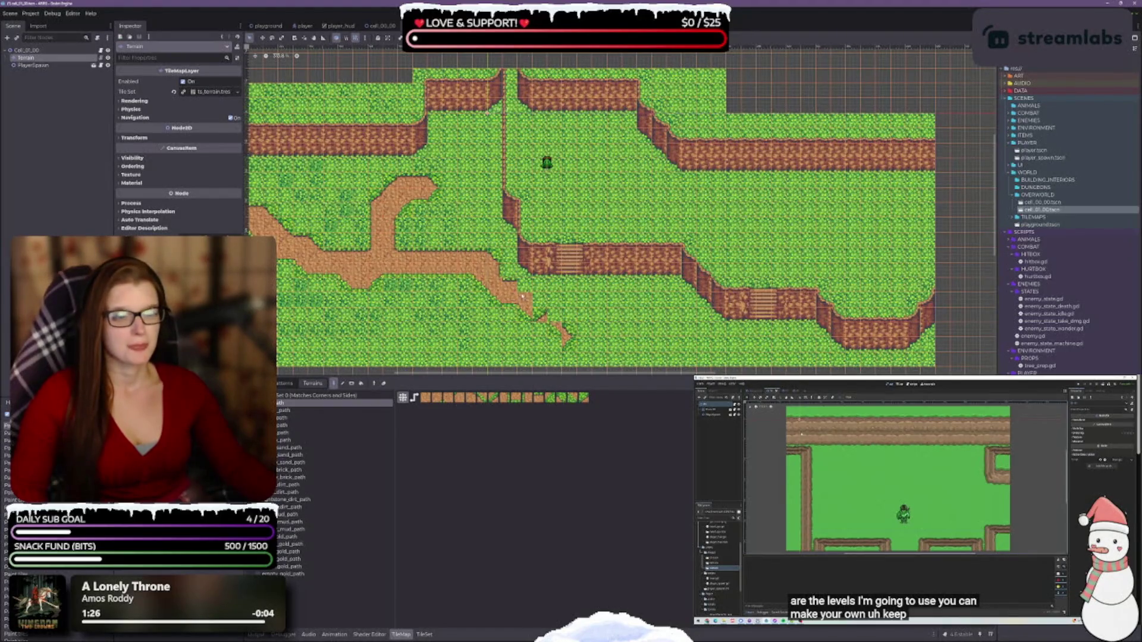
mouse_move(528, 297)
mouse_down()
mouse_move(556, 322)
mouse_move(671, 347)
mouse_up()
Widen the middle of the dirt path, check its far right end, then return to the tile atlas
scroll(624, 315, down, 2)
mouse_move(575, 284)
mouse_down()
mouse_move(559, 270)
mouse_move(734, 299)
mouse_move(632, 294)
mouse_move(660, 290)
mouse_move(691, 310)
mouse_move(738, 309)
mouse_move(716, 296)
mouse_move(736, 280)
mouse_move(752, 296)
mouse_up()
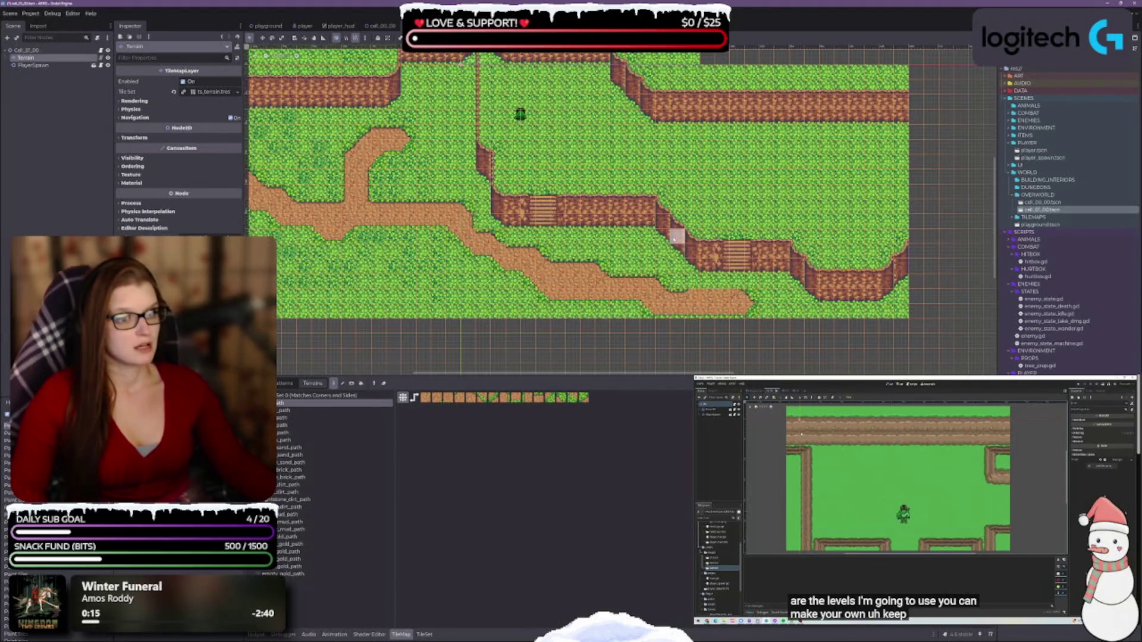
drag(586, 276, 670, 336)
scroll(618, 315, down, 1)
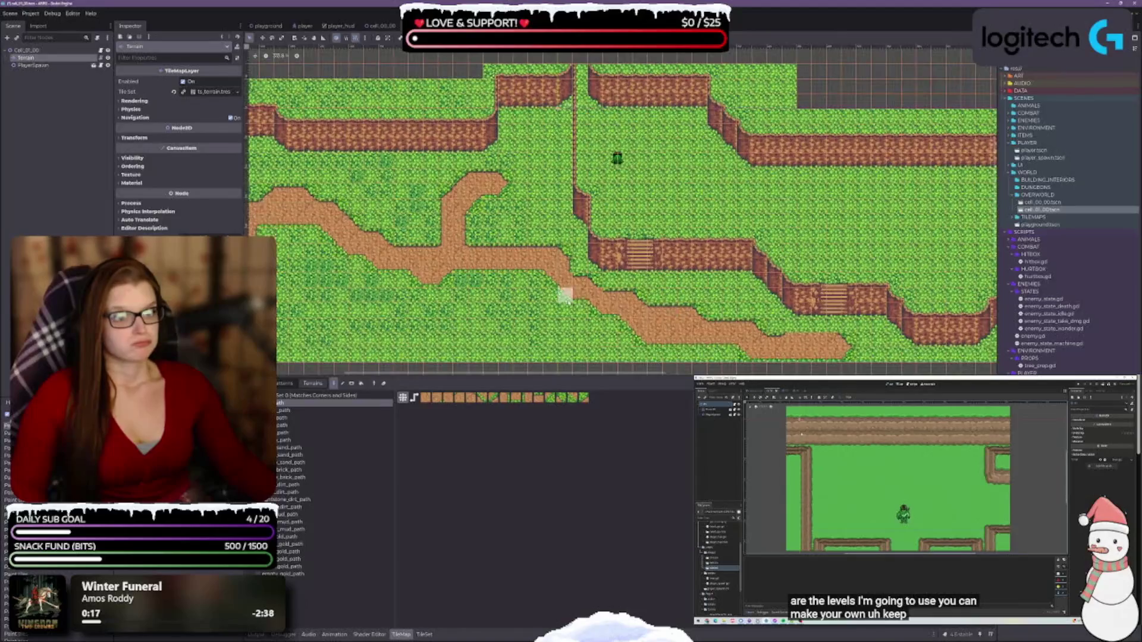
scroll(565, 293, up, 2)
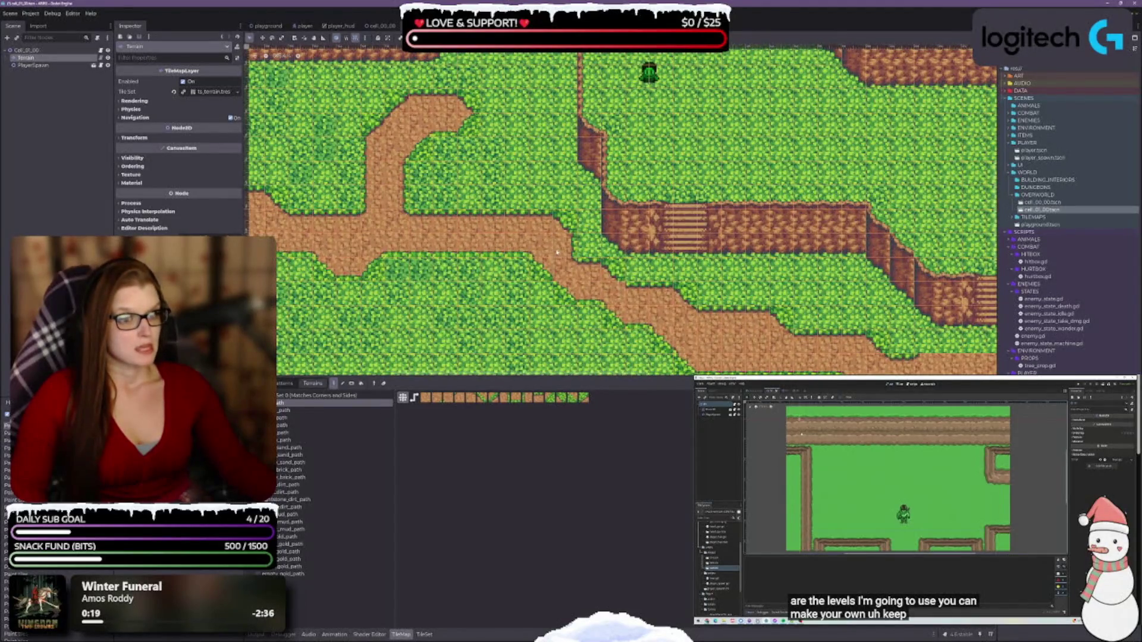
scroll(594, 232, down, 5)
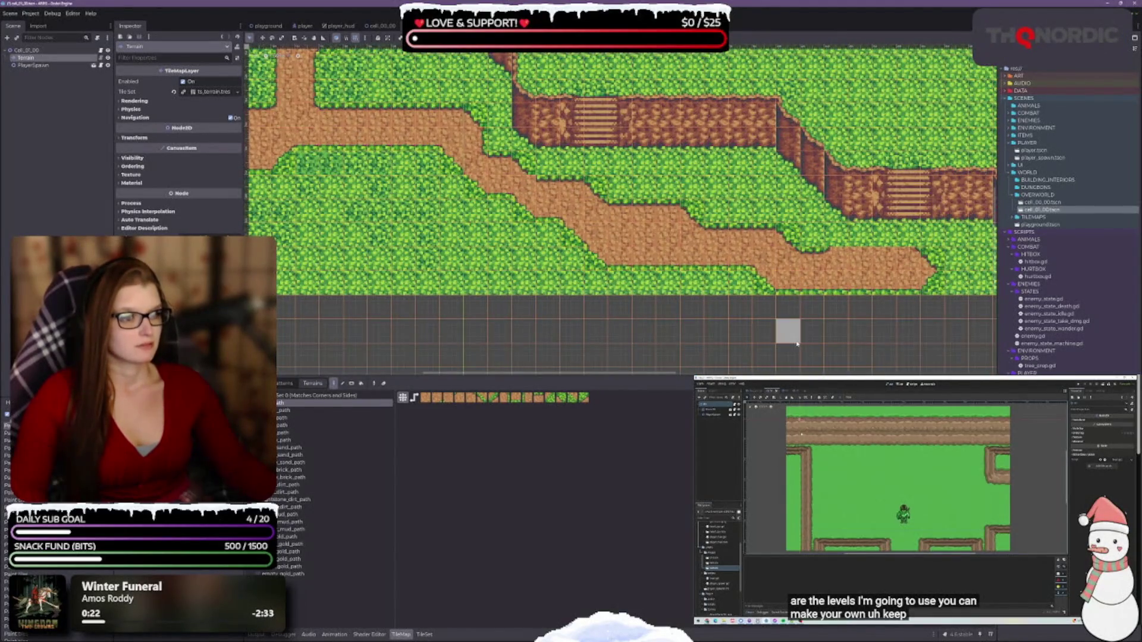
drag(786, 261, 528, 270)
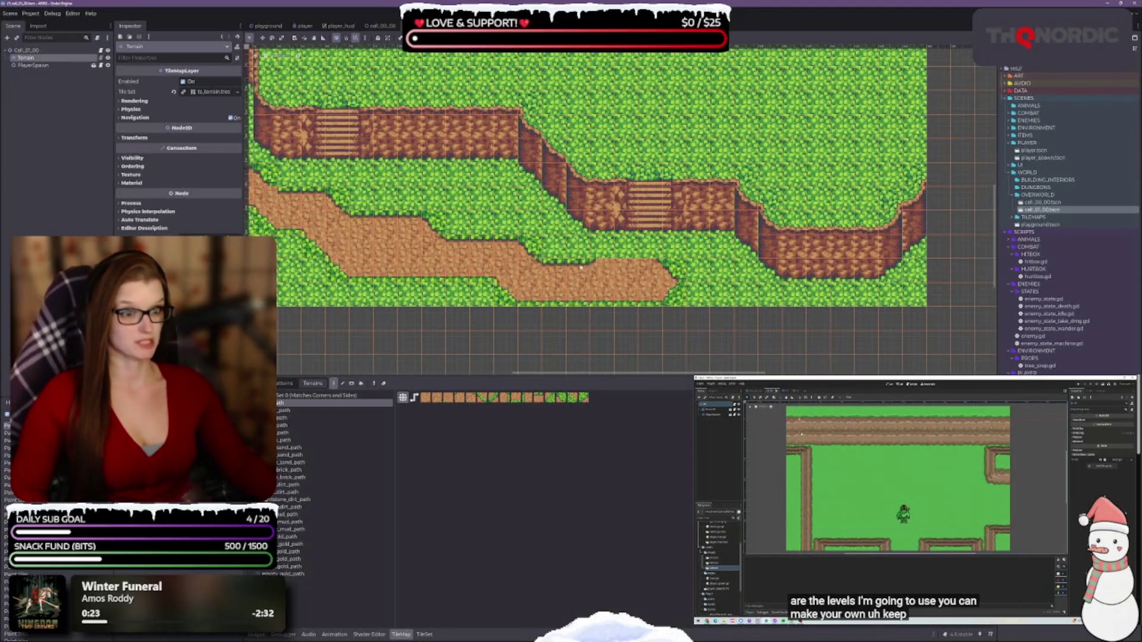
scroll(633, 268, right, 2)
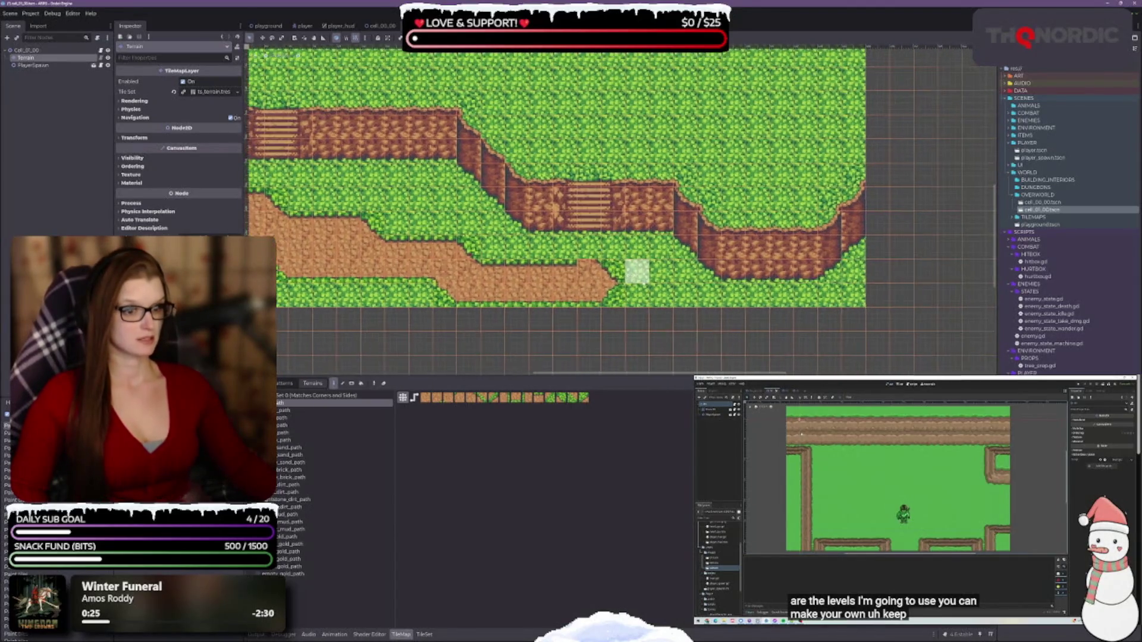
click(257, 383)
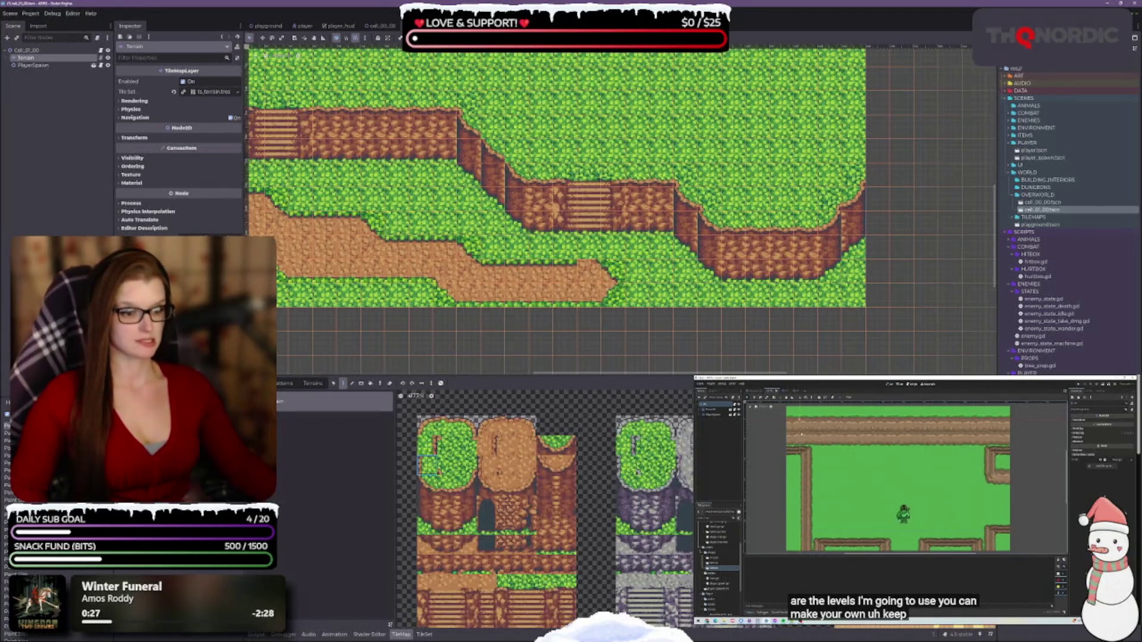
Try out stair tiles in the atlas, then return to the path terrain list
scroll(436, 562, down, 2)
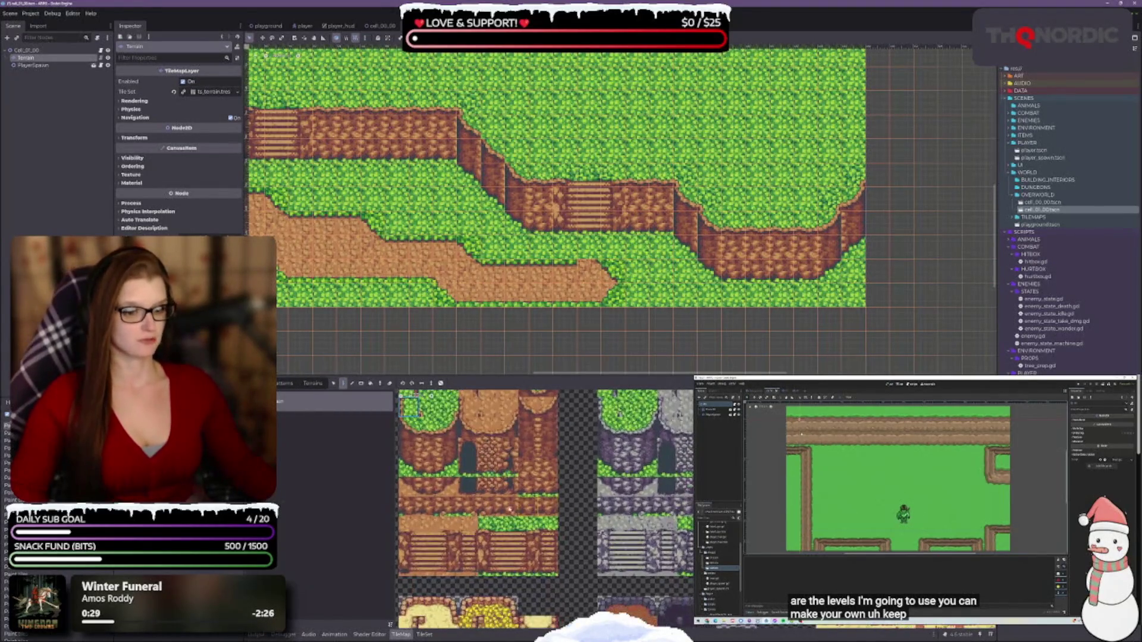
drag(440, 571, 448, 571)
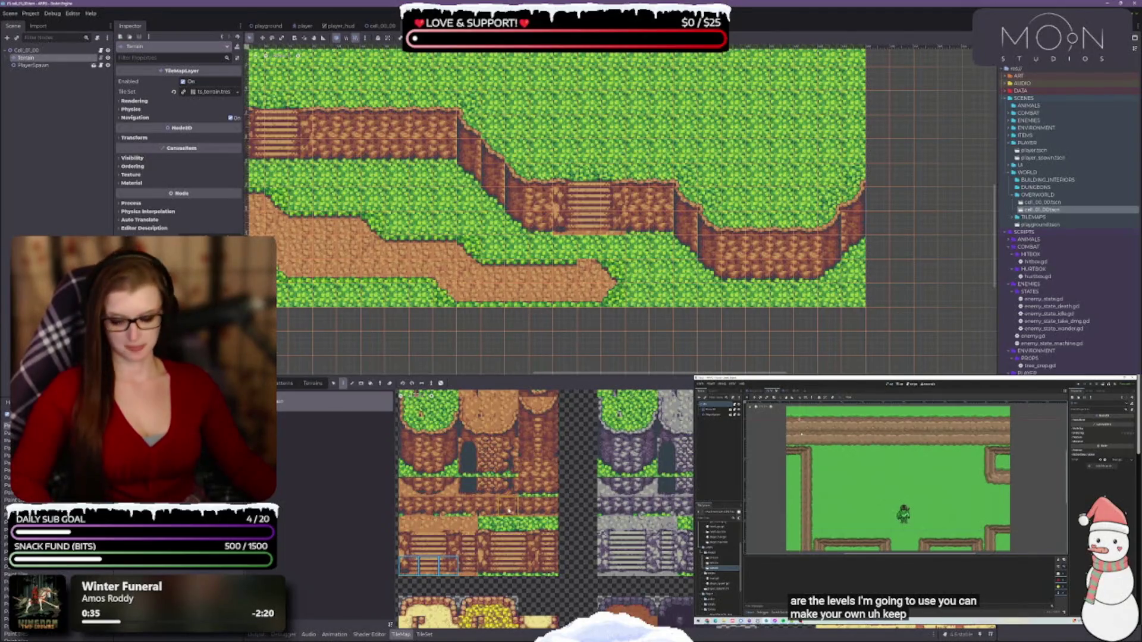
click(429, 566)
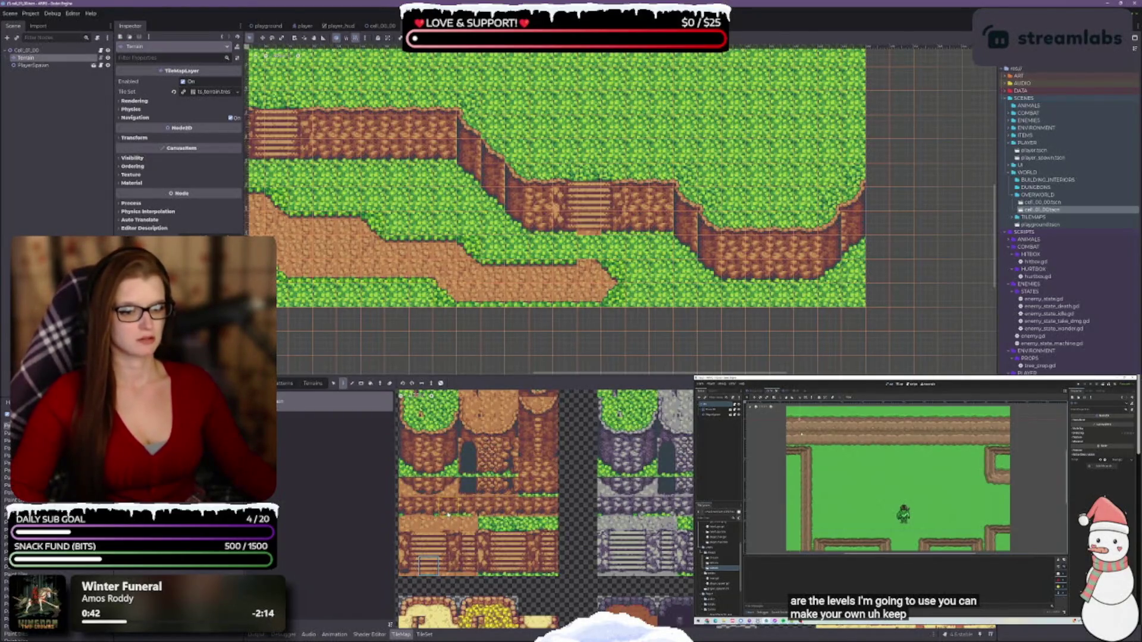
click(409, 565)
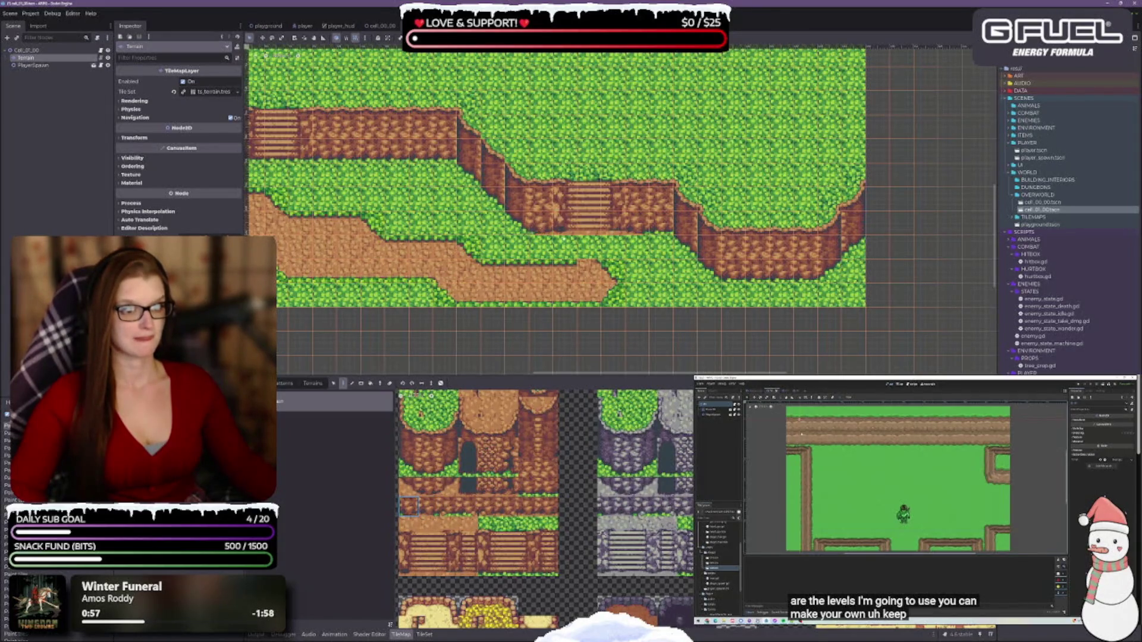
click(312, 383)
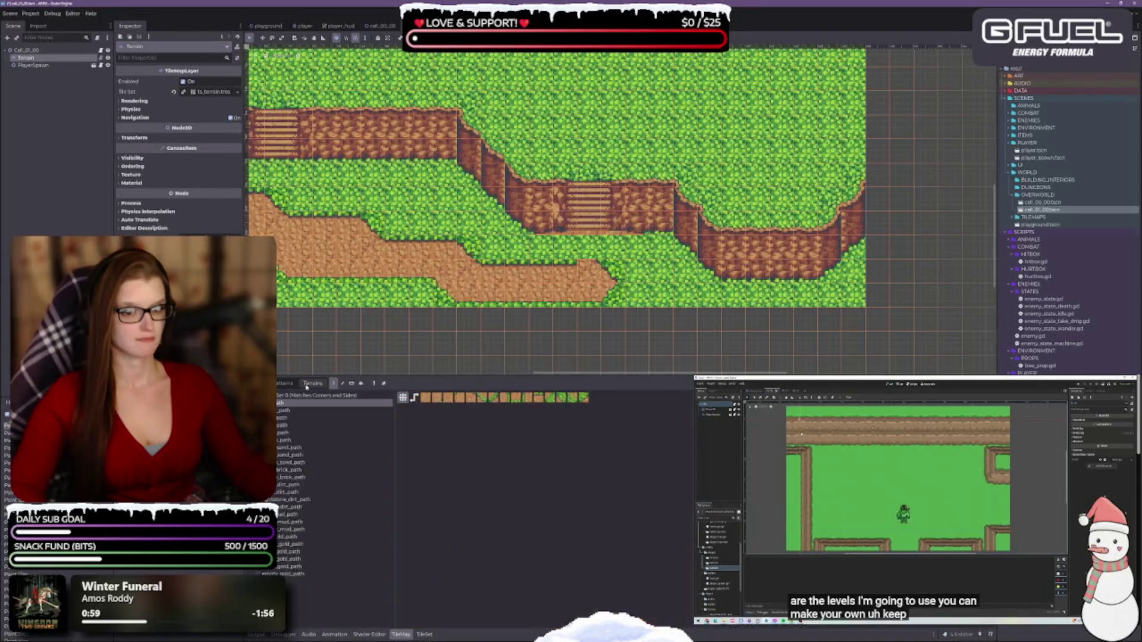
Round off the dirt path's pointed tip with the path terrain
click(585, 255)
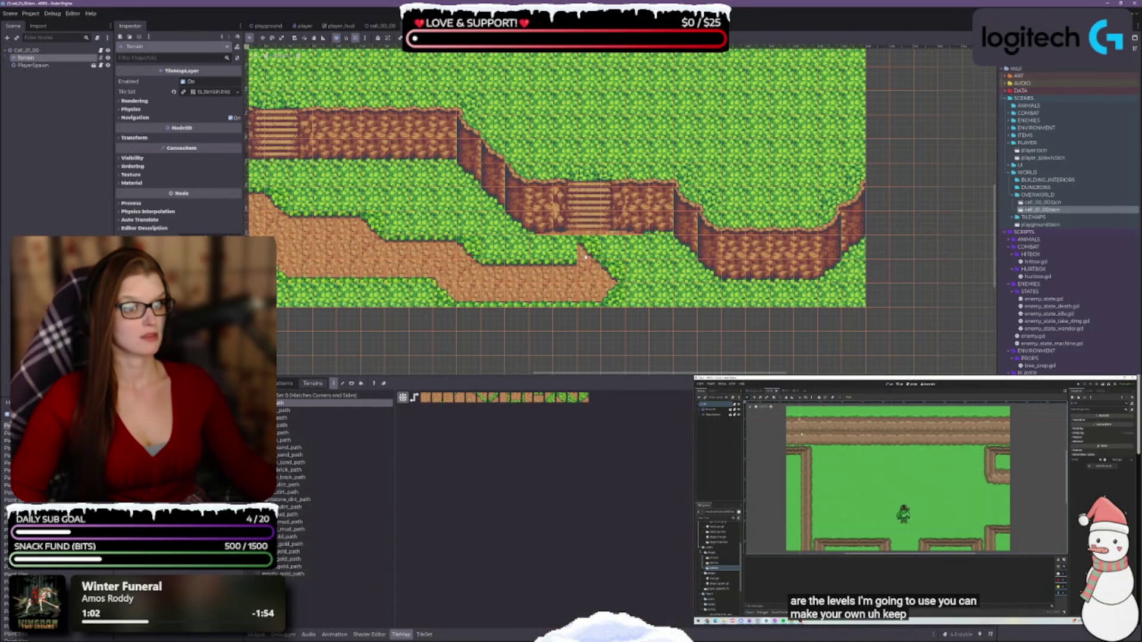
click(601, 247)
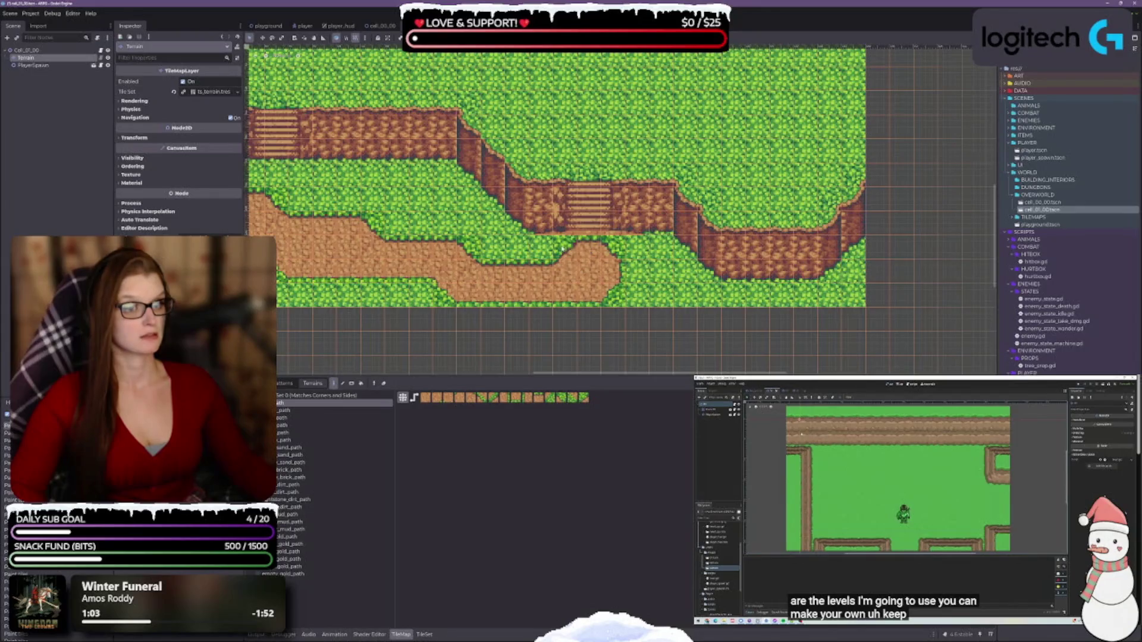
drag(604, 248, 549, 249)
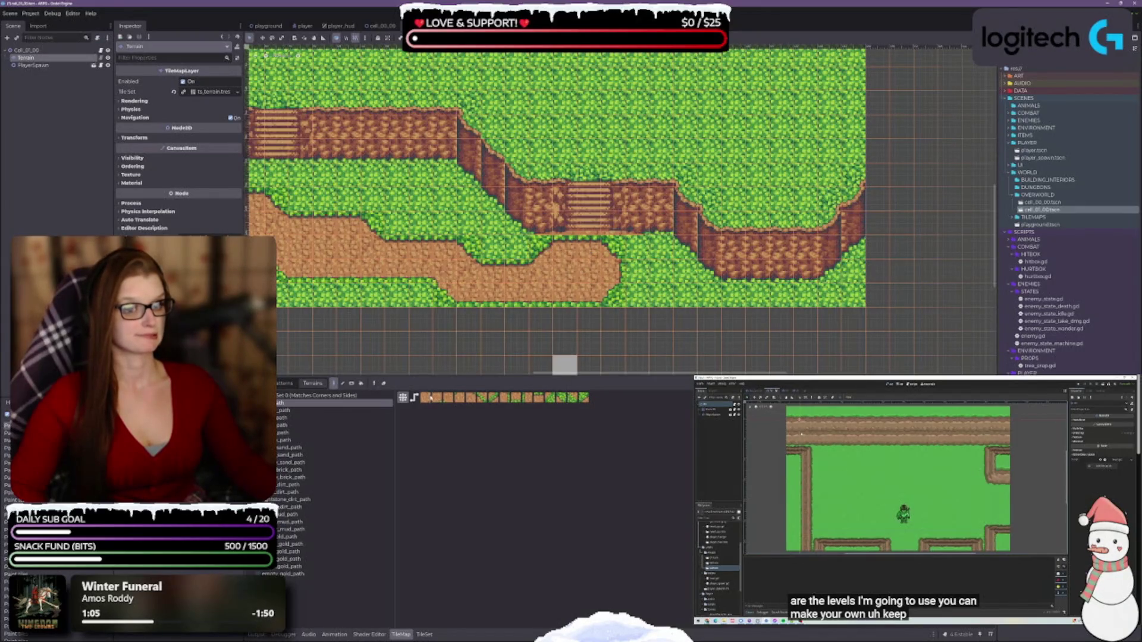
scroll(613, 296, up, 1)
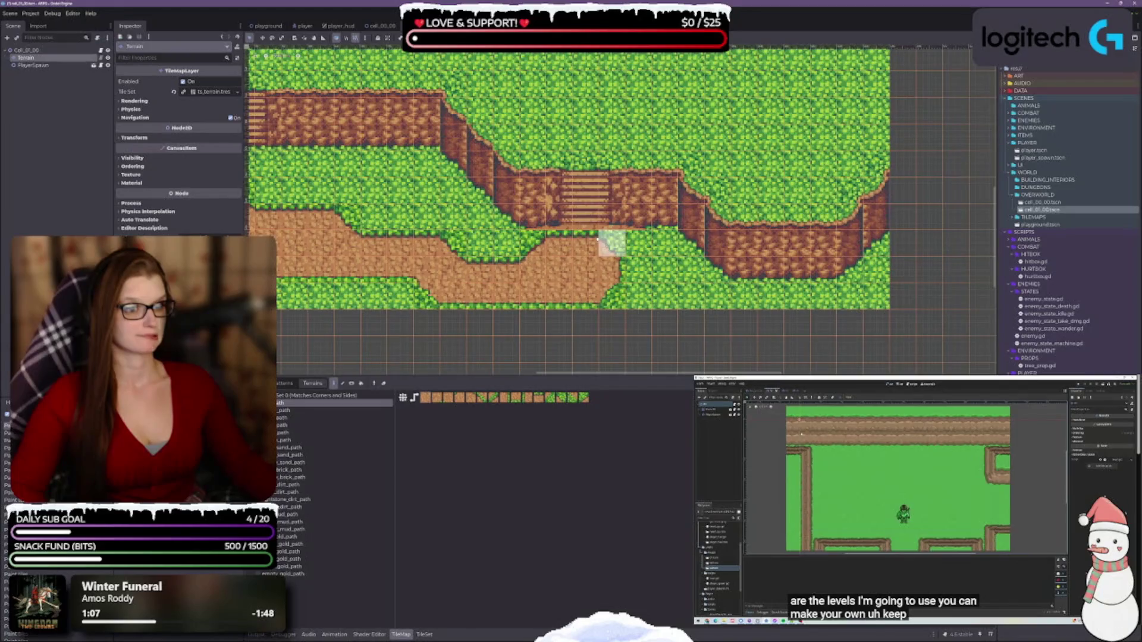
Extend the dirt path to the foot of the stairs and edge their left end with grass
drag(558, 243, 586, 252)
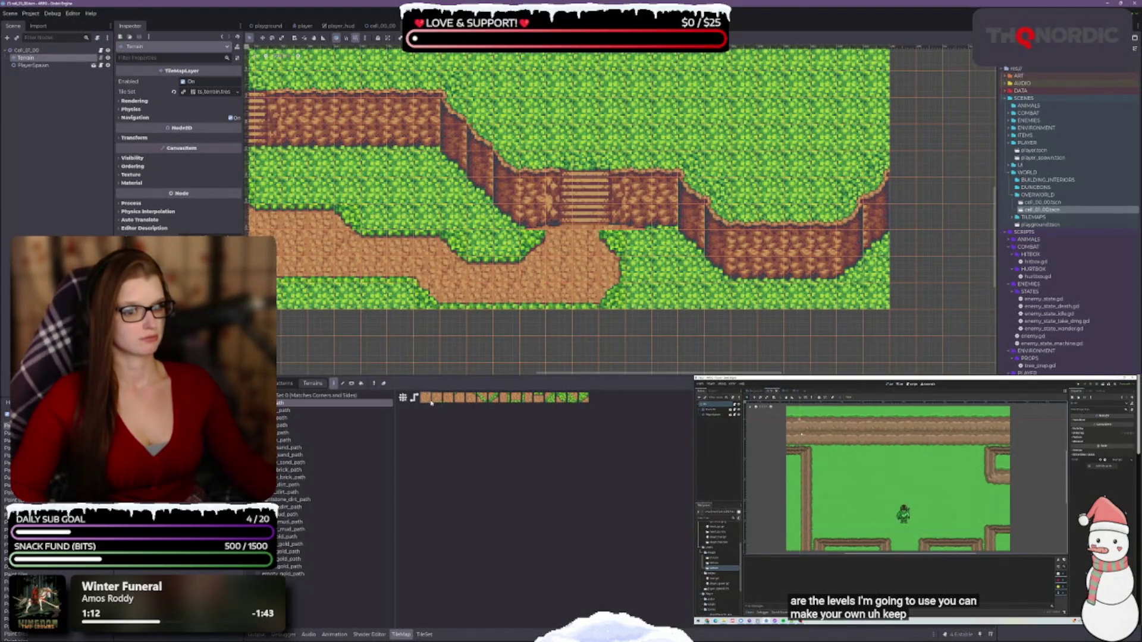
mouse_move(611, 243)
mouse_down()
mouse_move(586, 246)
mouse_move(639, 243)
mouse_move(558, 249)
mouse_up()
click(596, 242)
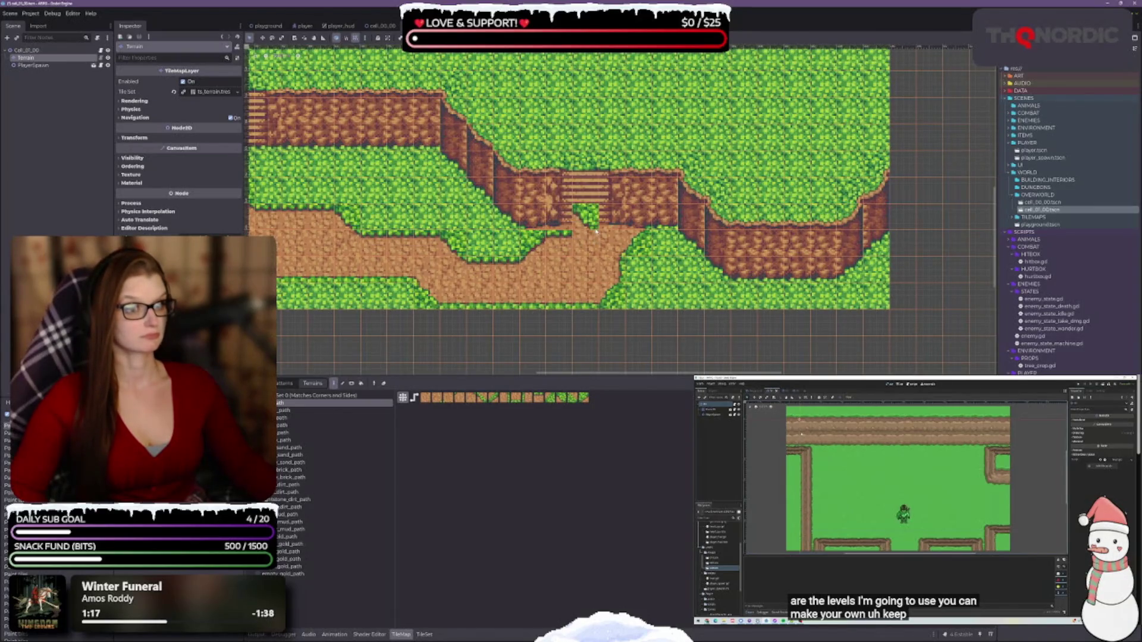
drag(639, 269, 586, 244)
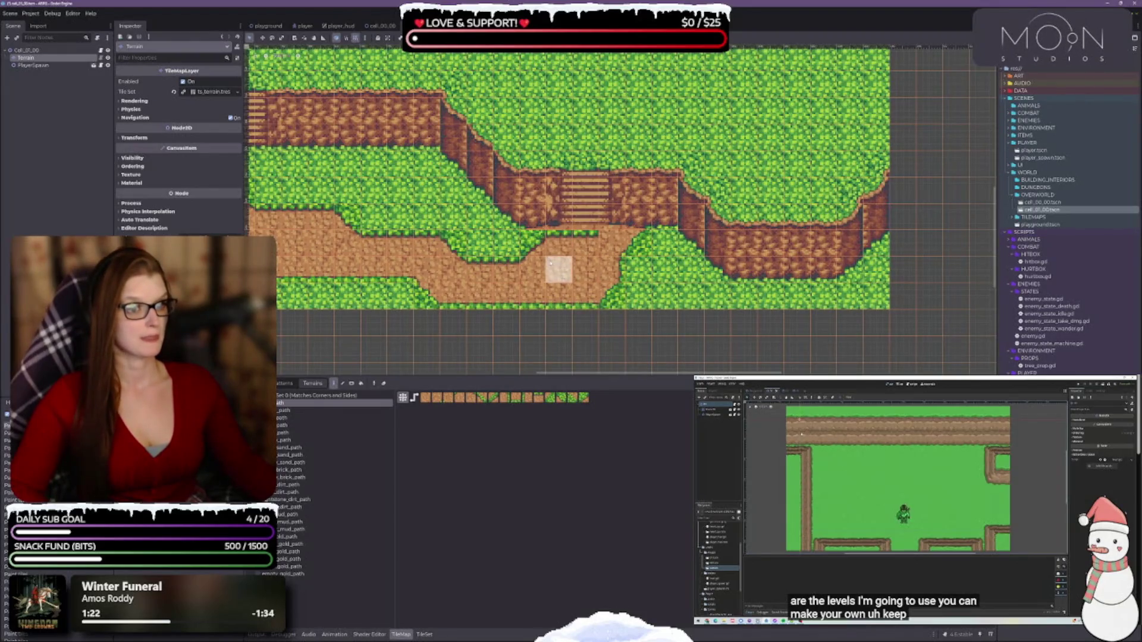
click(532, 217)
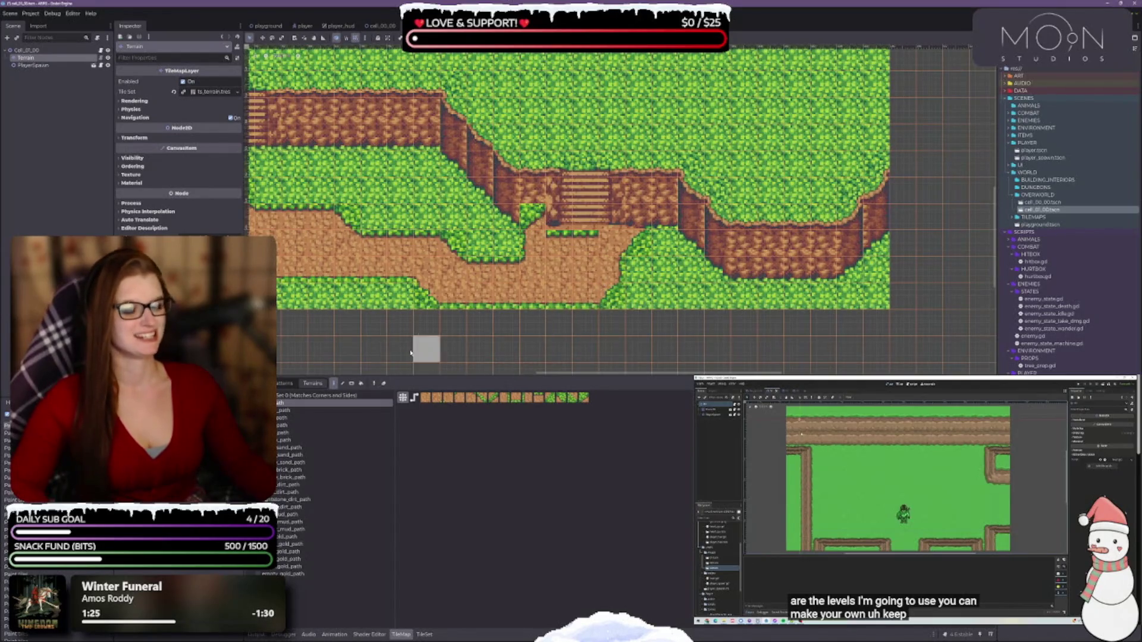
click(252, 383)
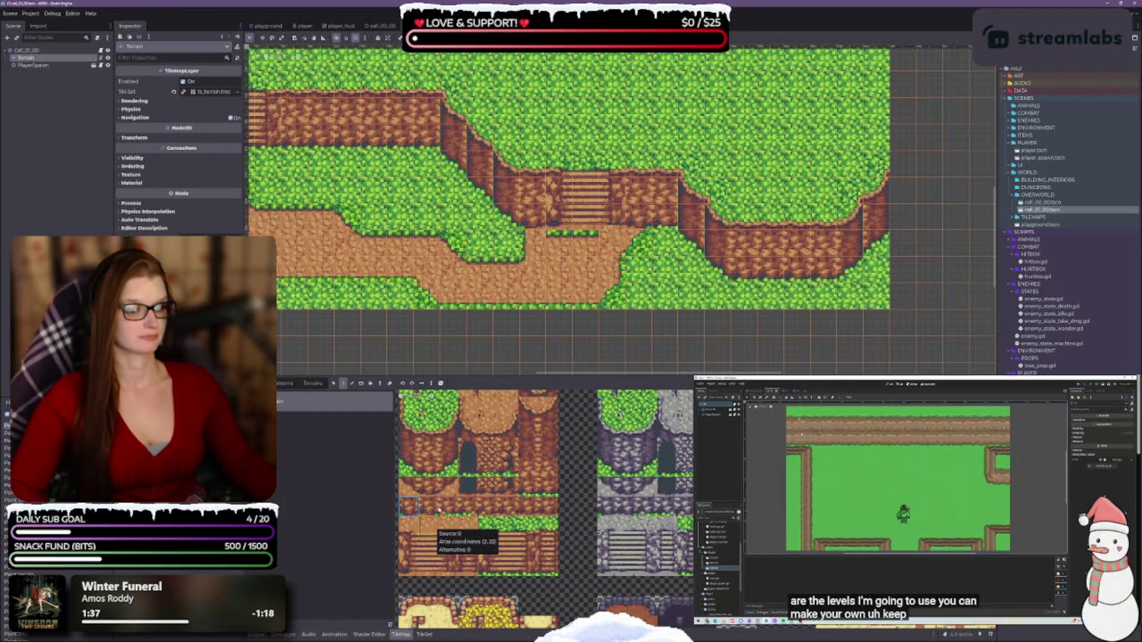
scroll(611, 577, down, 6)
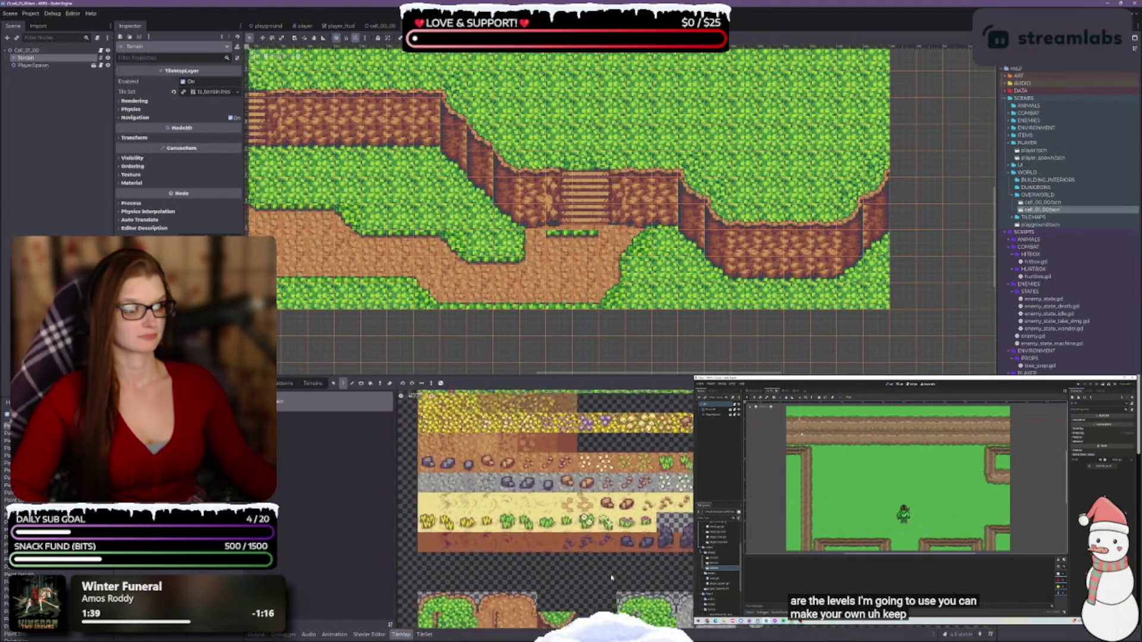
scroll(611, 577, up, 1)
click(433, 461)
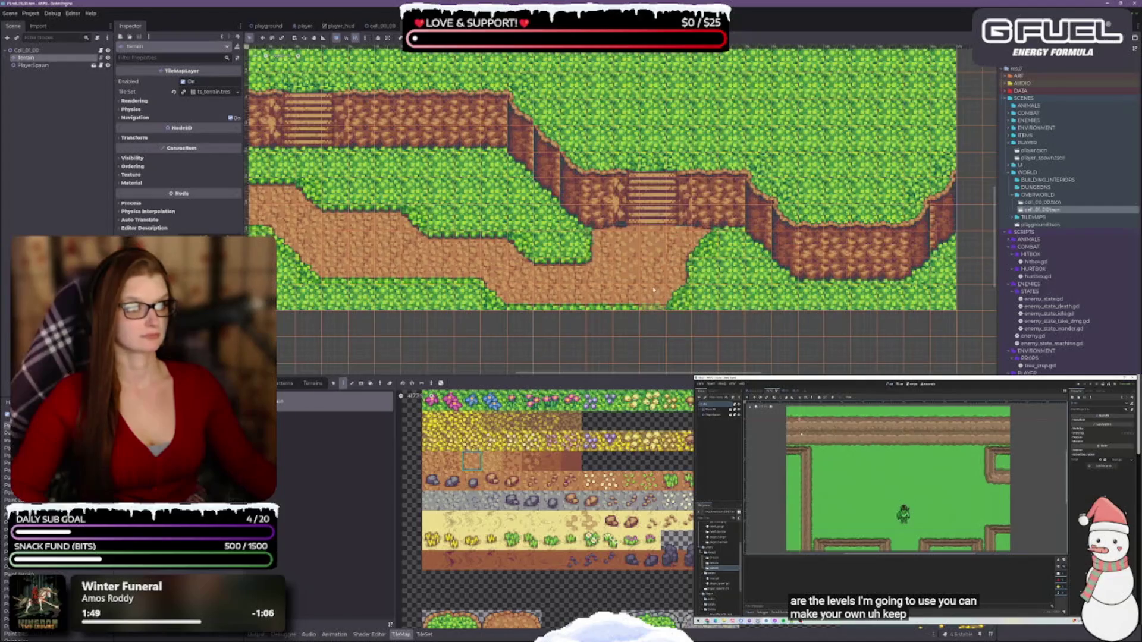
click(492, 460)
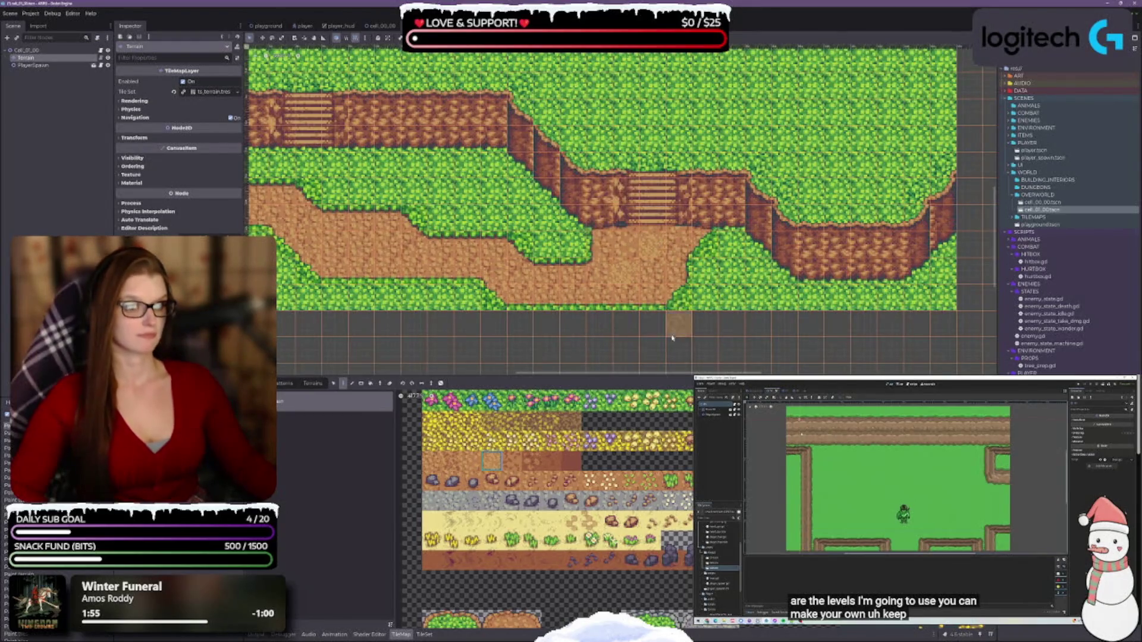
drag(388, 261, 601, 280)
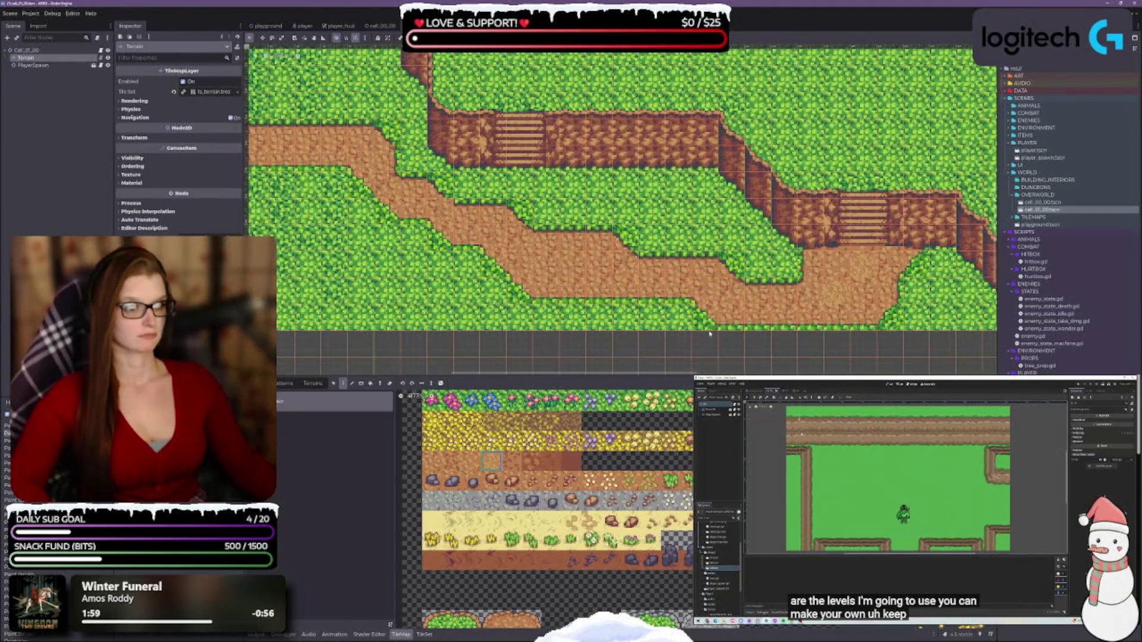
scroll(738, 252, right, 3)
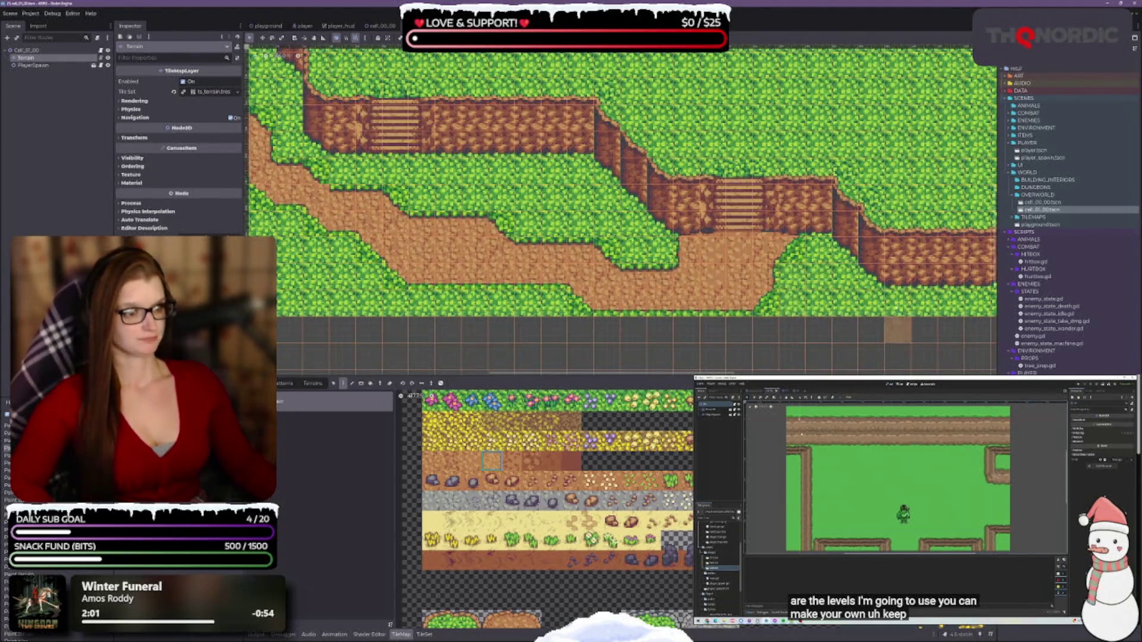
scroll(797, 246, right, 2)
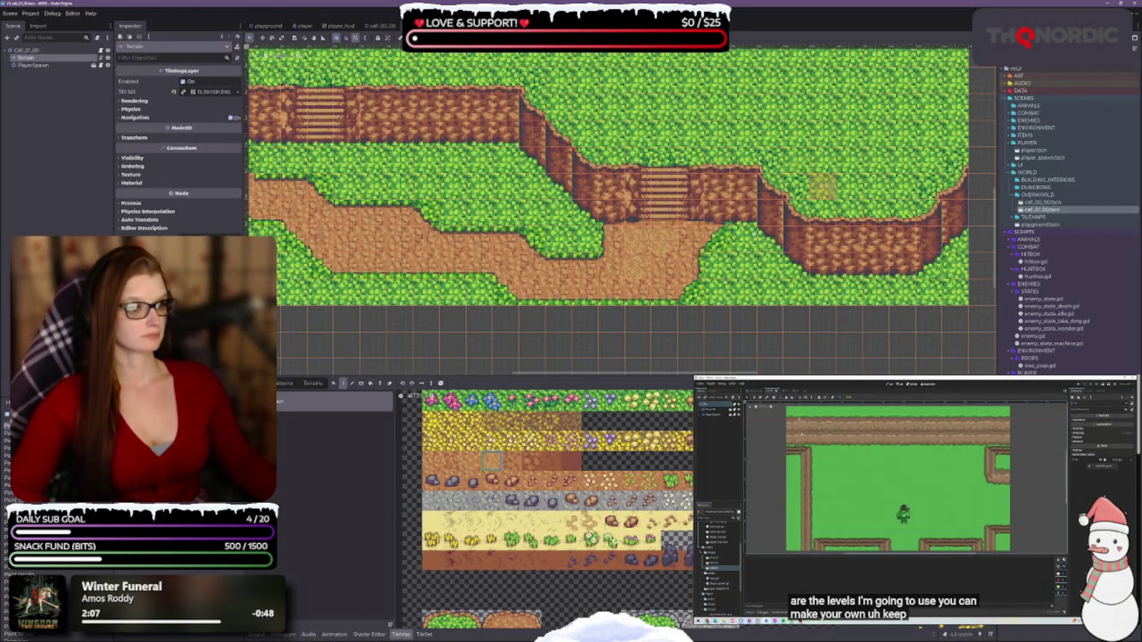
scroll(614, 466, down, 2)
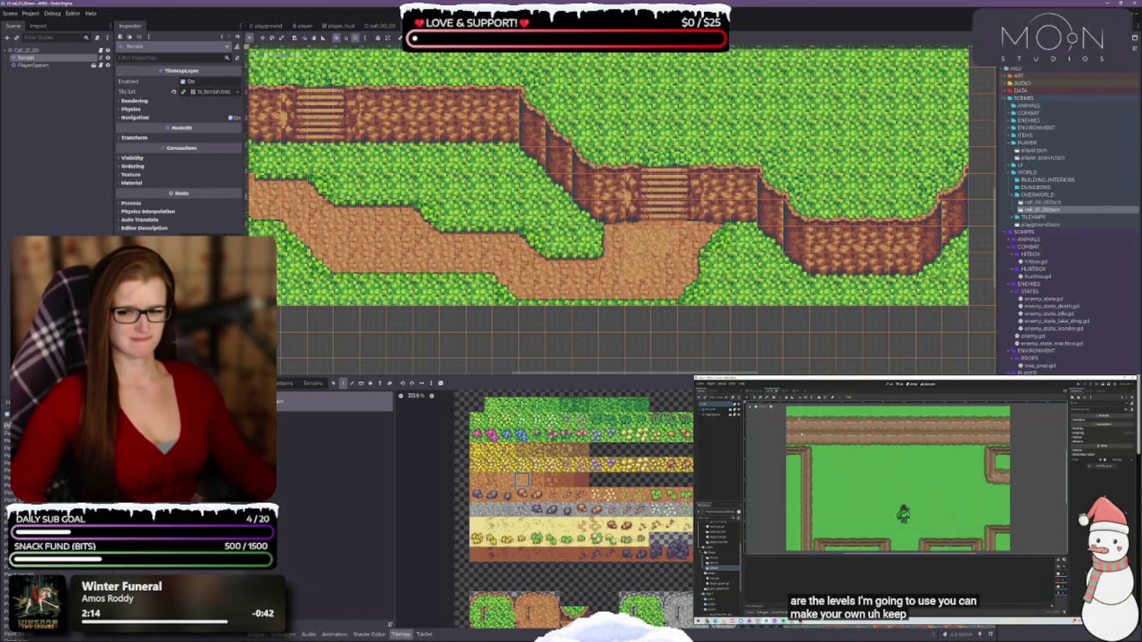
scroll(522, 480, down, 5)
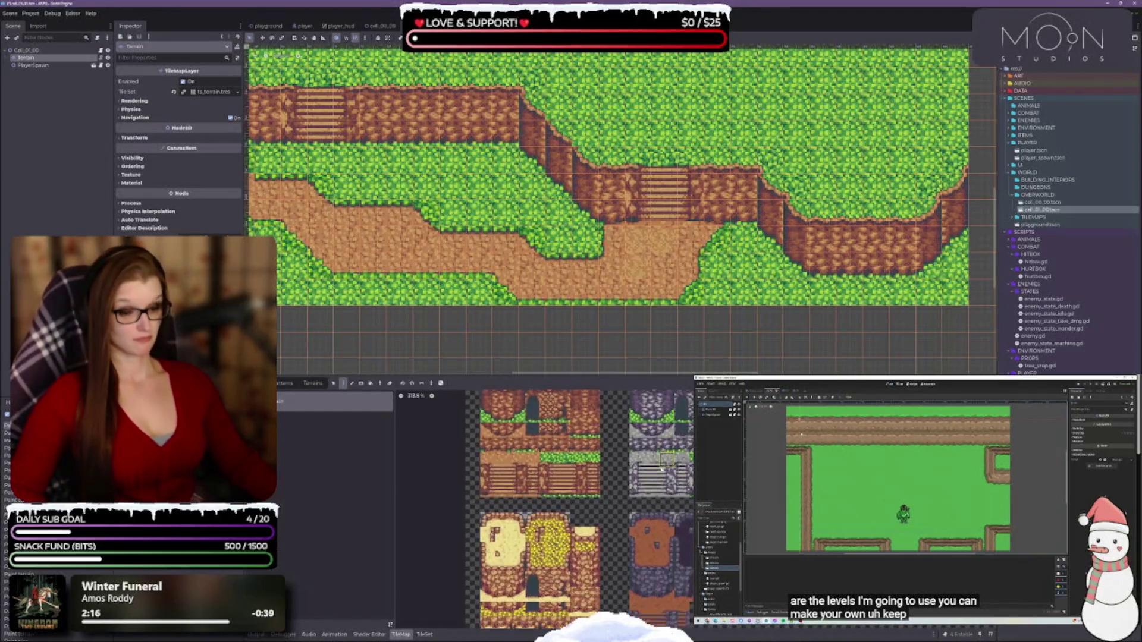
Zoom into the map and bring up the path terrain list in the tile panel
scroll(538, 460, up, 2)
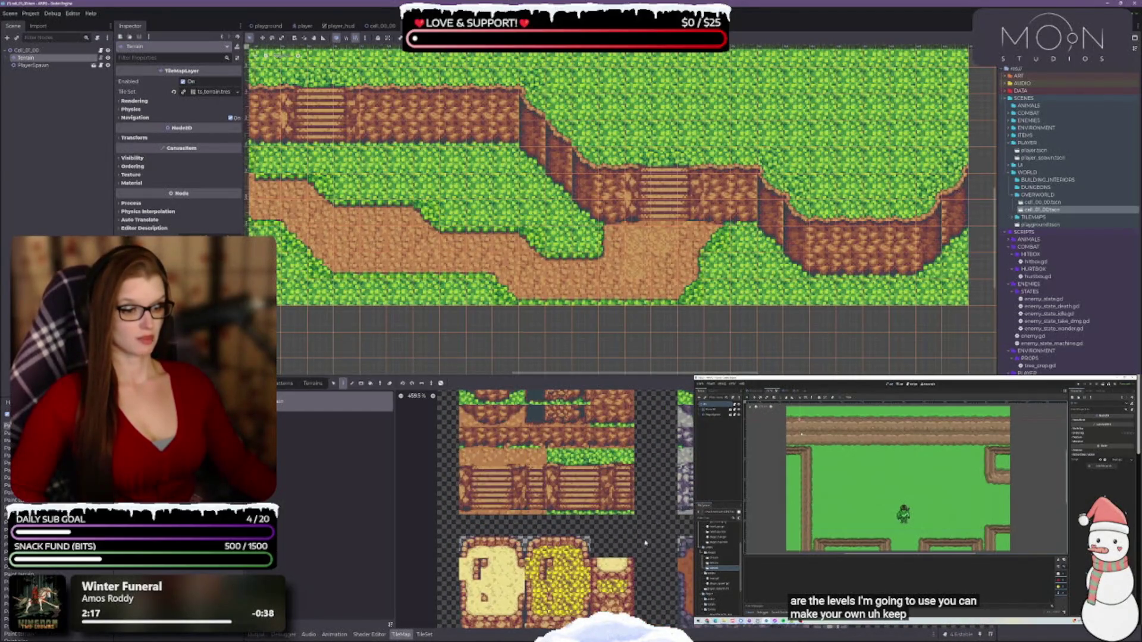
scroll(645, 543, down, 4)
scroll(601, 475, up, 3)
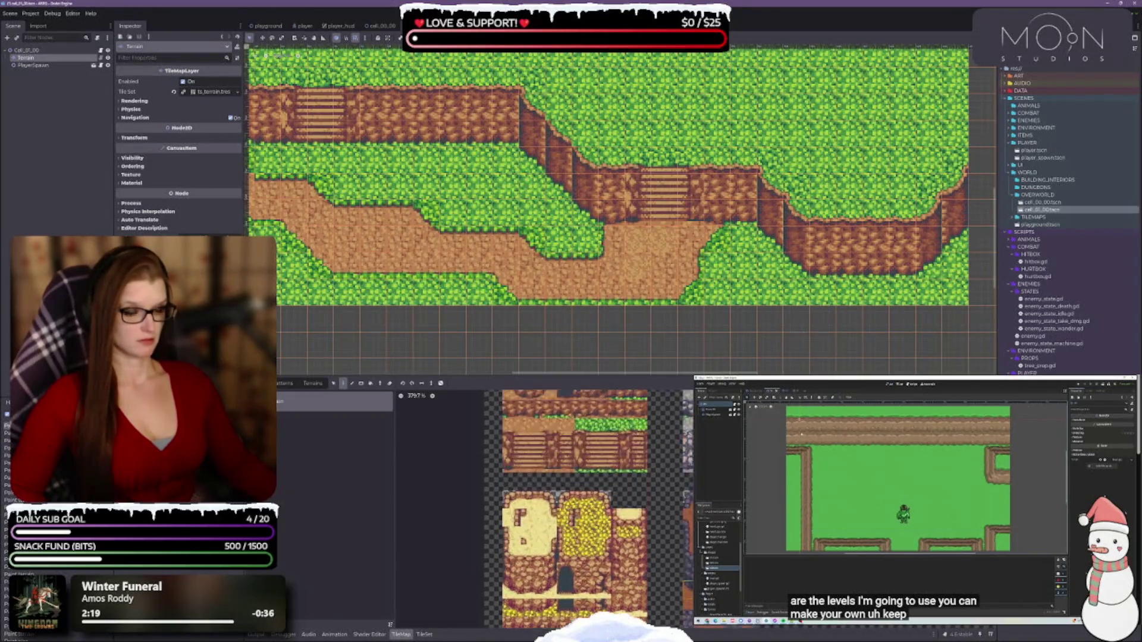
scroll(571, 505, up, 2)
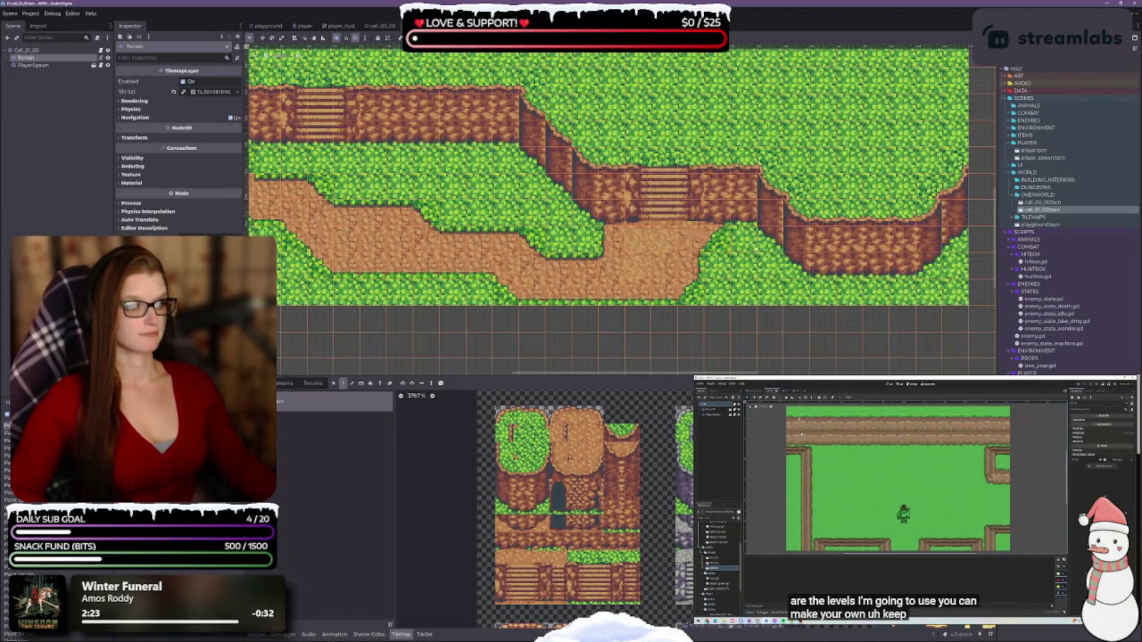
scroll(657, 259, down, 1)
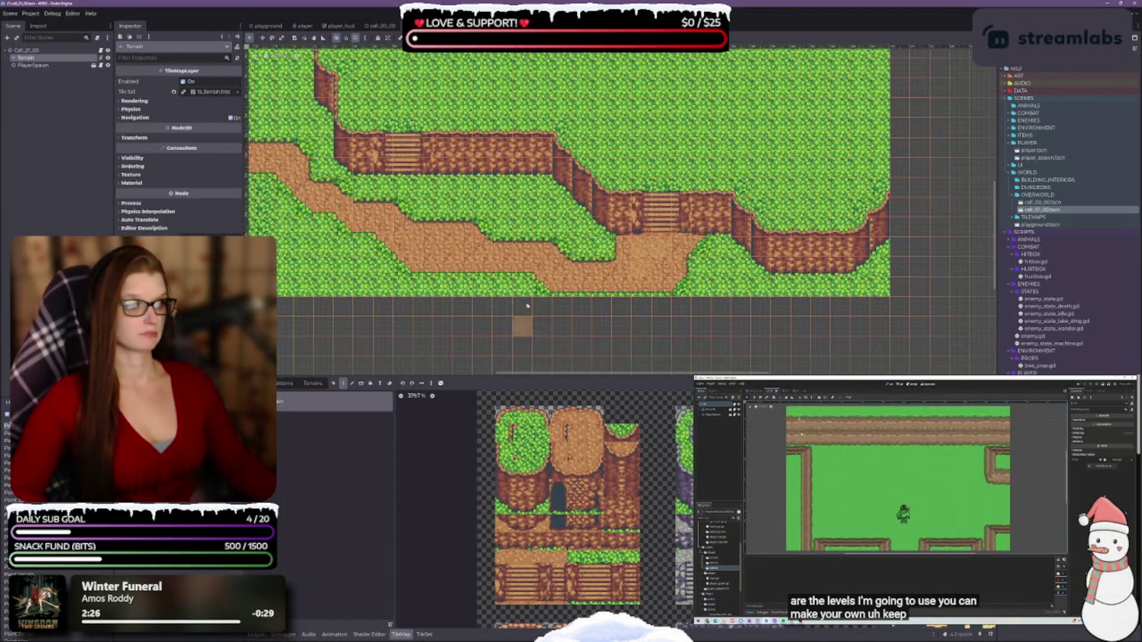
scroll(678, 277, up, 3)
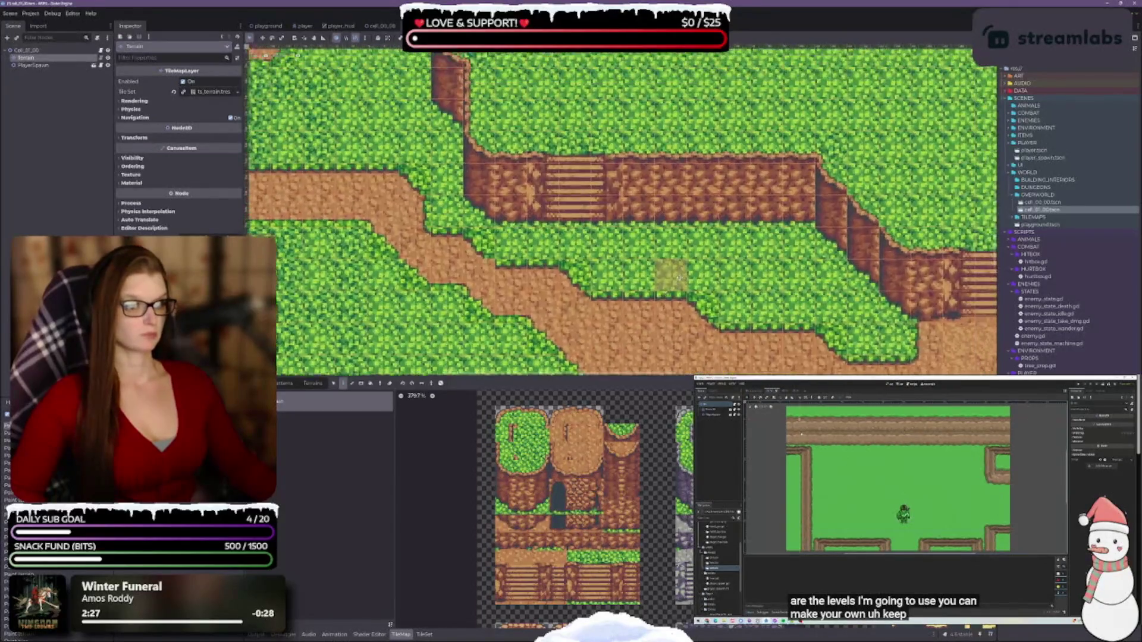
click(313, 384)
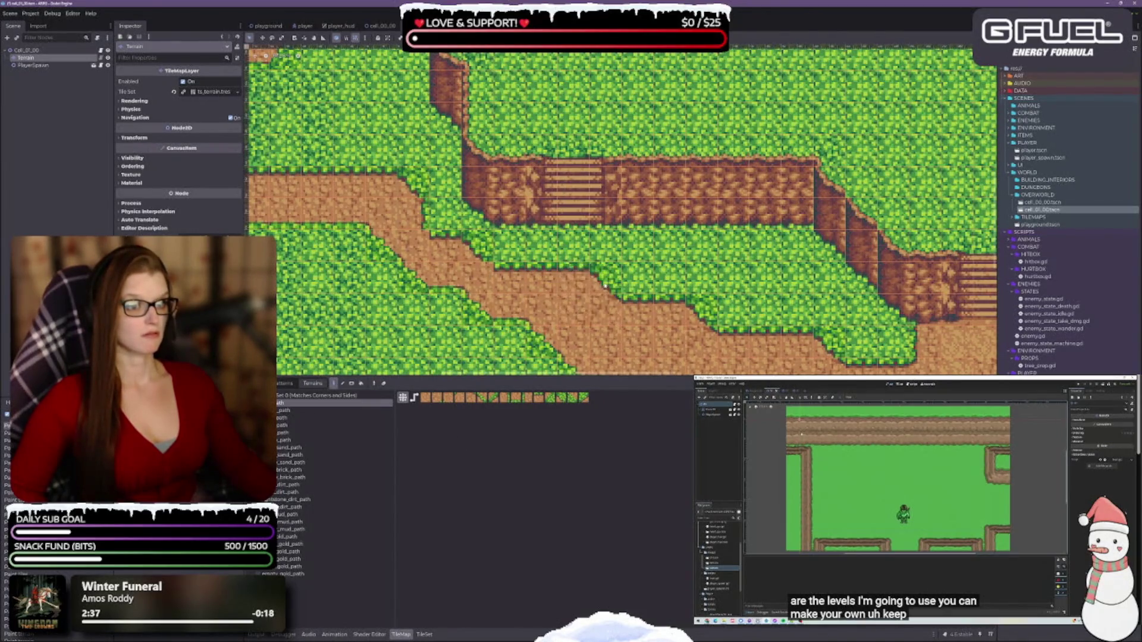
Paint dirt over the grass edge and the grass tongue above the path so the path edge steps straight down
click(591, 269)
click(527, 262)
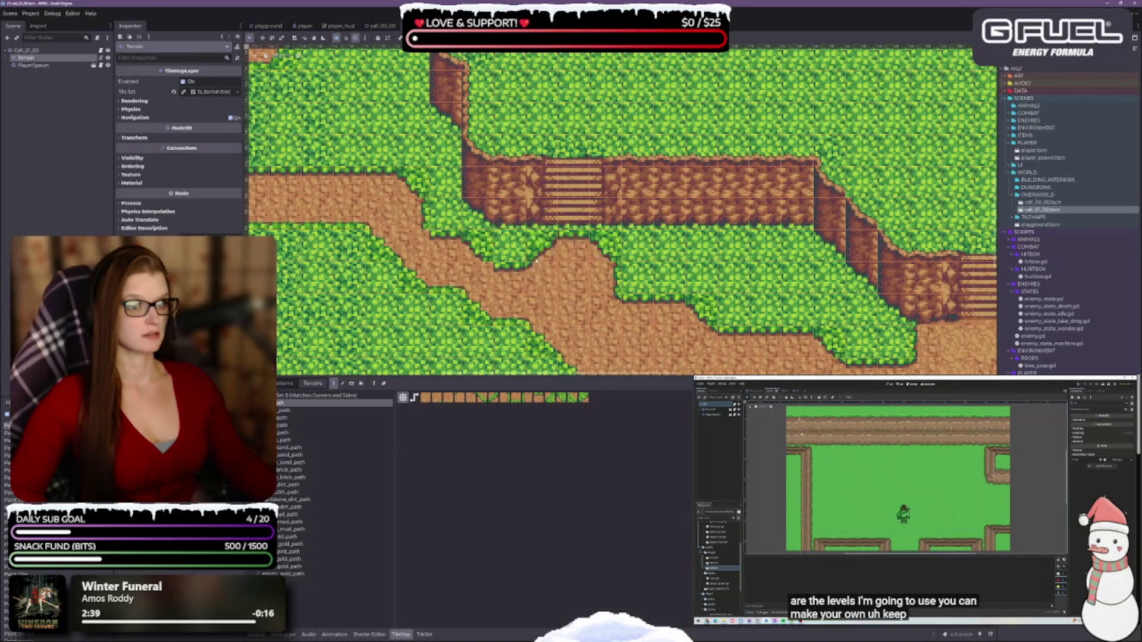
click(509, 249)
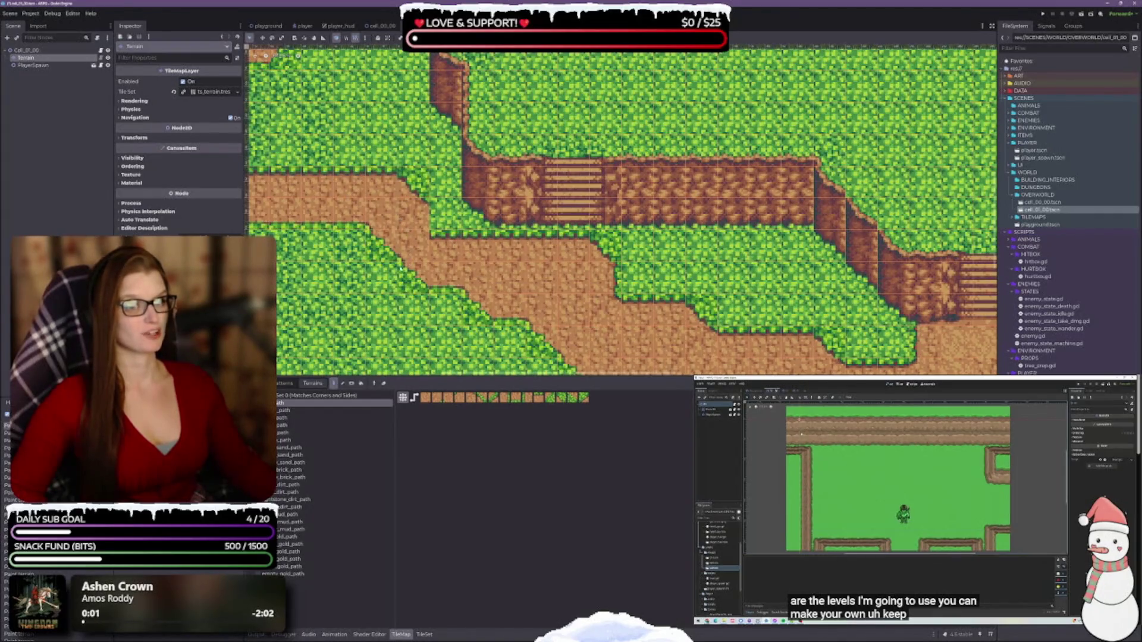
drag(401, 267, 369, 242)
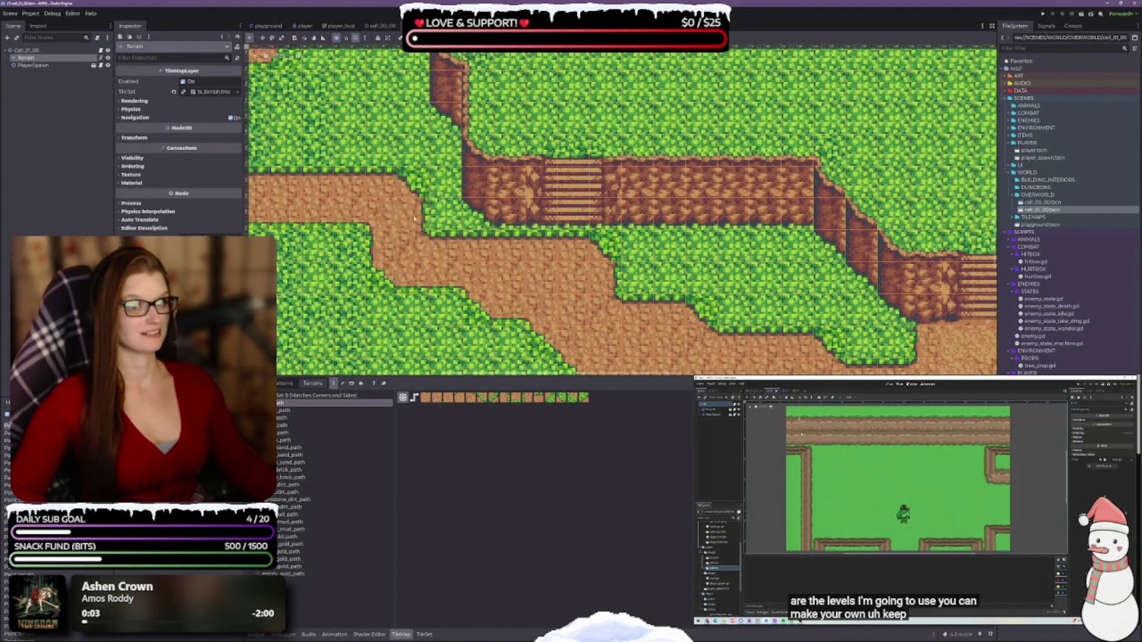
Return the TileMap panel from the terrain list to the Tiles atlas
scroll(428, 273, down, 3)
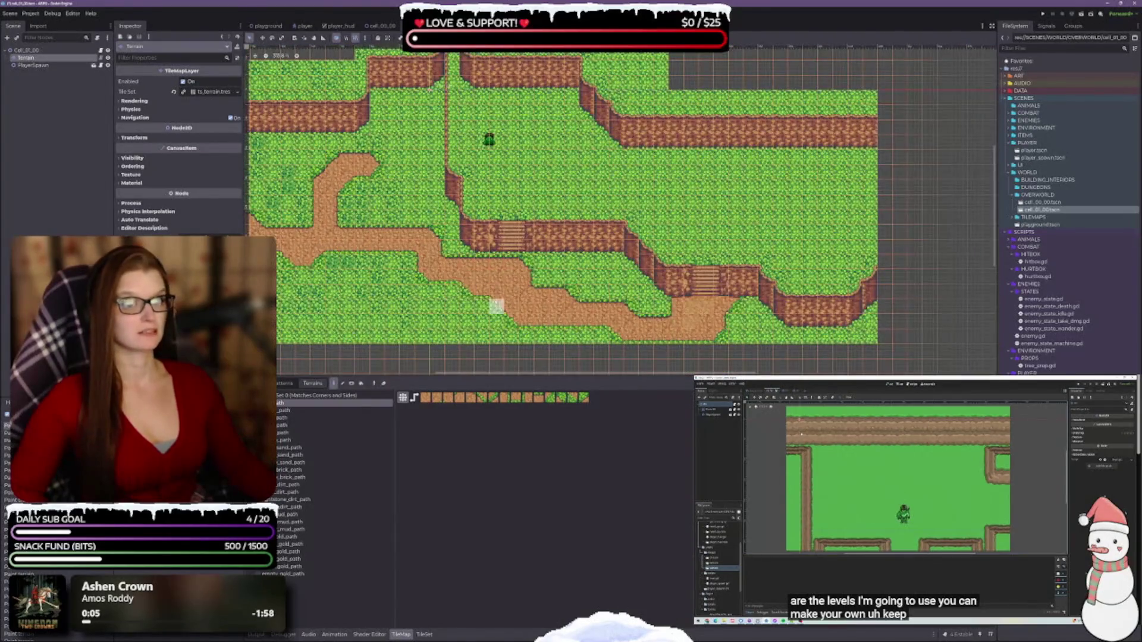
drag(466, 292, 512, 354)
scroll(540, 367, down, 4)
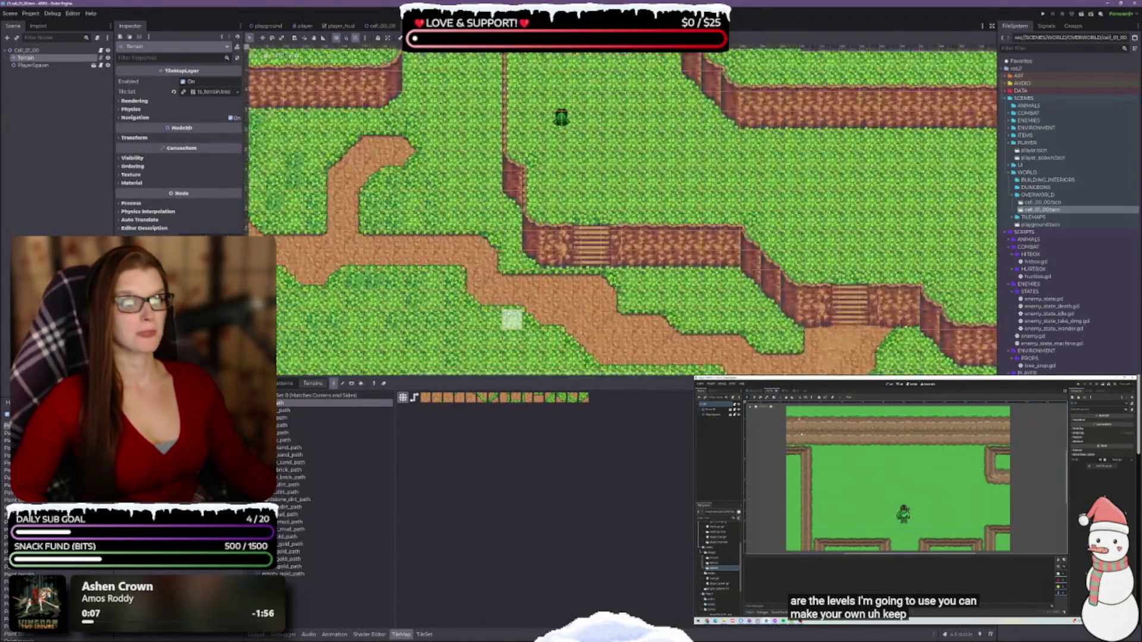
scroll(446, 321, up, 2)
scroll(555, 298, up, 2)
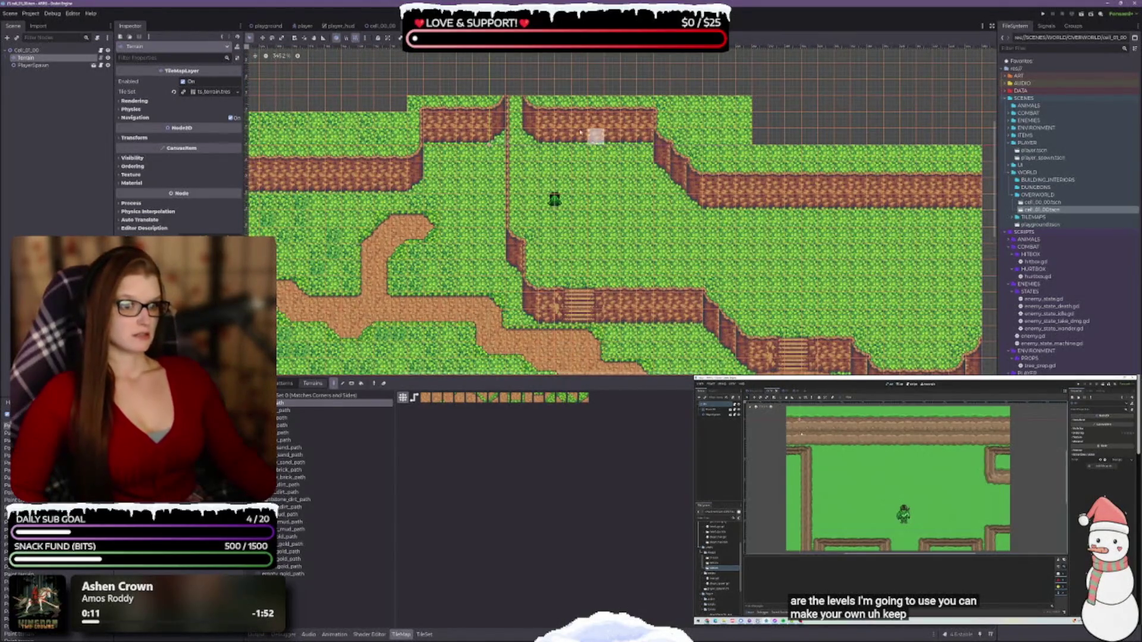
scroll(627, 303, up, 1)
scroll(629, 301, up, 2)
scroll(477, 301, down, 3)
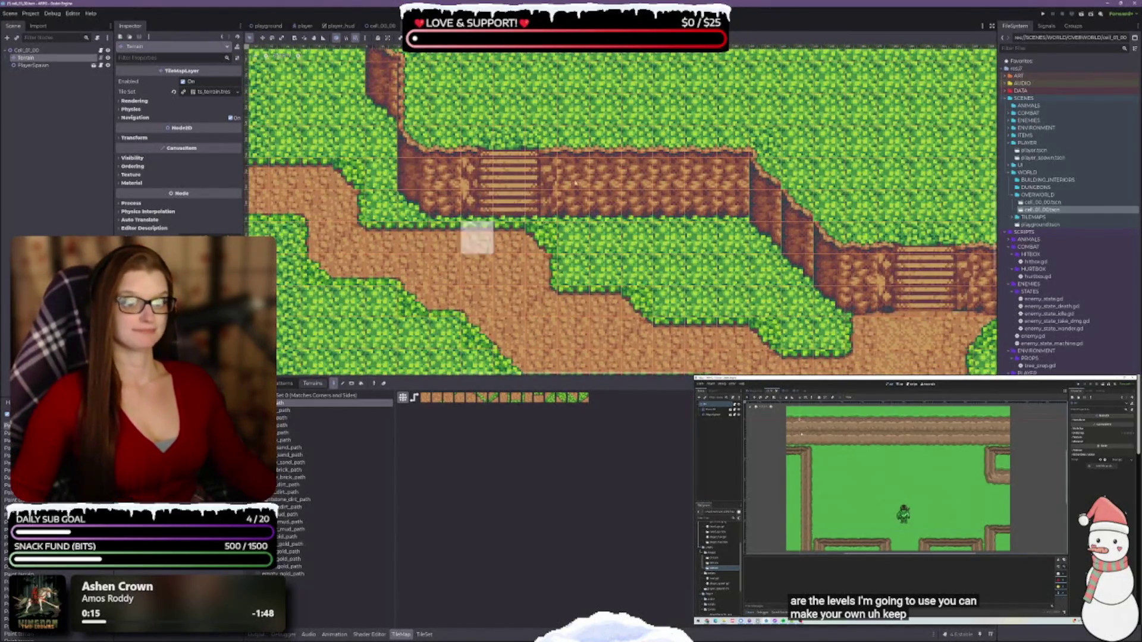
click(265, 383)
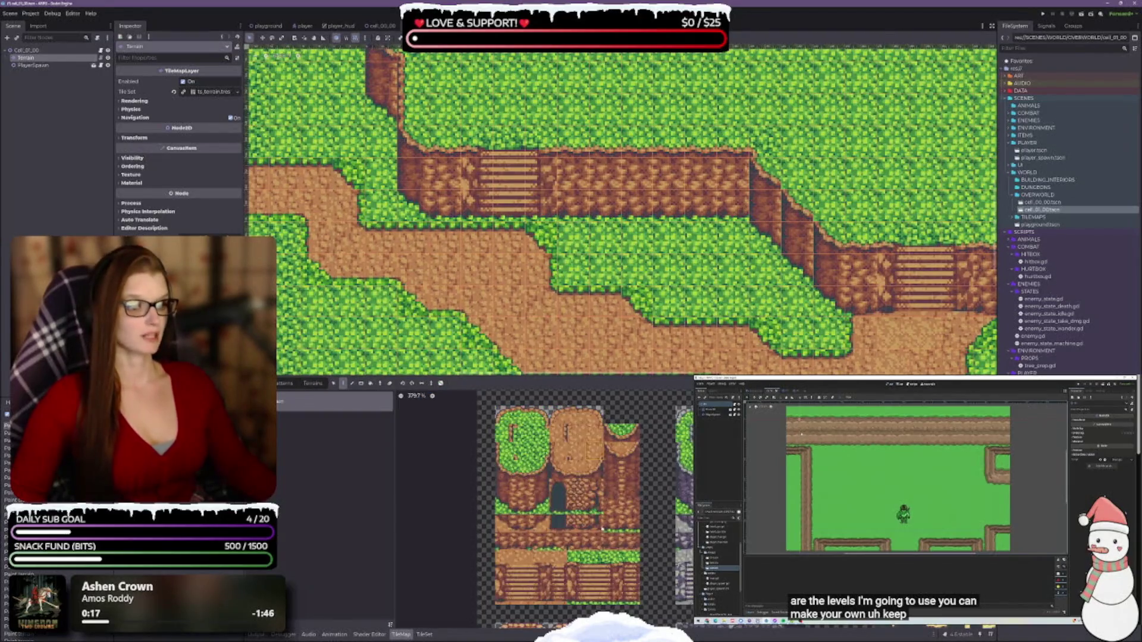
Paint the three bottom-row stair tiles beneath the cliff stairs
drag(504, 595, 541, 594)
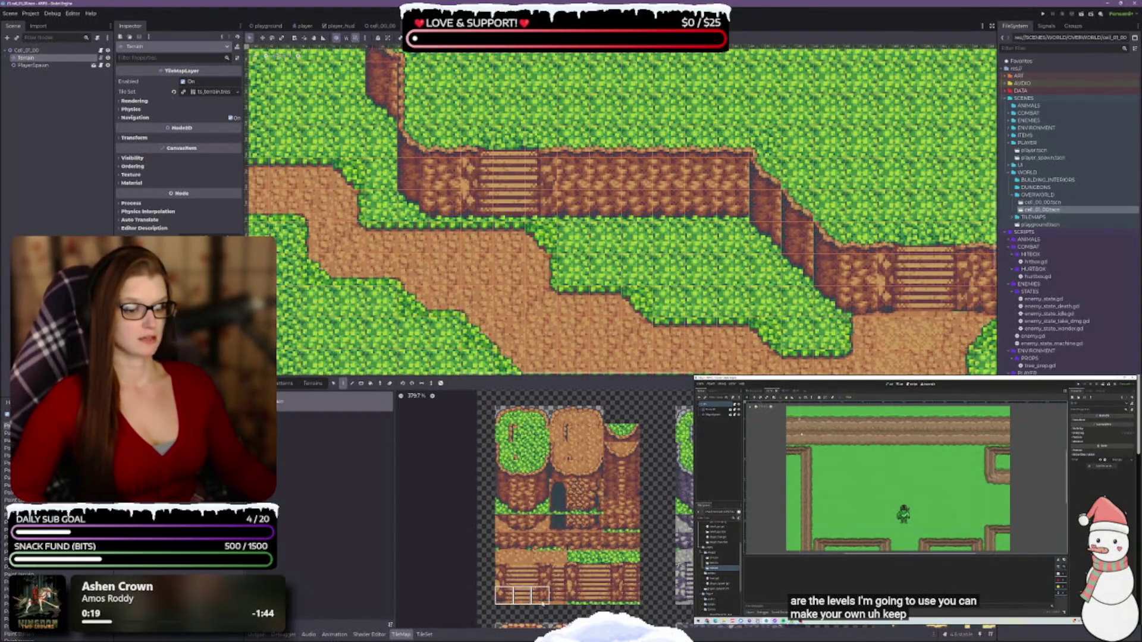
click(475, 232)
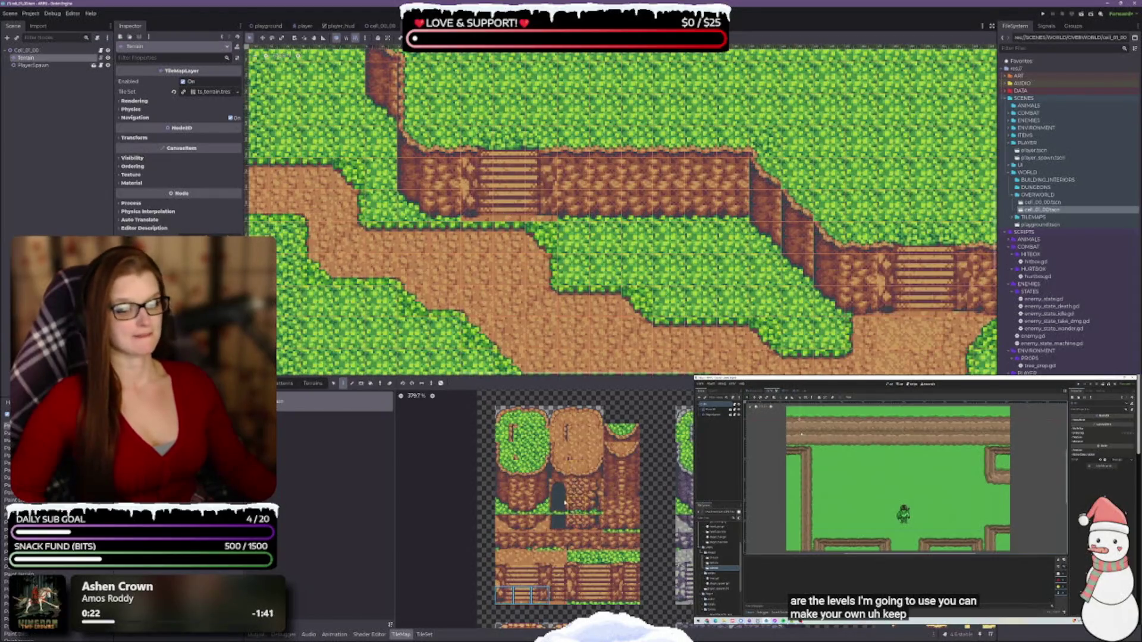
click(504, 542)
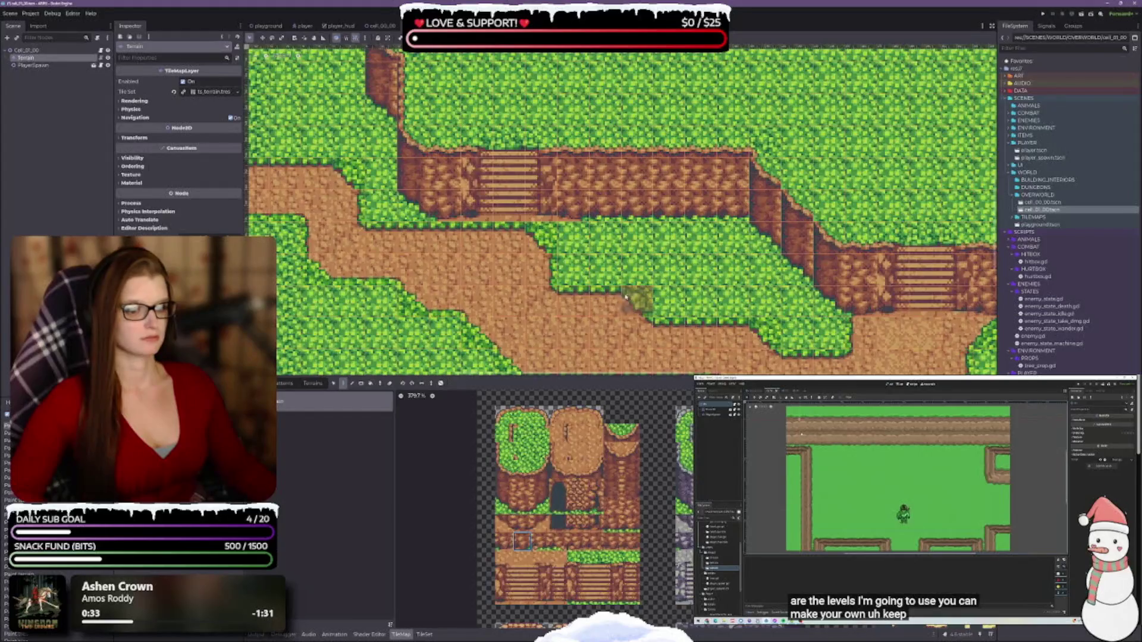
scroll(665, 550, up, 3)
scroll(665, 549, up, 3)
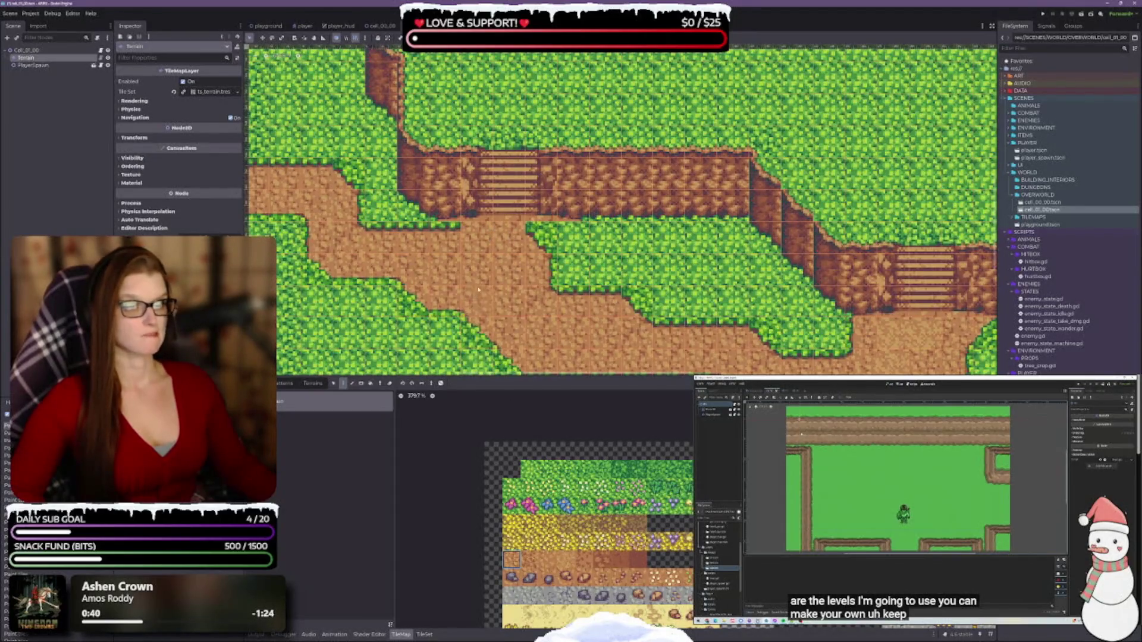
Paint the path terrain over the grass notches and corner along the dirt path's edges
scroll(479, 290, up, 1)
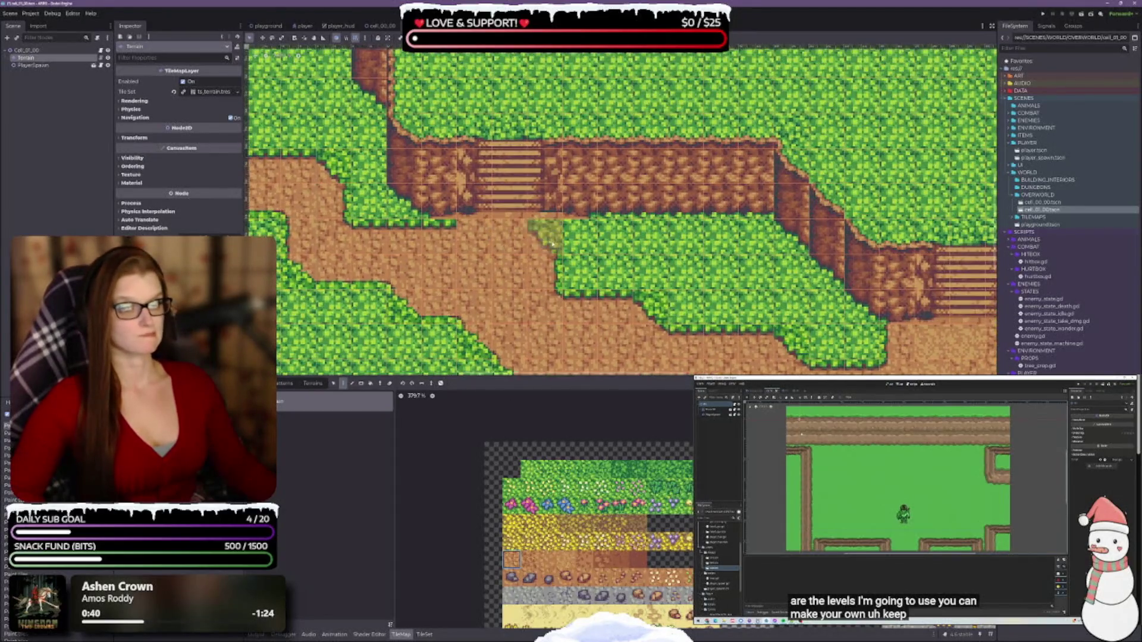
click(313, 384)
click(541, 238)
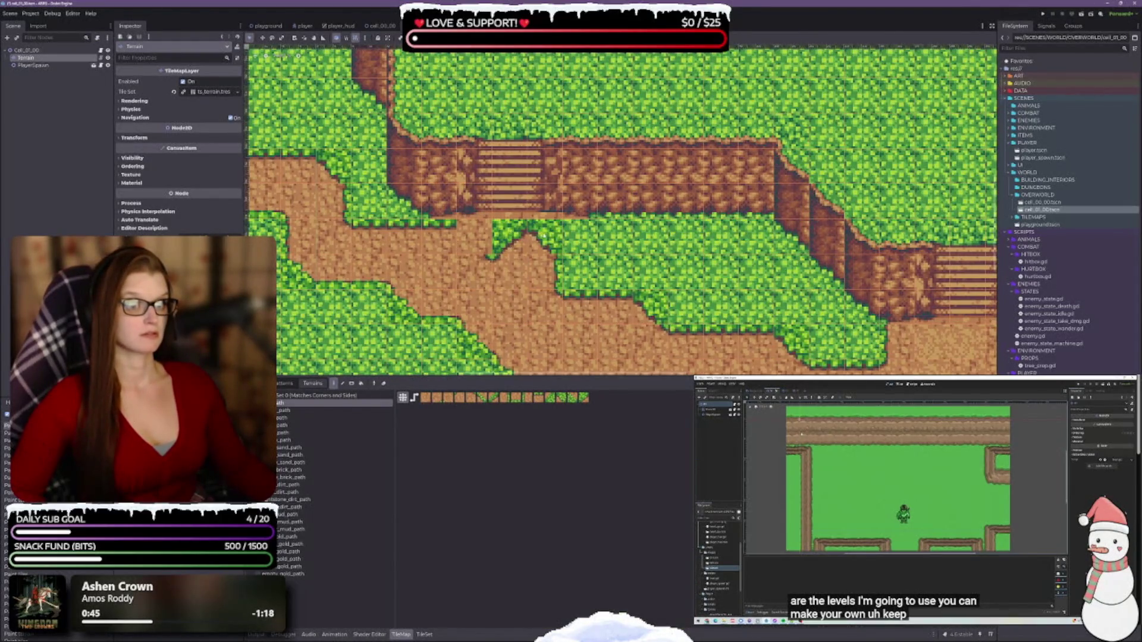
click(509, 236)
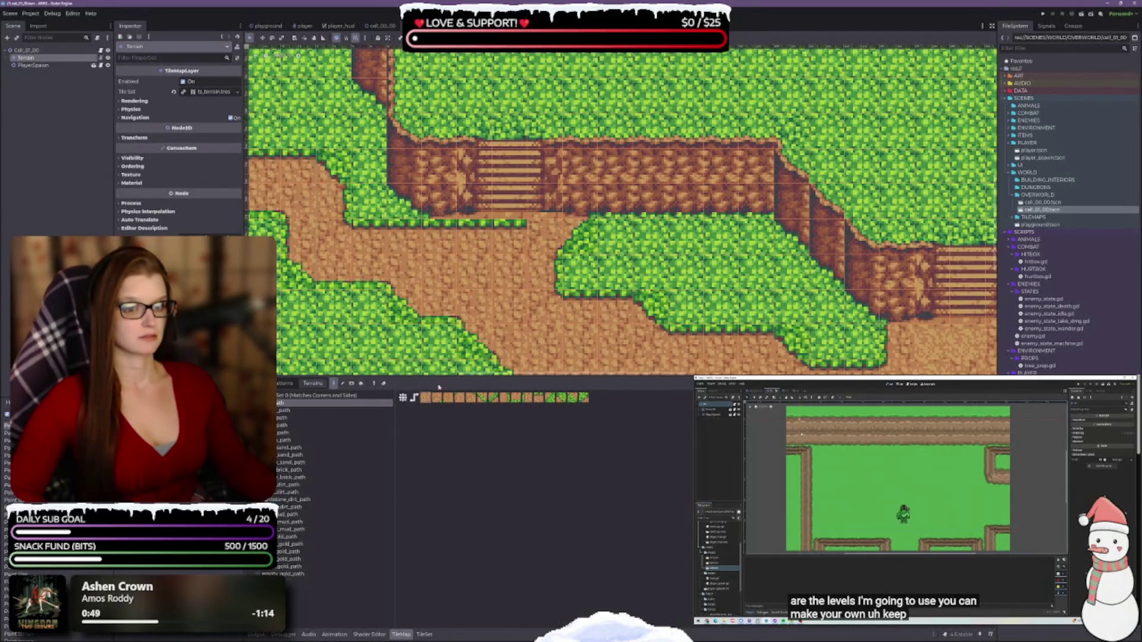
scroll(437, 244, up, 1)
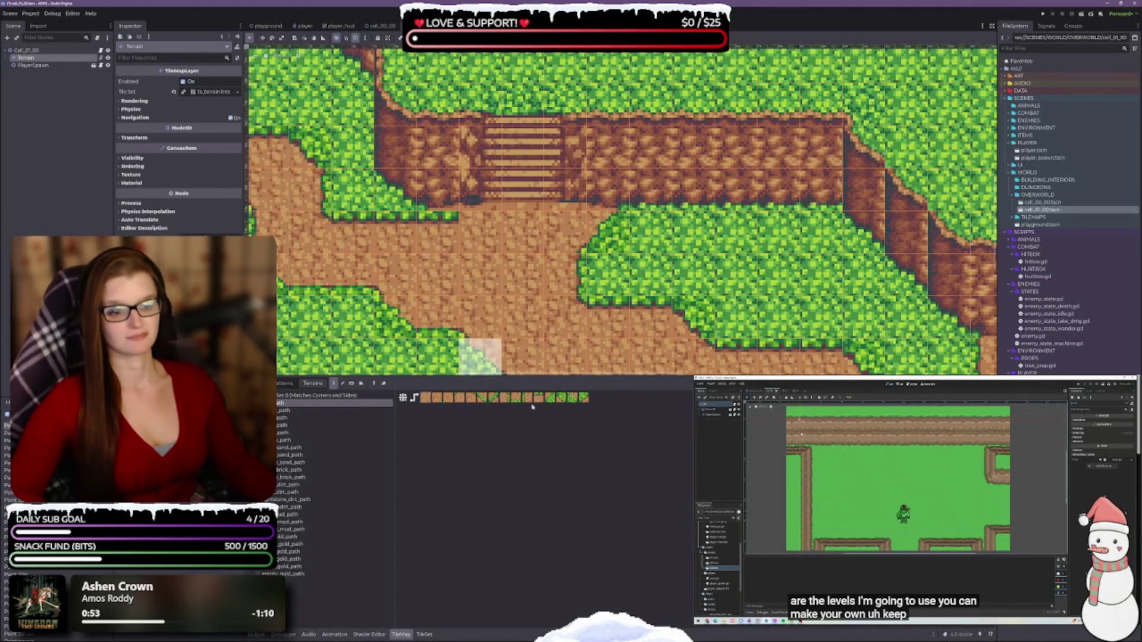
click(437, 233)
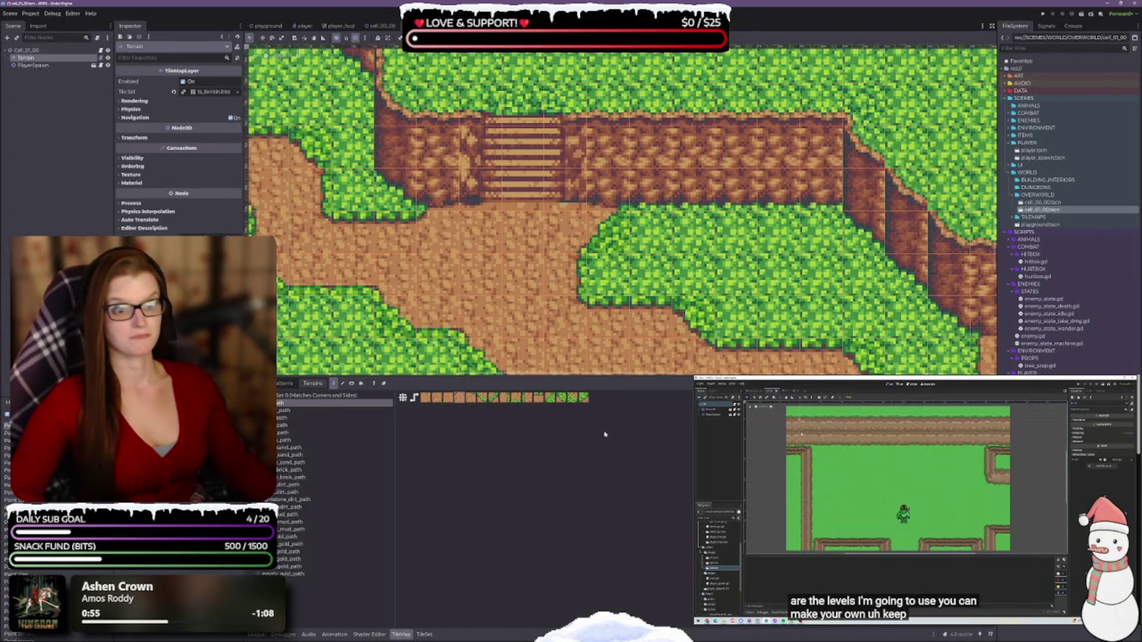
Return the TileMap panel to the Tiles atlas
scroll(559, 317, down, 1)
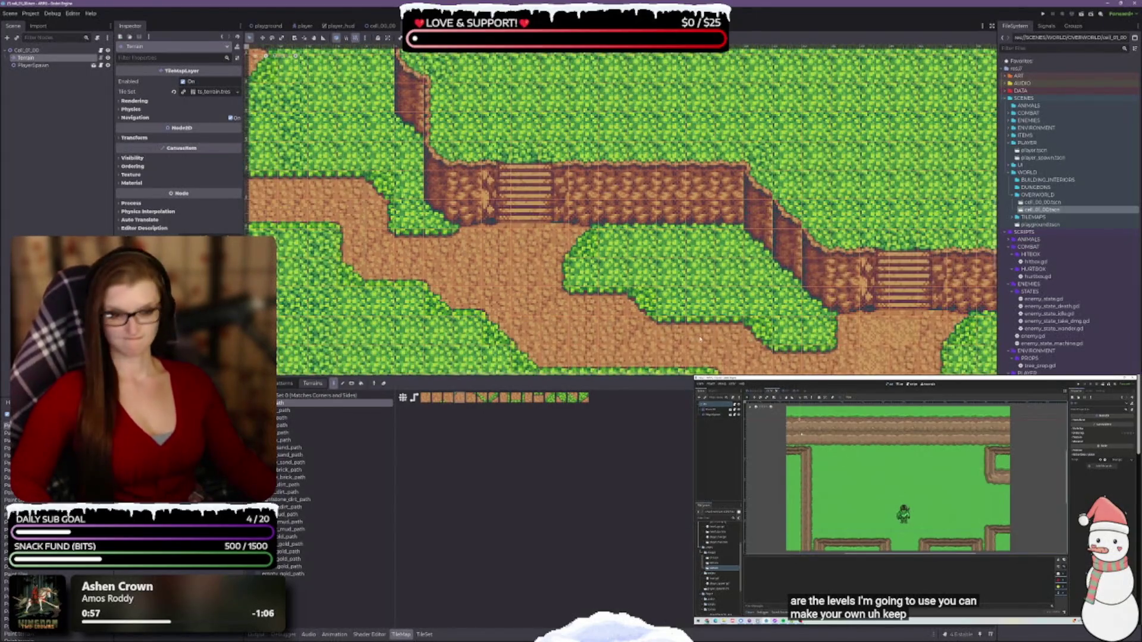
scroll(642, 331, down, 2)
scroll(738, 194, up, 1)
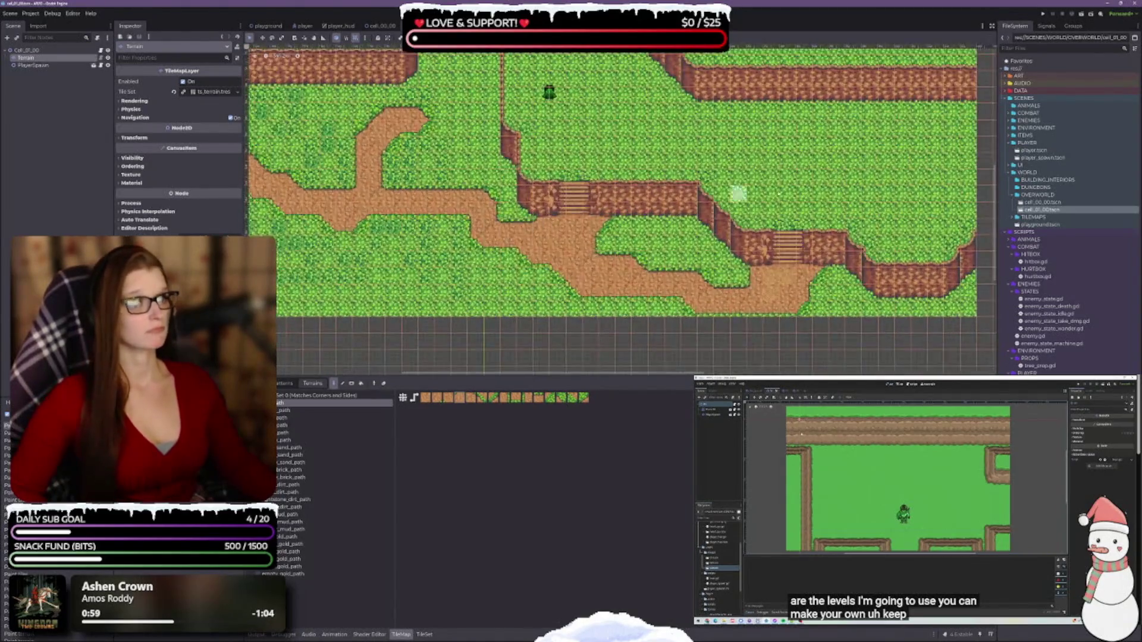
scroll(679, 220, up, 1)
scroll(676, 255, up, 1)
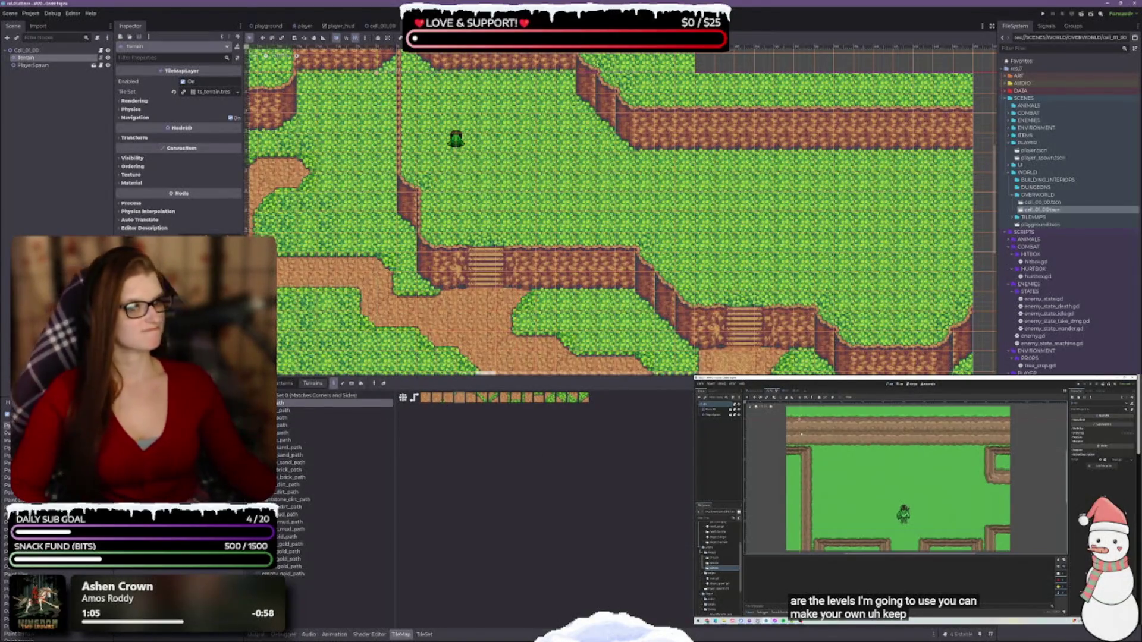
click(262, 383)
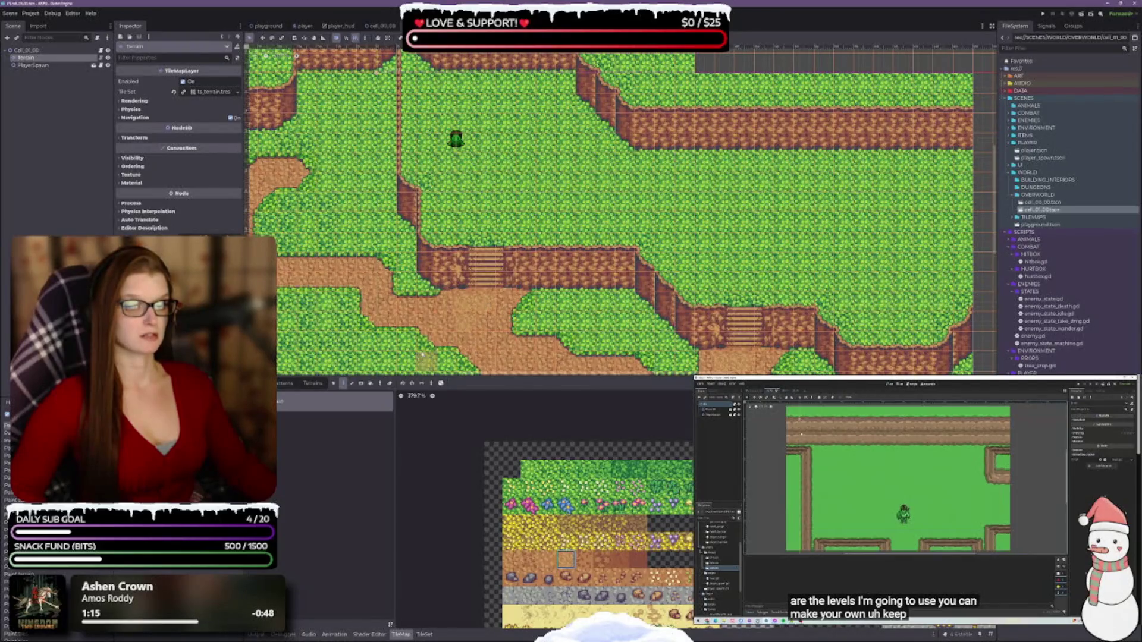
Place a small grey rock tile on the dirt path below the left stairs
scroll(699, 229, down, 4)
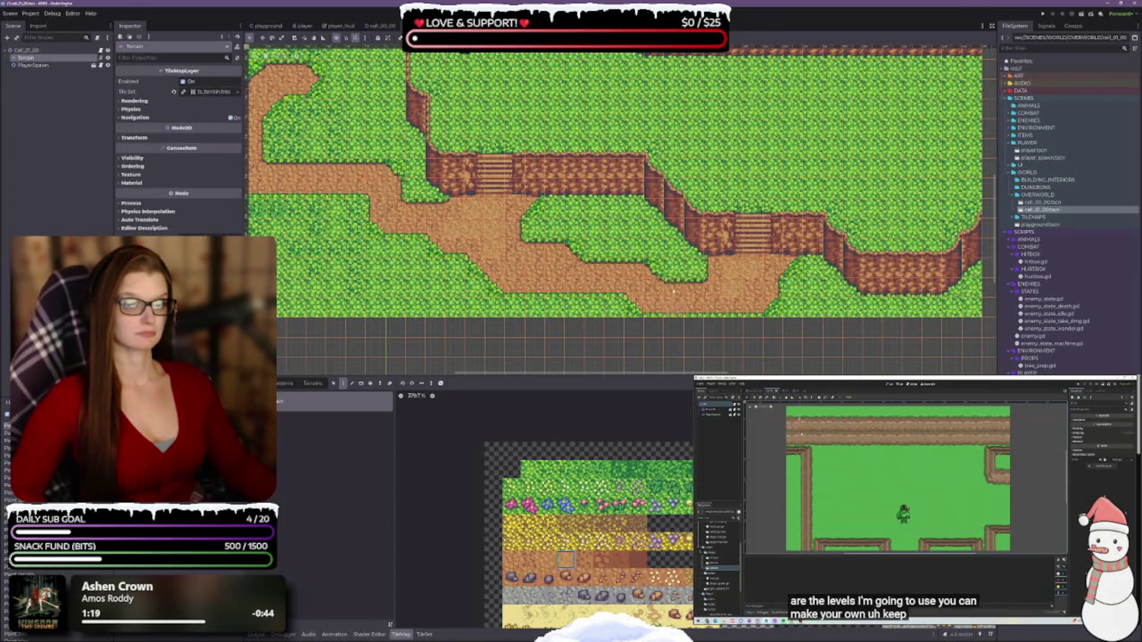
scroll(509, 249, up, 2)
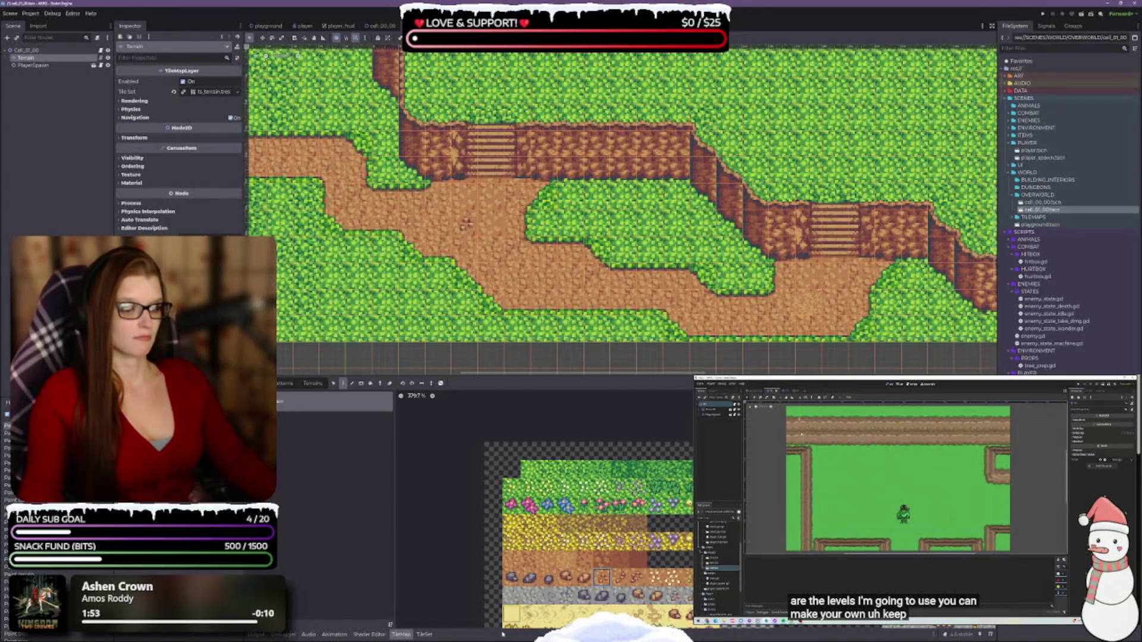
click(511, 577)
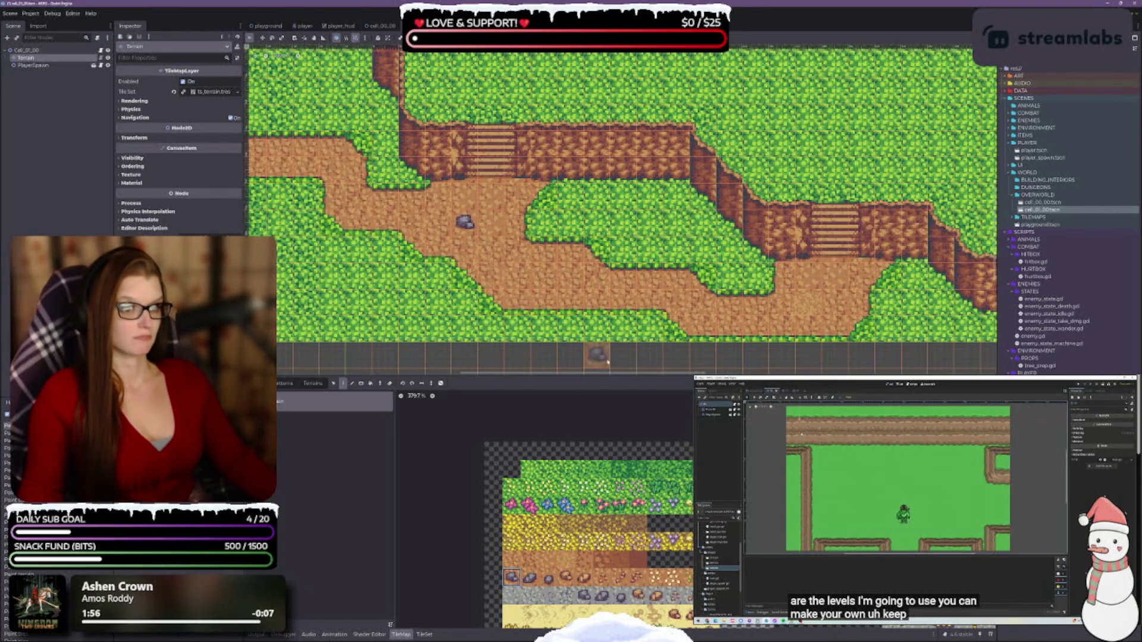
click(465, 222)
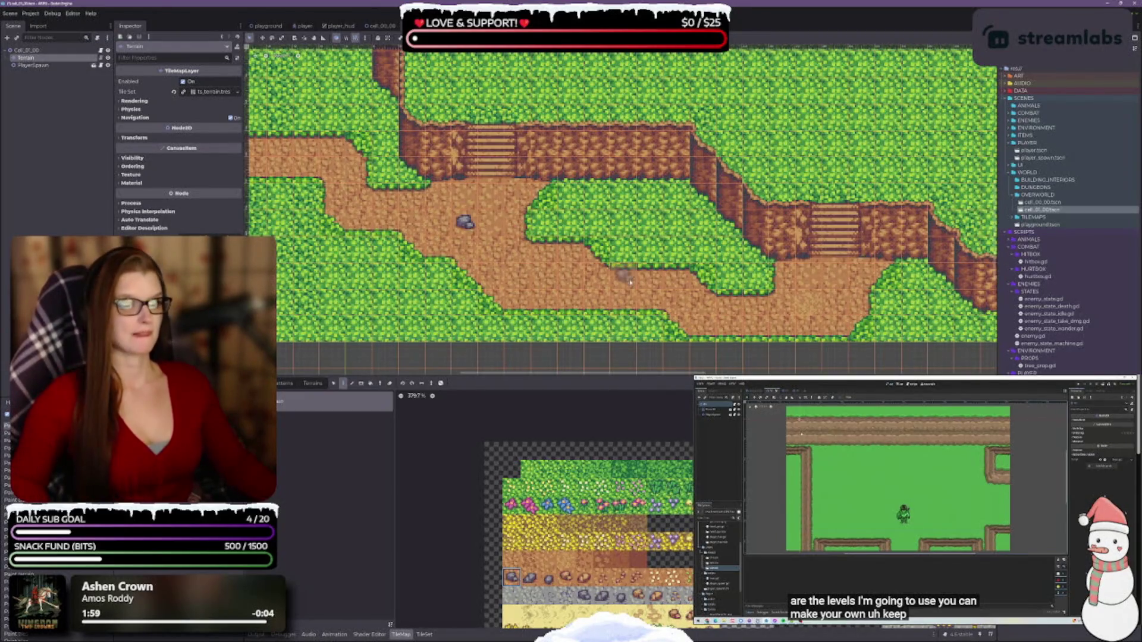
scroll(717, 270, up, 2)
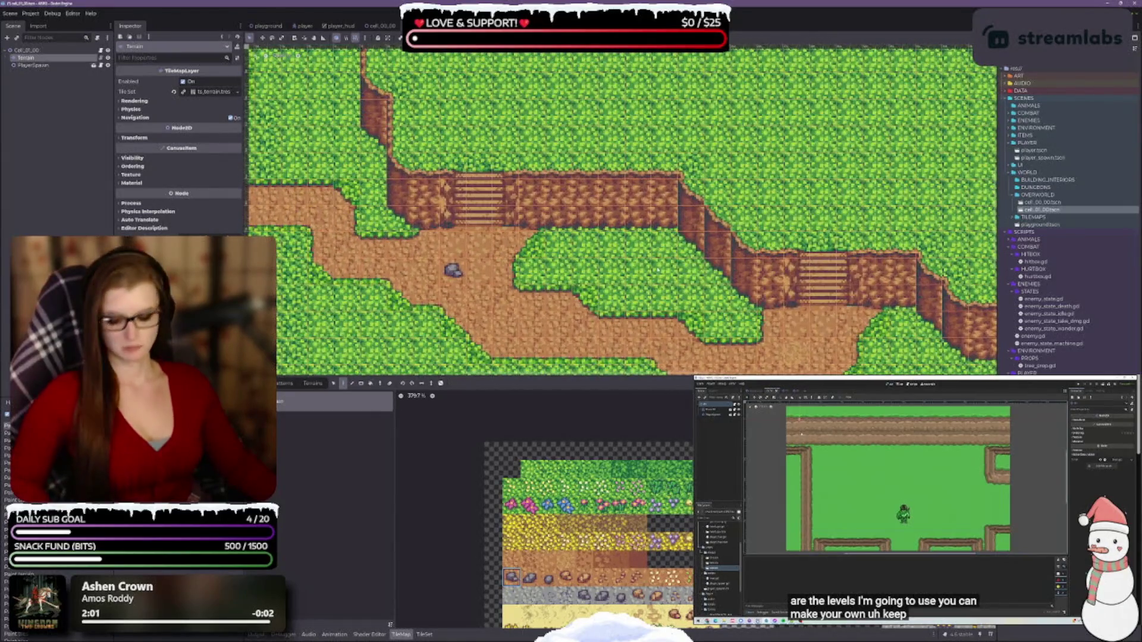
scroll(716, 270, up, 3)
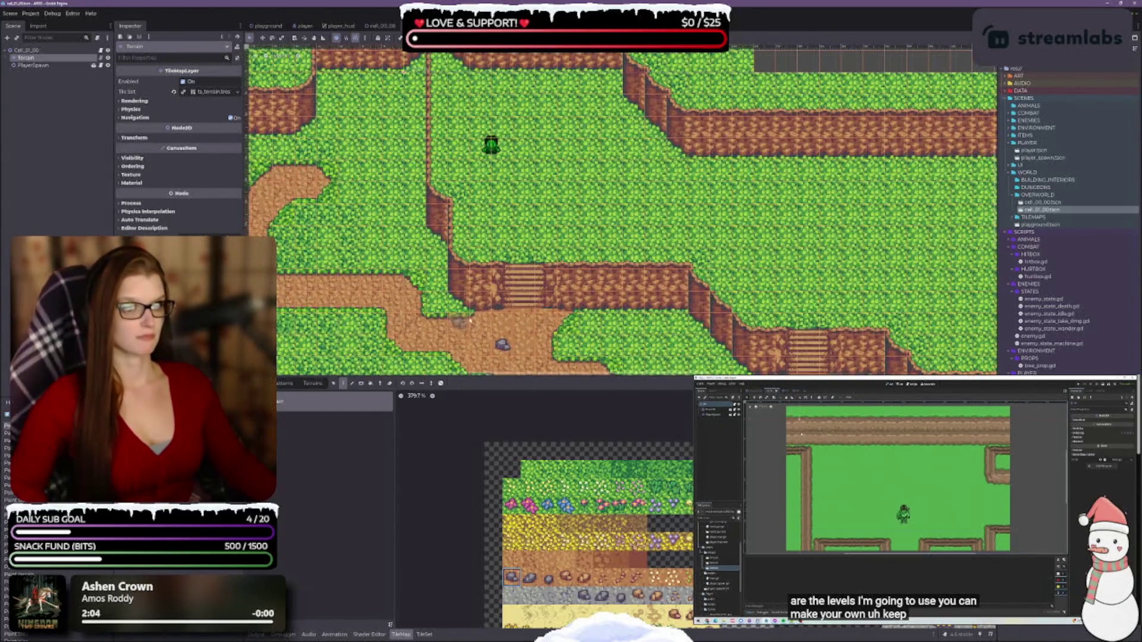
Paint a dirt path across the upper grass with terrains, extending and squaring it to the right
click(312, 383)
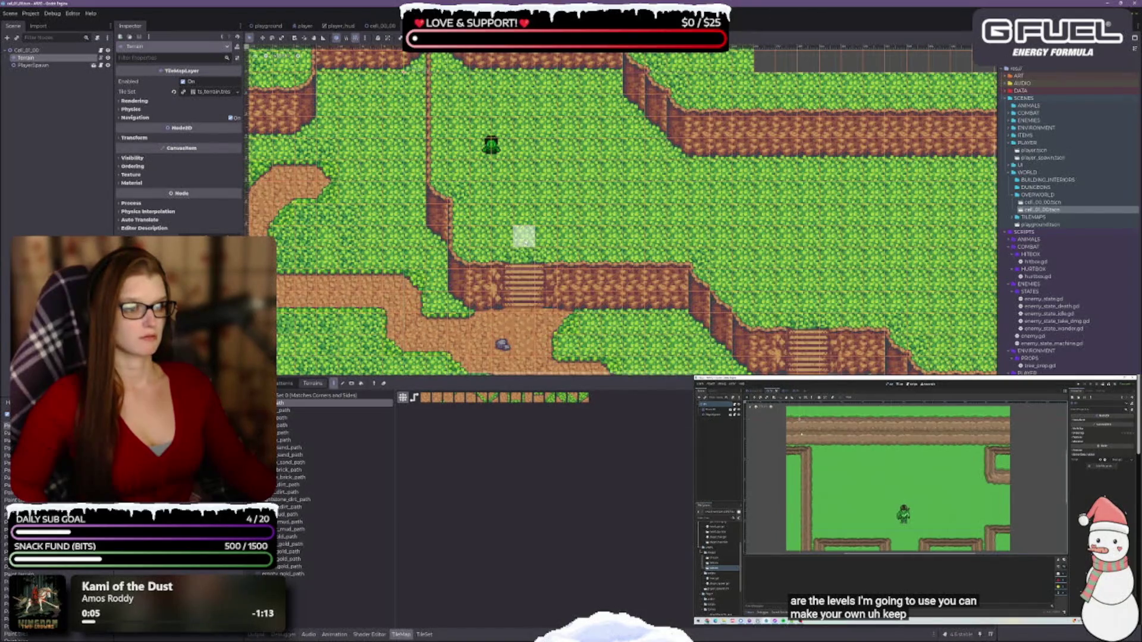
mouse_move(523, 236)
mouse_down()
mouse_move(550, 215)
mouse_move(654, 205)
mouse_move(796, 259)
mouse_move(807, 301)
mouse_up()
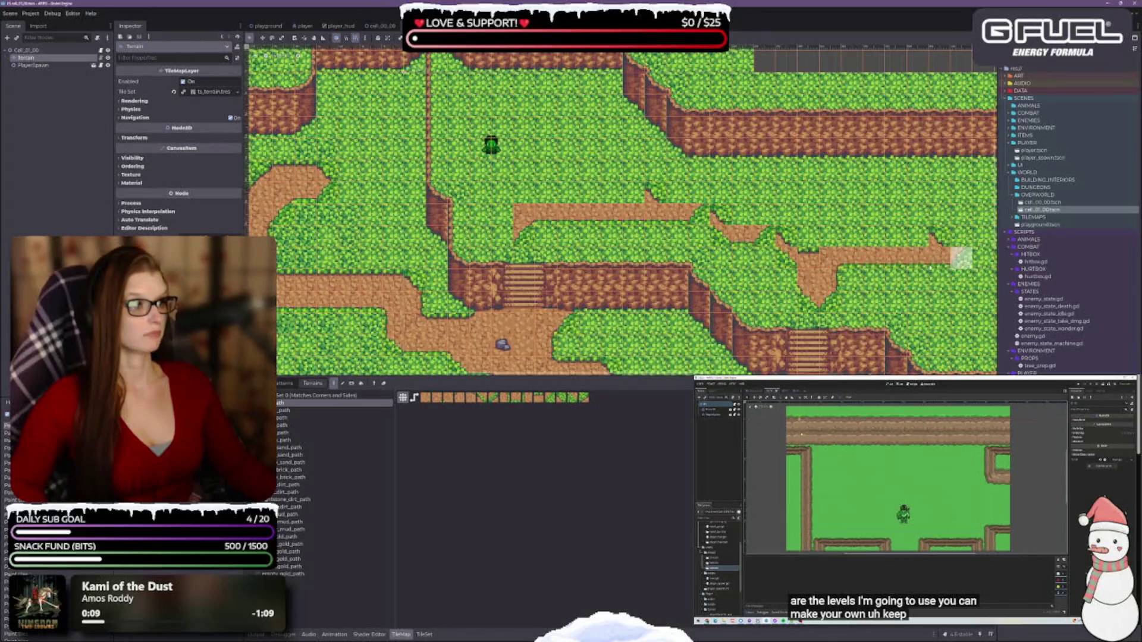
drag(896, 301, 619, 283)
drag(731, 238, 767, 241)
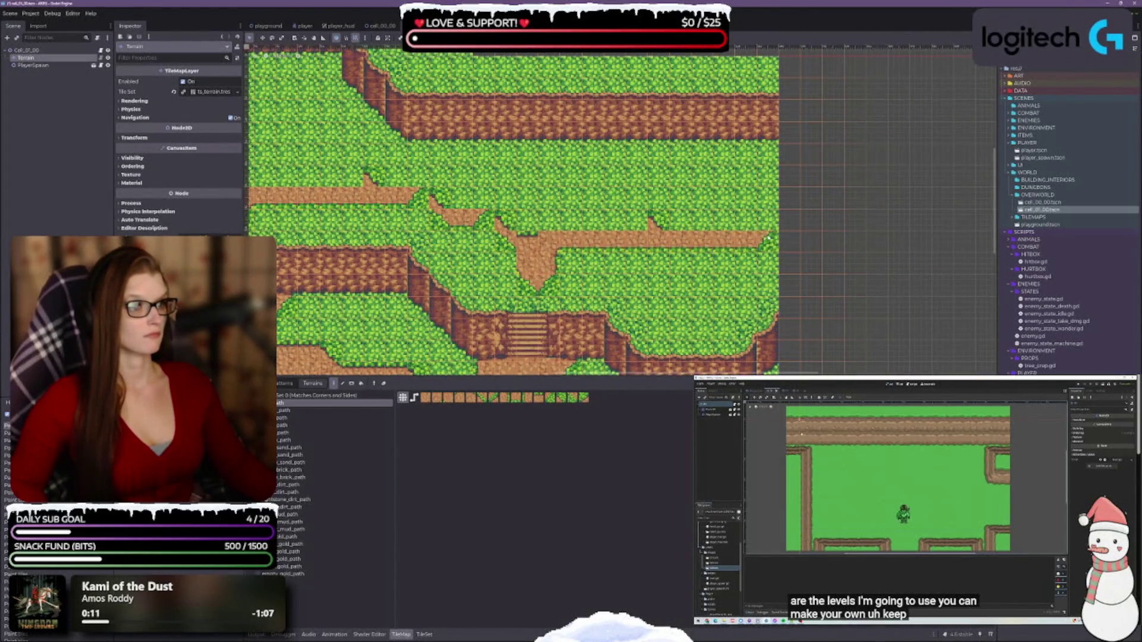
scroll(666, 282, left, 5)
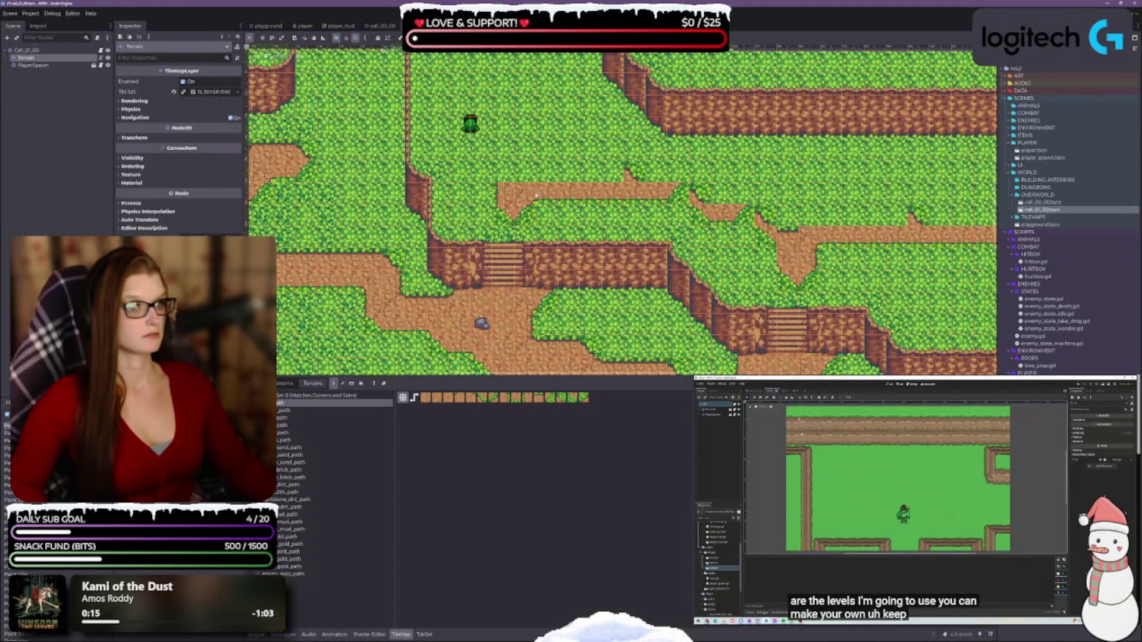
mouse_move(536, 196)
mouse_down()
mouse_move(517, 185)
mouse_move(583, 186)
mouse_up()
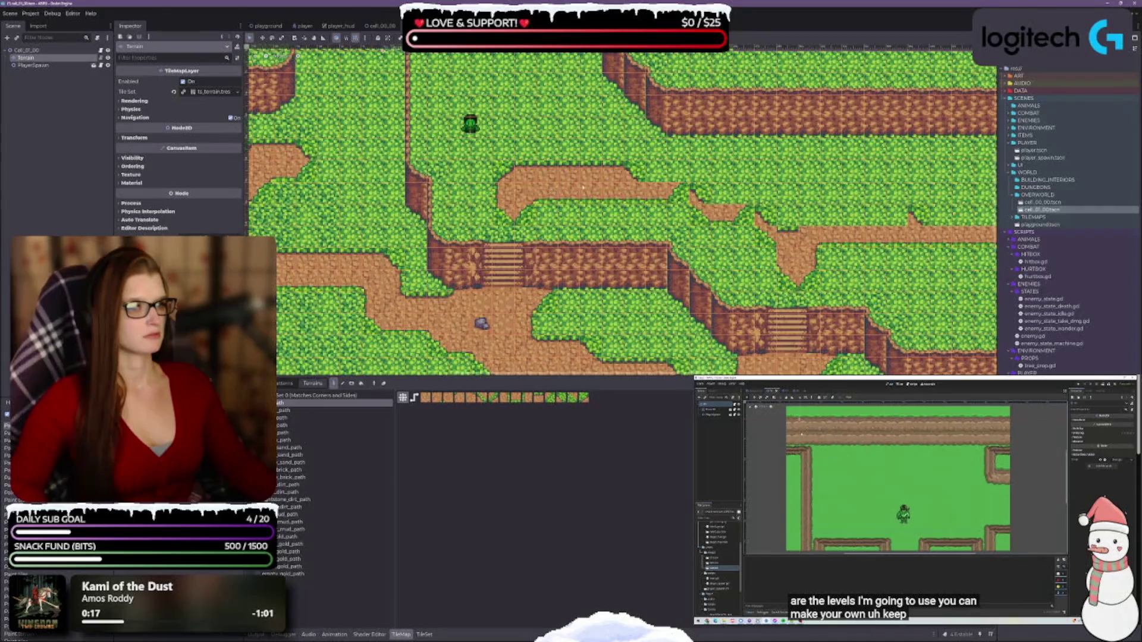
mouse_move(660, 182)
mouse_down()
mouse_move(647, 181)
mouse_move(688, 185)
mouse_move(764, 230)
mouse_move(753, 201)
mouse_up()
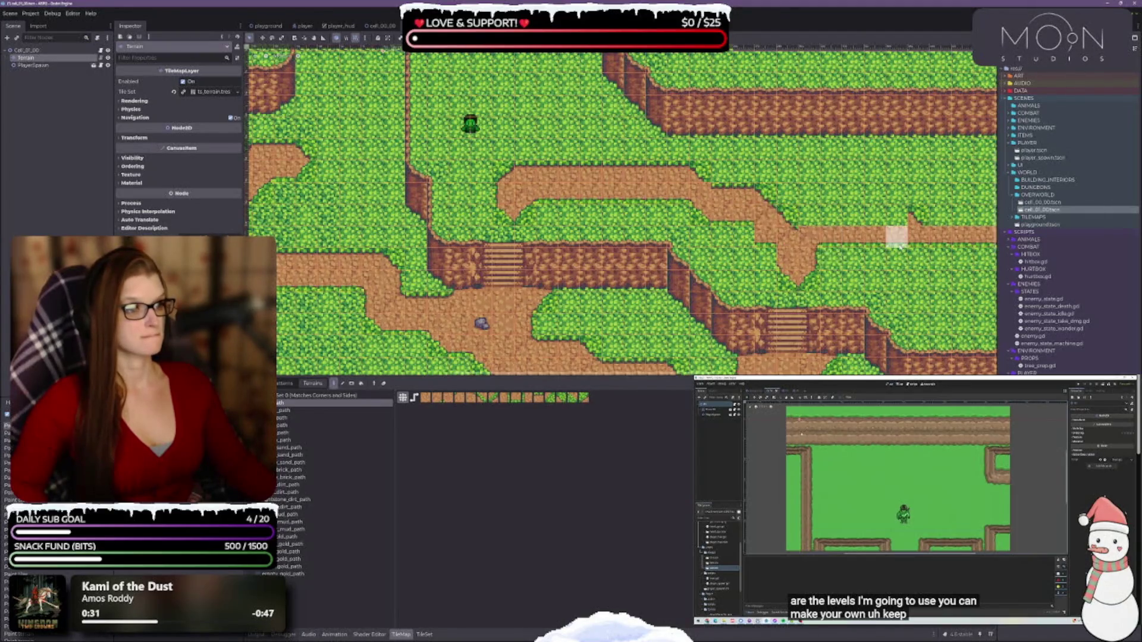
Widen the path's lower end and fill its right corner so it bends down at the right
scroll(755, 223, right, 3)
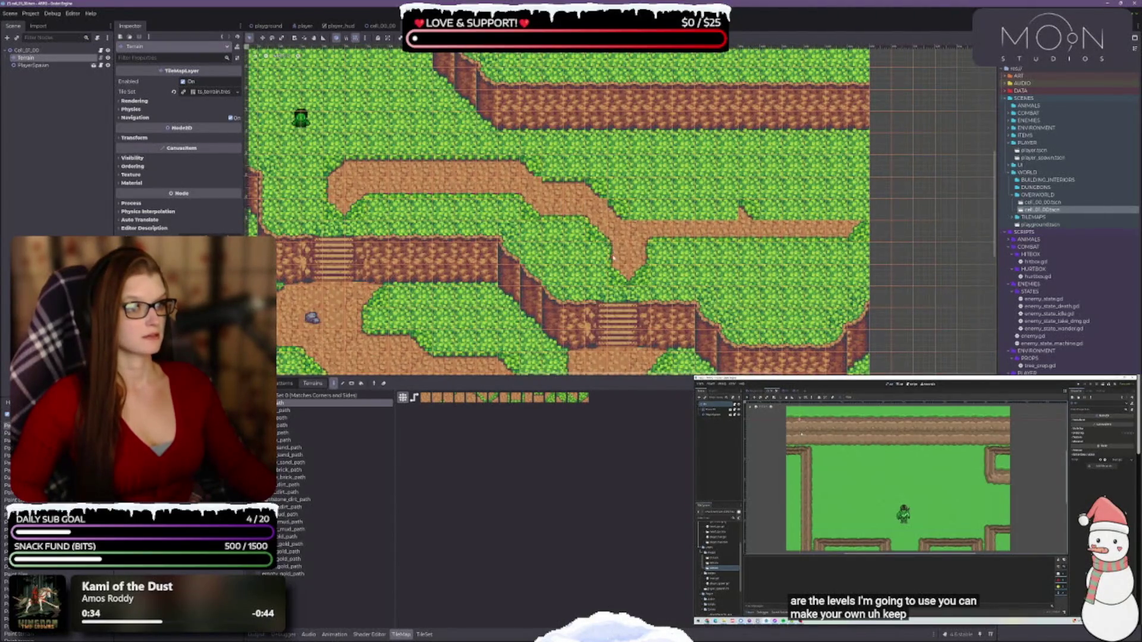
mouse_move(613, 258)
mouse_down()
mouse_move(608, 270)
mouse_move(665, 231)
mouse_move(618, 253)
mouse_move(707, 232)
mouse_move(832, 229)
mouse_move(683, 230)
mouse_move(775, 224)
mouse_up()
scroll(765, 250, right, 3)
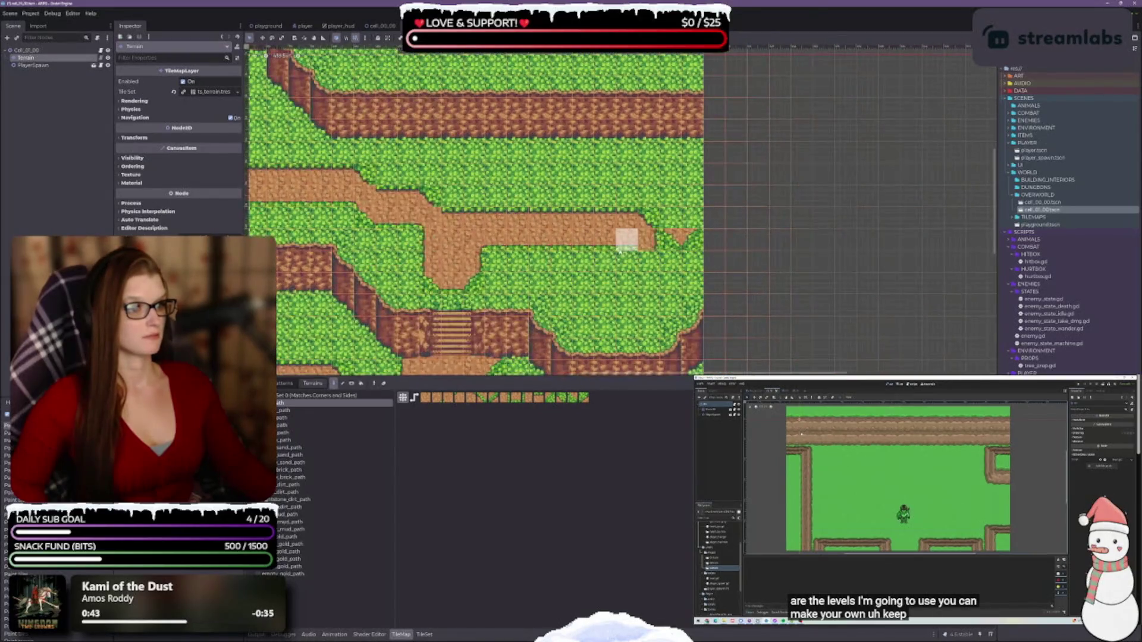
mouse_move(682, 236)
mouse_down()
mouse_move(669, 234)
mouse_move(649, 261)
mouse_move(693, 256)
mouse_up()
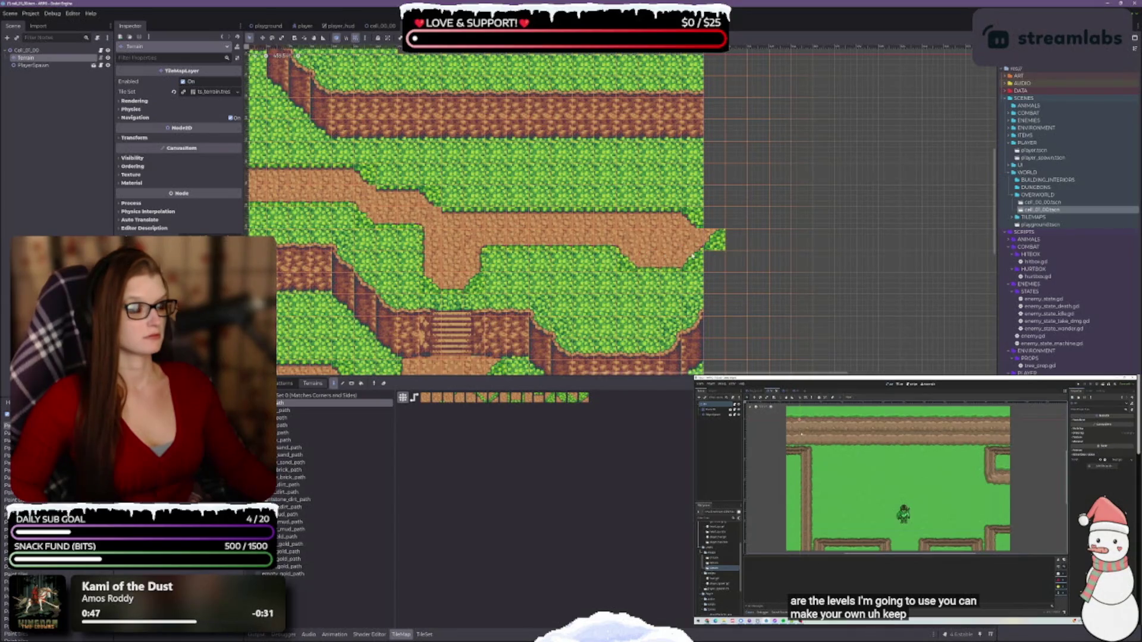
click(705, 257)
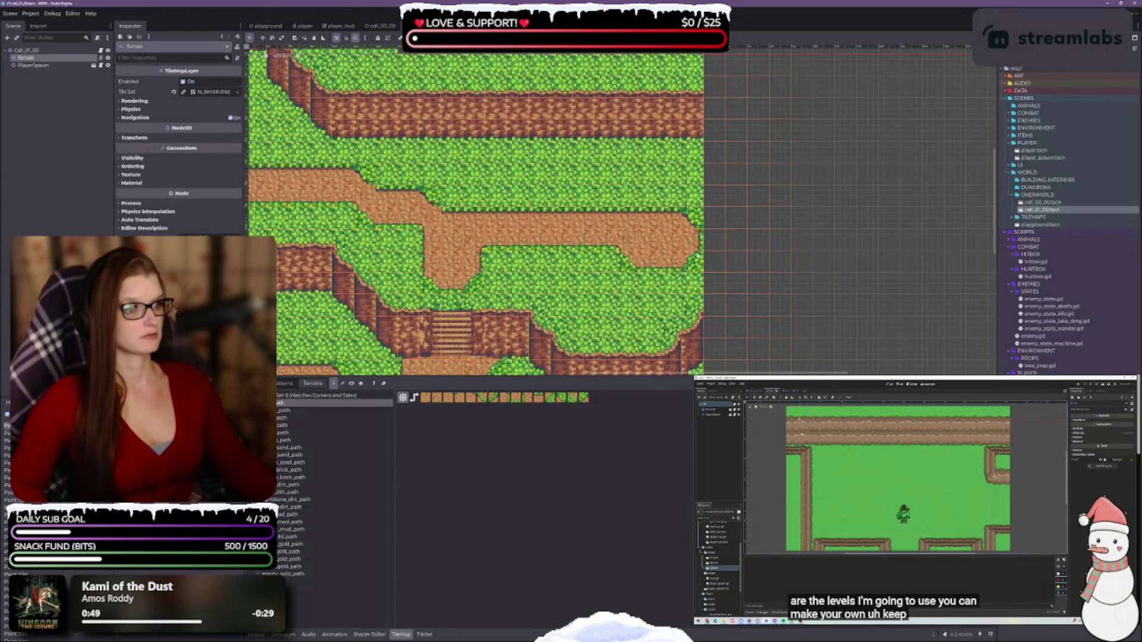
drag(701, 247, 697, 226)
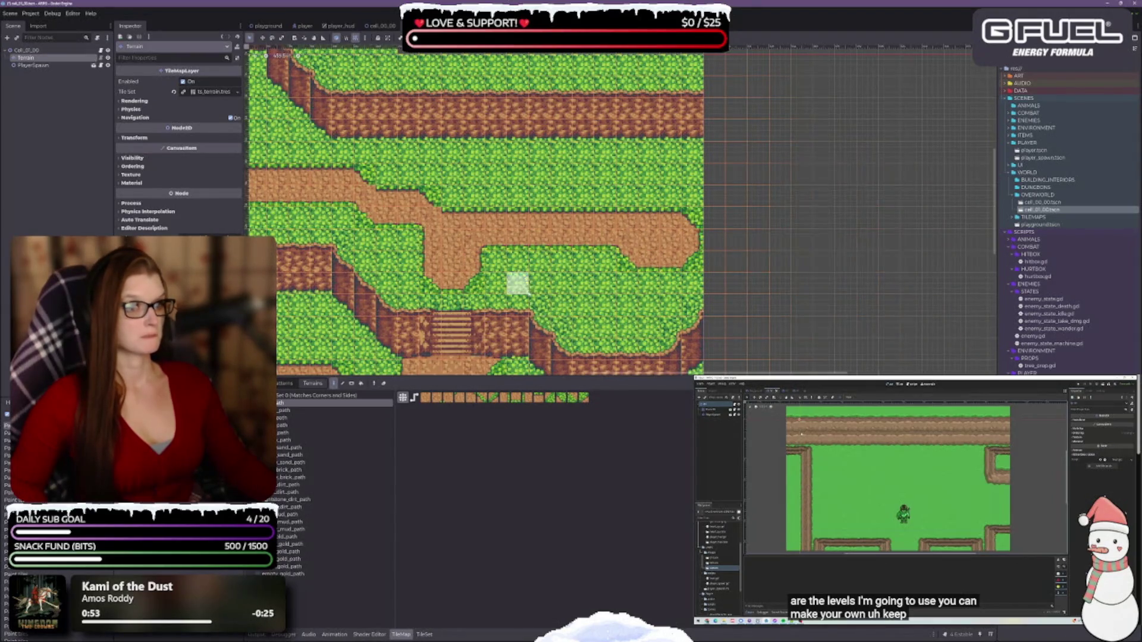
Review the map around the stairs and return the panel to the Tiles atlas
drag(517, 283, 793, 220)
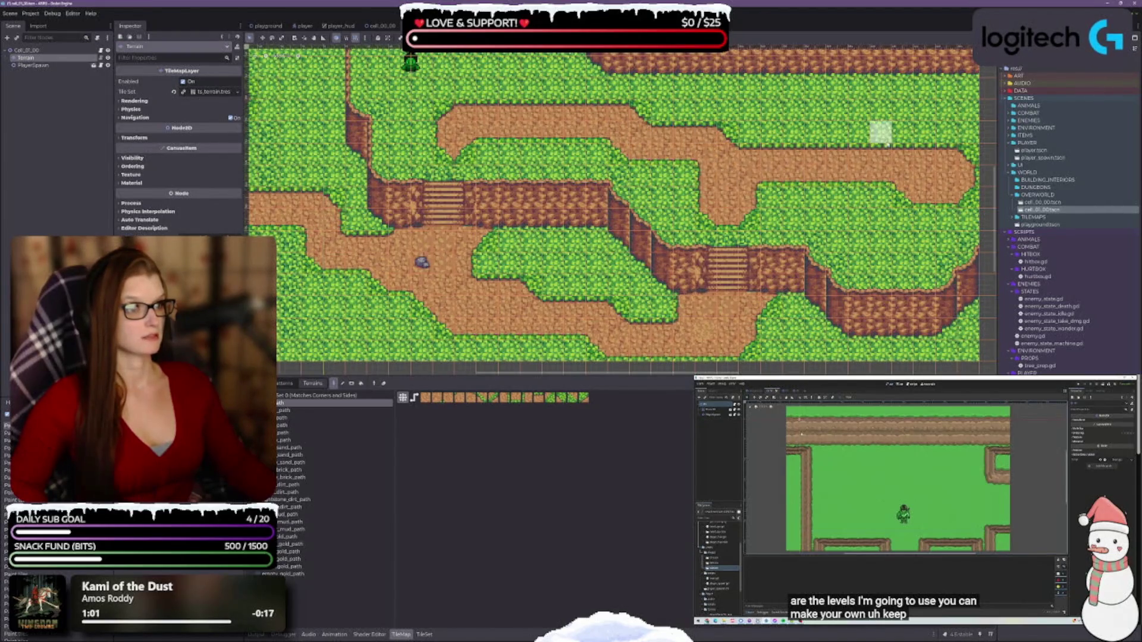
scroll(771, 197, down, 2)
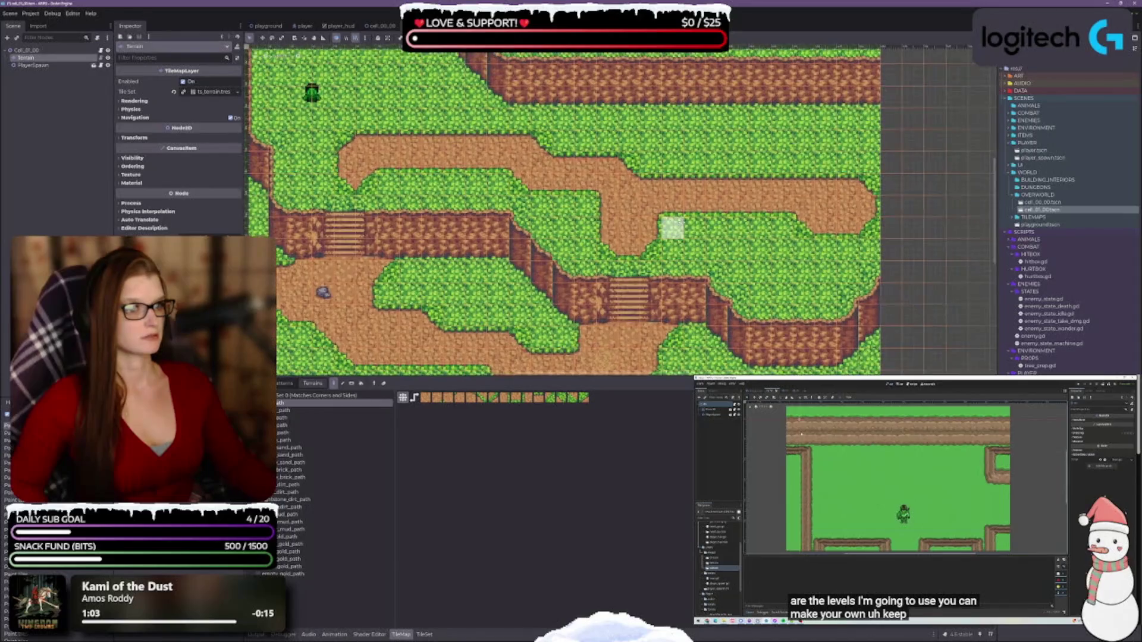
scroll(767, 204, up, 2)
mouse_move(767, 204)
mouse_down()
mouse_move(823, 258)
mouse_move(696, 217)
mouse_up()
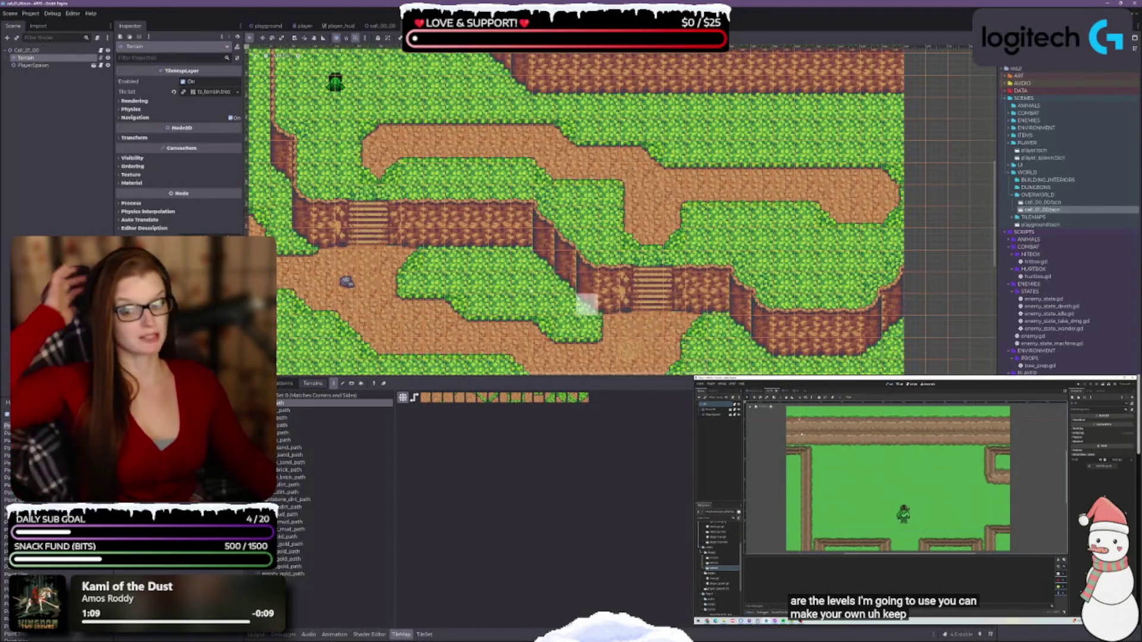
mouse_move(581, 301)
mouse_down()
mouse_move(591, 219)
mouse_move(607, 243)
mouse_up()
scroll(566, 244, up, 3)
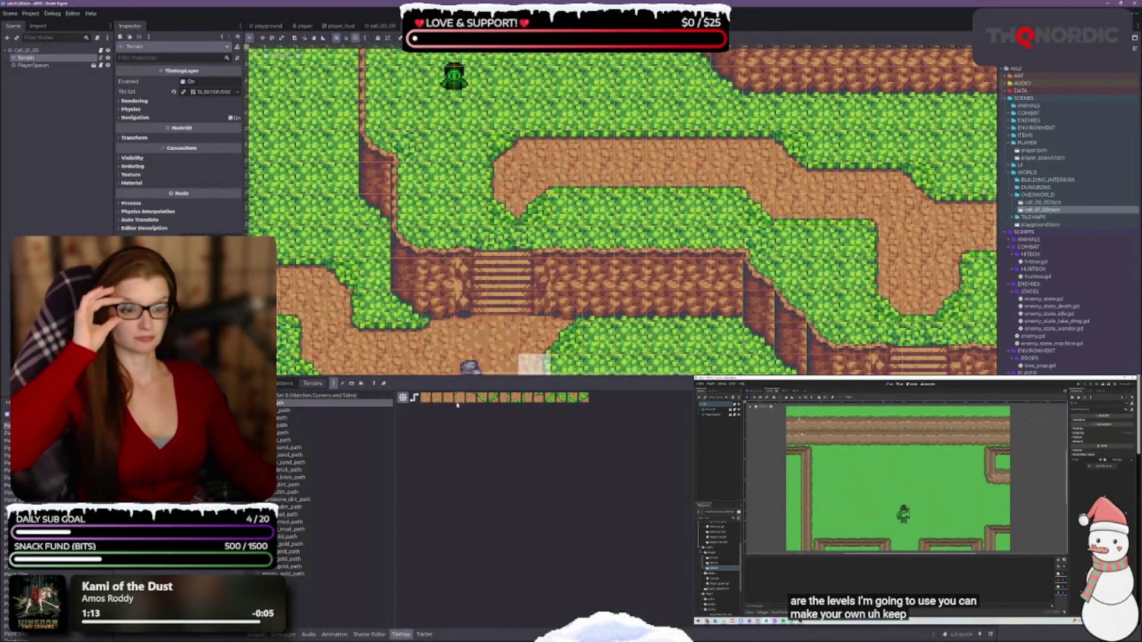
click(430, 397)
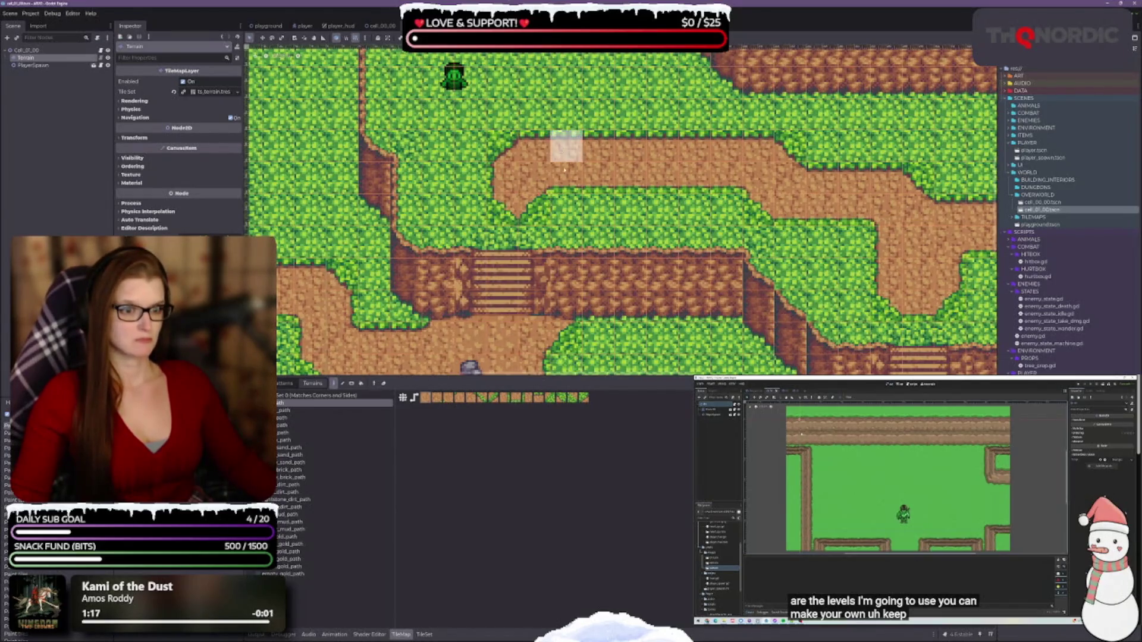
click(264, 383)
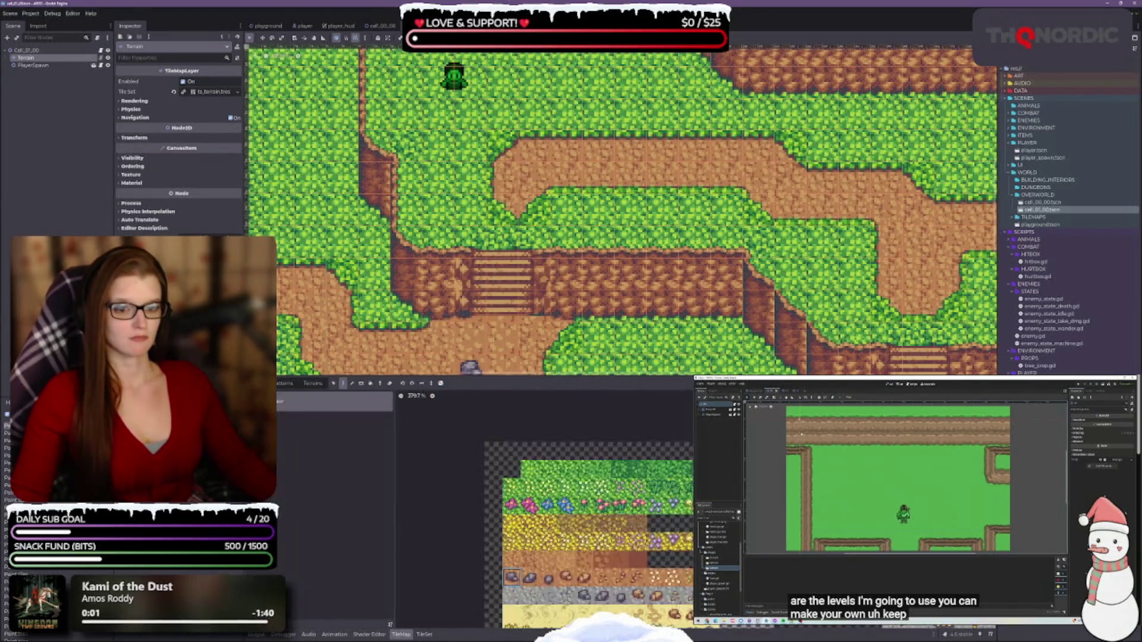
Paint dirt tiles in a strip above the stairs from the TileMap atlas
scroll(628, 446, down, 10)
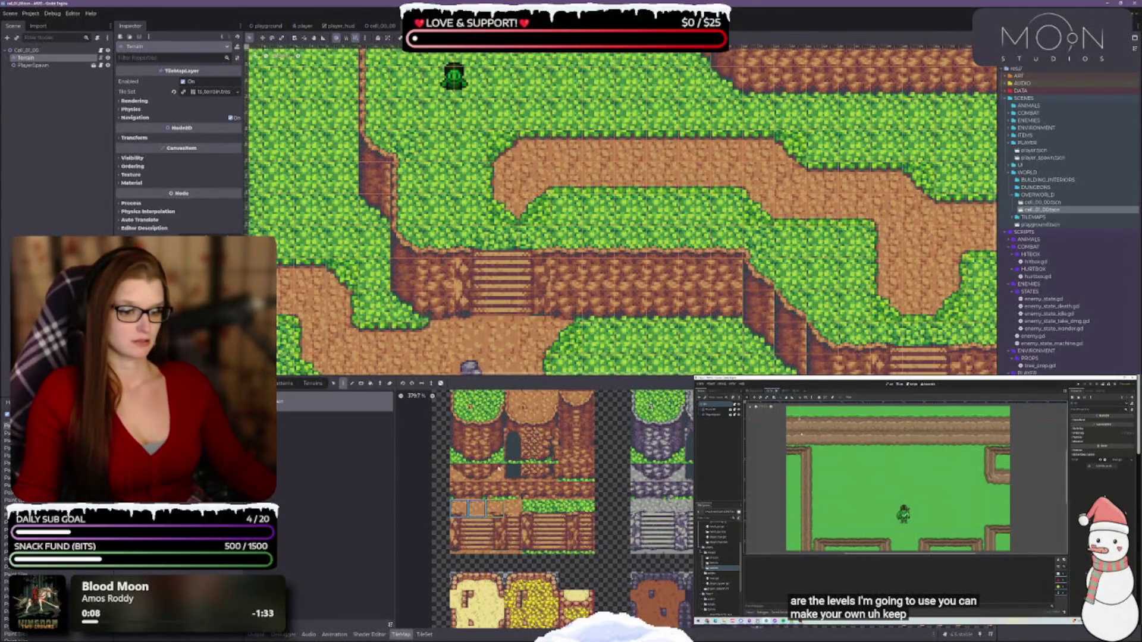
click(503, 239)
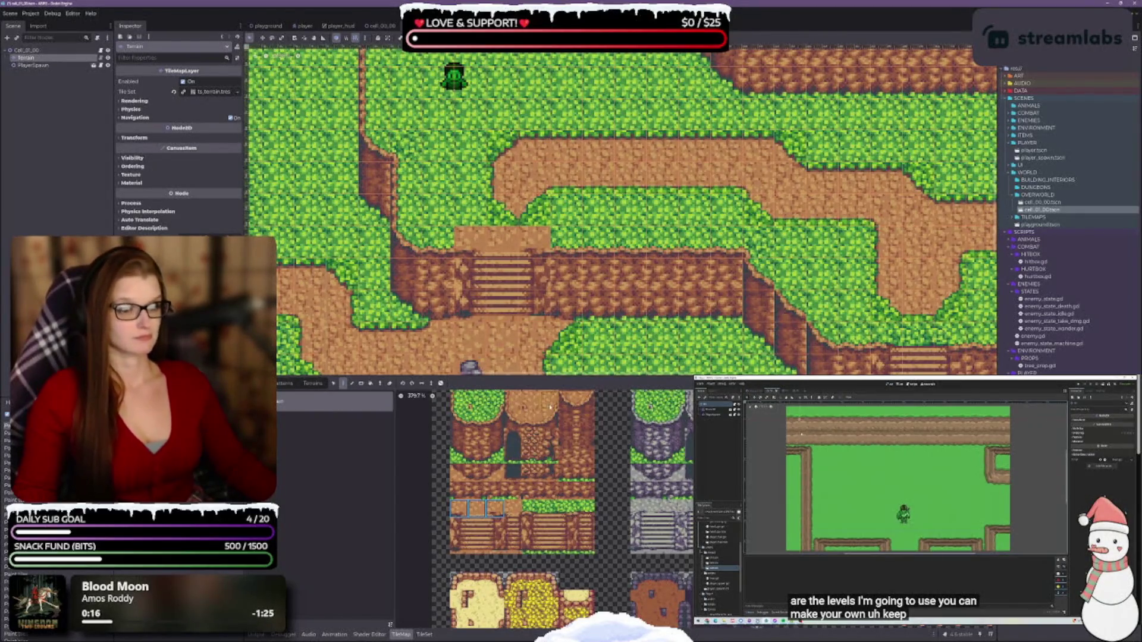
drag(856, 250, 695, 167)
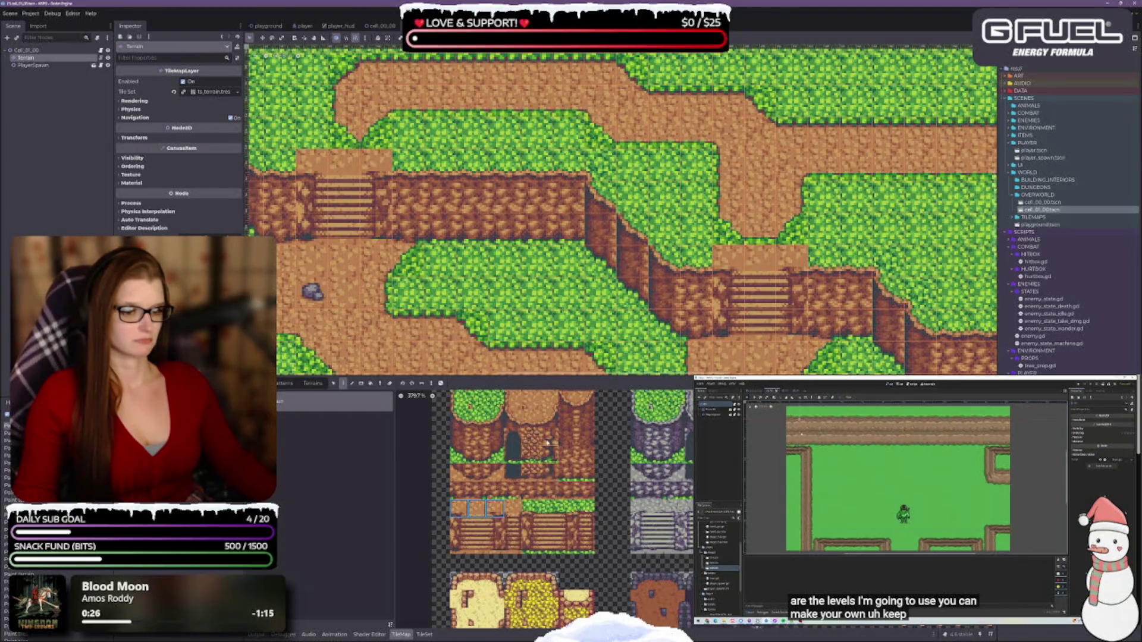
scroll(546, 470, up, 3)
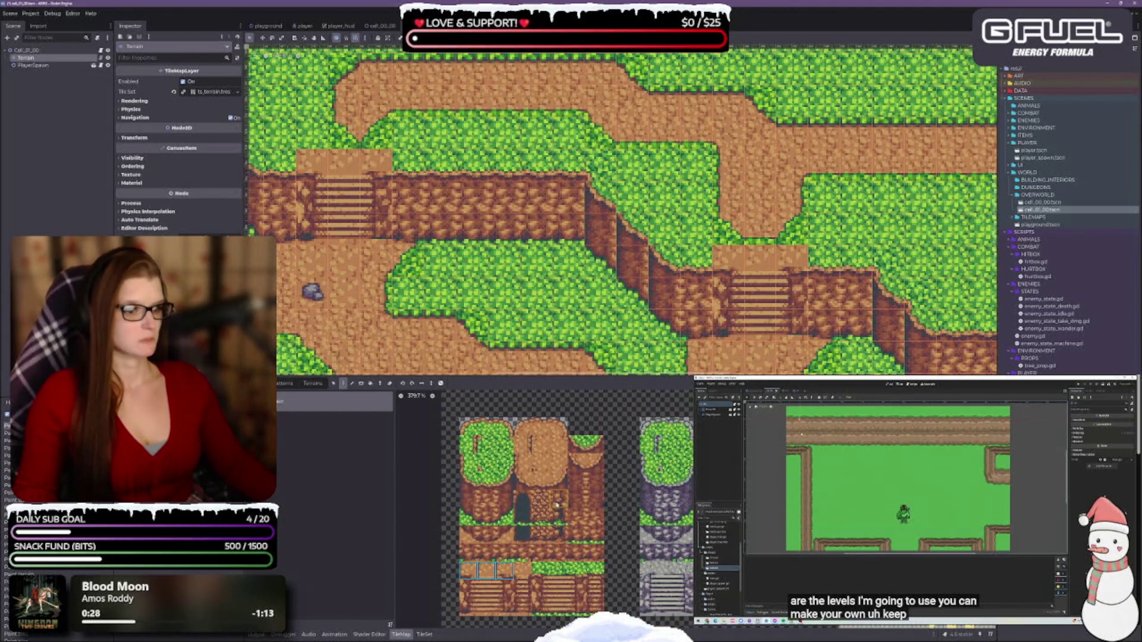
drag(556, 504, 623, 470)
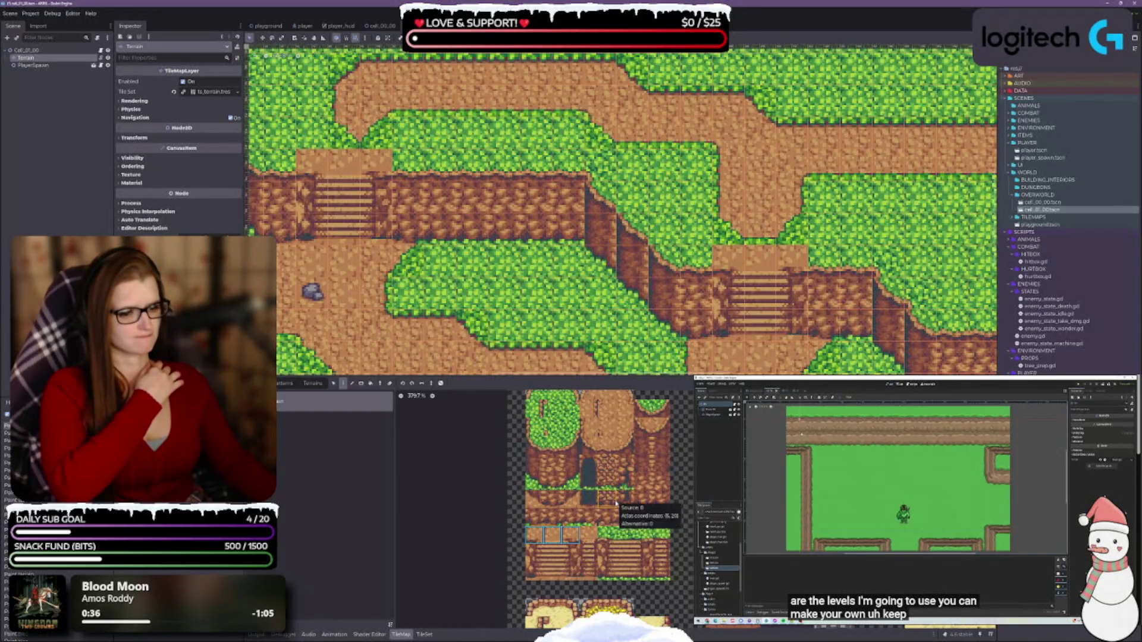
scroll(616, 502, down, 3)
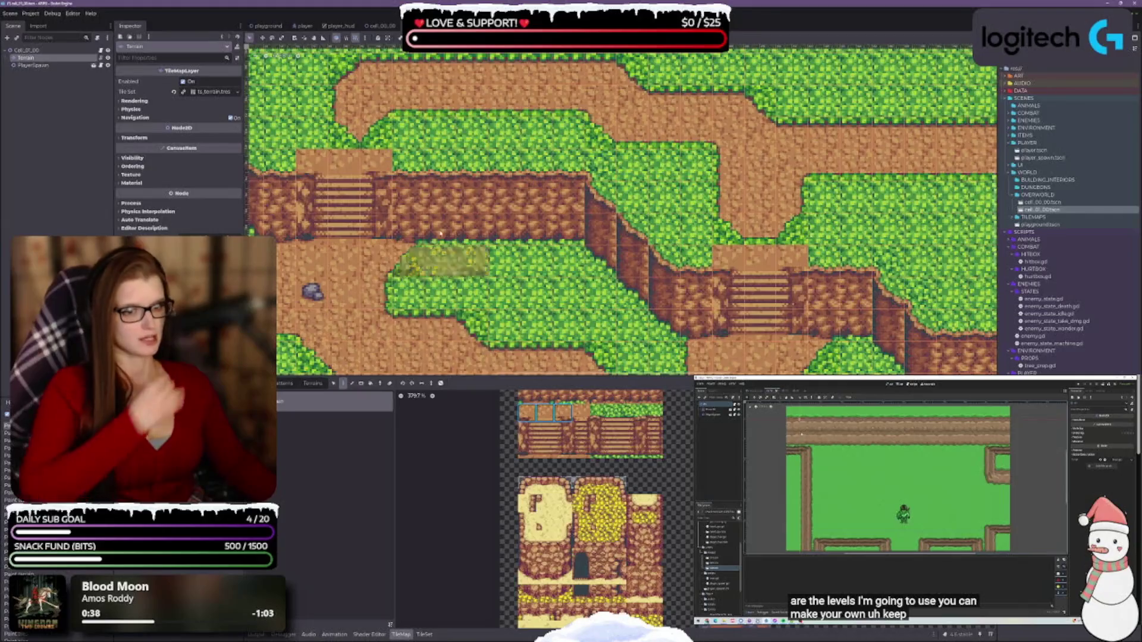
scroll(475, 264, up, 2)
scroll(499, 273, up, 2)
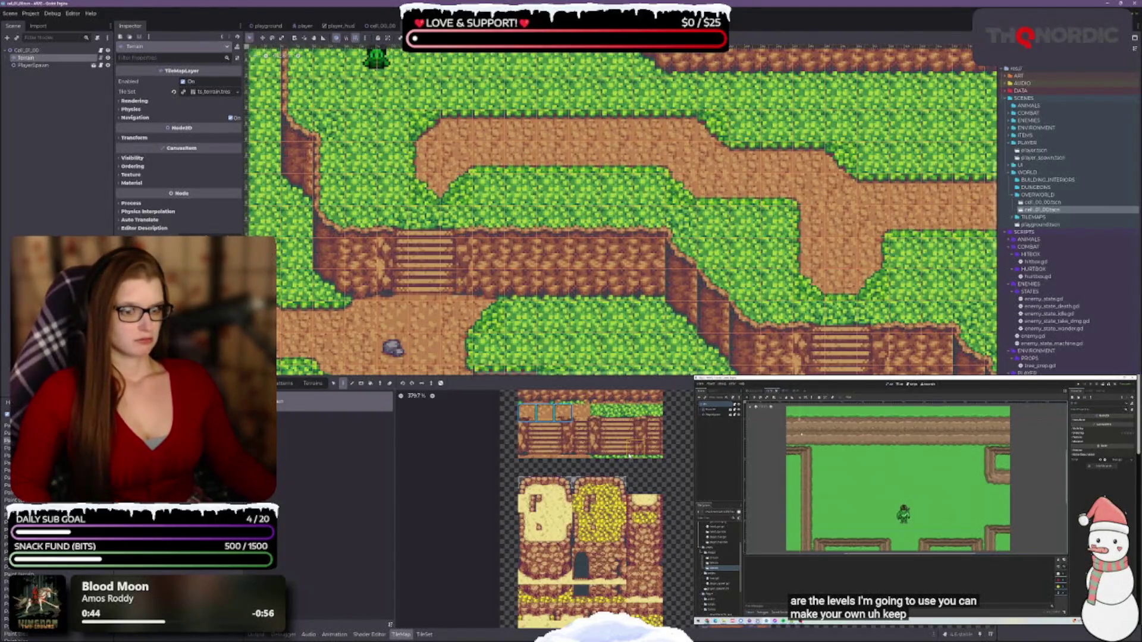
click(545, 414)
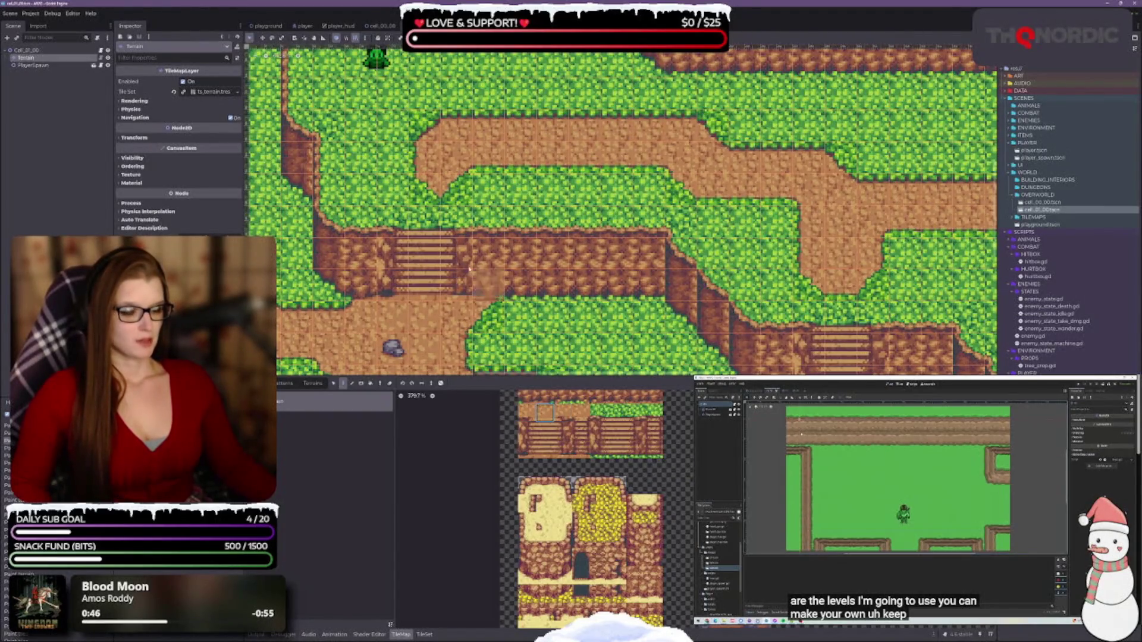
click(425, 218)
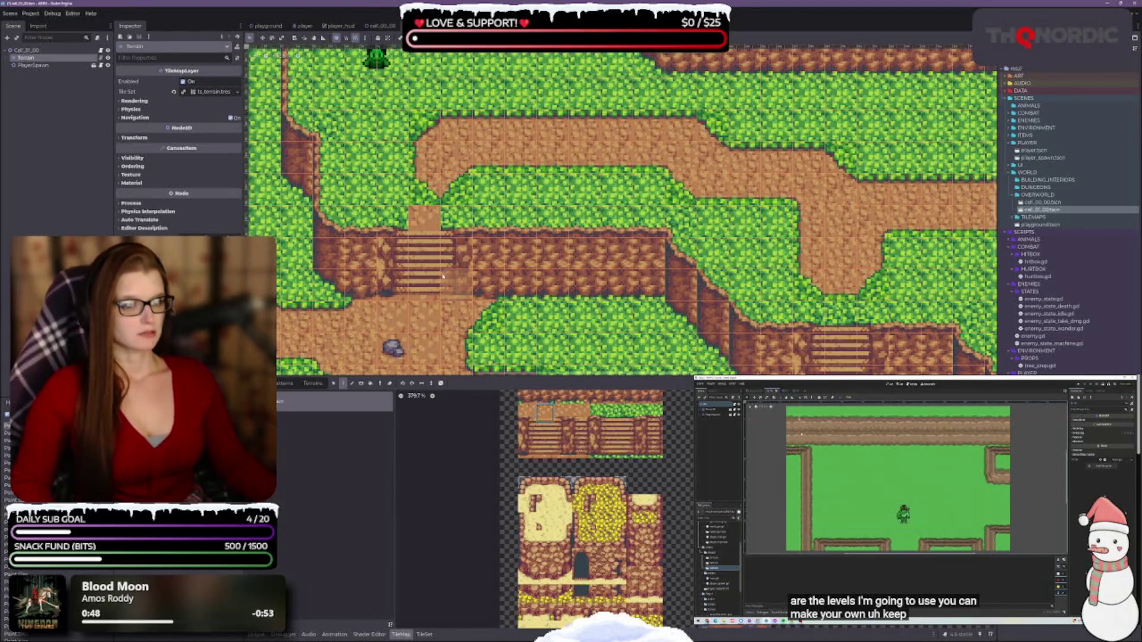
Paint a dirt tile above the right stairs linking them to the path, then stop painting
scroll(594, 457, up, 2)
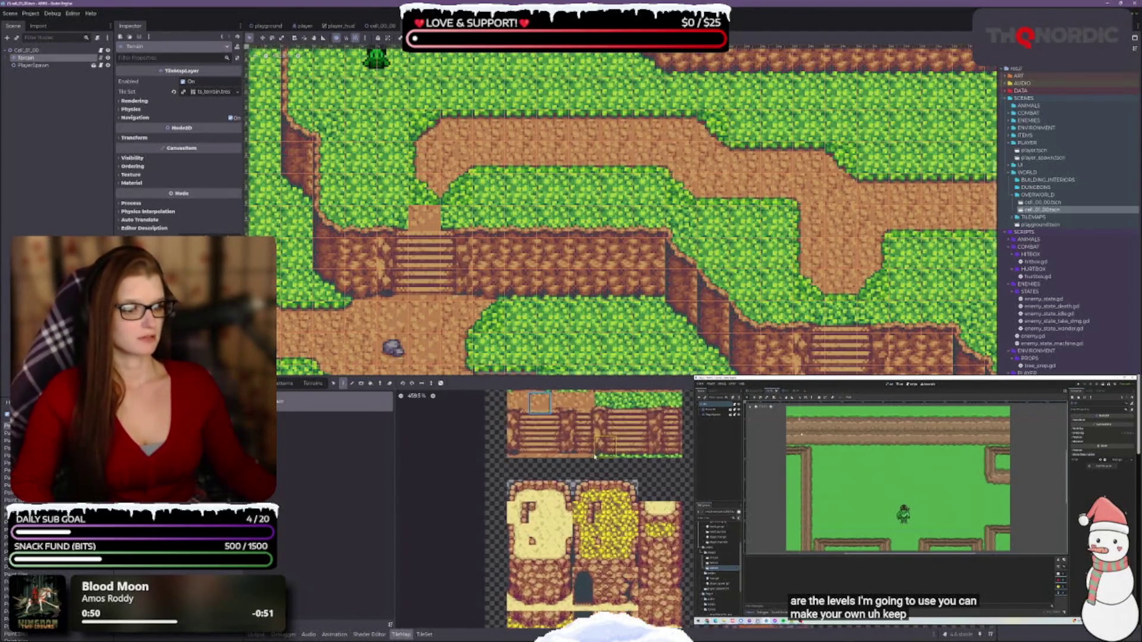
drag(594, 456, 617, 521)
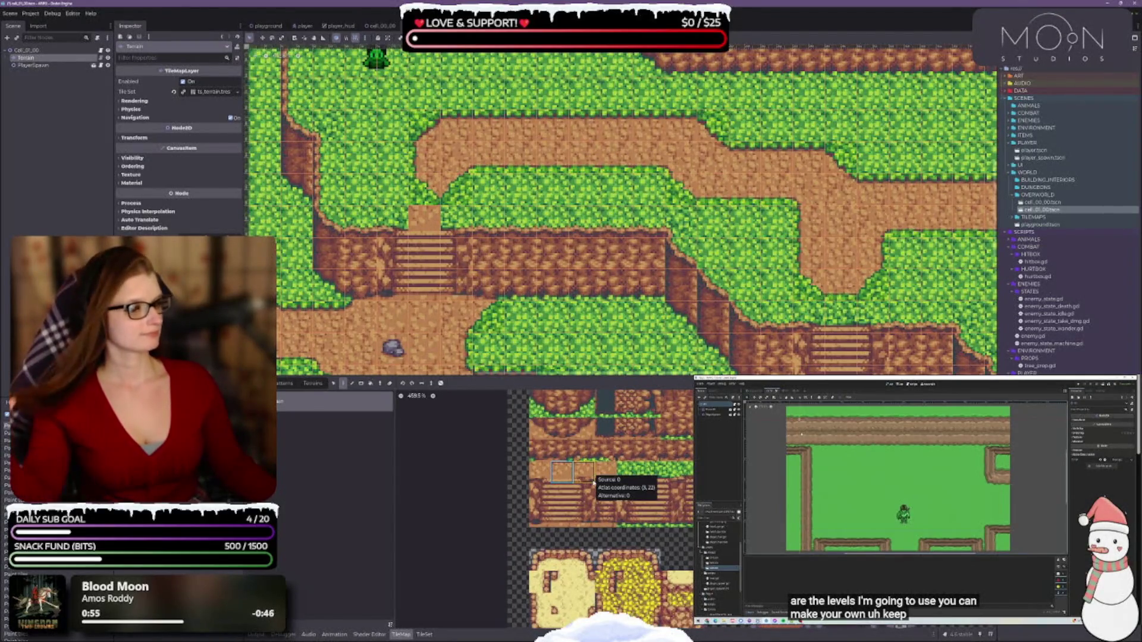
click(845, 317)
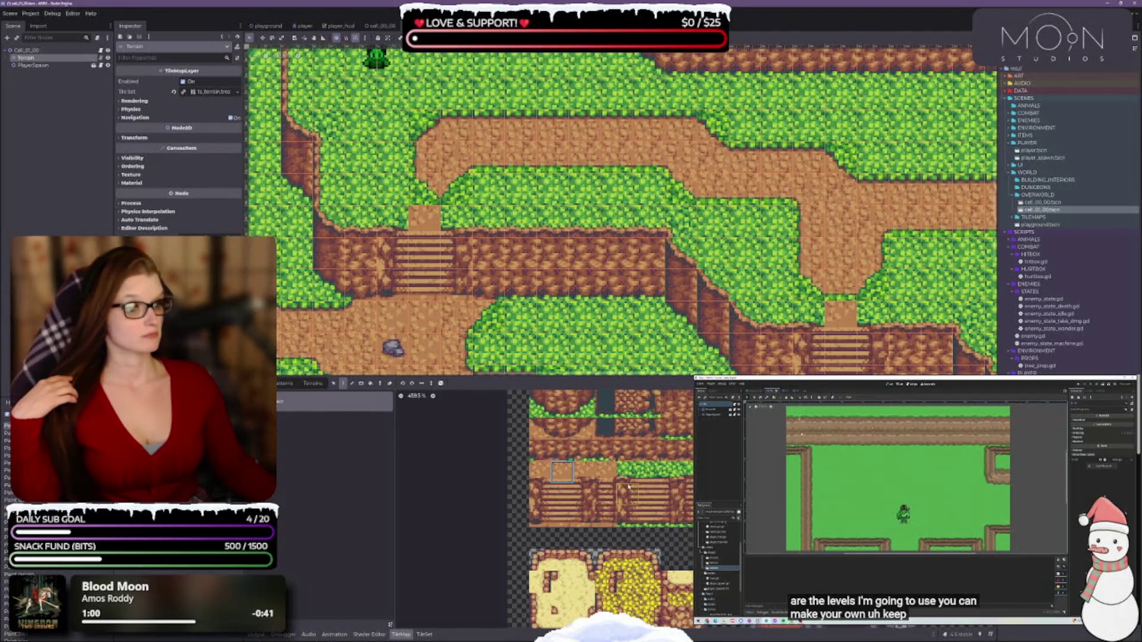
click(628, 480)
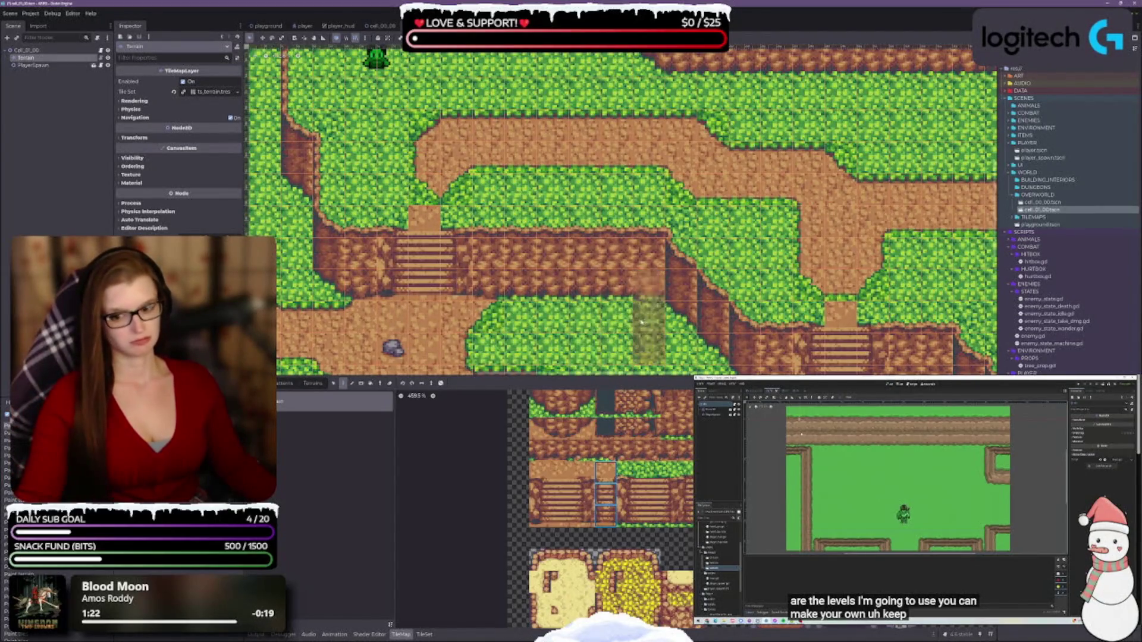
key(Escape)
scroll(675, 359, down, 2)
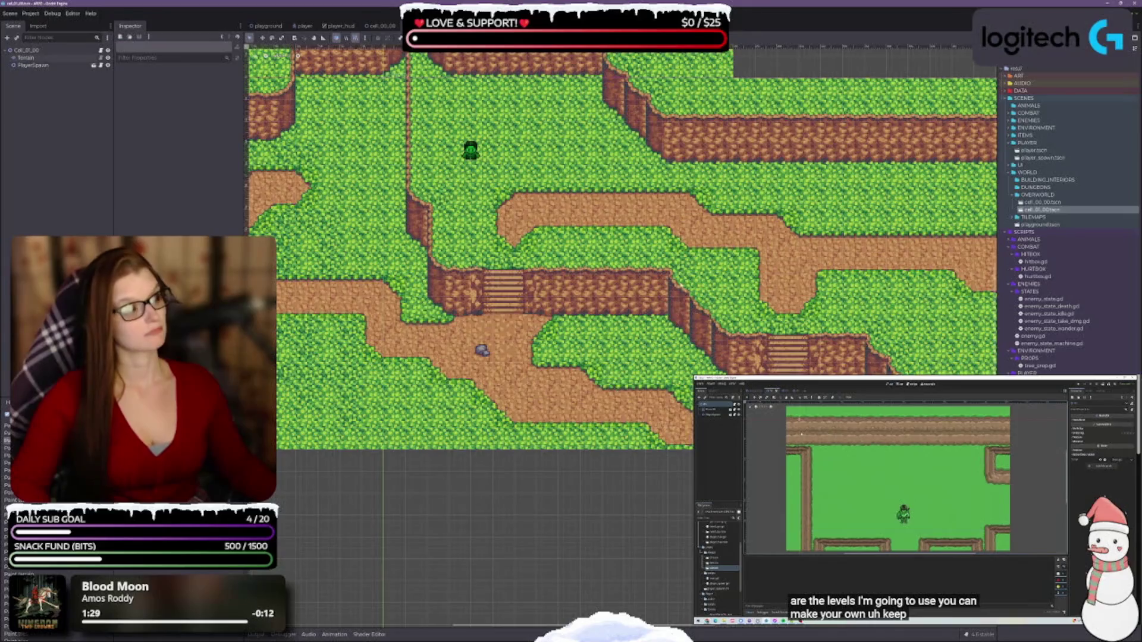
Reselect the Terrain layer and scroll the atlas to the grass tiles
scroll(619, 333, down, 1)
scroll(619, 333, down, 1)
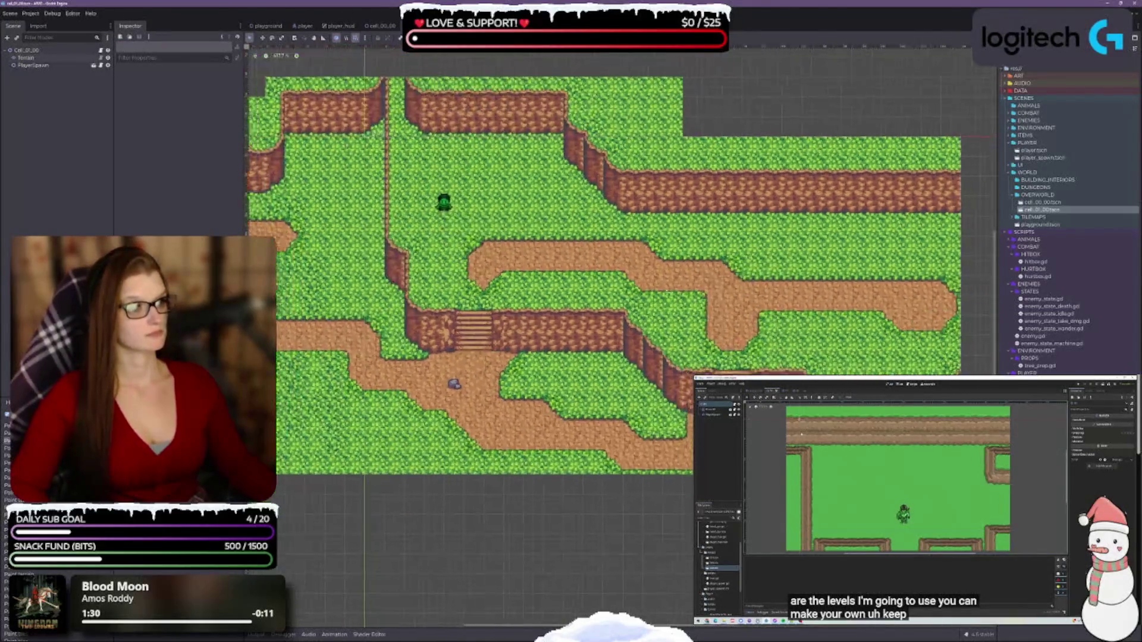
drag(618, 333, 549, 300)
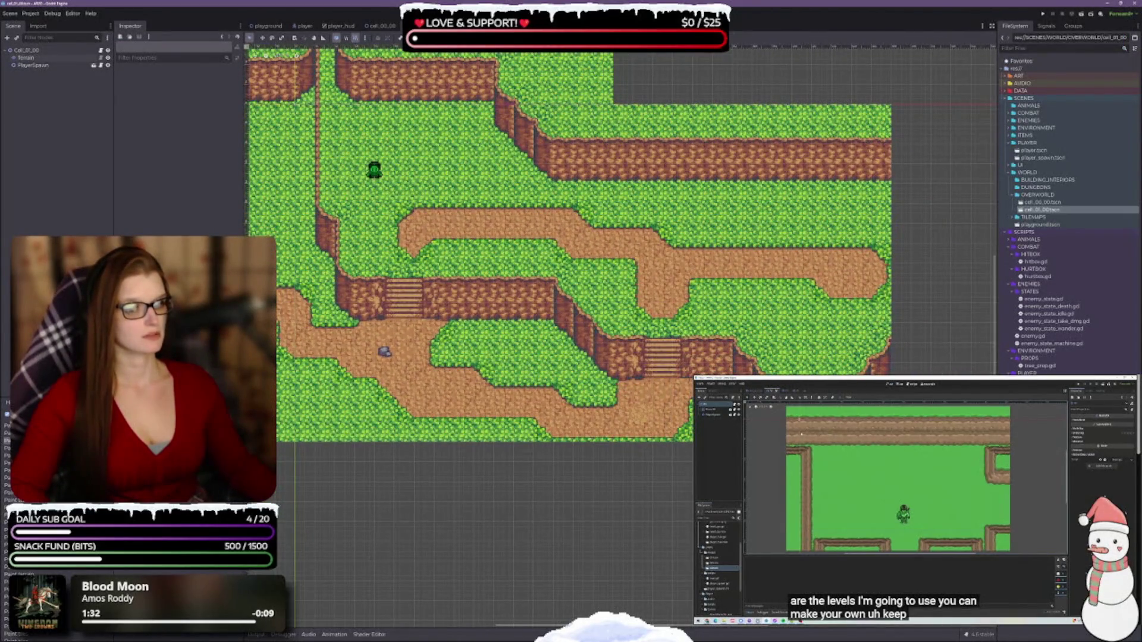
click(26, 57)
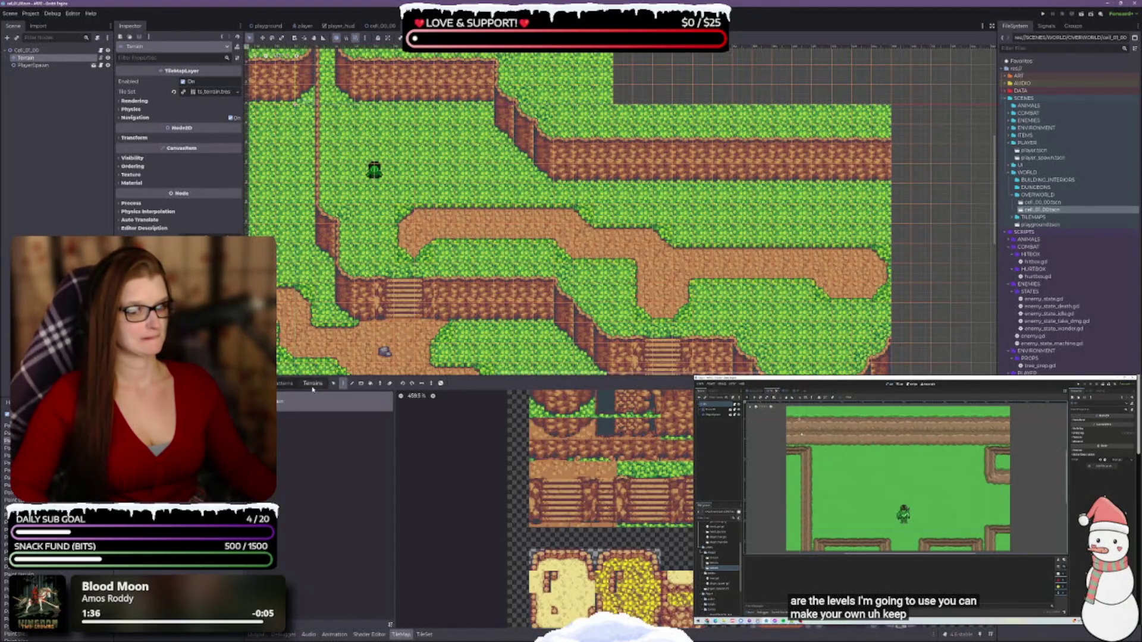
scroll(601, 506, down, 10)
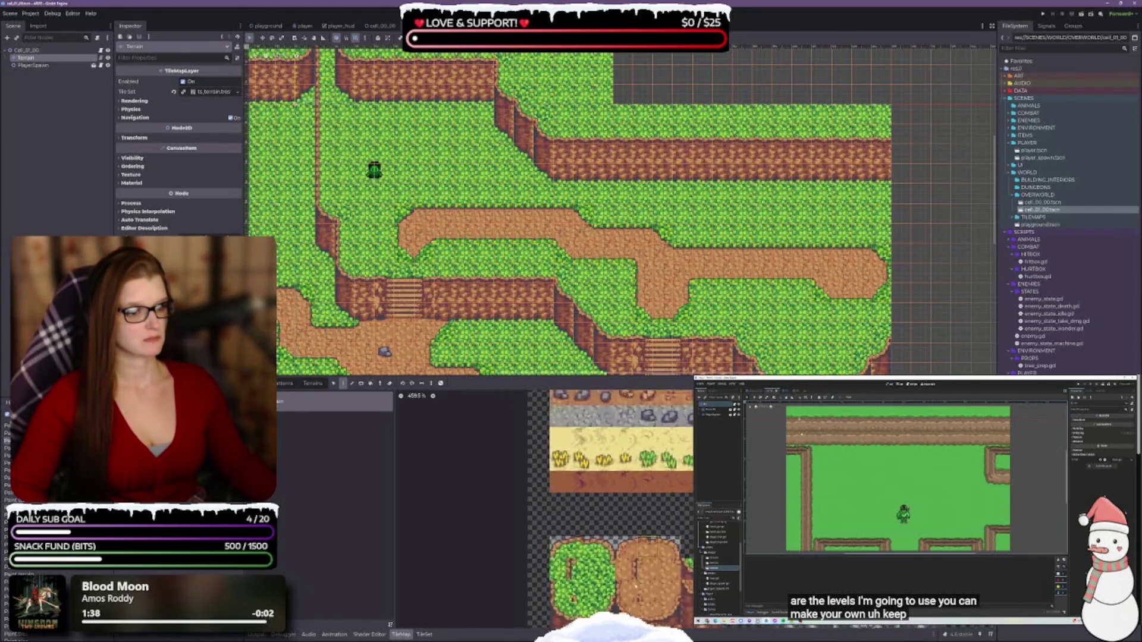
scroll(613, 355, up, 1)
scroll(614, 354, down, 5)
scroll(595, 523, up, 2)
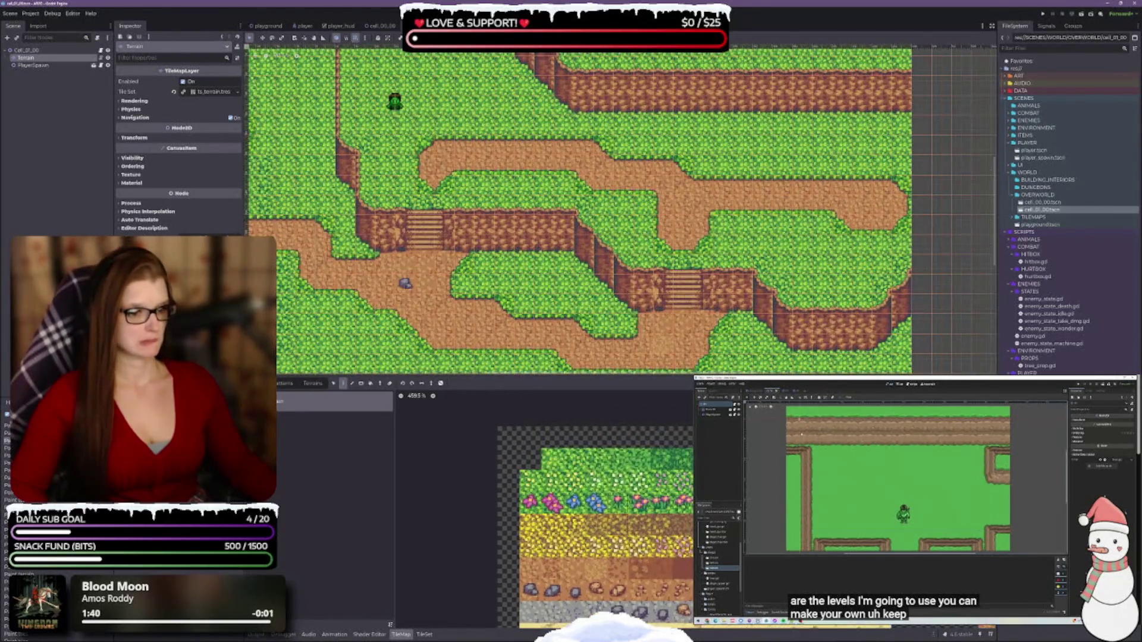
scroll(515, 238, up, 2)
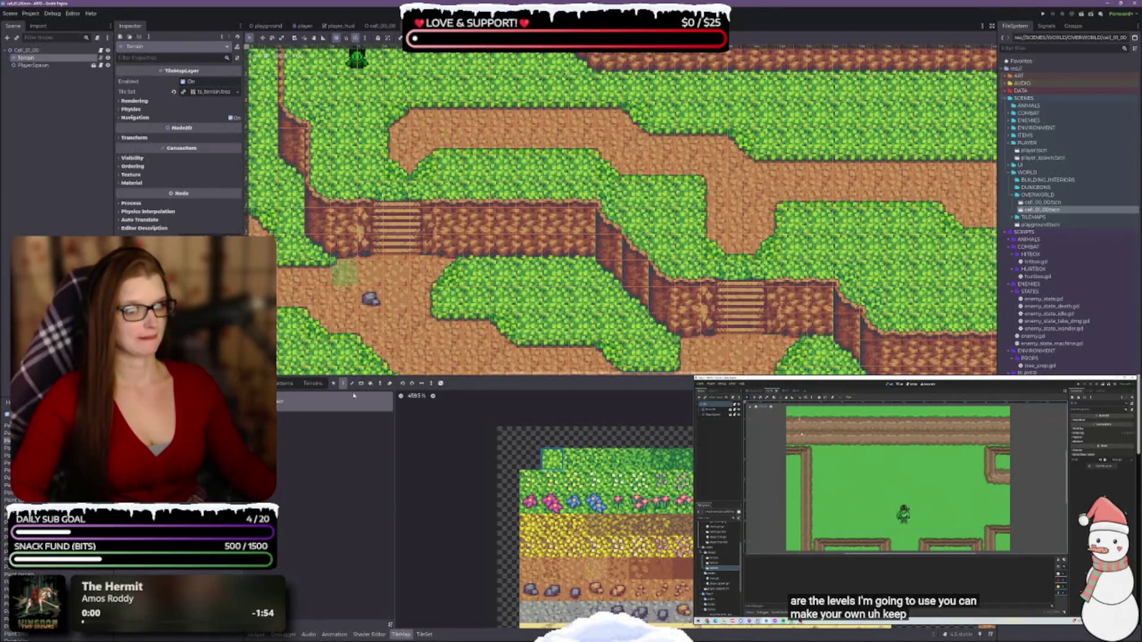
Paint grass over the top of the upper dirt path and the dirt patch beside it
drag(616, 116, 416, 116)
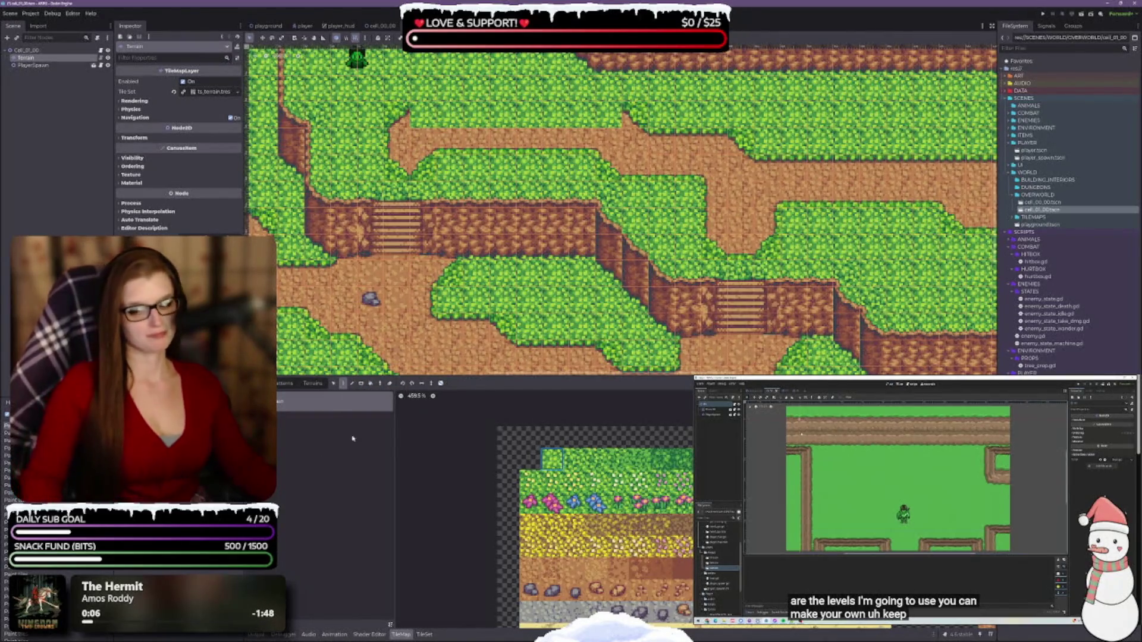
mouse_move(436, 141)
mouse_down()
mouse_move(395, 119)
mouse_move(443, 163)
mouse_move(635, 140)
mouse_move(660, 168)
mouse_move(740, 170)
mouse_move(737, 247)
mouse_move(771, 213)
mouse_move(946, 178)
mouse_move(838, 169)
mouse_move(473, 203)
mouse_up()
mouse_move(582, 242)
mouse_down()
mouse_move(651, 256)
mouse_move(666, 199)
mouse_move(613, 226)
mouse_up()
drag(569, 189, 602, 171)
scroll(601, 171, down, 5)
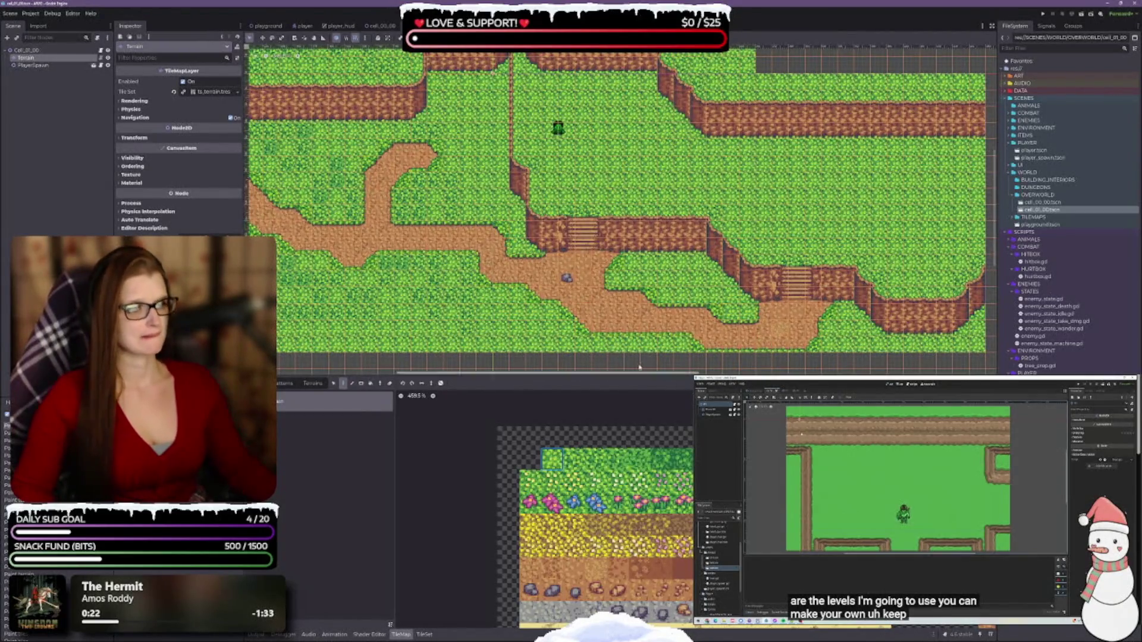
scroll(602, 265, down, 4)
drag(603, 265, 679, 295)
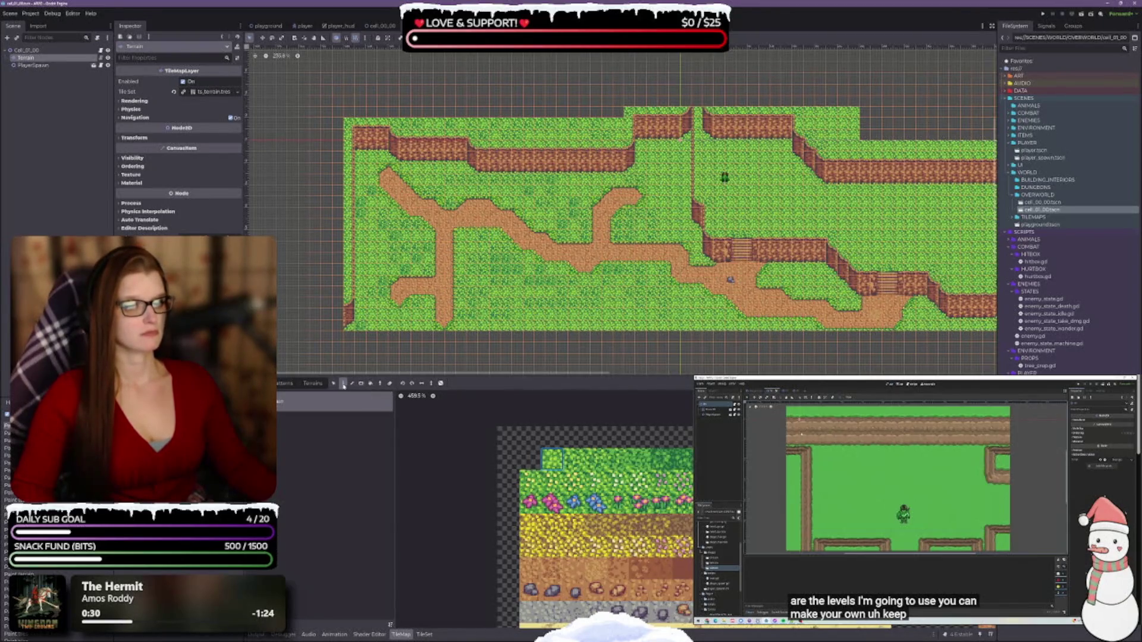
Box-select the map's left portion with the Select tool and delete those tiles
click(334, 384)
drag(342, 112, 671, 339)
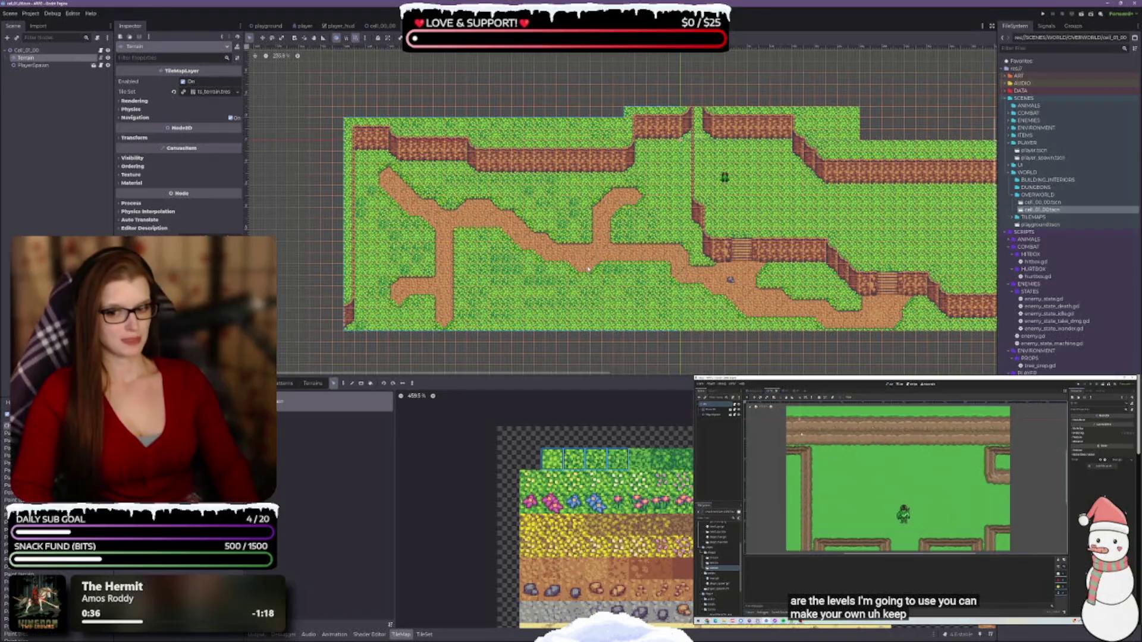
key(Delete)
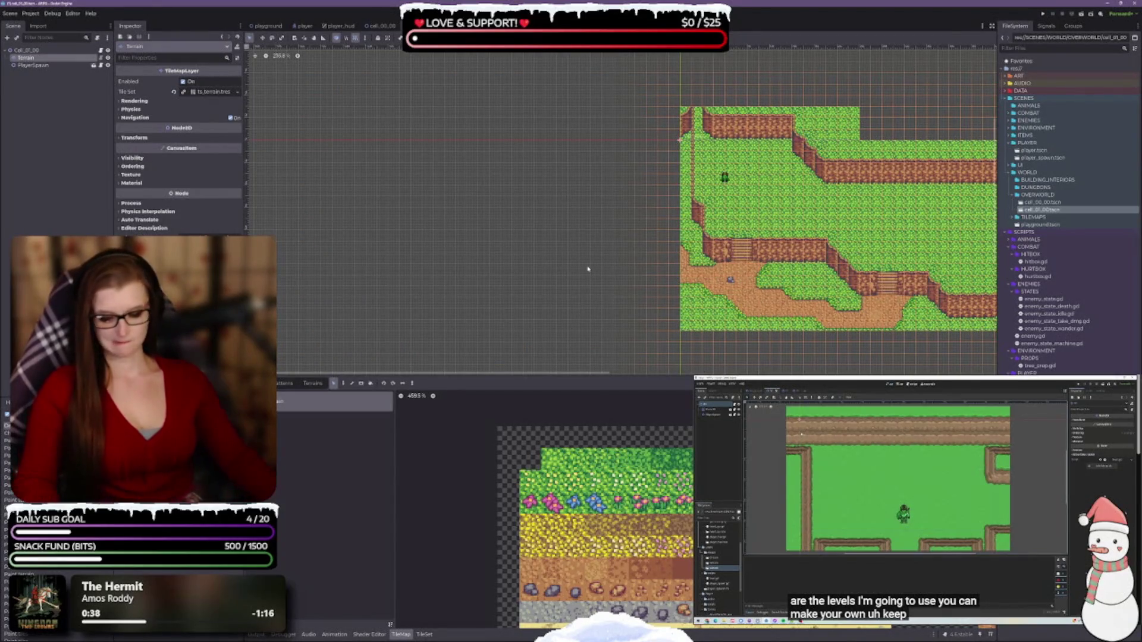
drag(587, 269, 373, 256)
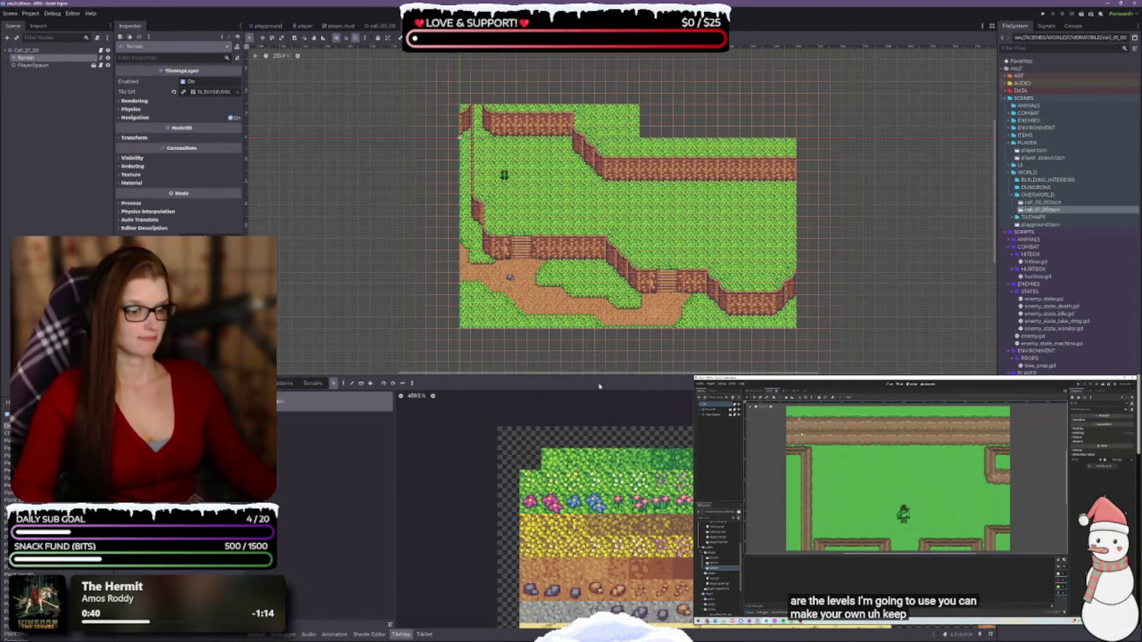
drag(597, 376, 597, 468)
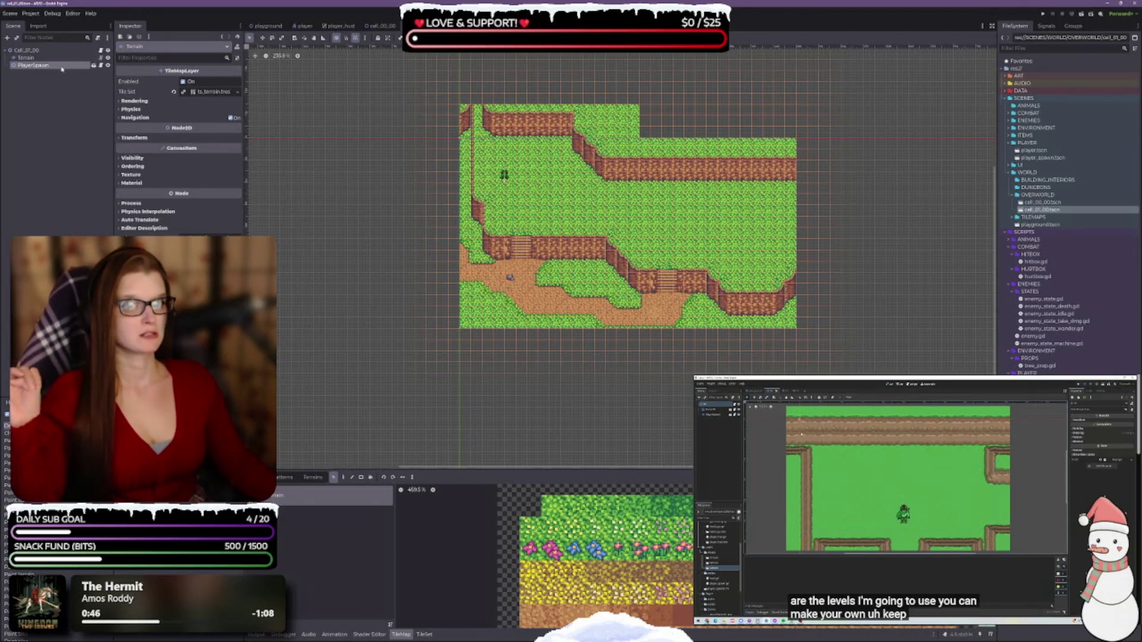
Select the root Cell_01_00 node in the Scene dock
click(32, 65)
click(27, 50)
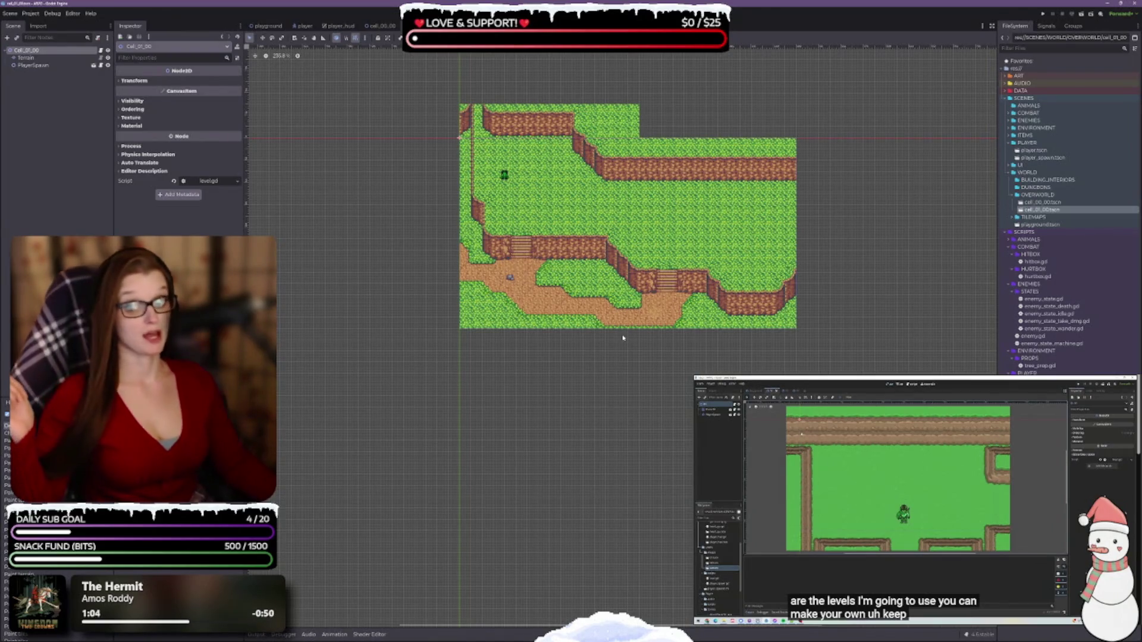
scroll(620, 337, up, 1)
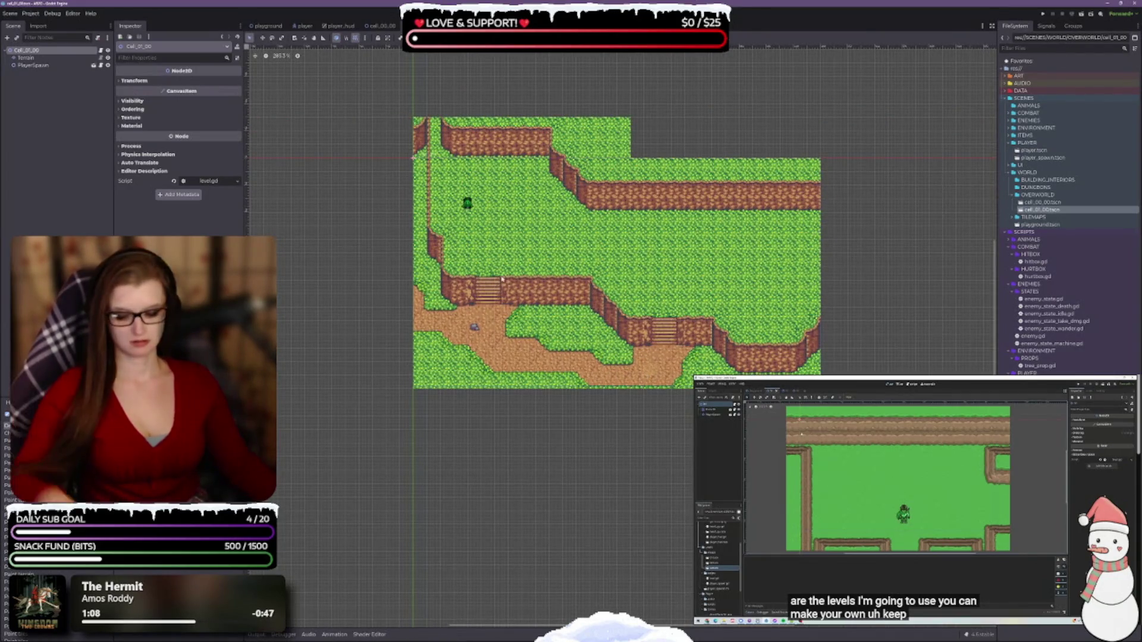
key(F5)
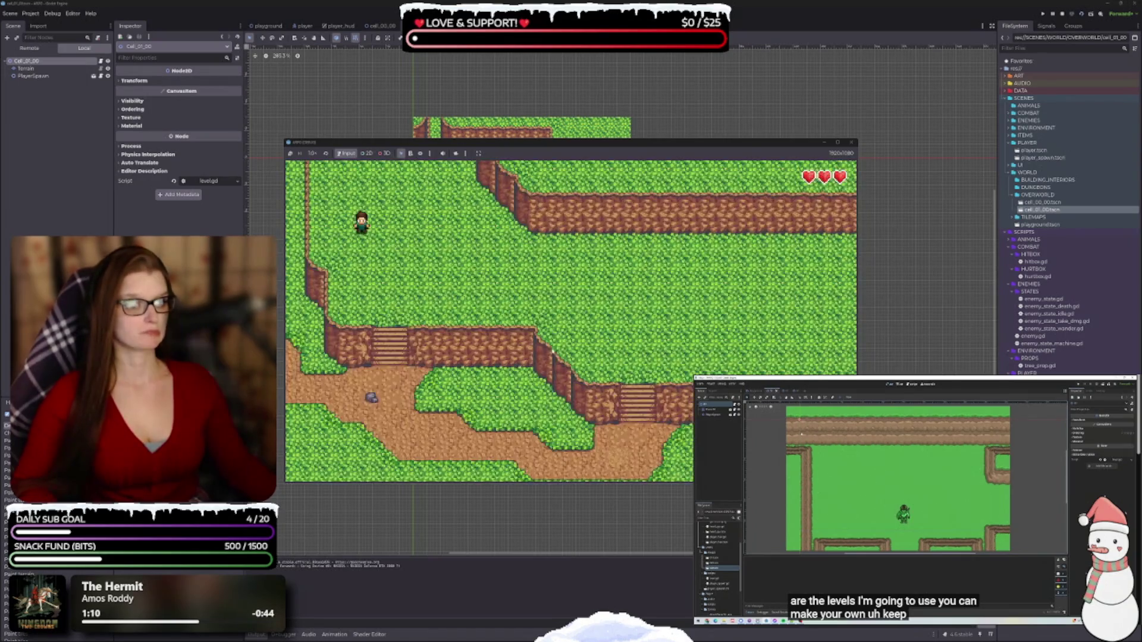
key(Down)
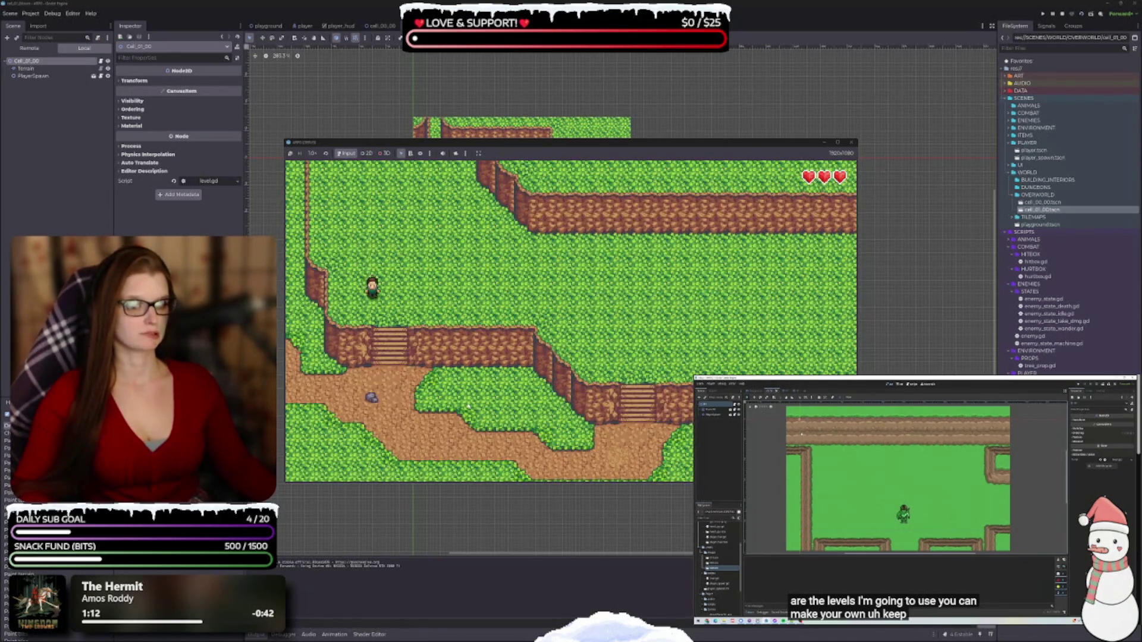
key(Left)
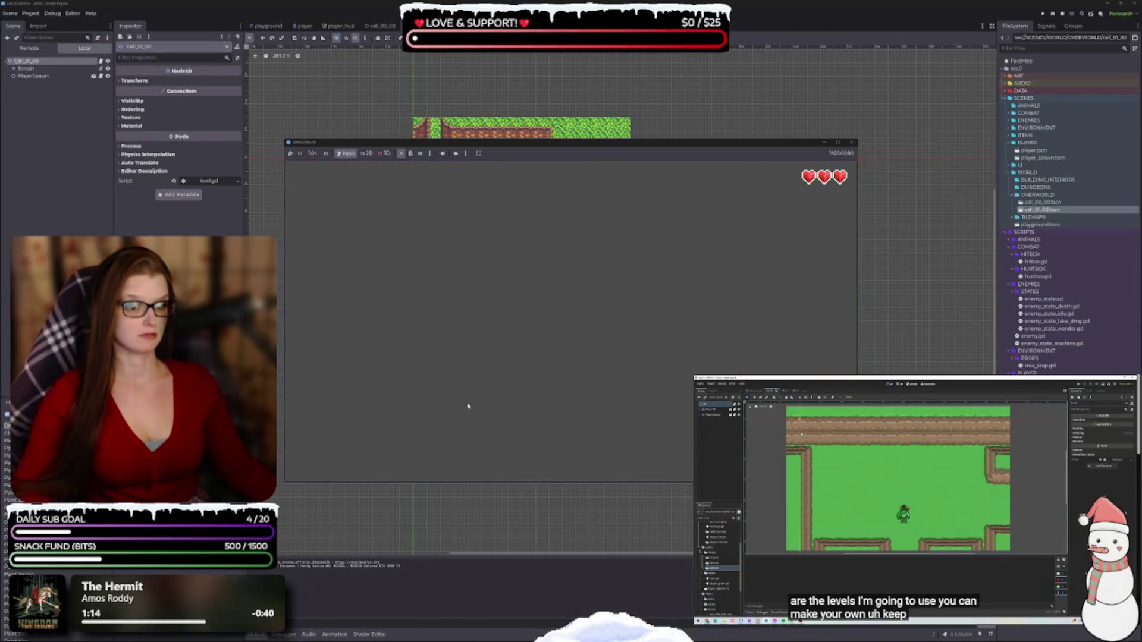
key(Right)
key(Down)
key(Right)
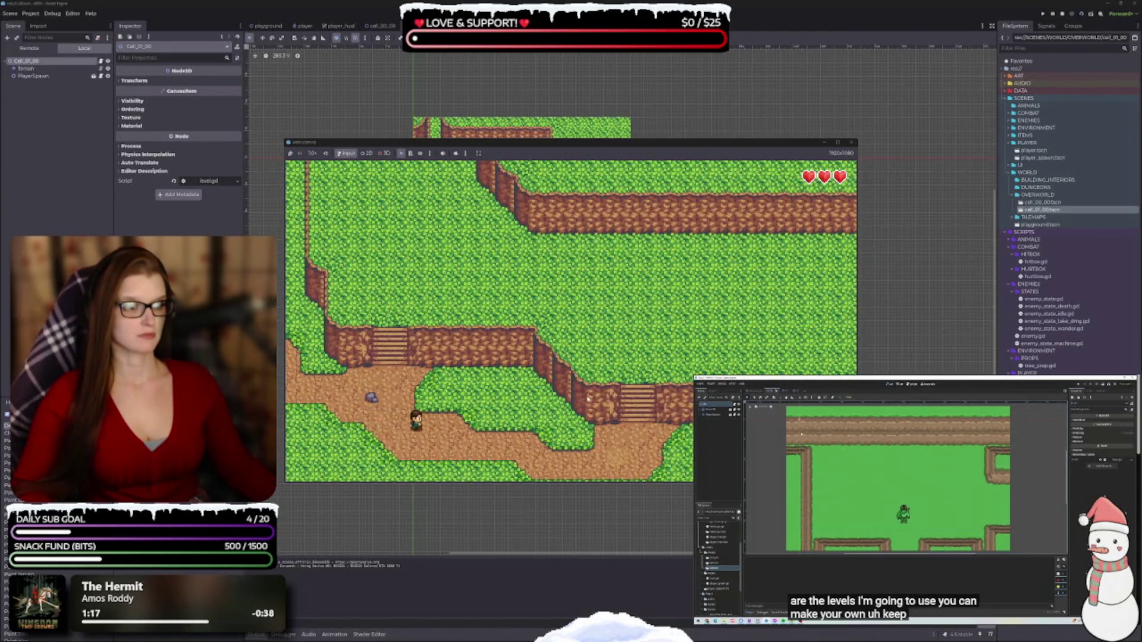
key(Up)
key(Left)
key(Up)
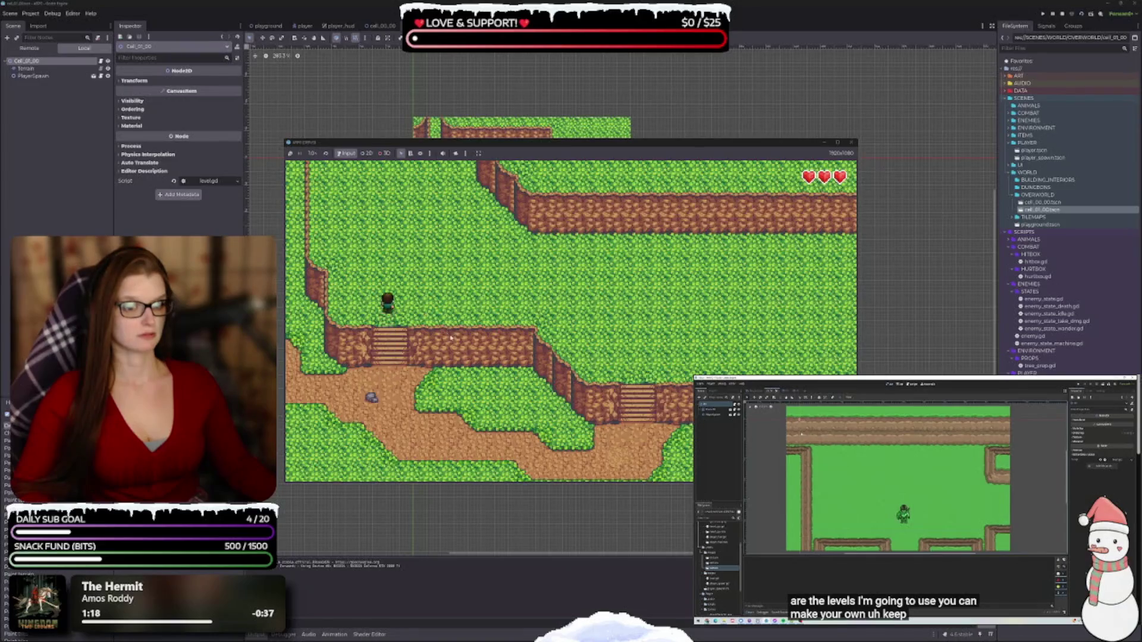
key(Right)
click(851, 142)
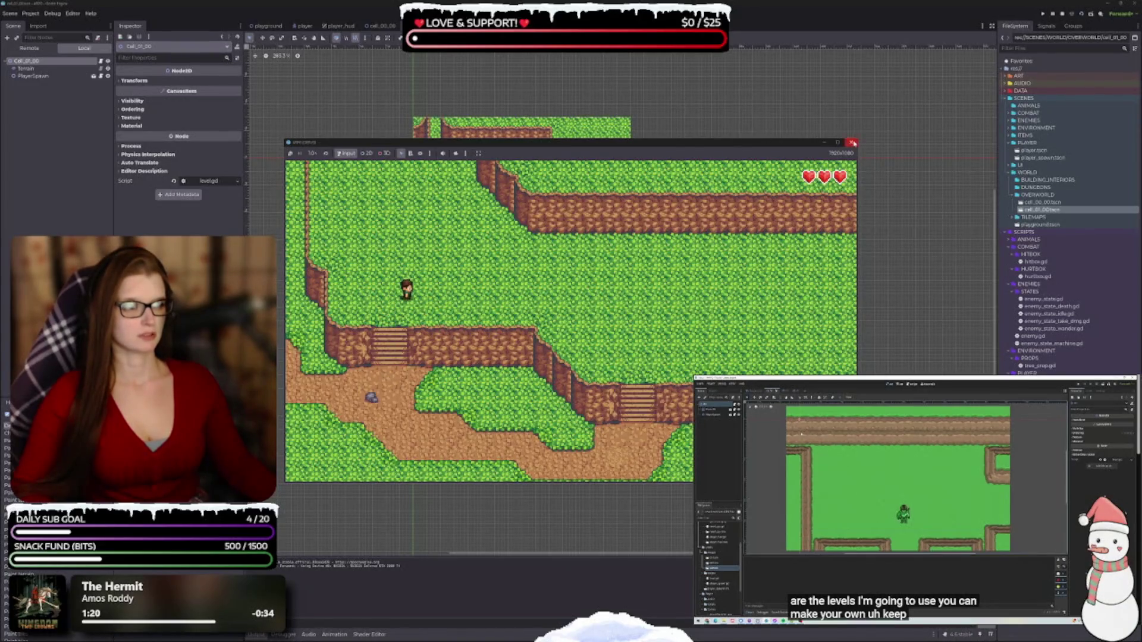
scroll(487, 244, up, 2)
mouse_move(615, 259)
mouse_down()
mouse_move(550, 321)
mouse_move(510, 321)
mouse_up()
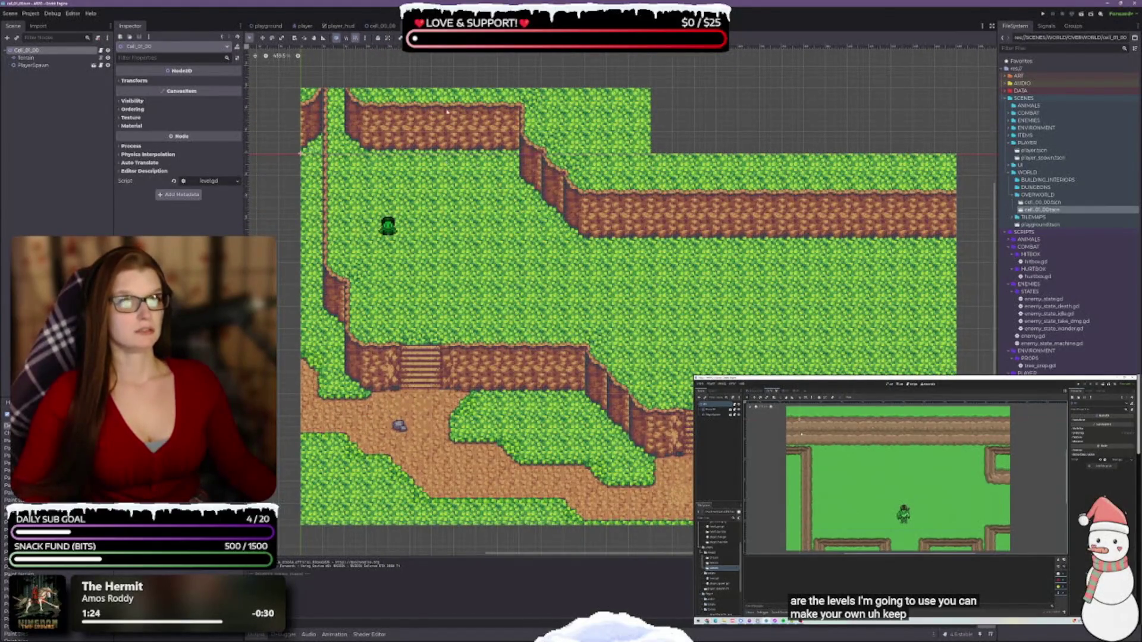
Switch to the cell_00_00 scene
click(381, 26)
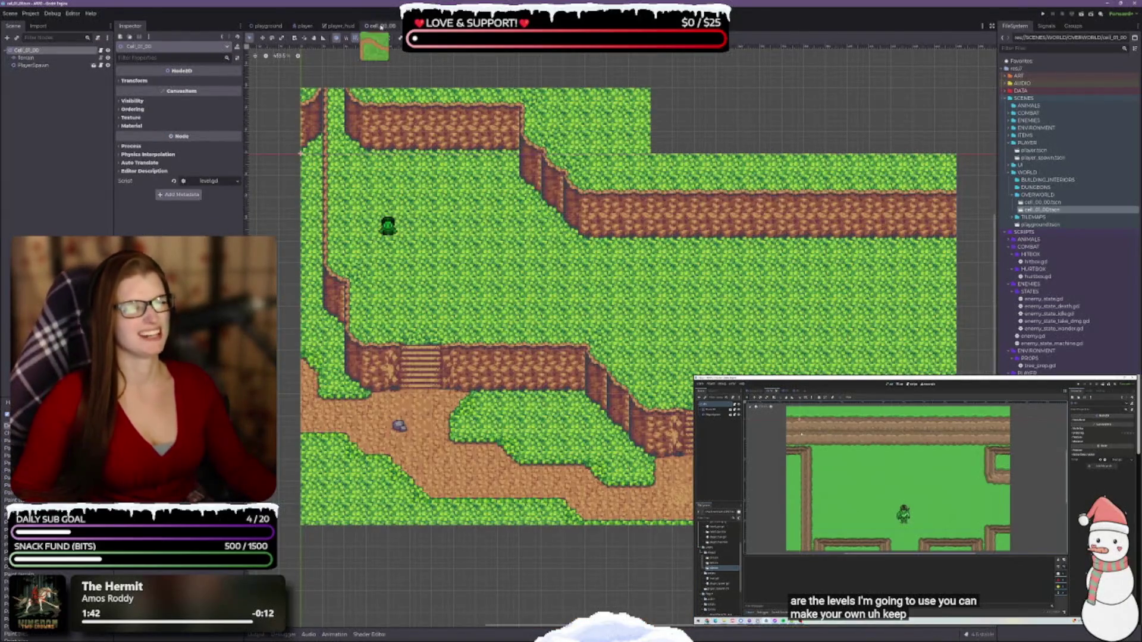
click(383, 26)
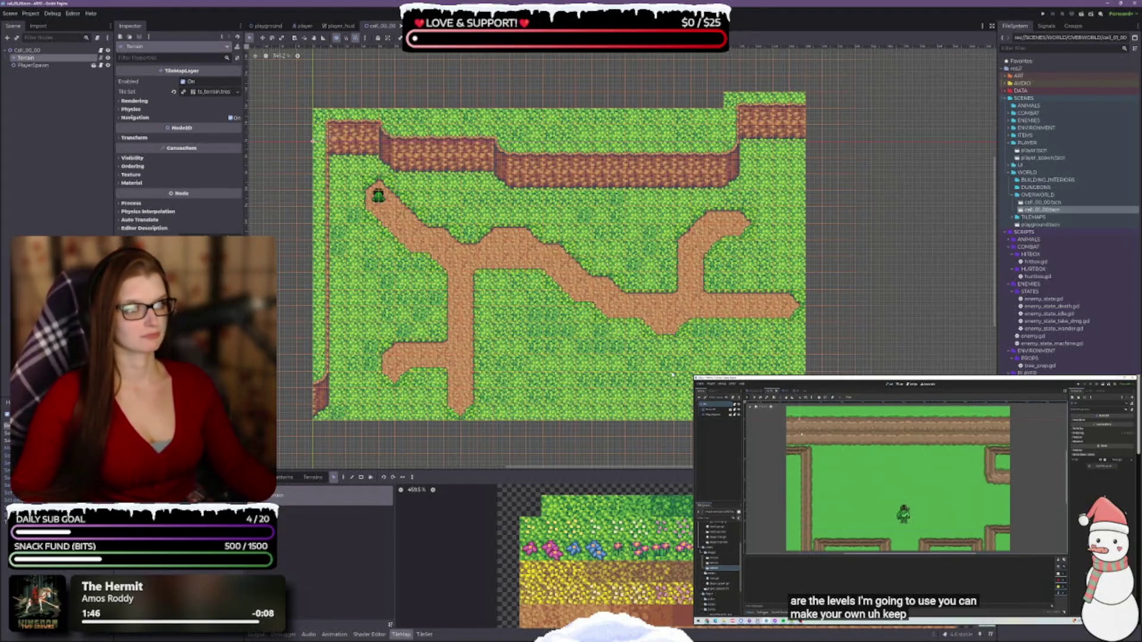
scroll(645, 381, down, 4)
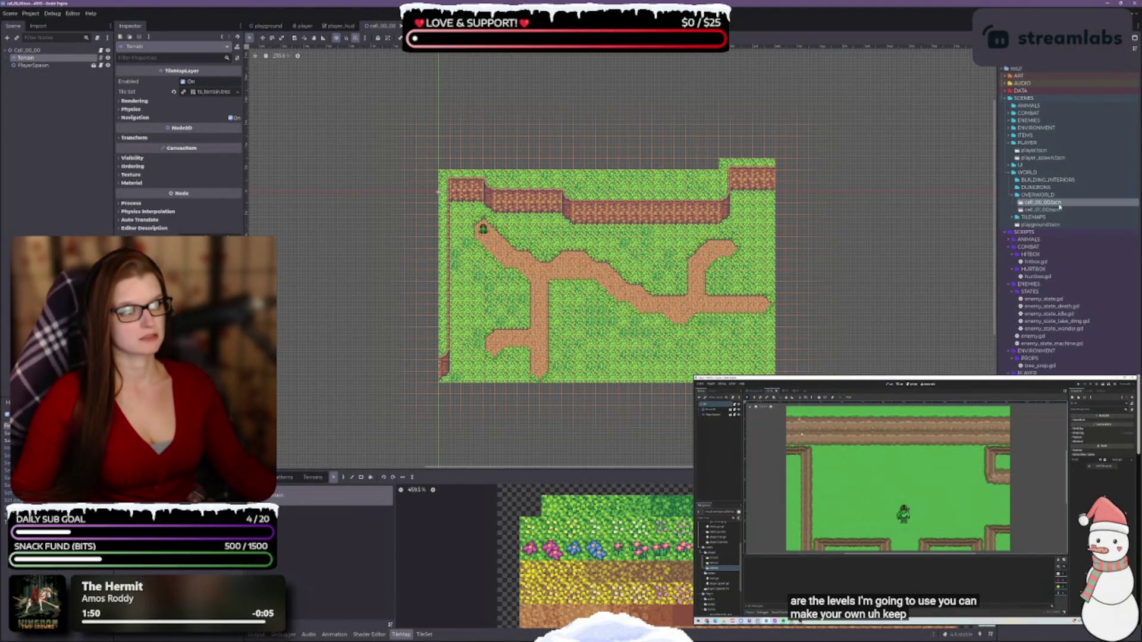
Duplicate cell_01_00.tscn in the FileSystem dock, naming the copy cell_00_01.tscn
right_click(1059, 211)
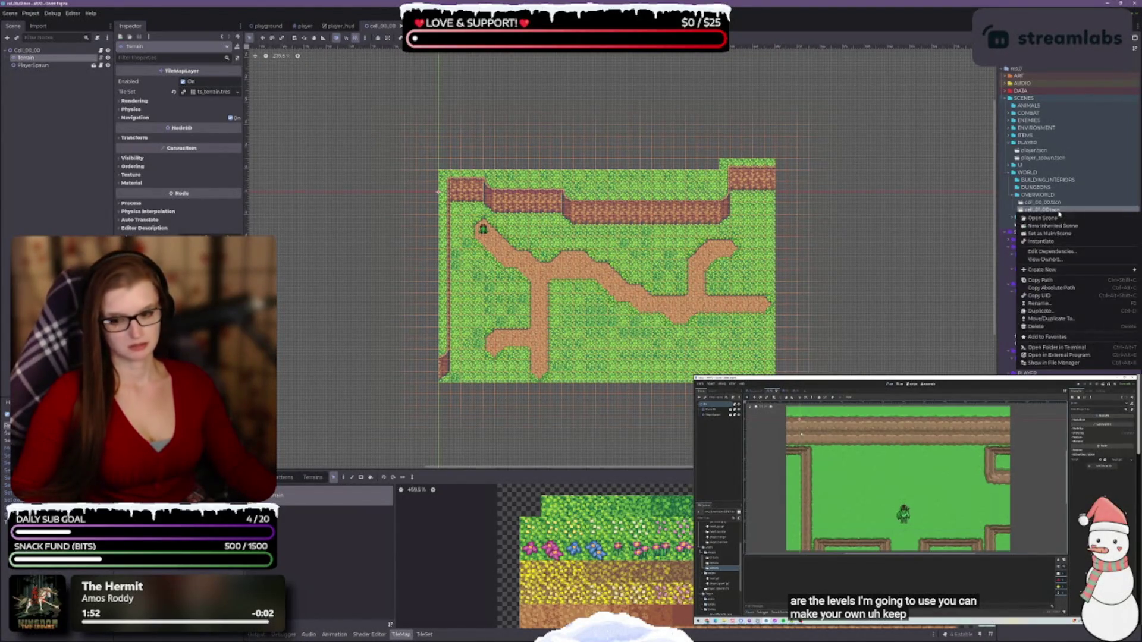
click(1053, 311)
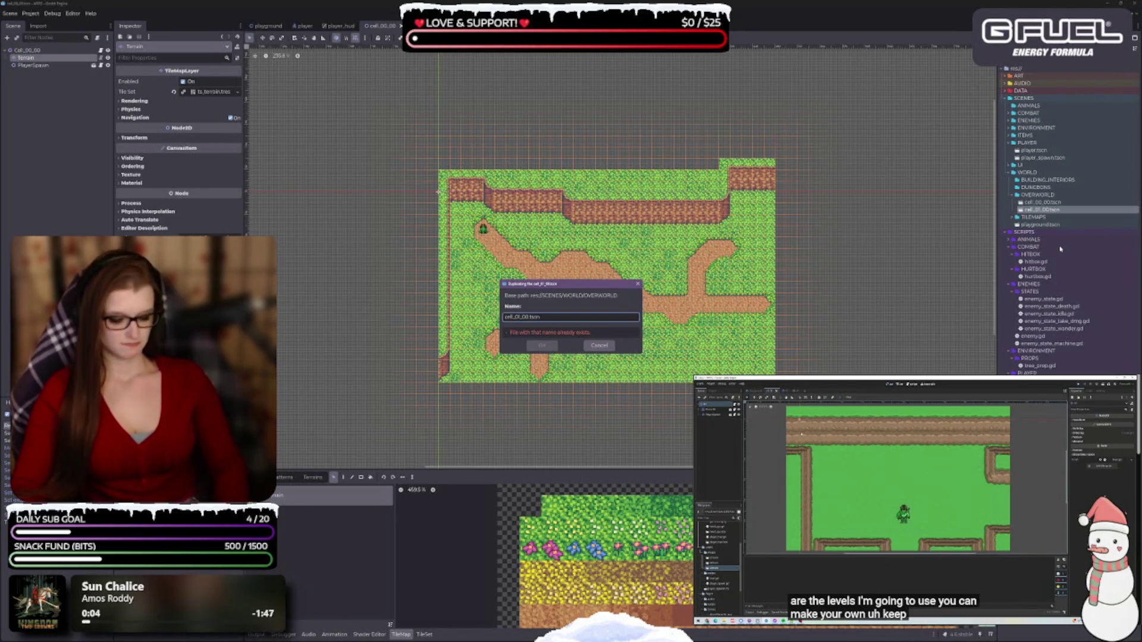
key(BackSpace)
text(0)
key(BackSpace)
text(1)
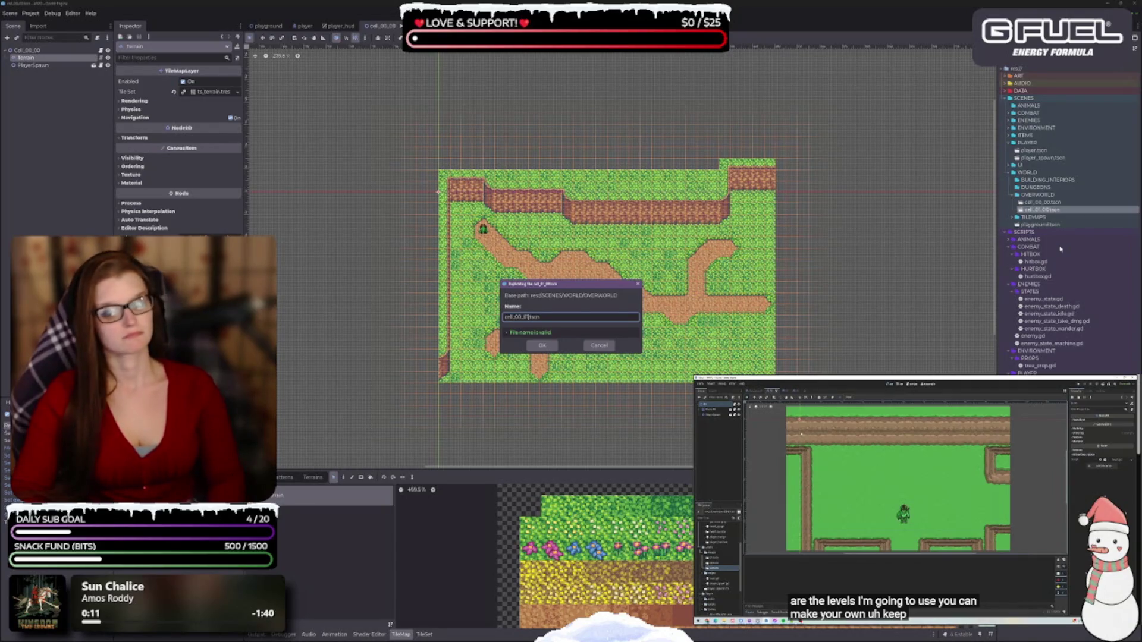
key(Return)
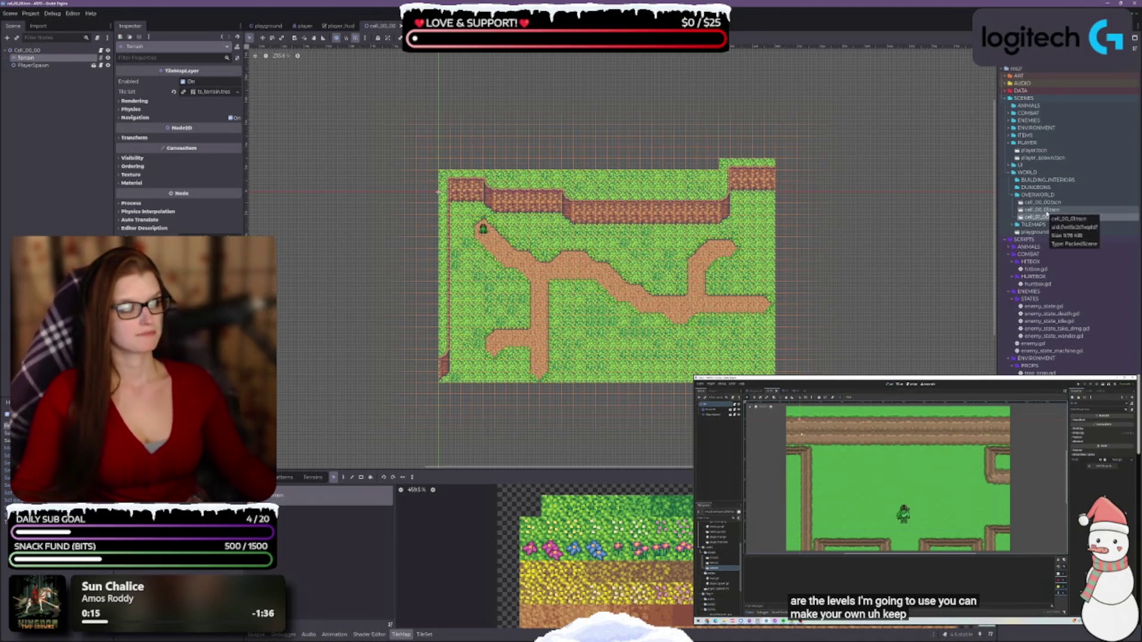
Open cell_00_01.tscn and rename its root node to Cell_00_01
double_click(1047, 211)
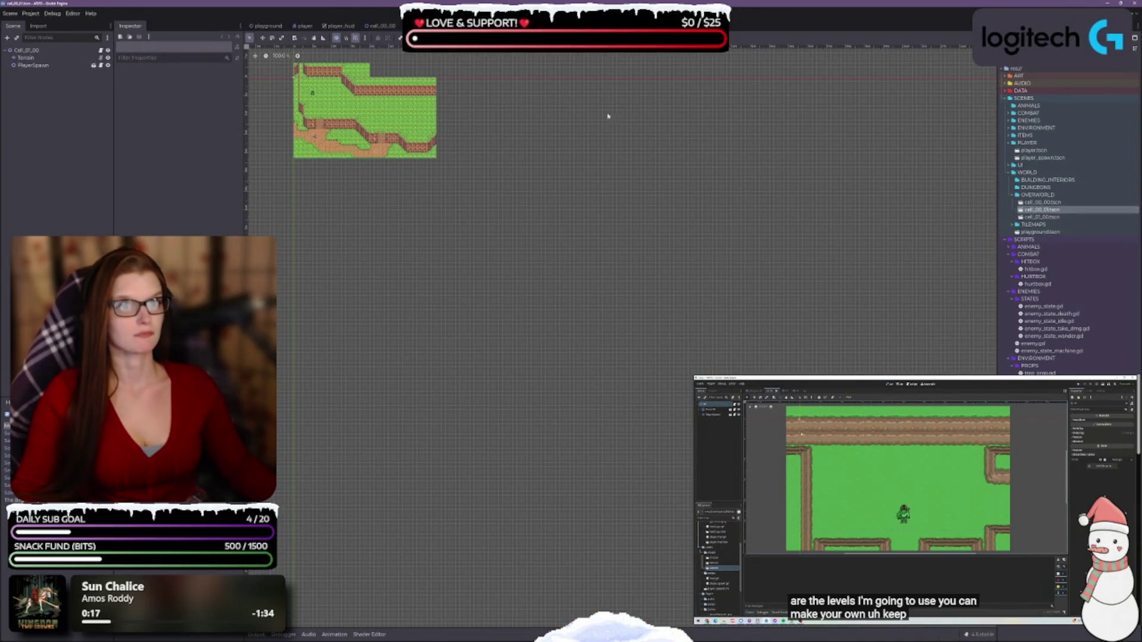
scroll(389, 341, up, 2)
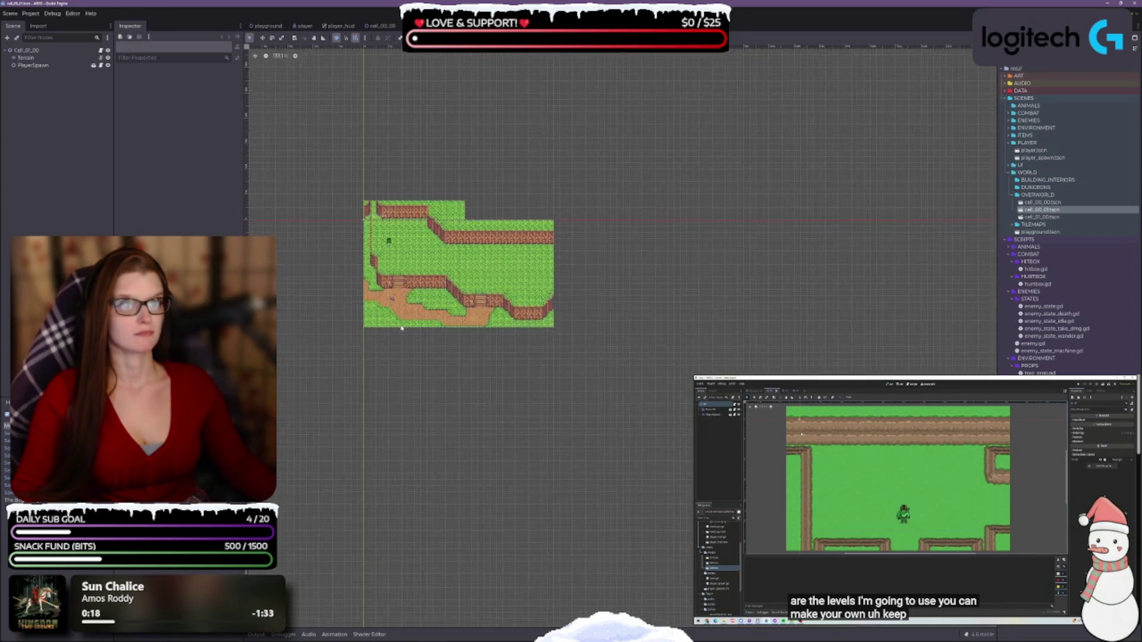
click(40, 51)
double_click(36, 51)
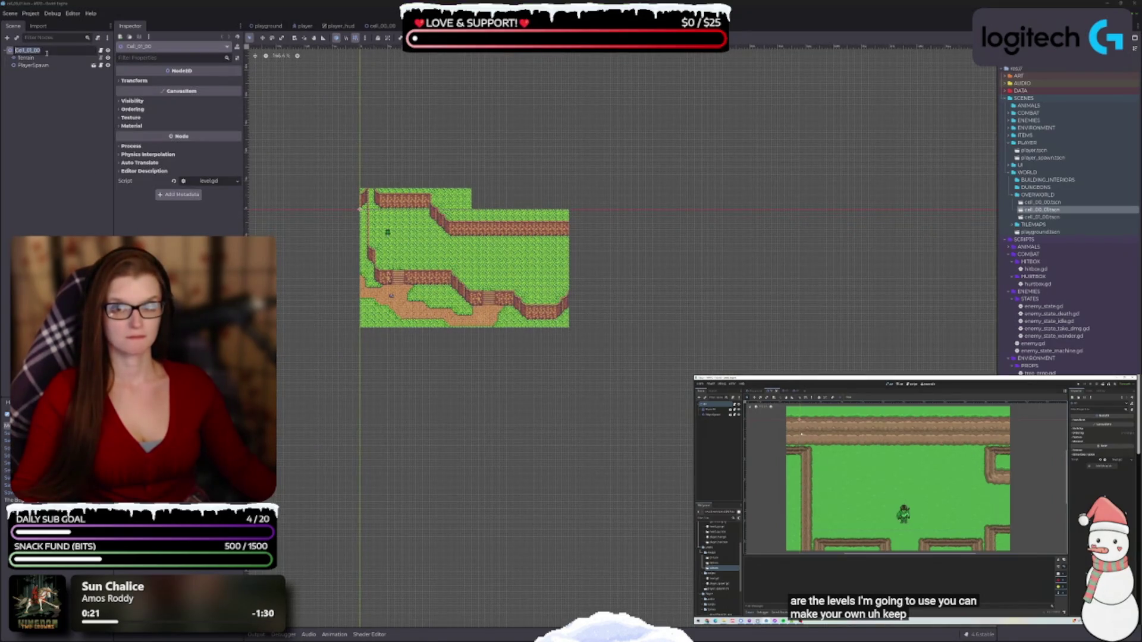
click(47, 53)
key(BackSpace)
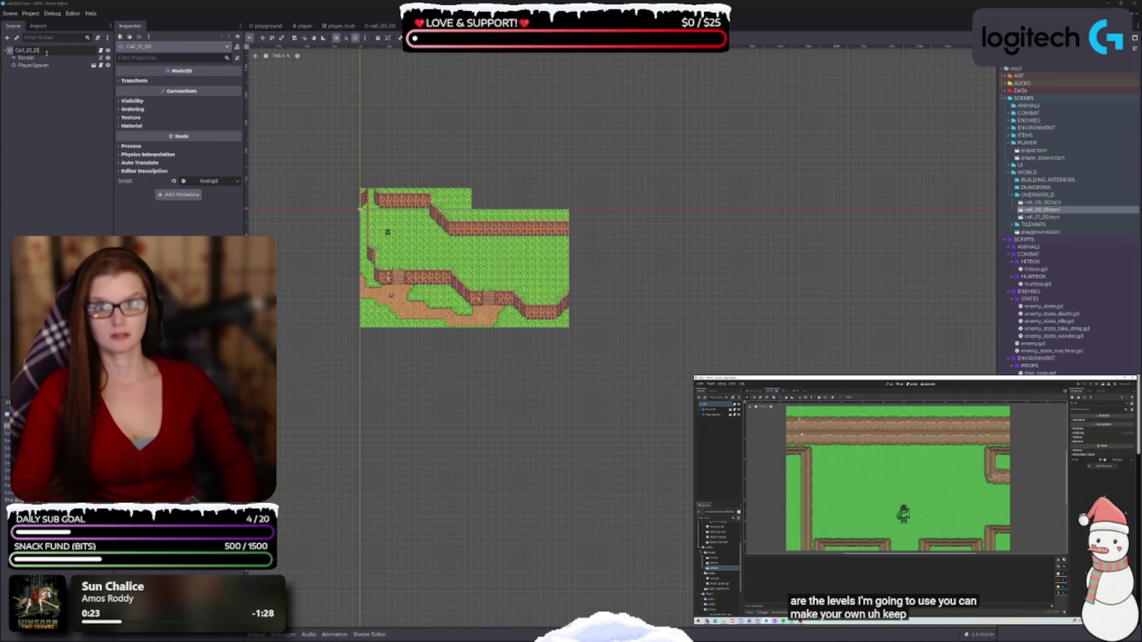
text(1)
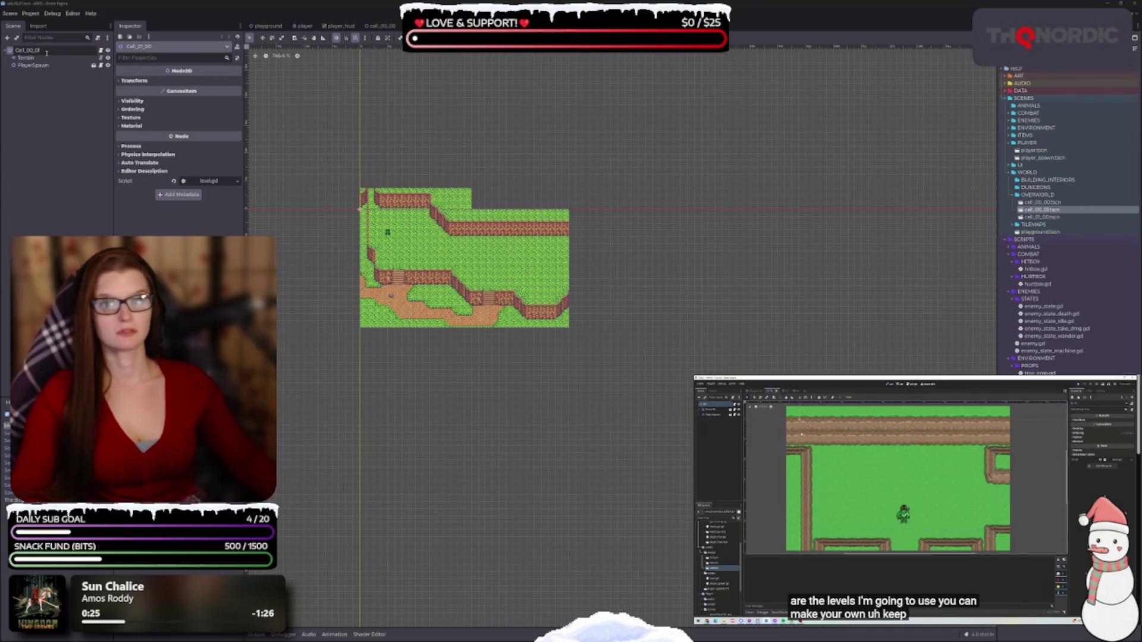
key(Return)
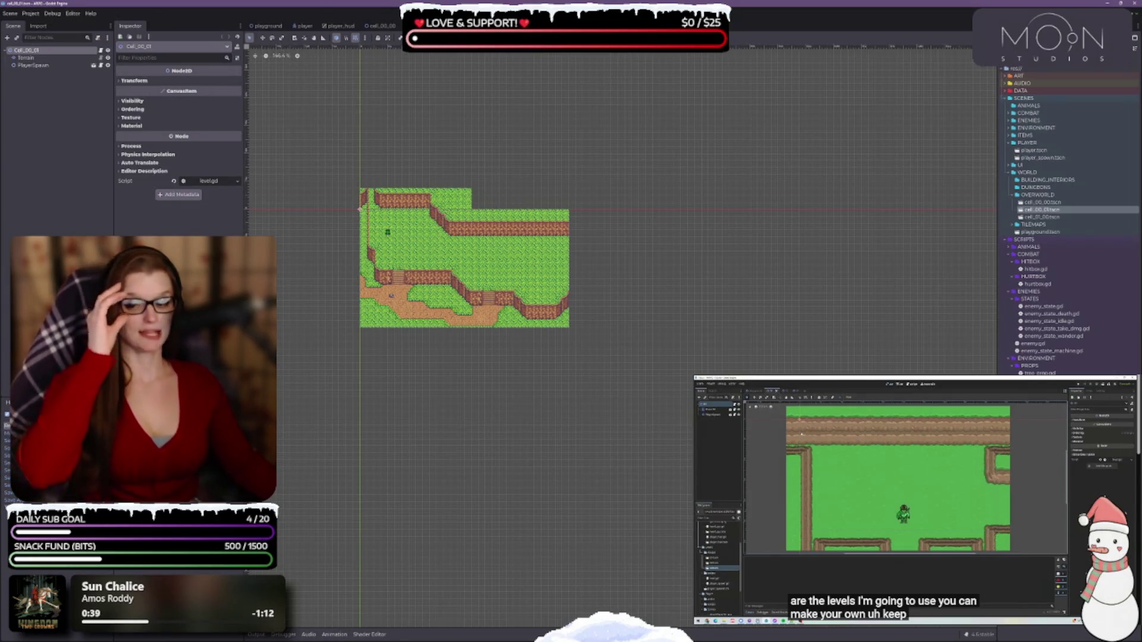
scroll(415, 224, up, 2)
scroll(412, 224, up, 1)
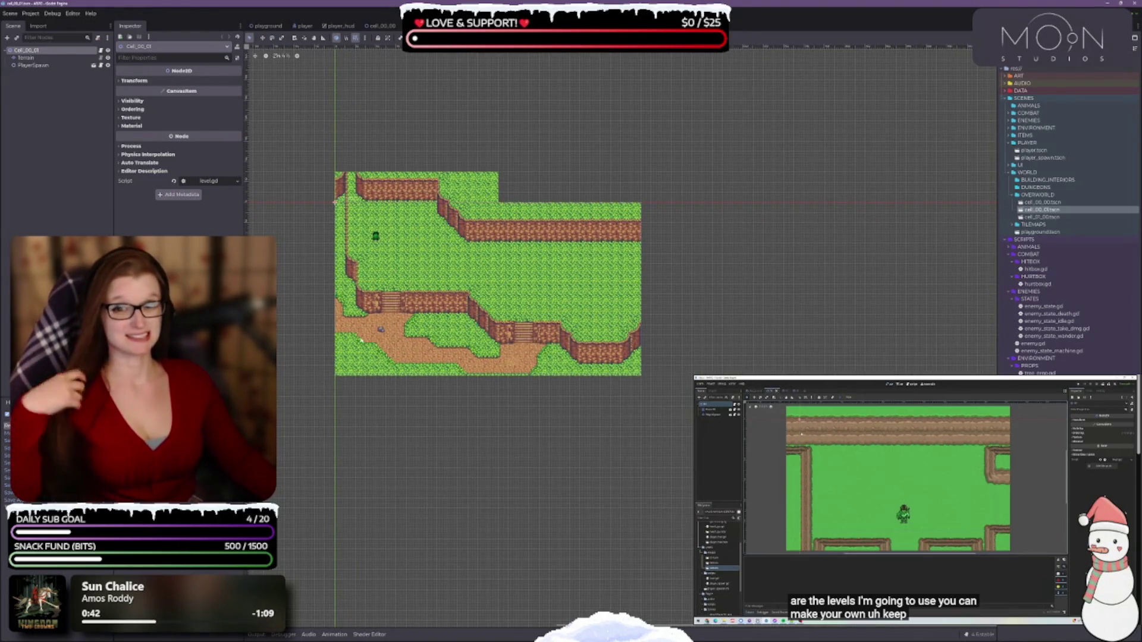
Select all of the Terrain layer's tiles and move them up to the scene origin
click(26, 58)
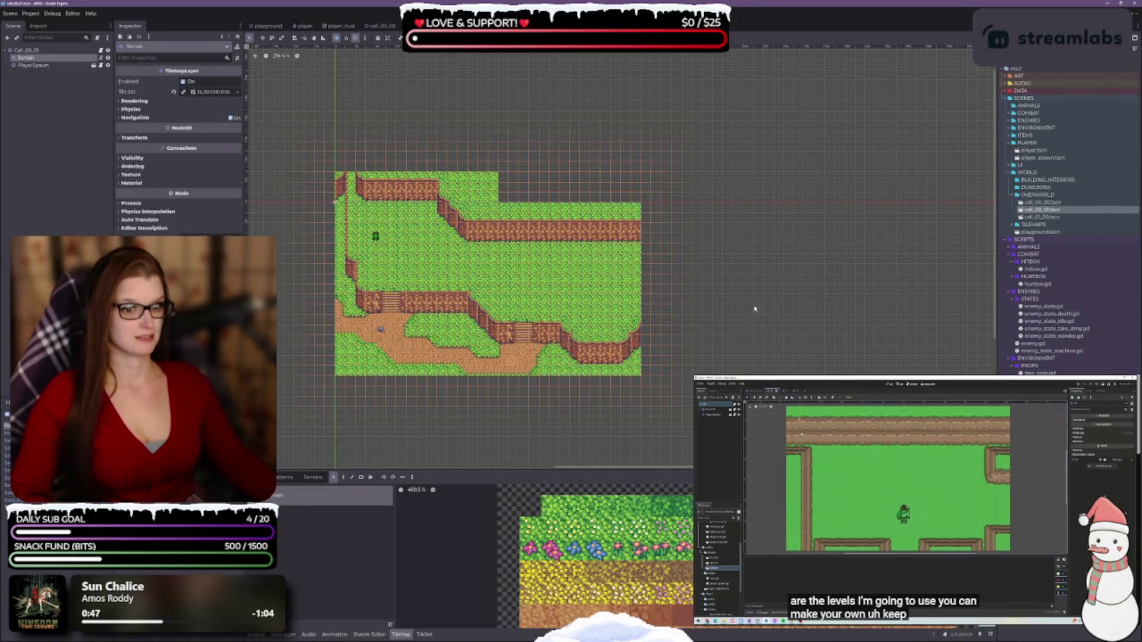
mouse_move(742, 307)
mouse_down()
mouse_move(801, 257)
mouse_move(786, 321)
mouse_up()
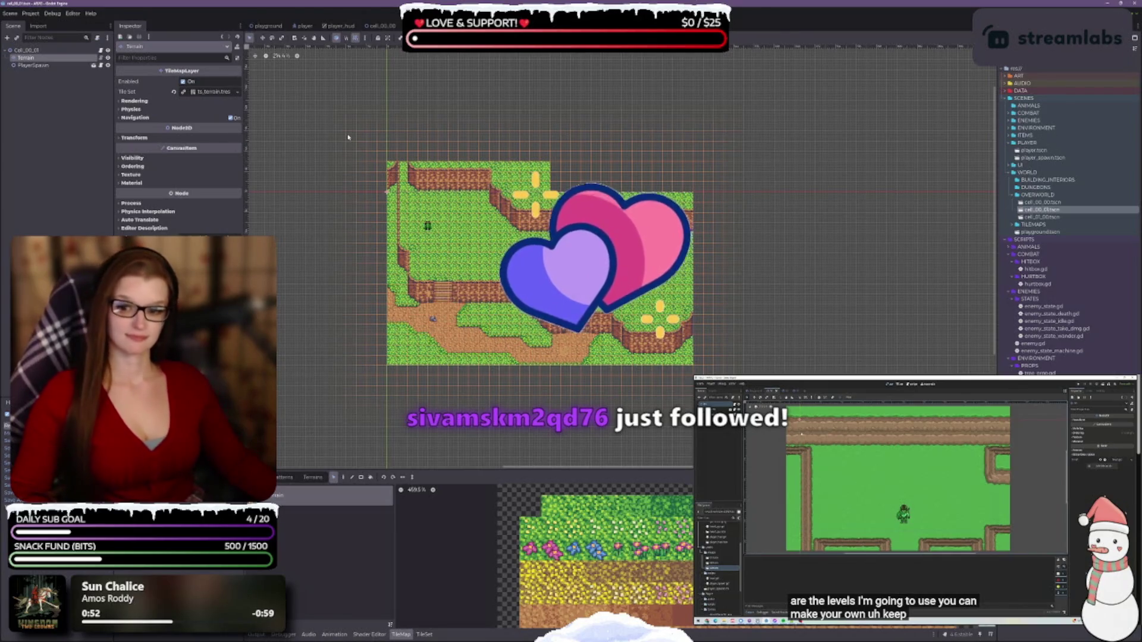
mouse_move(348, 137)
mouse_down()
mouse_move(458, 255)
mouse_move(773, 434)
mouse_up()
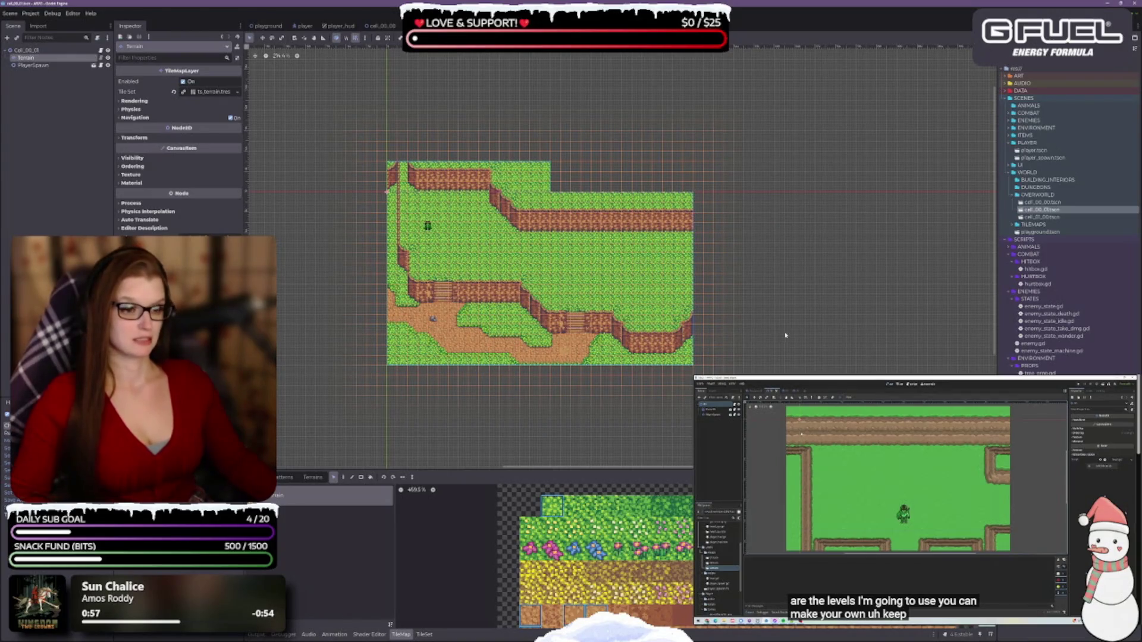
scroll(602, 341, left, 3)
scroll(602, 342, up, 2)
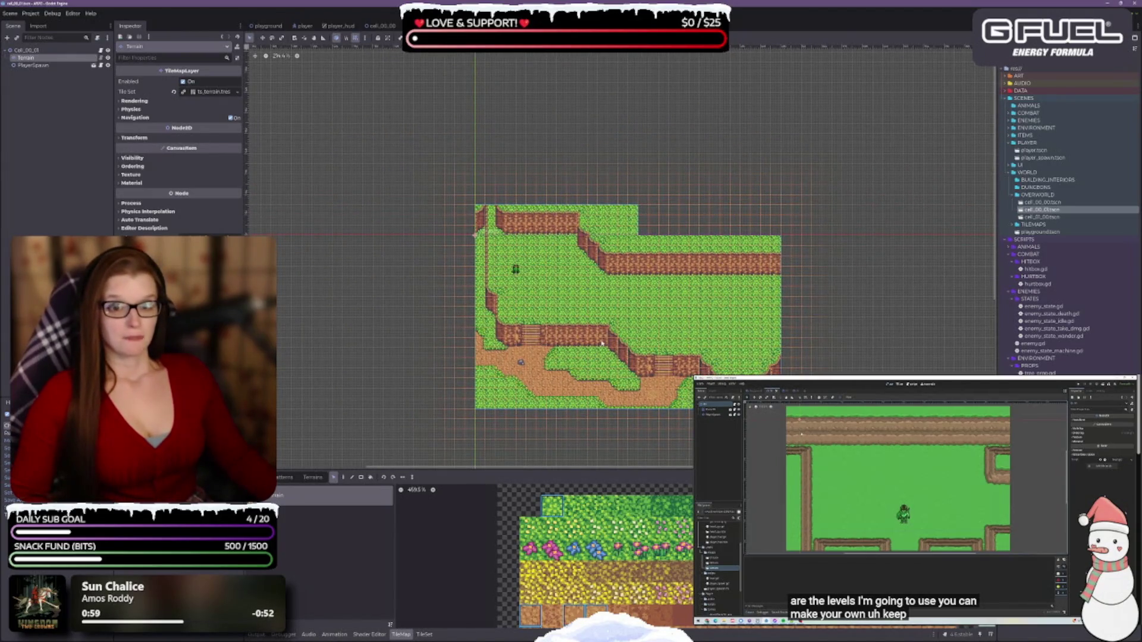
mouse_move(578, 367)
mouse_down()
mouse_move(559, 212)
mouse_move(573, 187)
mouse_move(558, 204)
mouse_up()
scroll(558, 203, up, 3)
scroll(558, 204, right, 1)
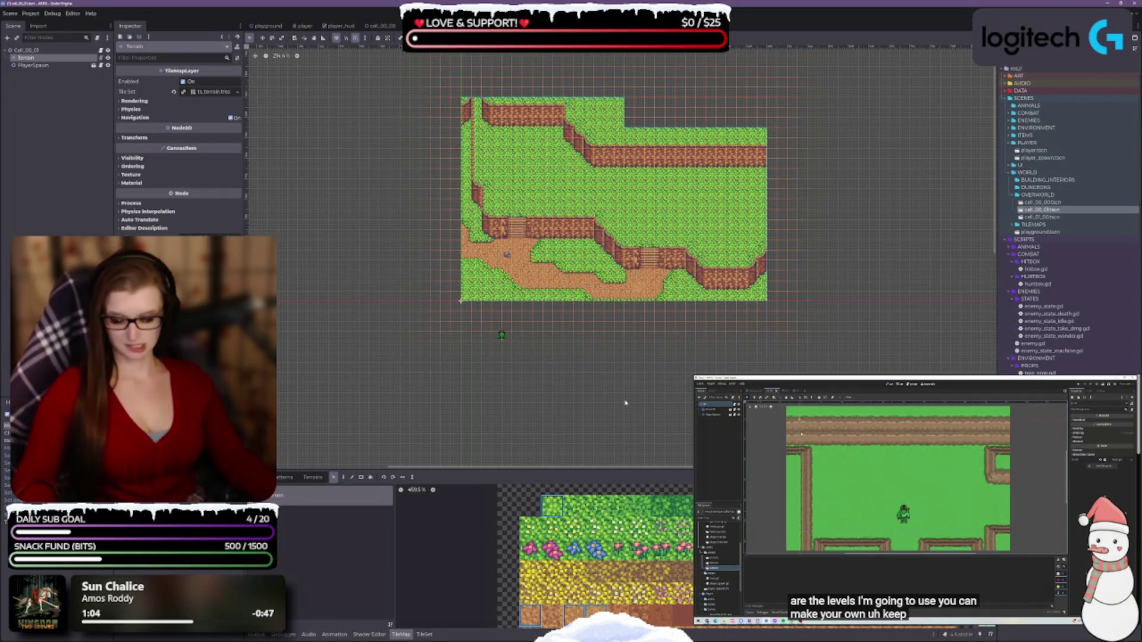
key(ctrl+z)
key(ctrl+shift+z)
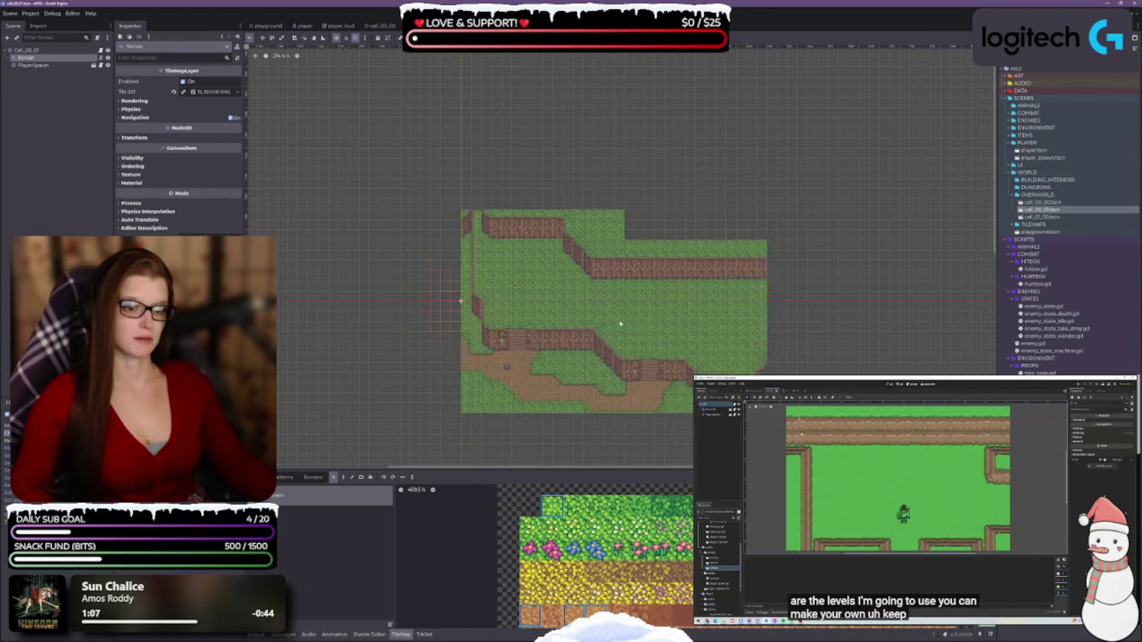
Fill a large rectangle of grass below the cliffs and dirt path with the Rectangle tool
drag(617, 443, 602, 301)
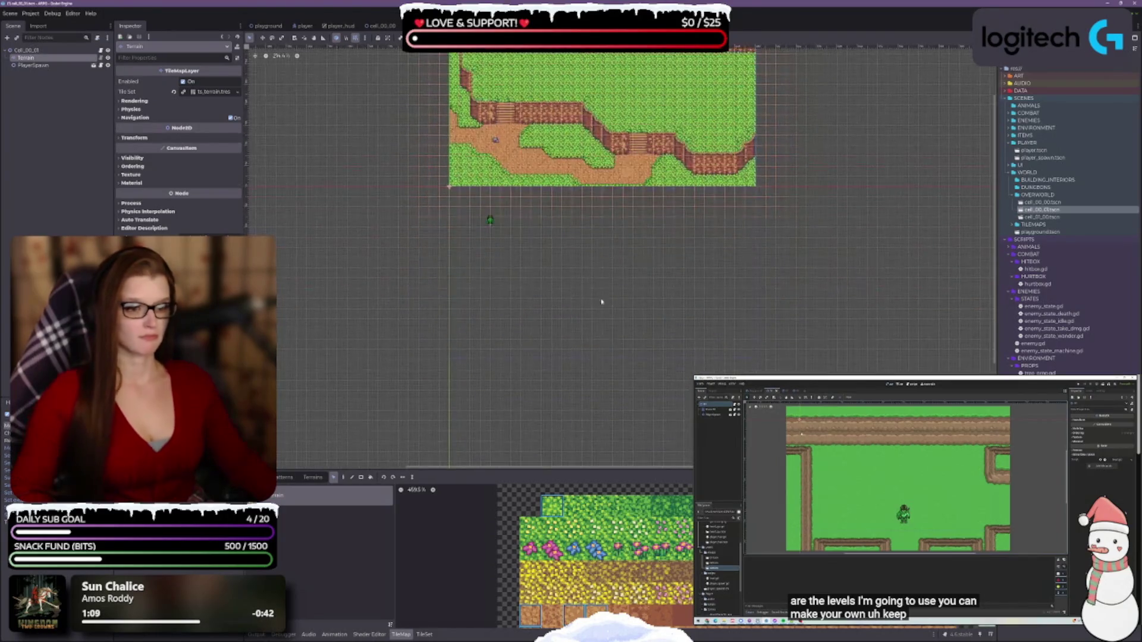
scroll(579, 344, up, 3)
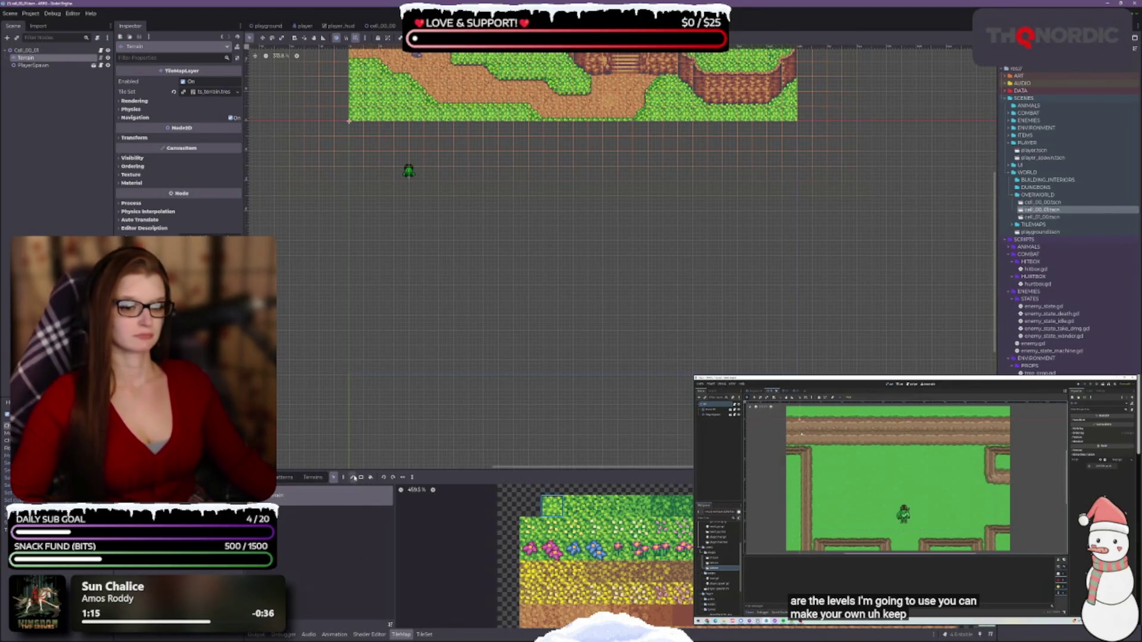
click(361, 478)
mouse_move(355, 130)
mouse_down()
mouse_move(696, 259)
mouse_move(785, 271)
mouse_move(786, 367)
mouse_up()
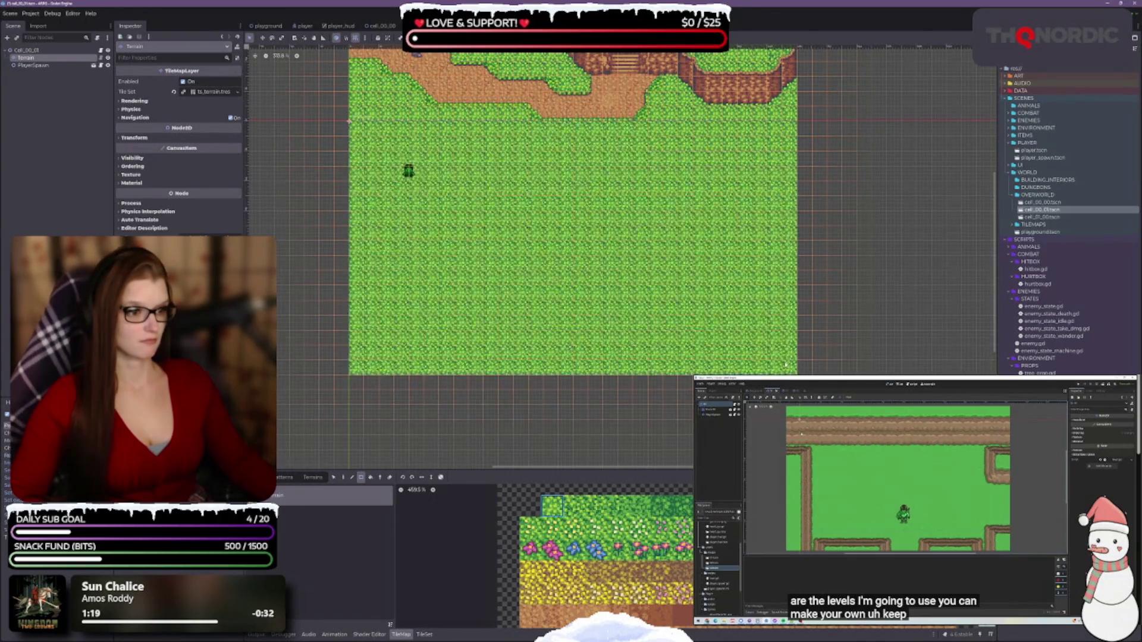
scroll(576, 323, up, 5)
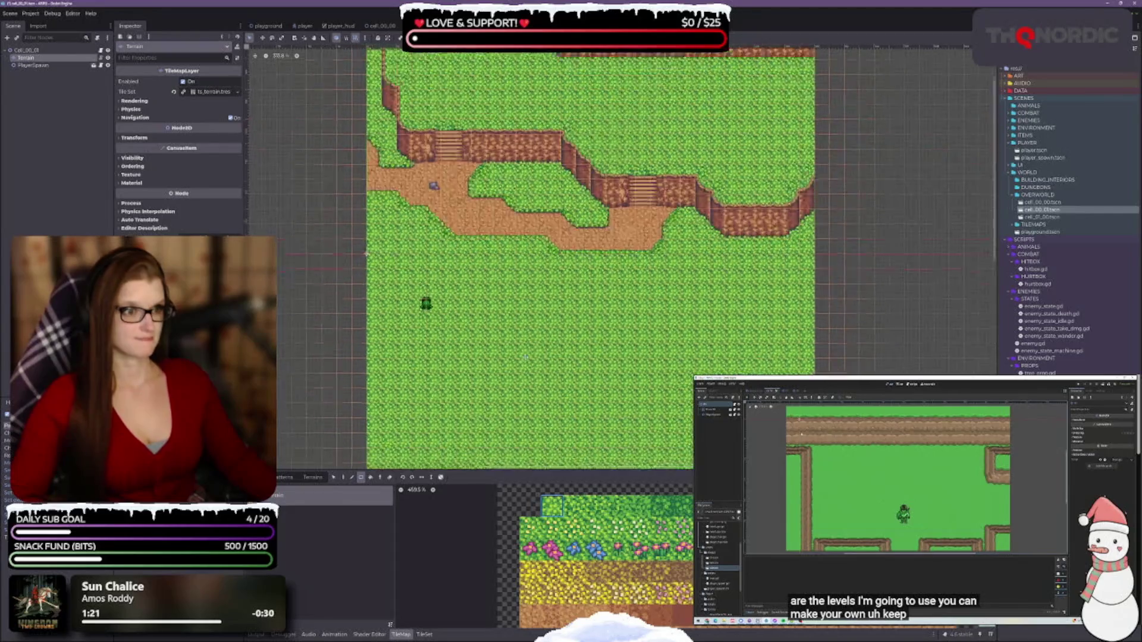
scroll(637, 316, down, 4)
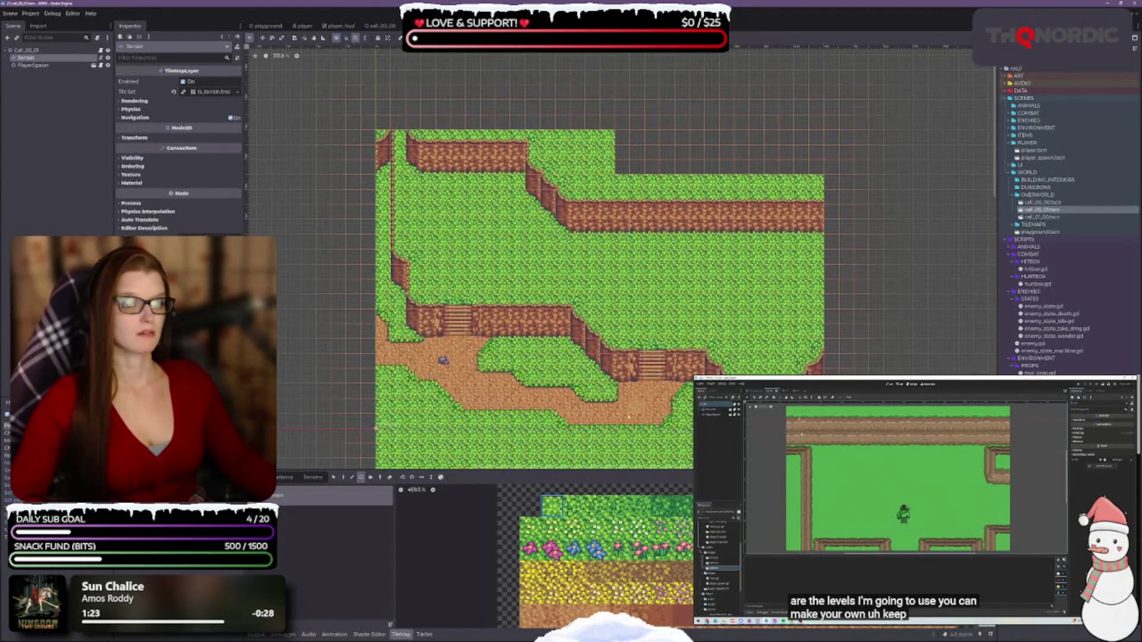
scroll(649, 323, down, 5)
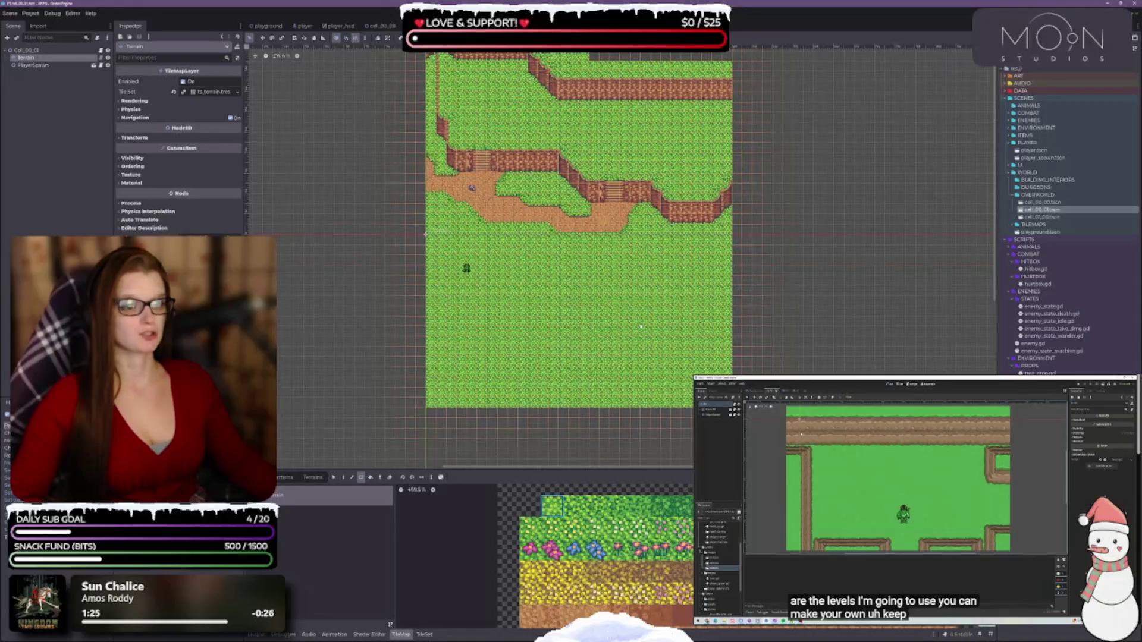
scroll(649, 323, up, 5)
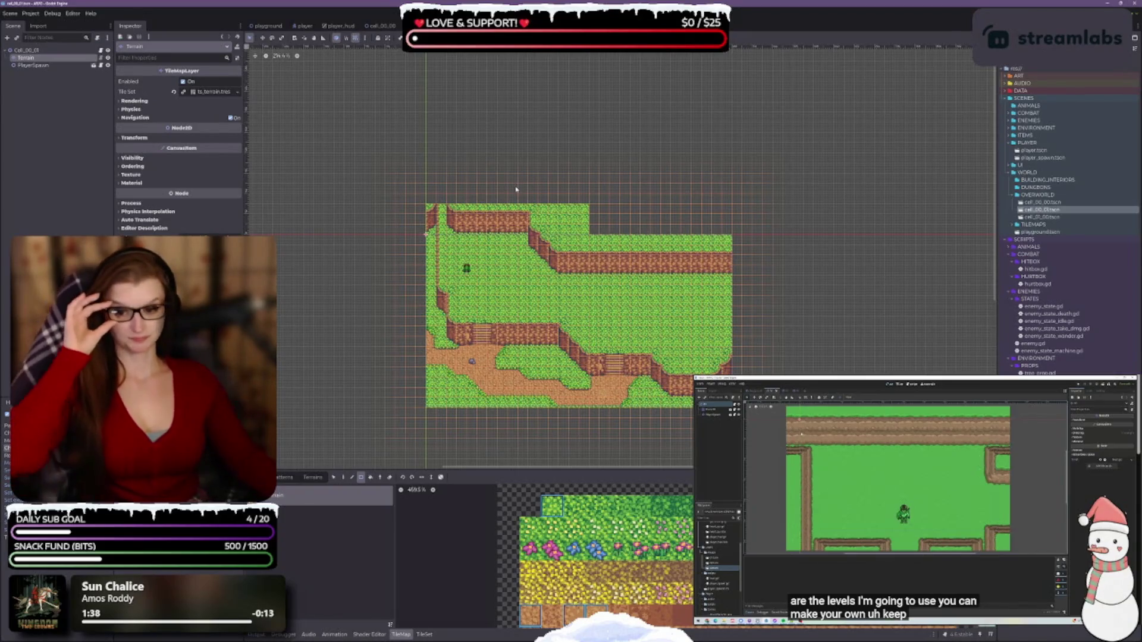
Return to the cell_00_00 scene and box-select its map tiles
click(383, 26)
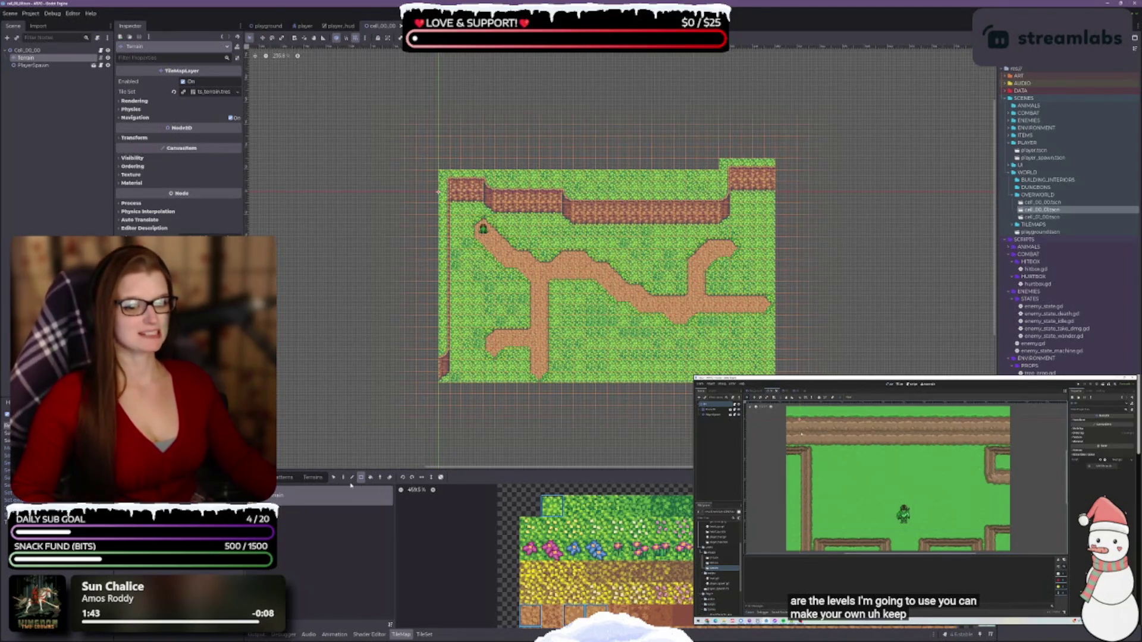
click(333, 476)
drag(392, 123, 910, 470)
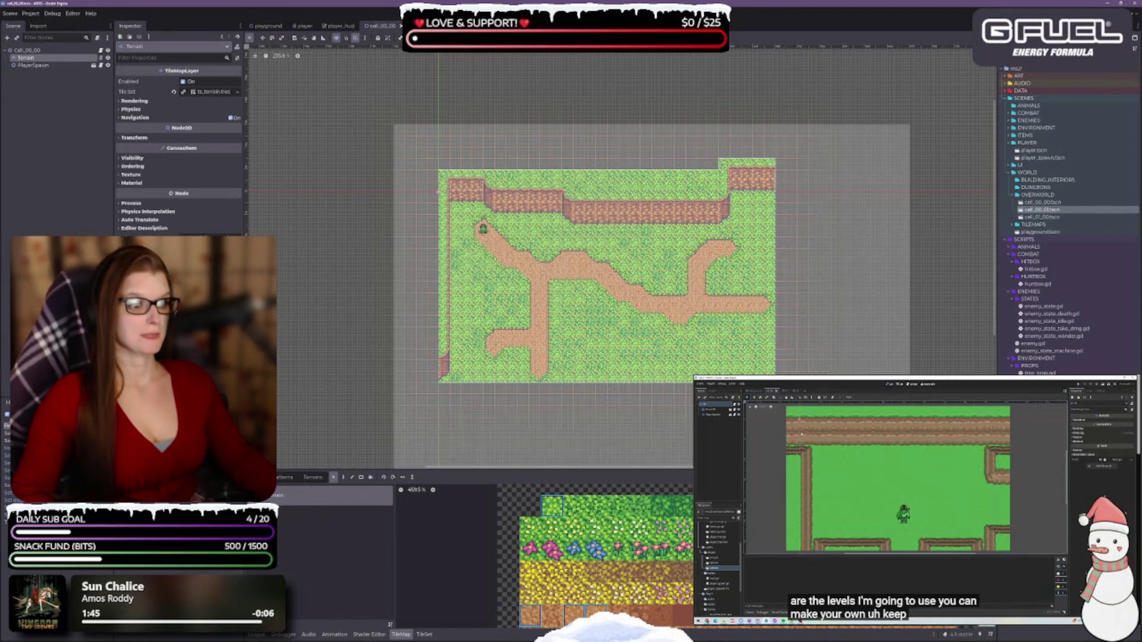
drag(552, 505, 618, 506)
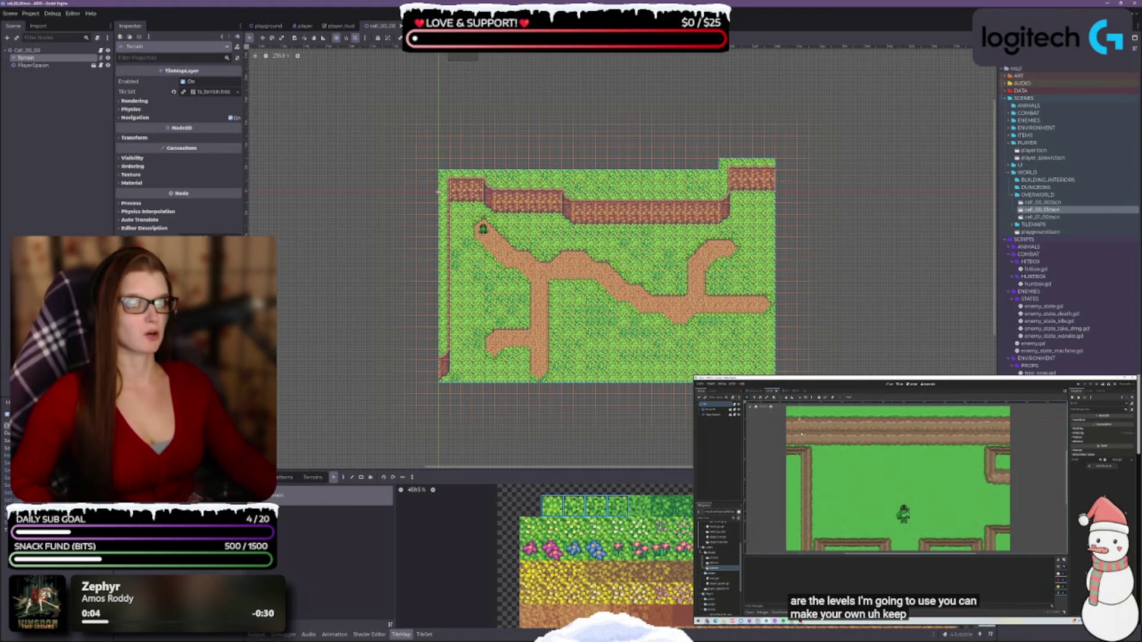
Drop the copied map into the scene, then undo the placed cliffs and dirt paths
scroll(778, 346, down, 5)
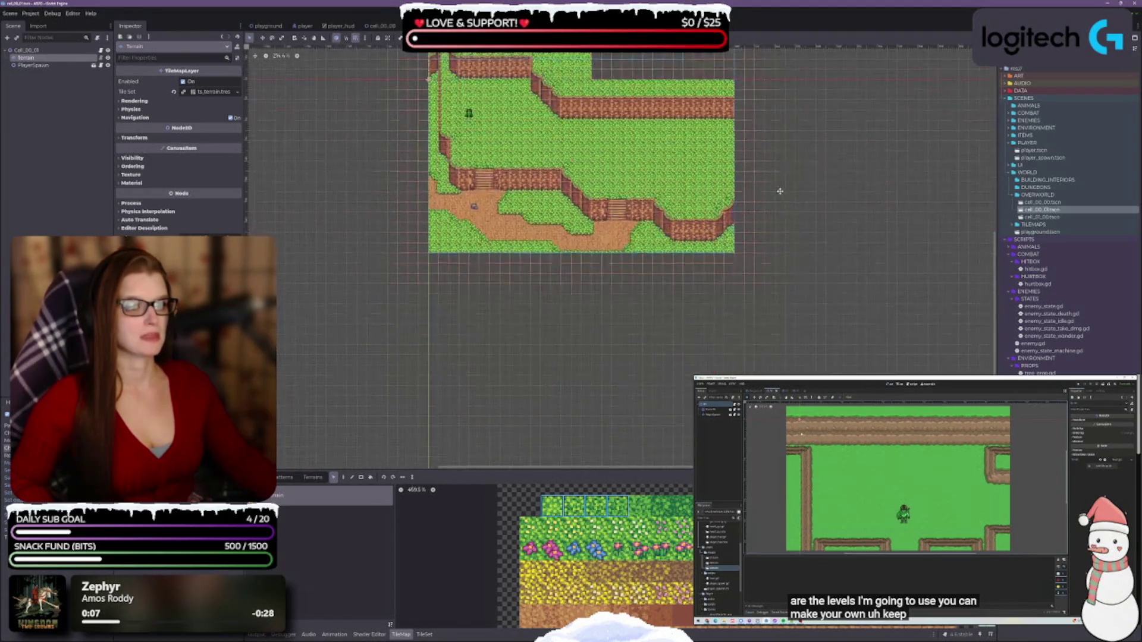
mouse_move(523, 362)
mouse_down()
mouse_move(543, 377)
mouse_move(526, 380)
mouse_move(658, 380)
mouse_move(606, 386)
mouse_move(588, 358)
mouse_move(601, 386)
mouse_move(694, 337)
mouse_move(586, 165)
mouse_up()
scroll(601, 386, up, 3)
scroll(611, 207, up, 3)
scroll(660, 344, down, 3)
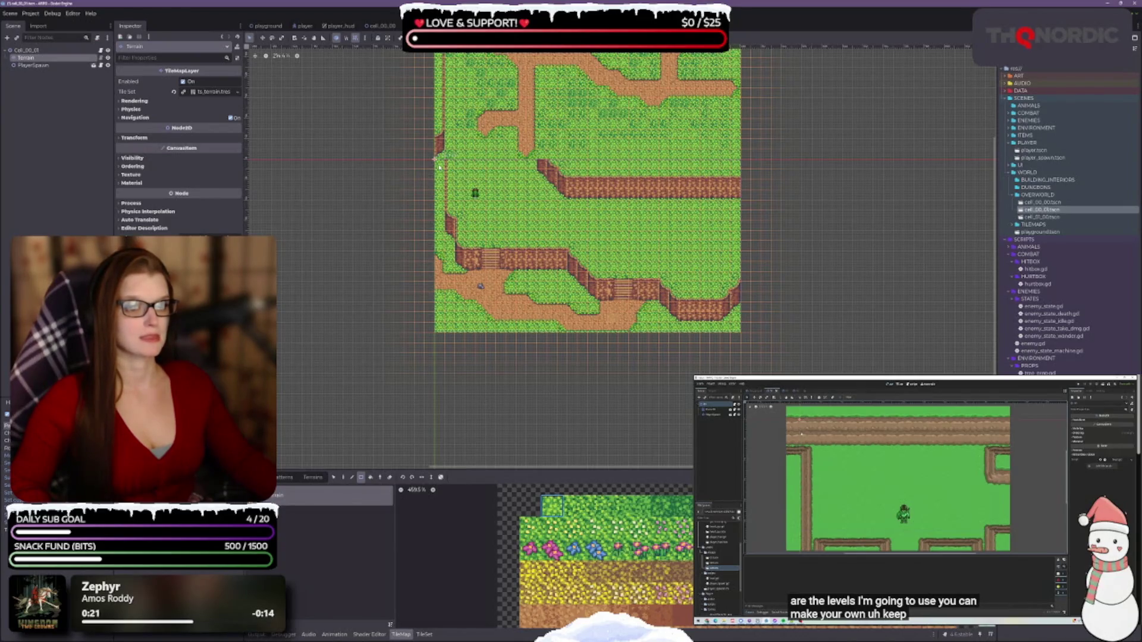
key(ctrl+z)
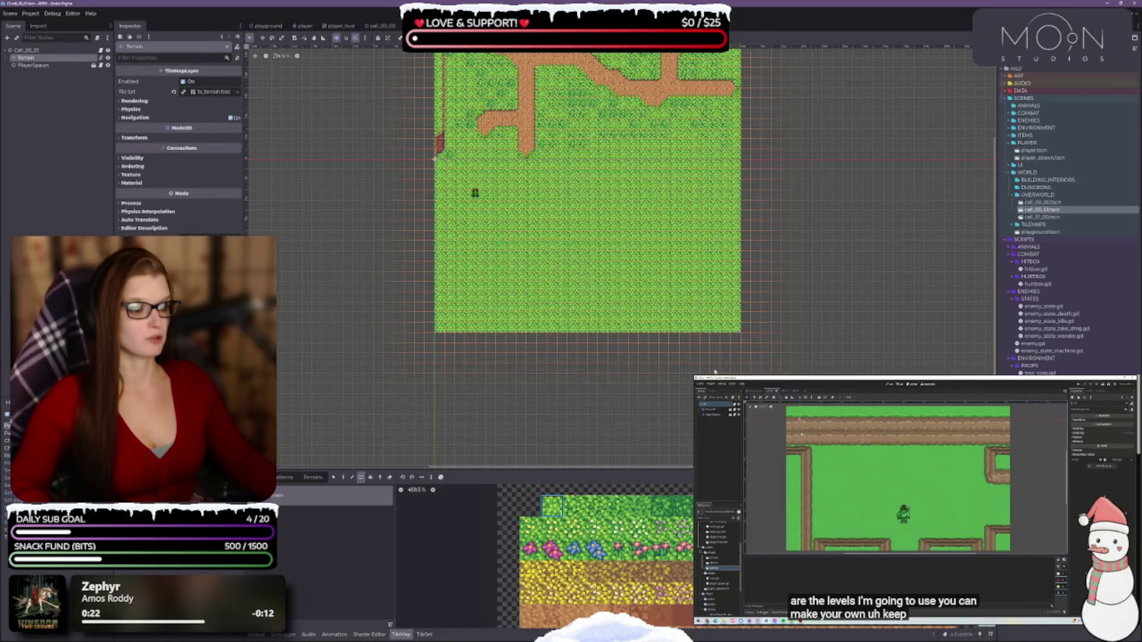
scroll(573, 352, up, 3)
scroll(674, 354, down, 2)
scroll(669, 357, up, 2)
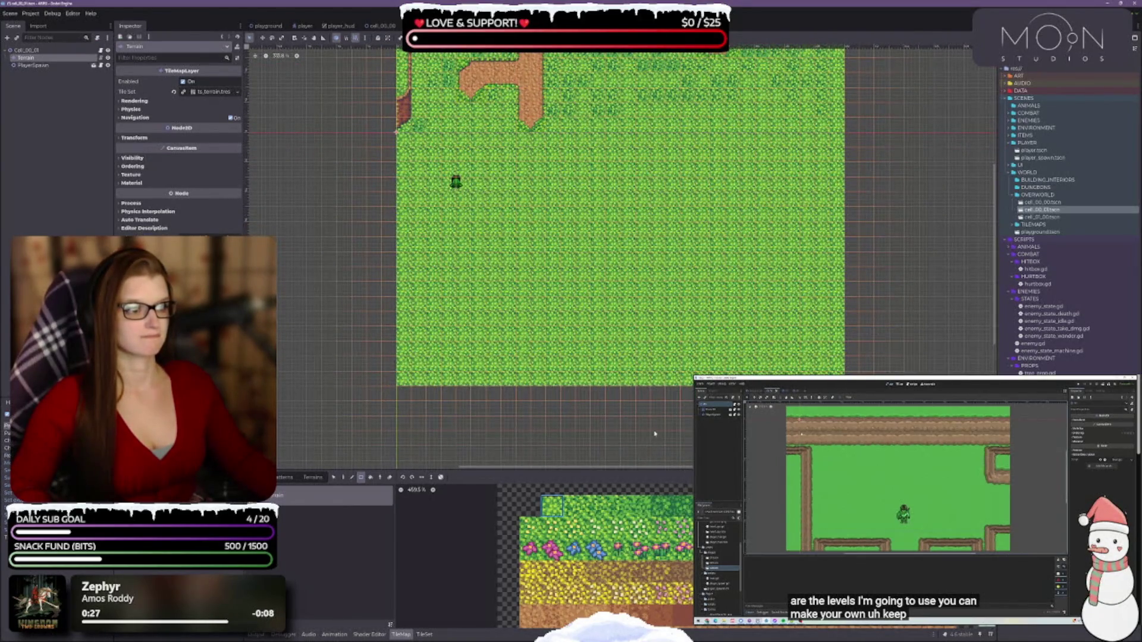
scroll(654, 433, up, 1)
Restore the full-width bottom row of grass after an accidental erase
mouse_move(287, 377)
mouse_down()
mouse_move(330, 360)
mouse_move(910, 360)
mouse_up()
scroll(459, 364, down, 4)
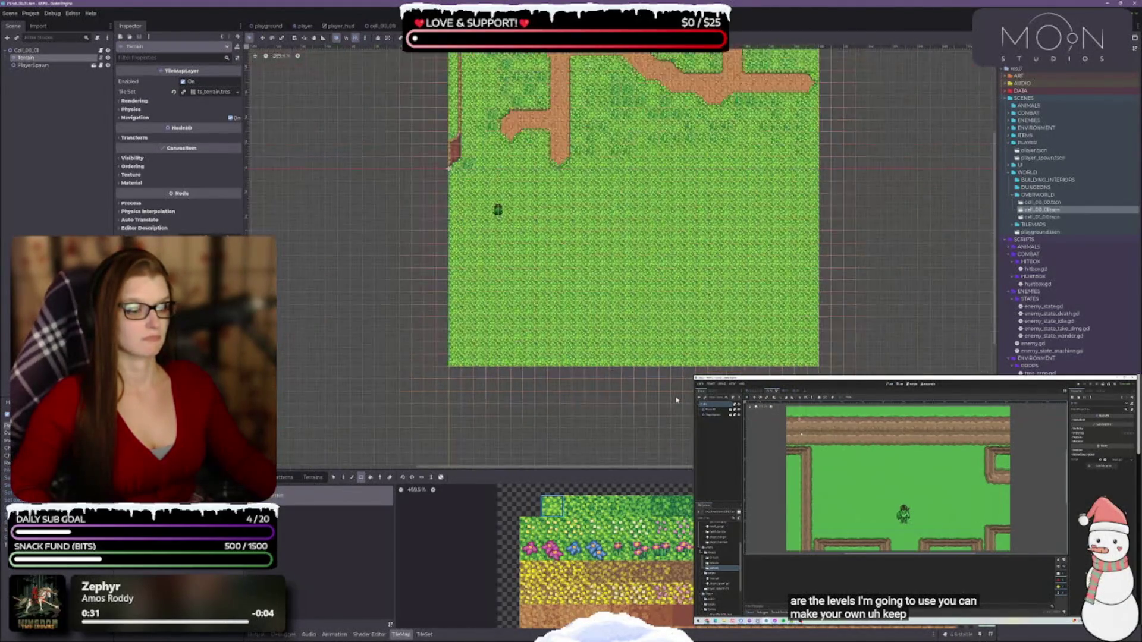
scroll(459, 364, up, 4)
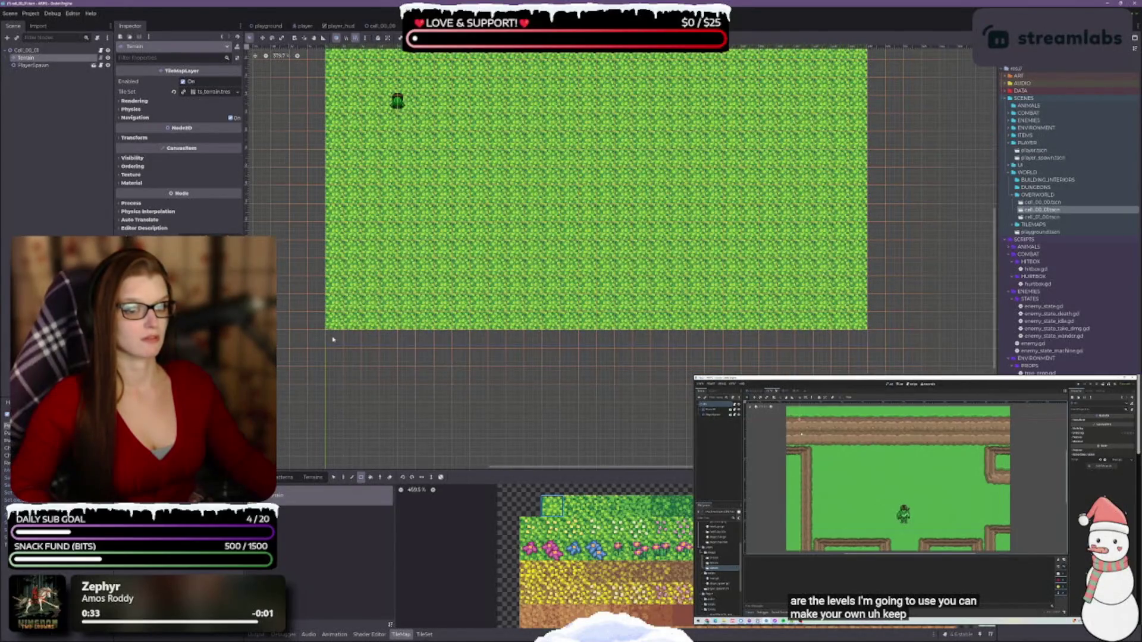
key(ctrl+z)
drag(469, 61, 493, 249)
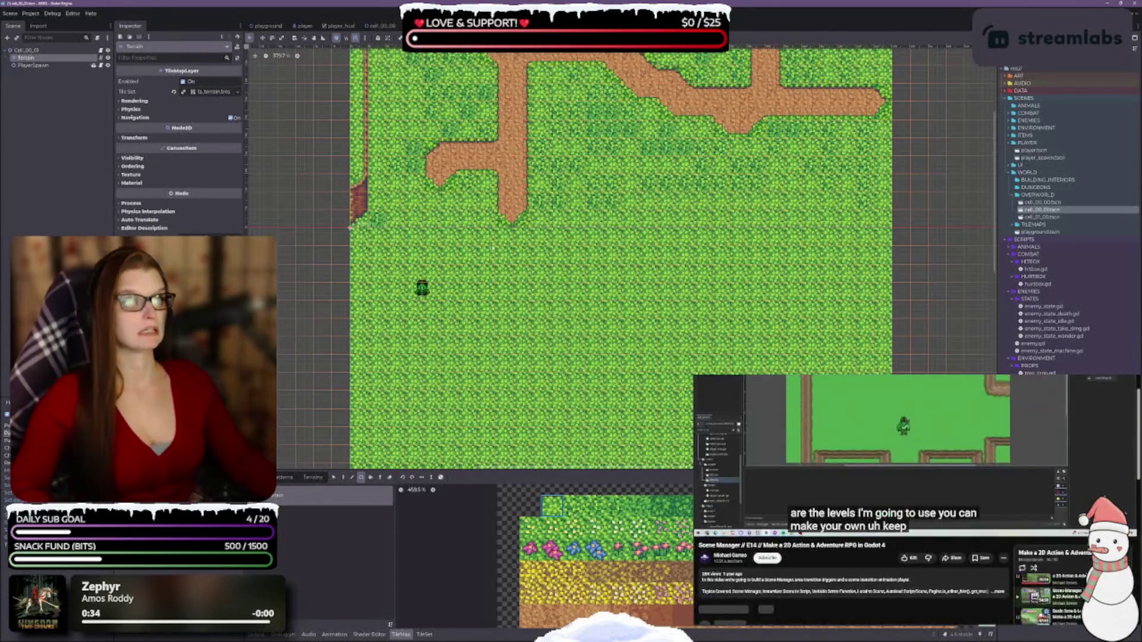
scroll(519, 260, up, 2)
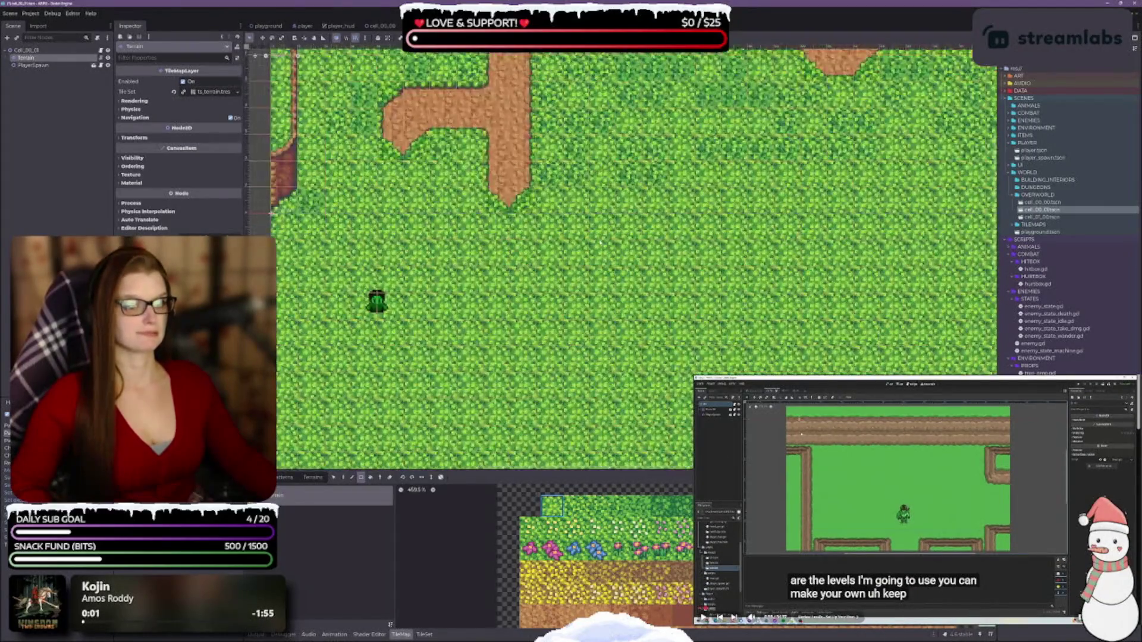
scroll(600, 242, down, 3)
scroll(624, 267, up, 1)
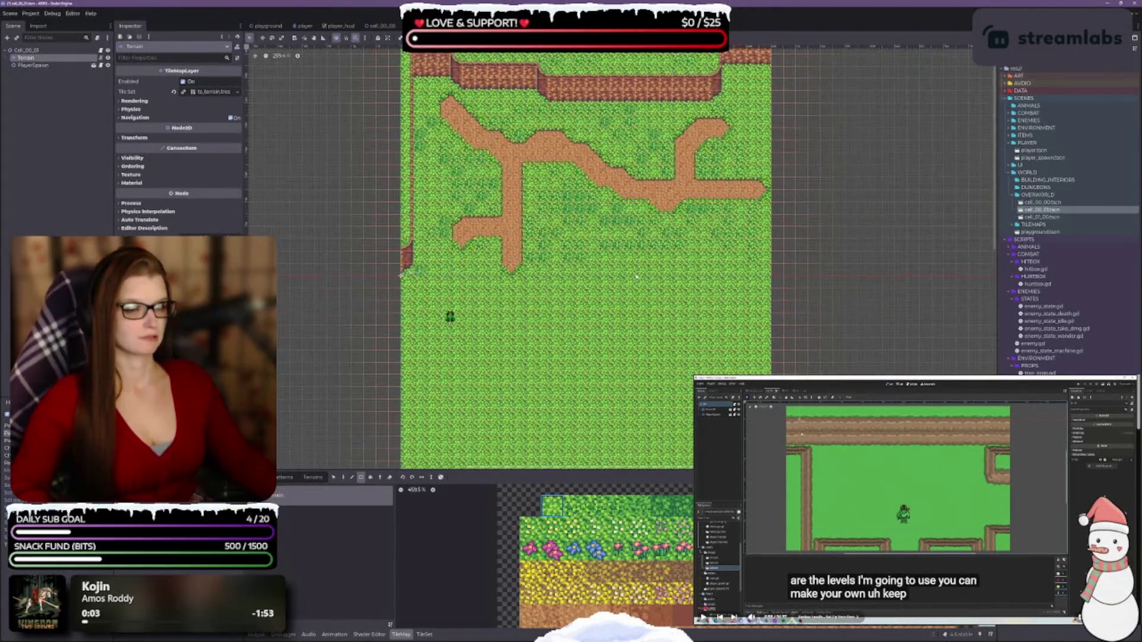
scroll(635, 277, up, 1)
scroll(666, 310, down, 2)
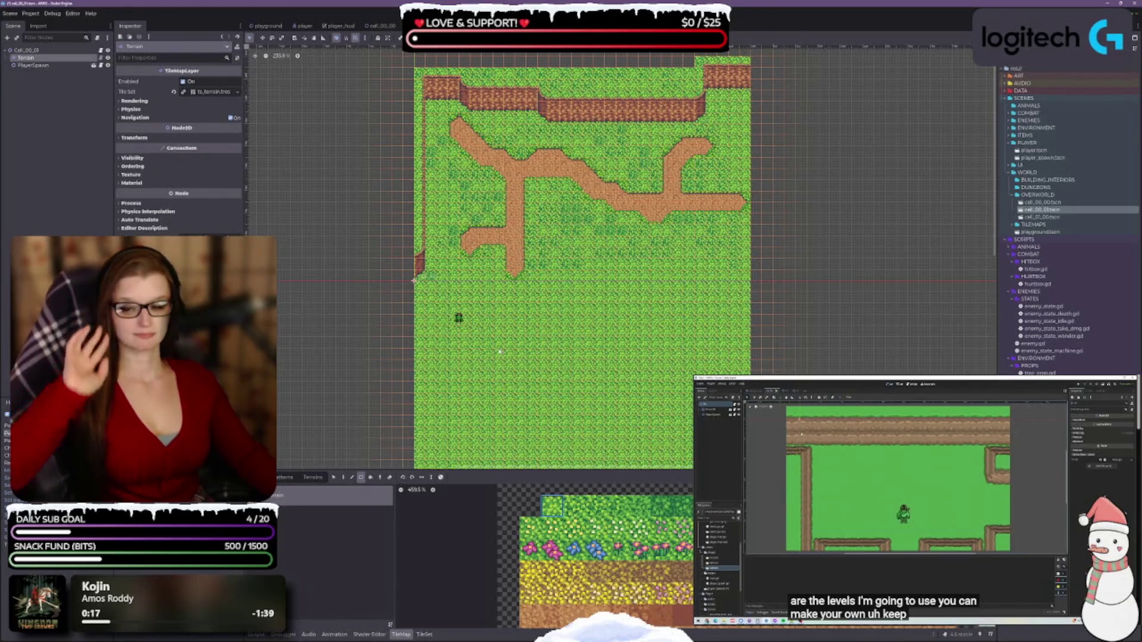
scroll(495, 376, up, 4)
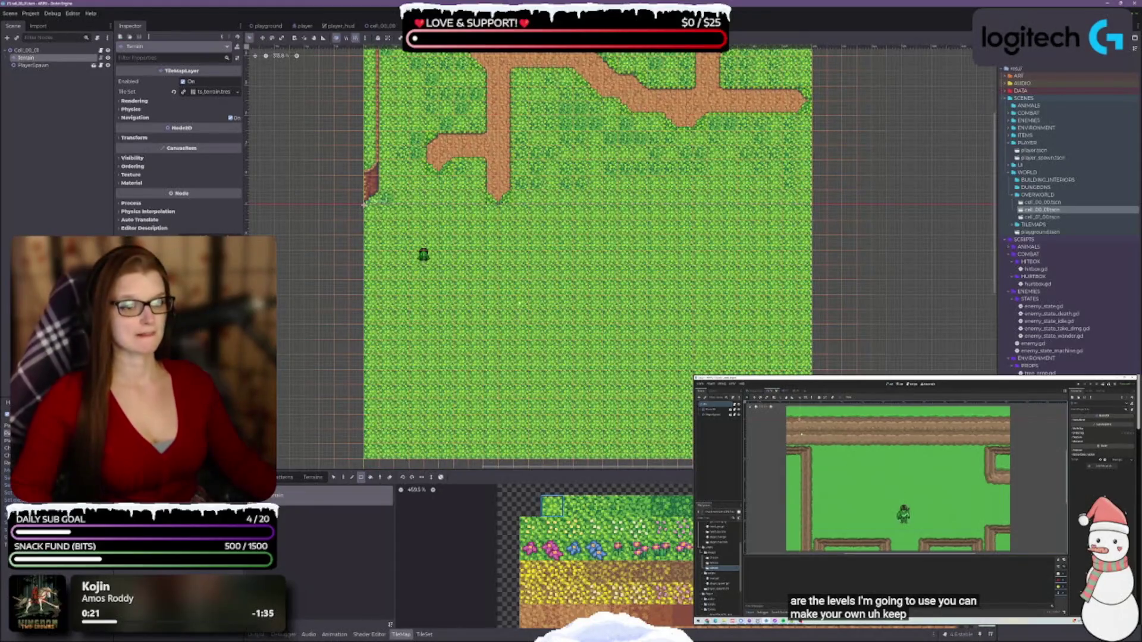
Paint the dirt path terrain down and right from the upper branches, fixing the diagonal joint
click(312, 477)
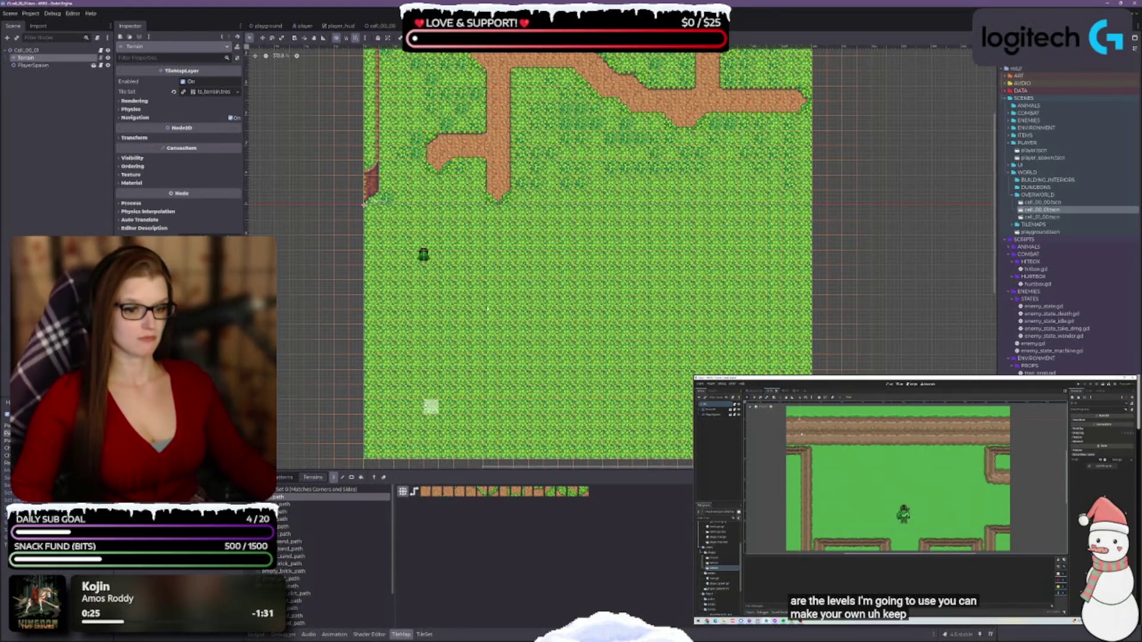
click(498, 213)
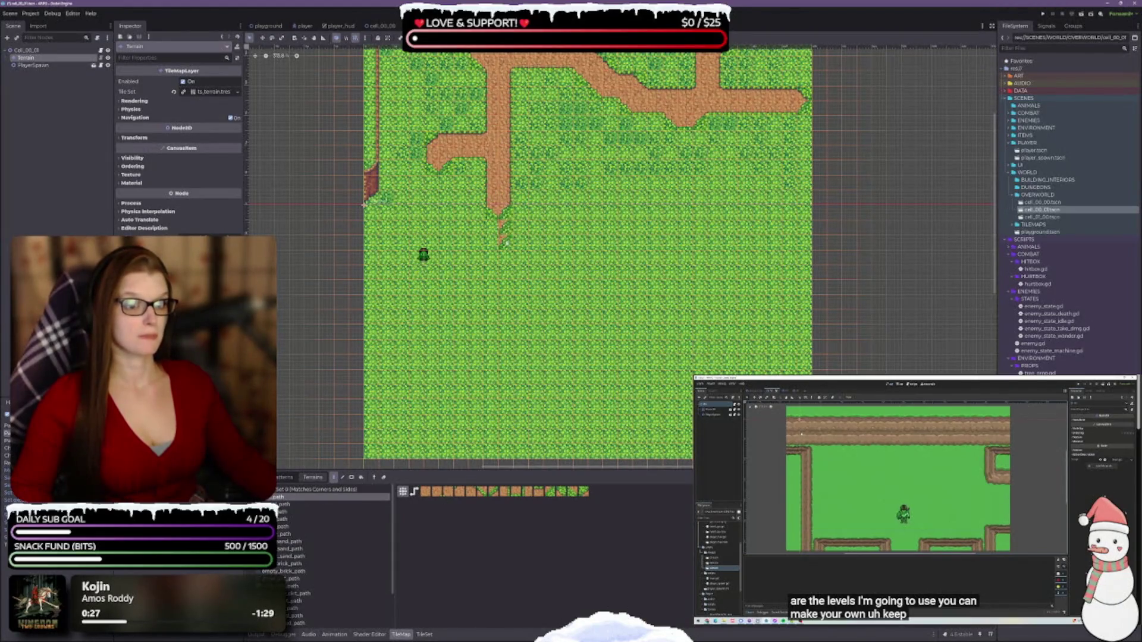
mouse_move(505, 241)
mouse_down()
mouse_move(500, 279)
mouse_move(501, 255)
mouse_move(437, 378)
mouse_move(473, 269)
mouse_up()
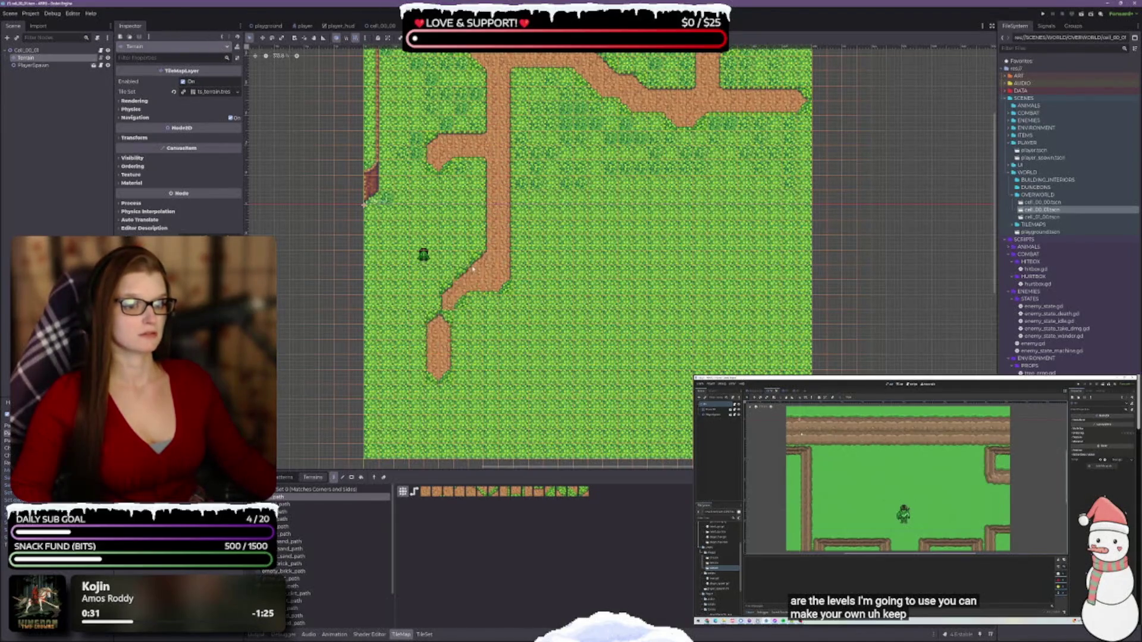
right_click(449, 310)
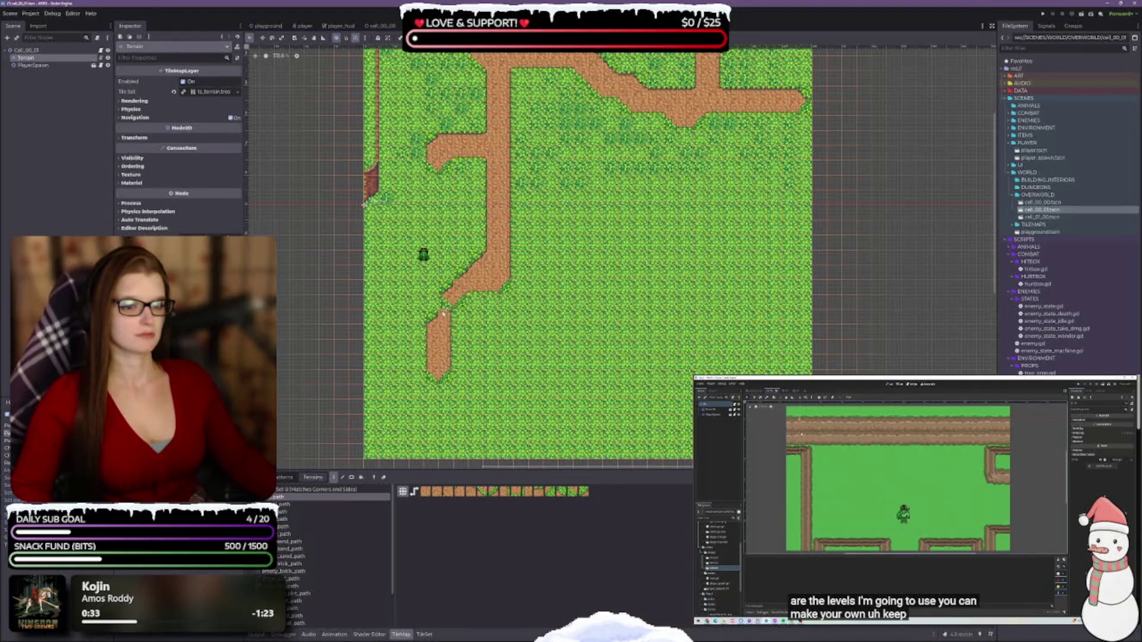
drag(440, 305, 437, 312)
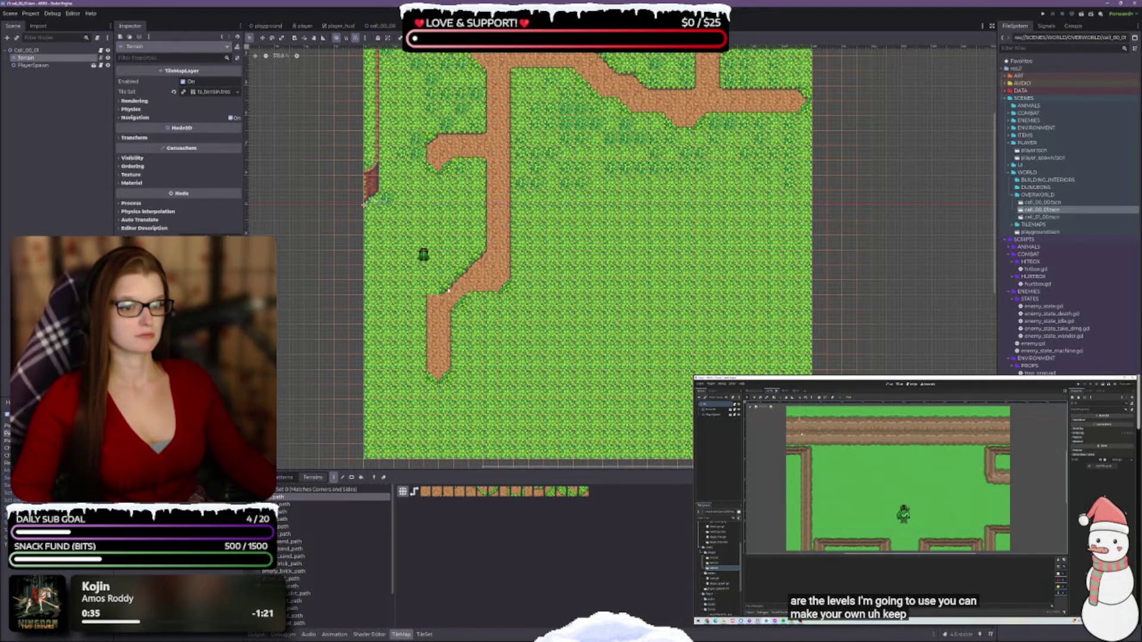
mouse_move(440, 389)
mouse_down()
mouse_move(496, 419)
mouse_move(520, 450)
mouse_up()
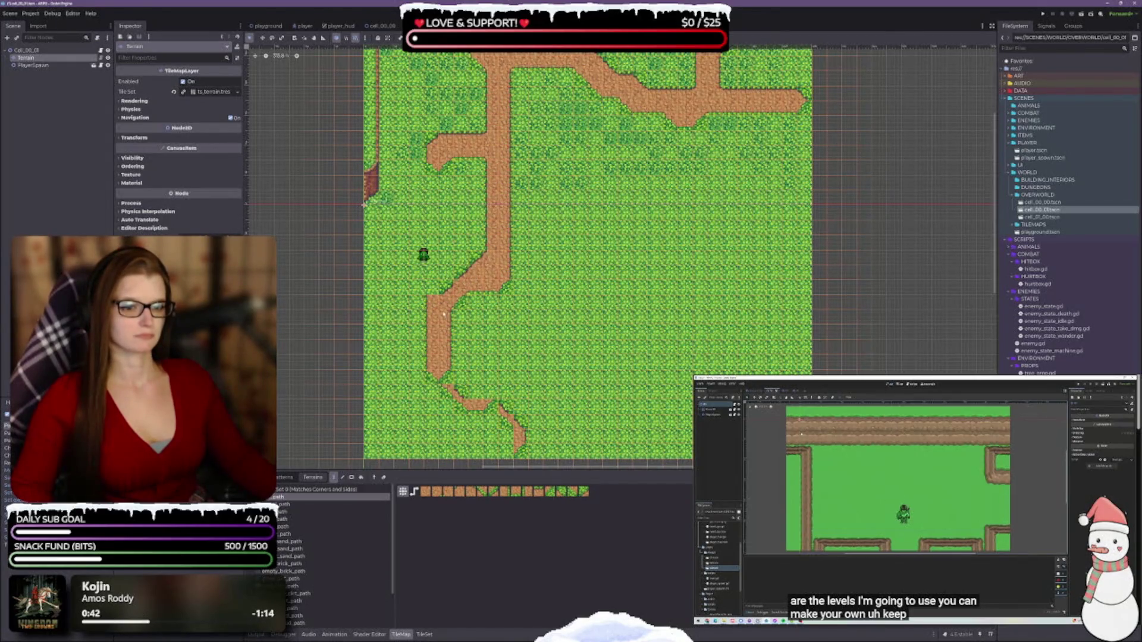
drag(443, 314, 454, 315)
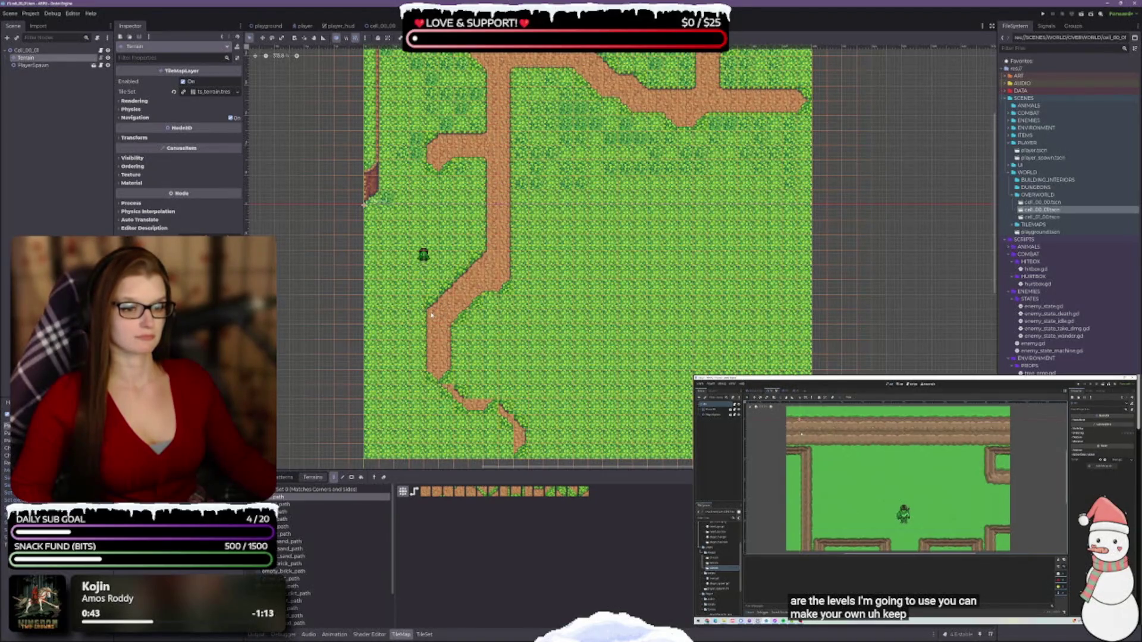
Widen the lower bend, join the stray dirt piece, and extend the path's lower end
scroll(441, 301, up, 2)
scroll(475, 307, down, 5)
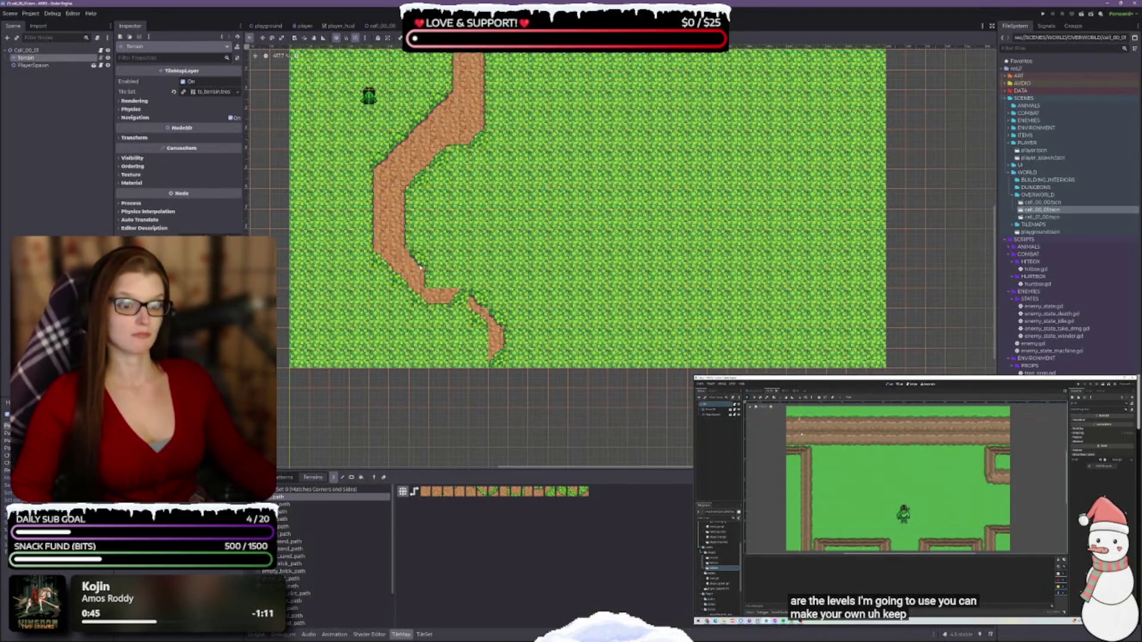
mouse_move(421, 268)
mouse_down()
mouse_move(476, 307)
mouse_move(431, 276)
mouse_up()
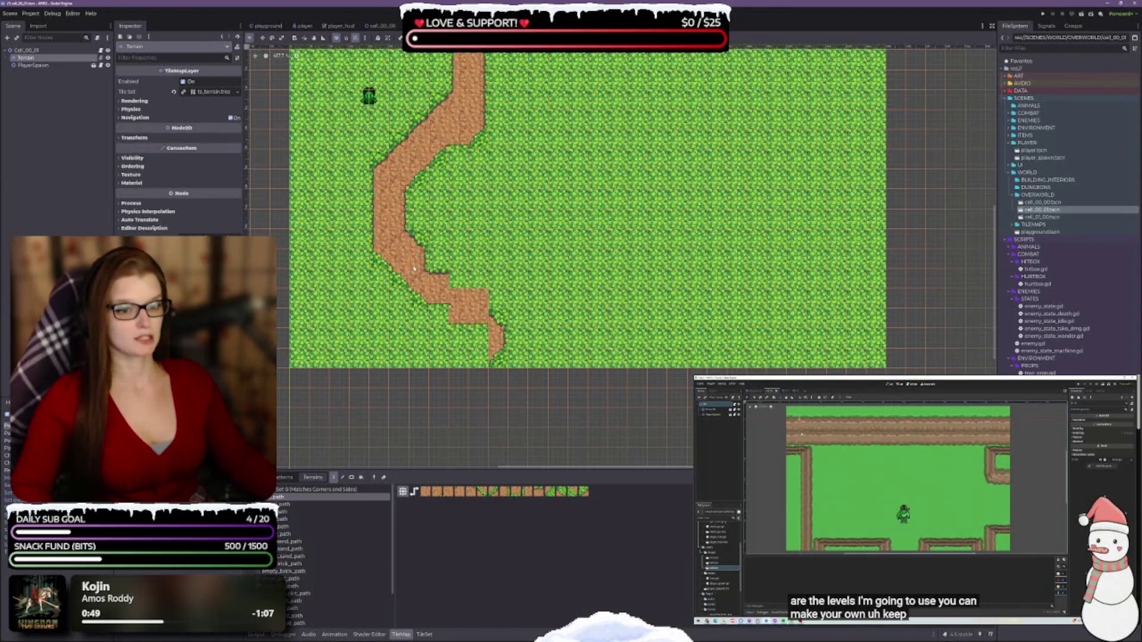
click(459, 278)
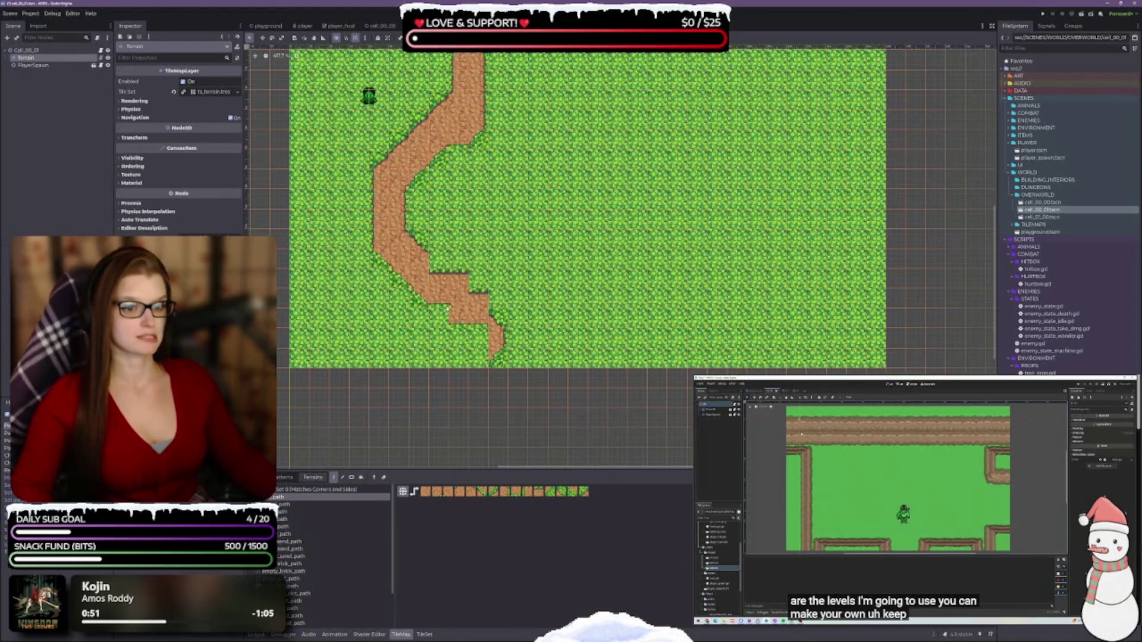
click(467, 290)
click(476, 282)
click(488, 322)
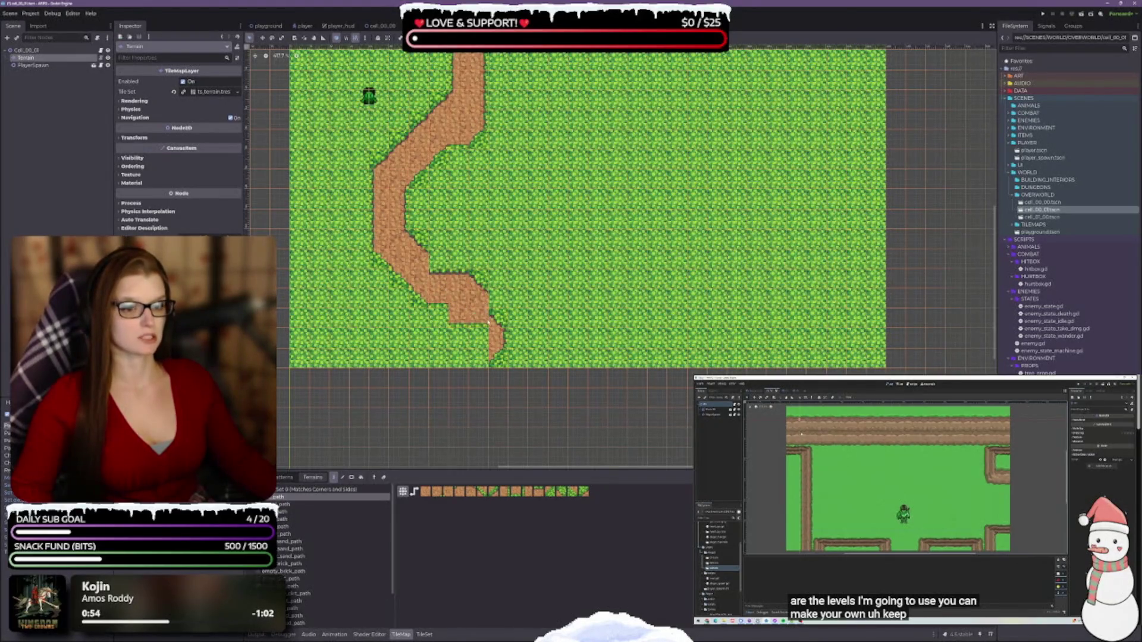
click(491, 321)
click(487, 328)
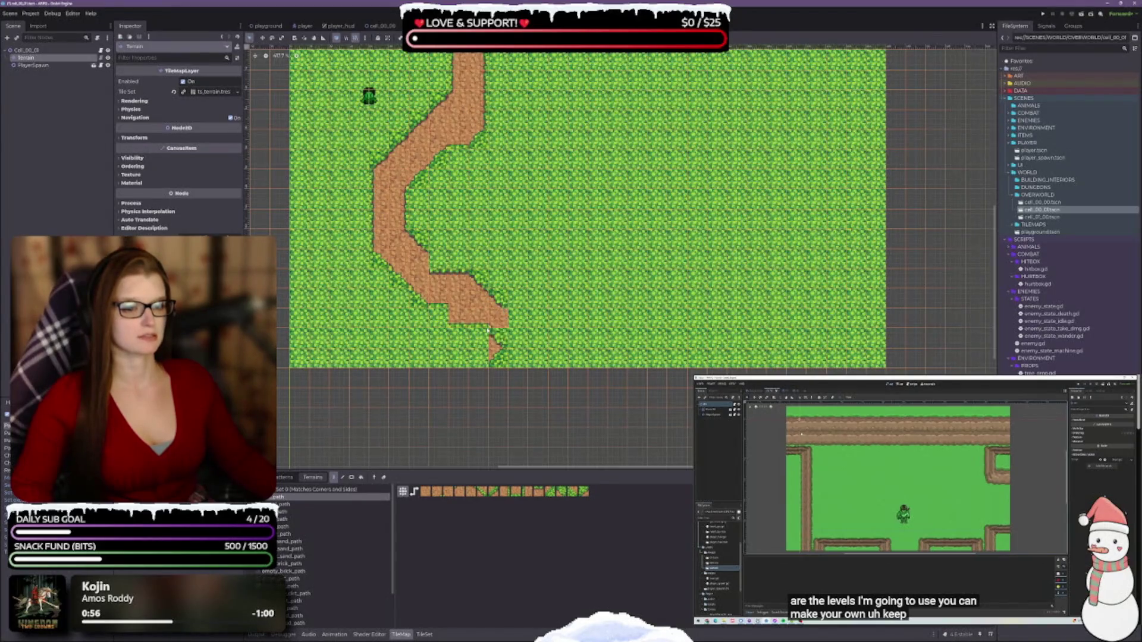
click(480, 334)
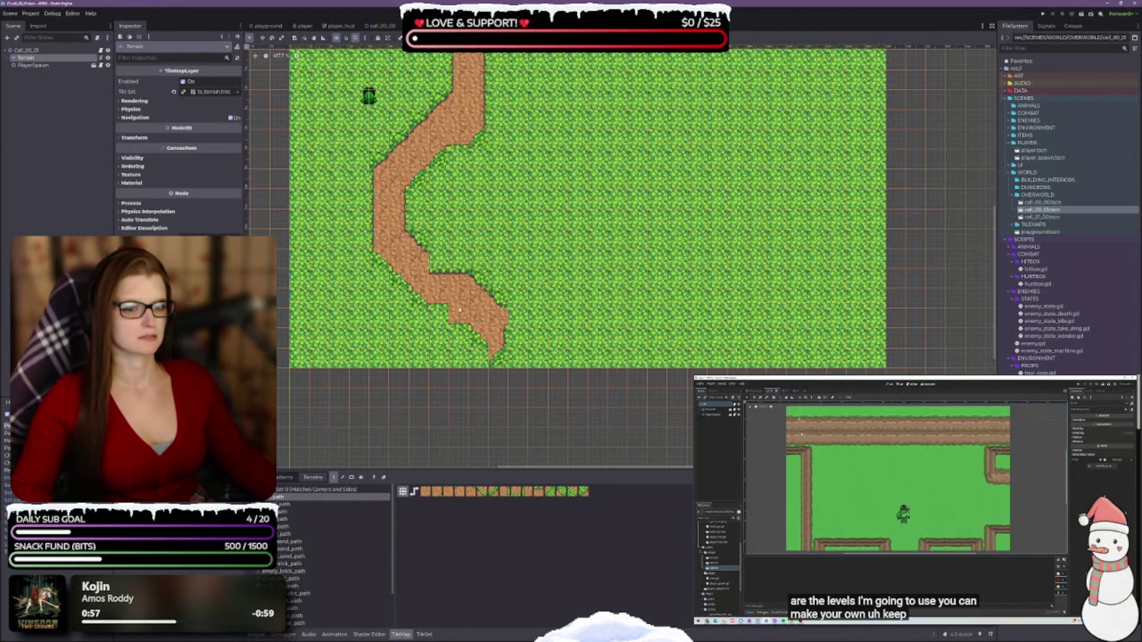
right_click(460, 309)
click(514, 337)
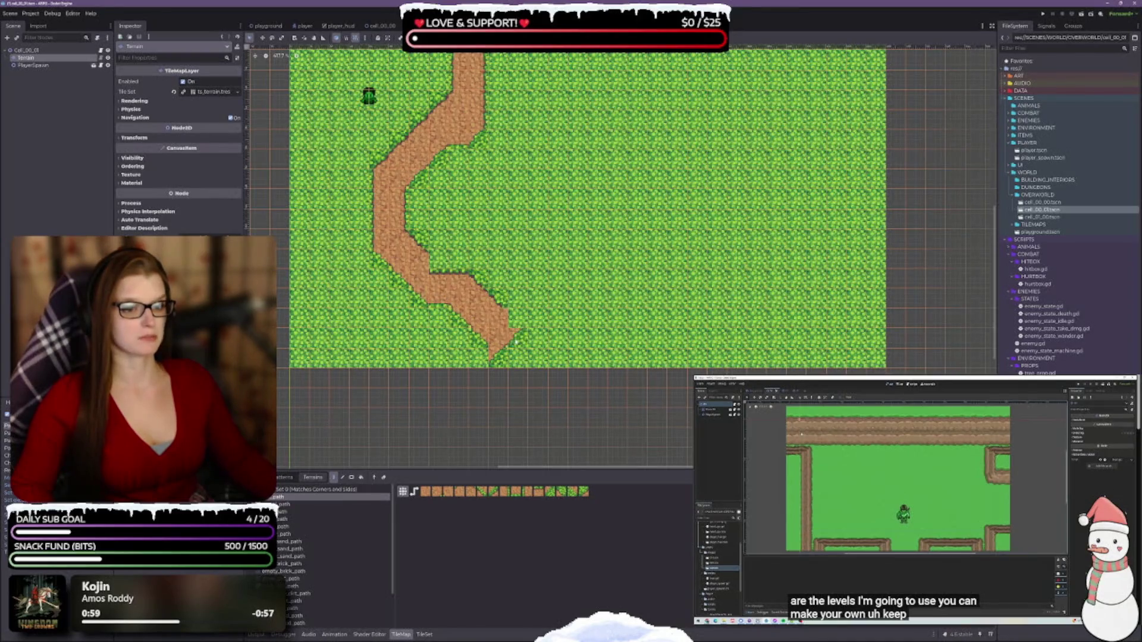
click(492, 347)
click(515, 348)
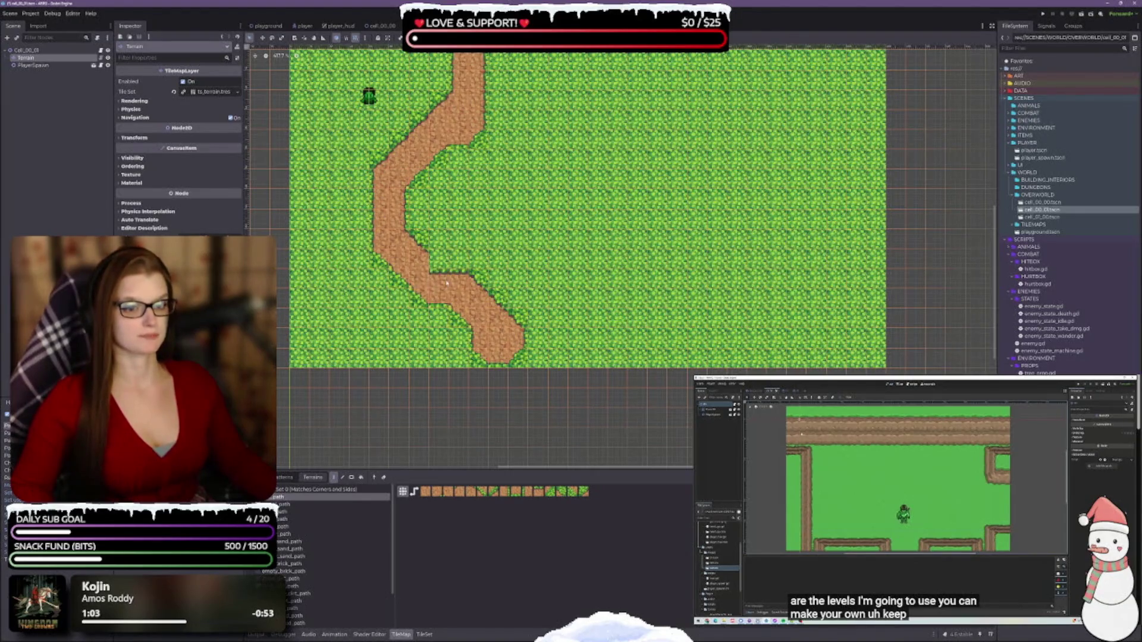
click(421, 265)
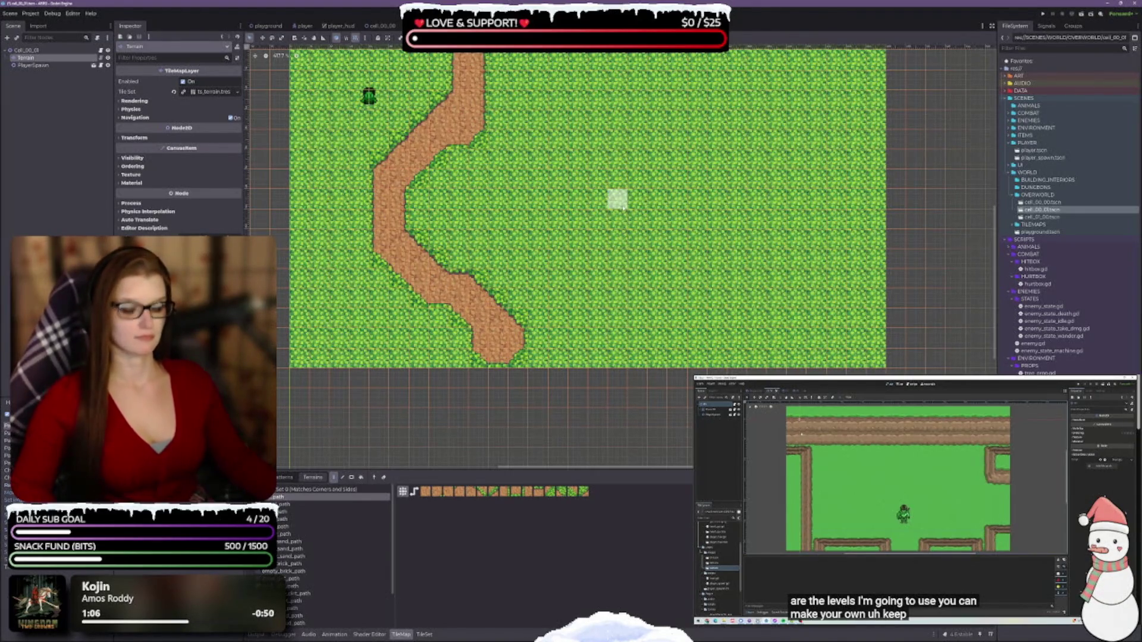
Save the scene with Ctrl+S and review the finished path
key(ctrl+s)
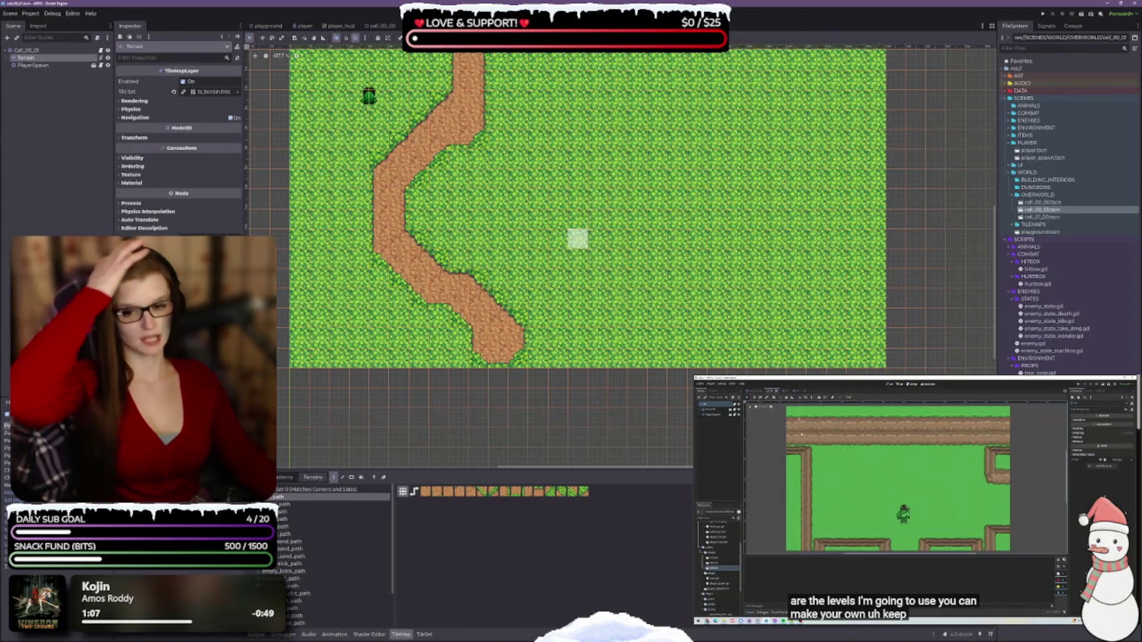
scroll(577, 218, up, 3)
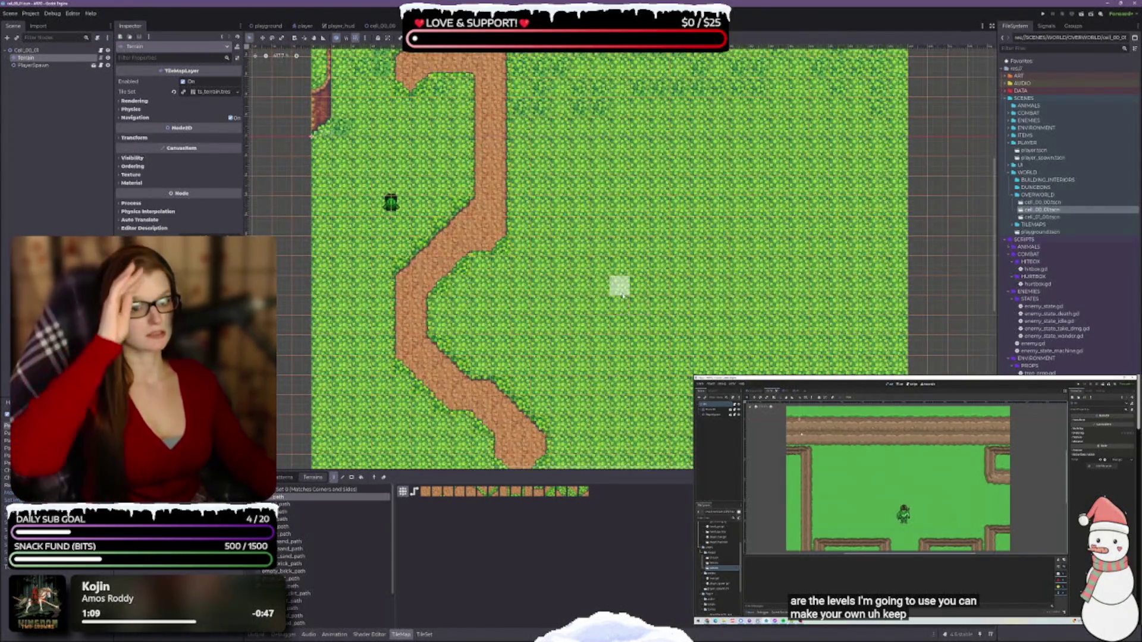
scroll(618, 285, down, 2)
scroll(618, 285, up, 2)
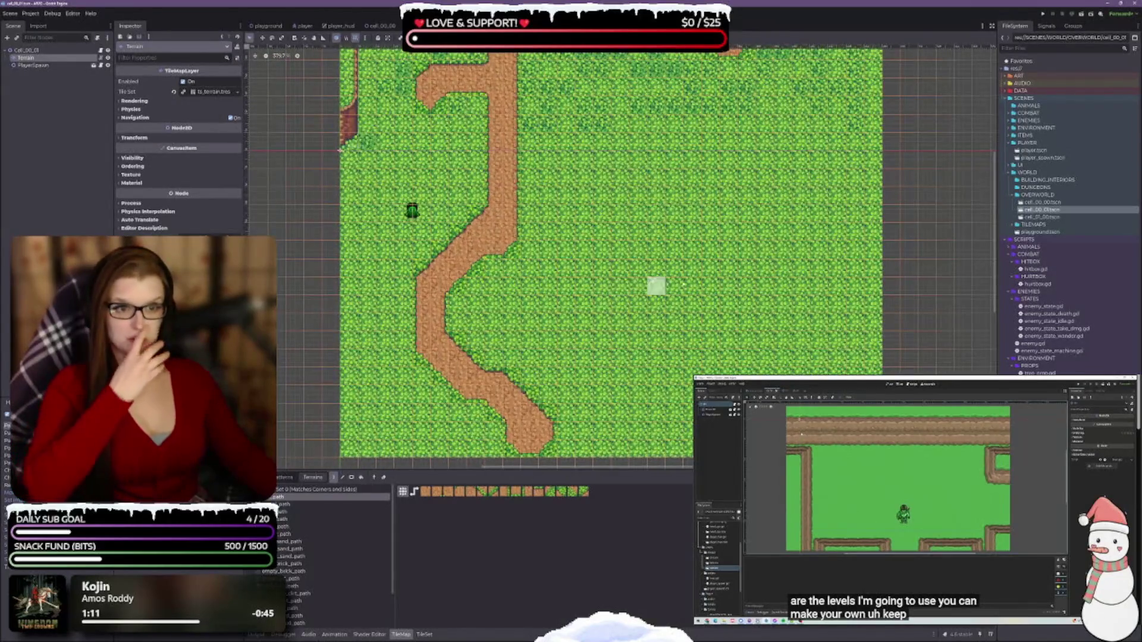
scroll(613, 266, up, 1)
scroll(613, 266, down, 2)
scroll(654, 280, right, 2)
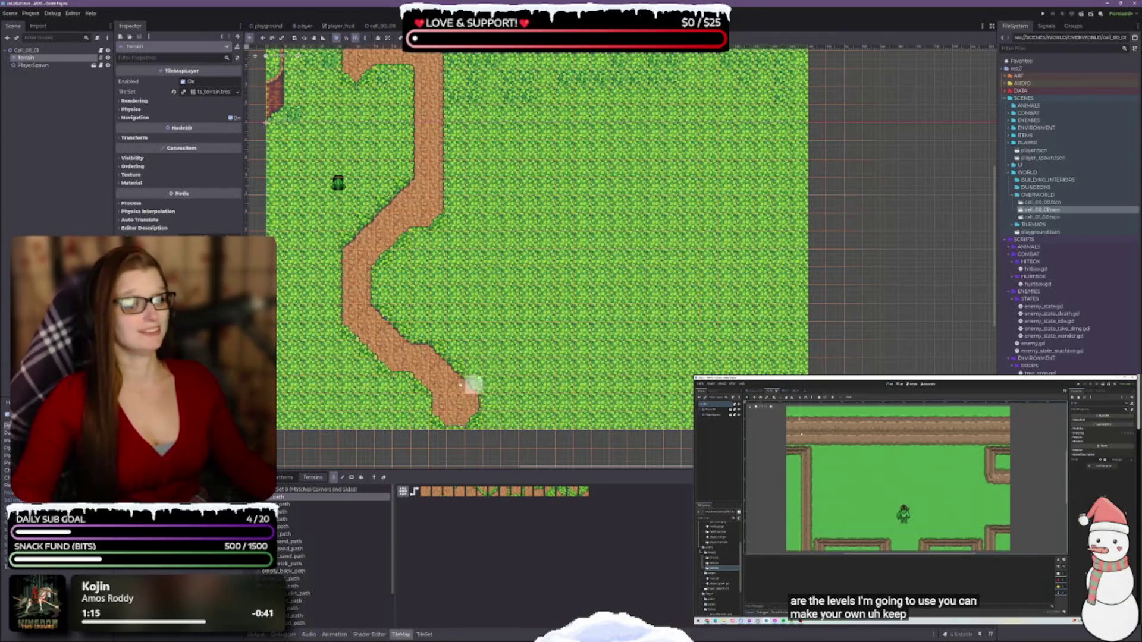
scroll(581, 294, down, 5)
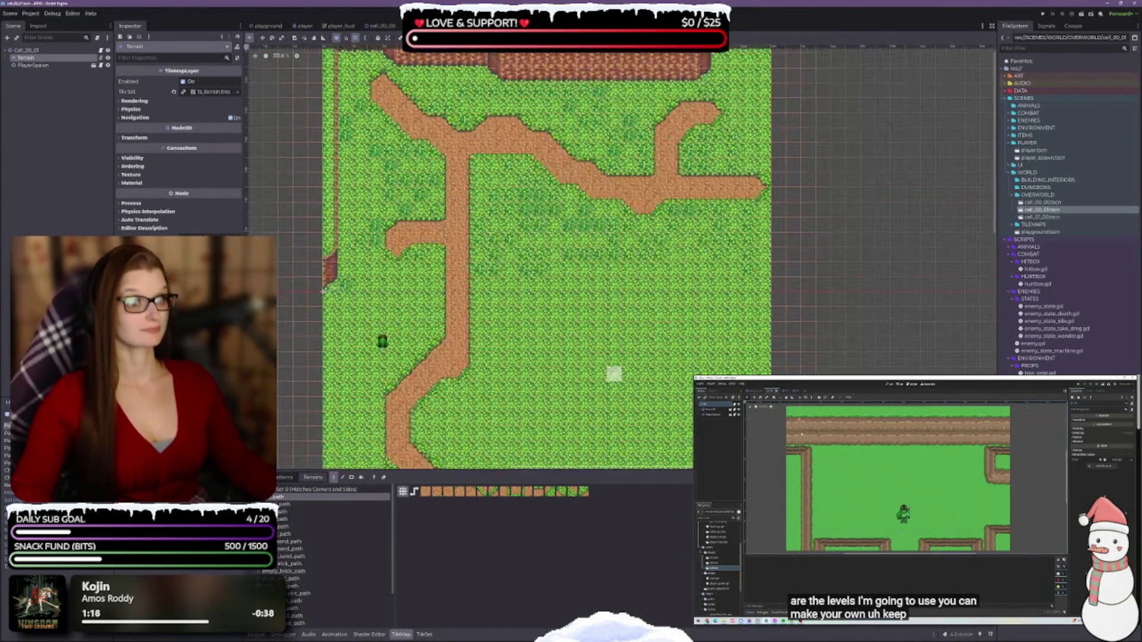
scroll(634, 272, down, 1)
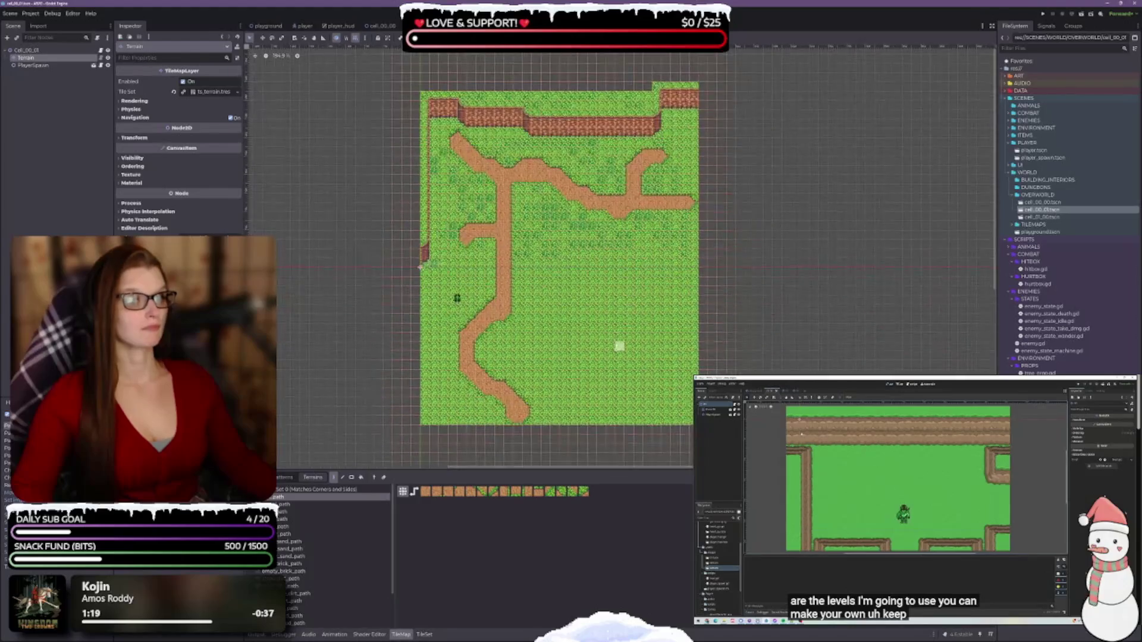
scroll(596, 337, up, 3)
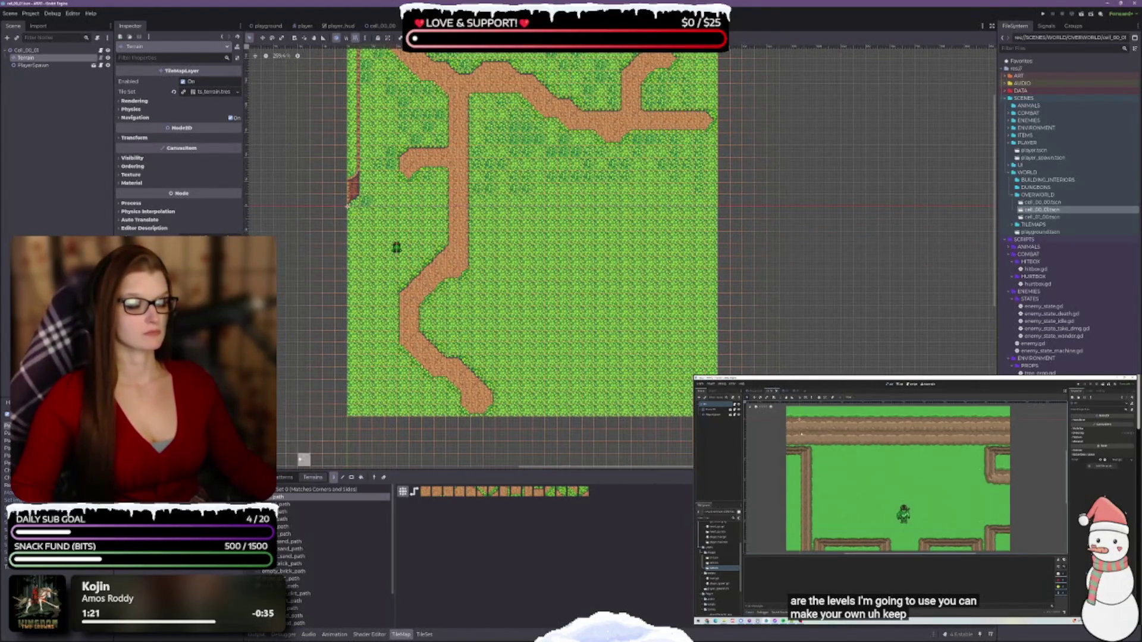
click(261, 477)
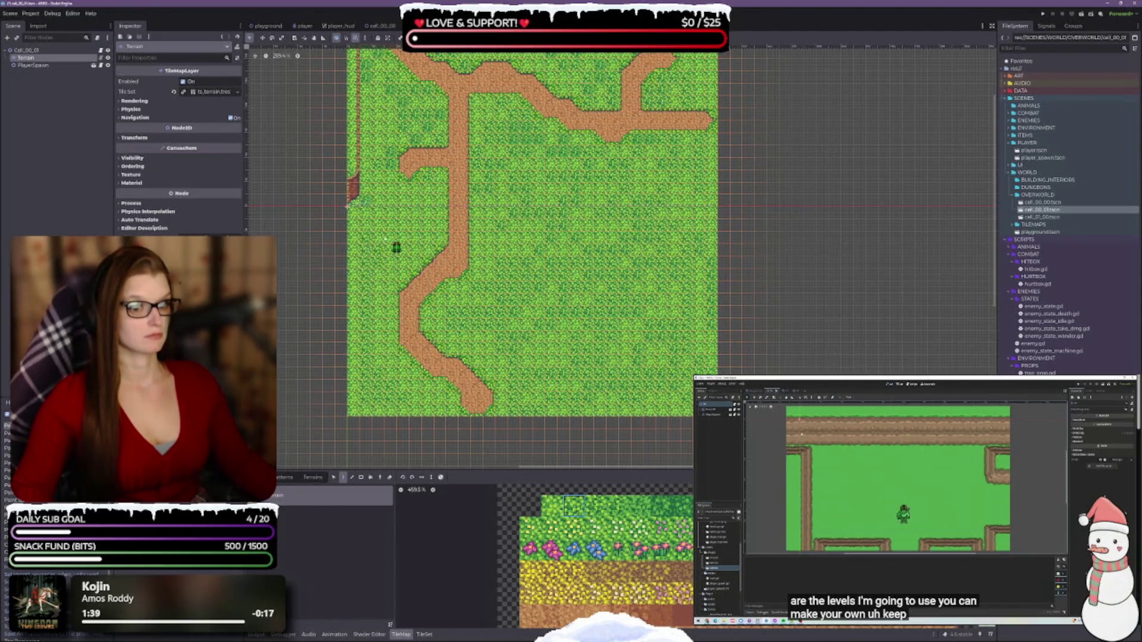
Paint the neighbouring grass atlas tile over the empty strip on the map's left edge
click(596, 504)
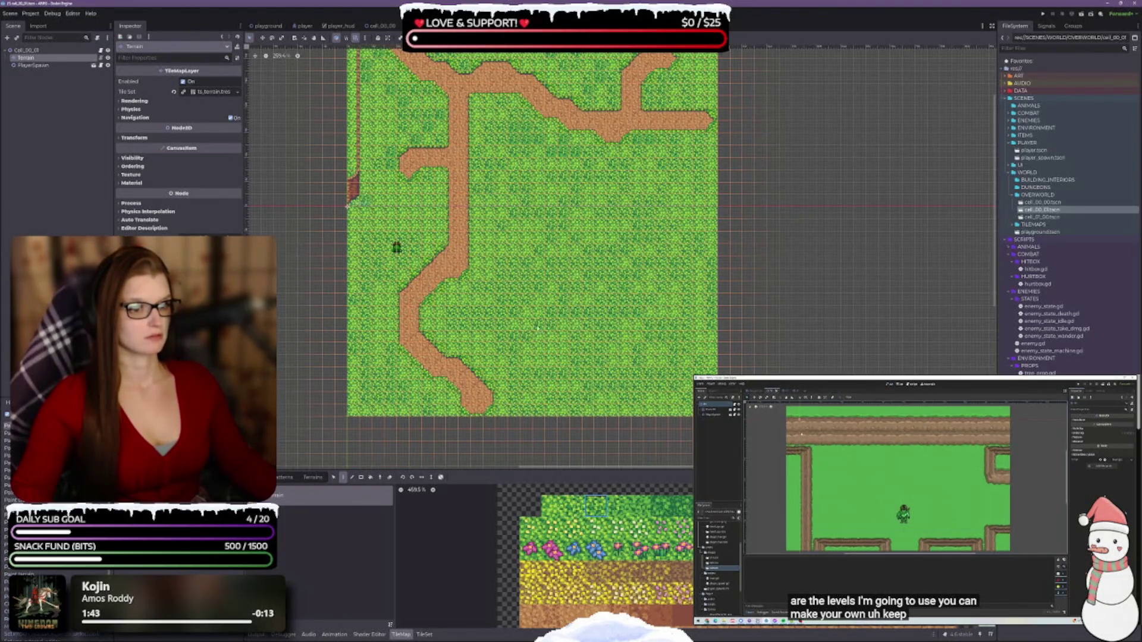
mouse_move(341, 312)
mouse_down()
mouse_move(380, 262)
mouse_move(336, 312)
mouse_up()
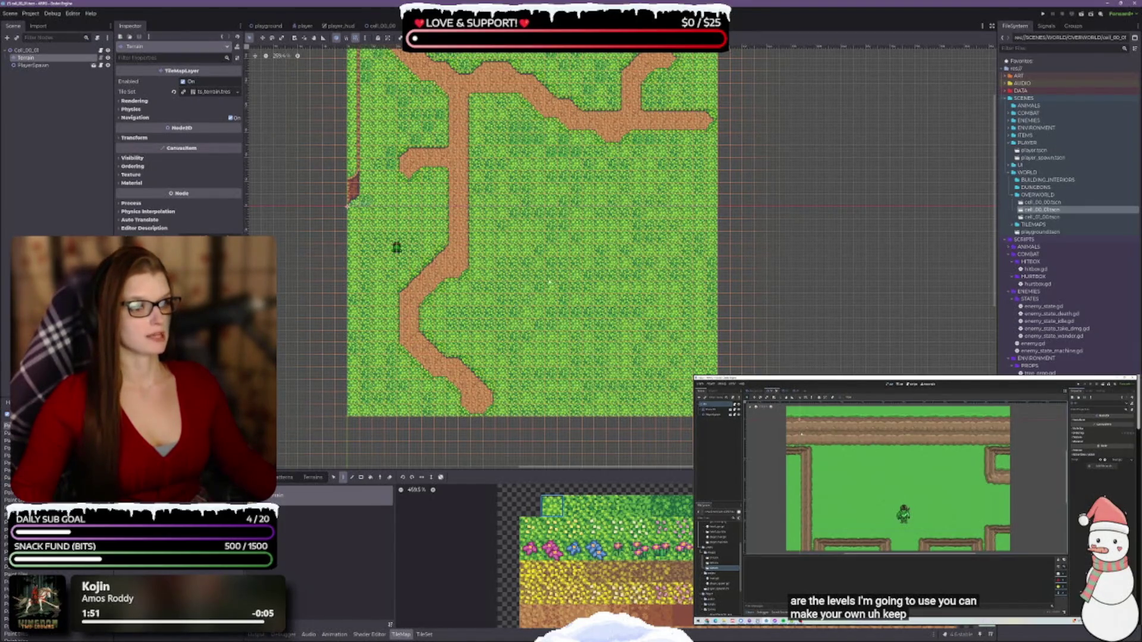
scroll(631, 319, up, 3)
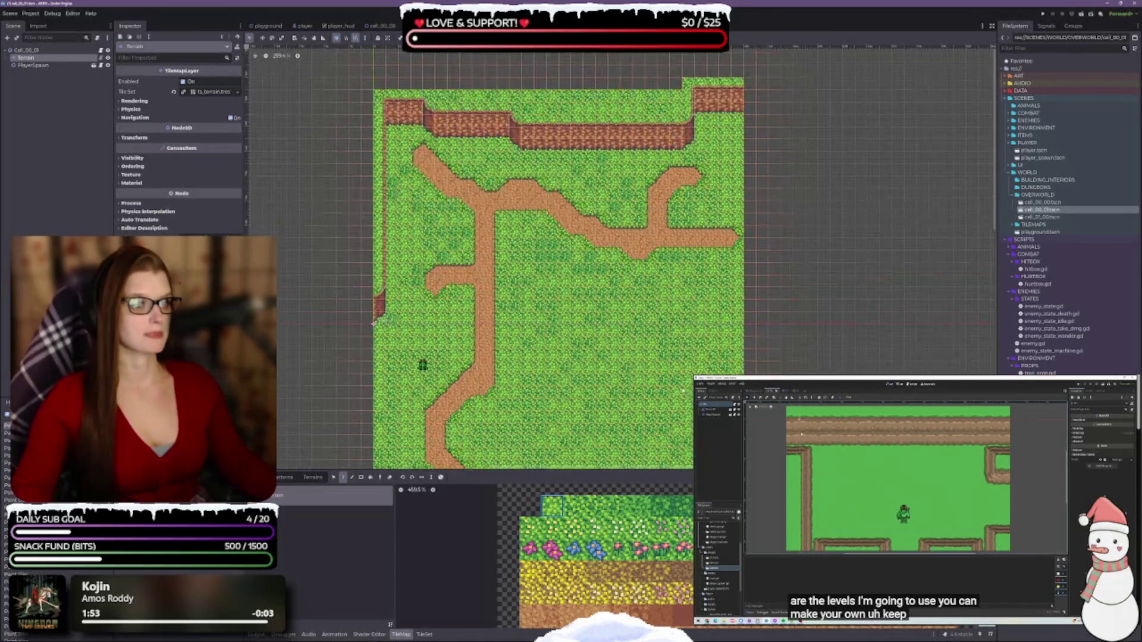
scroll(567, 368, up, 2)
scroll(545, 267, up, 1)
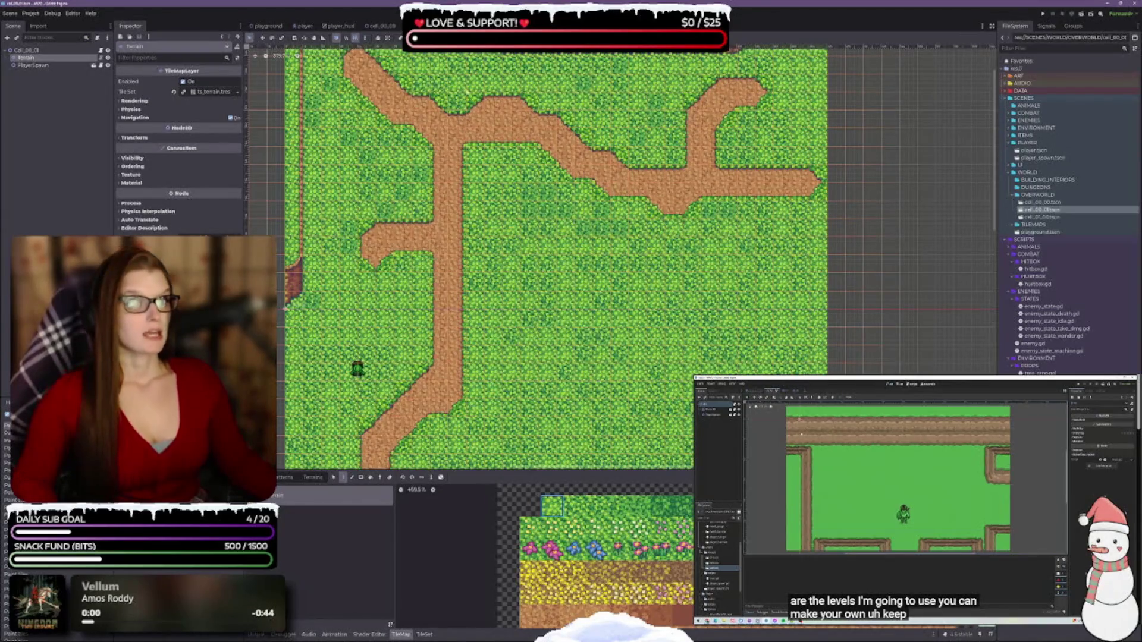
Extend the Cell_00_01 path with a dirt_path terrain tile and save the scene
click(379, 25)
scroll(535, 434, up, 5)
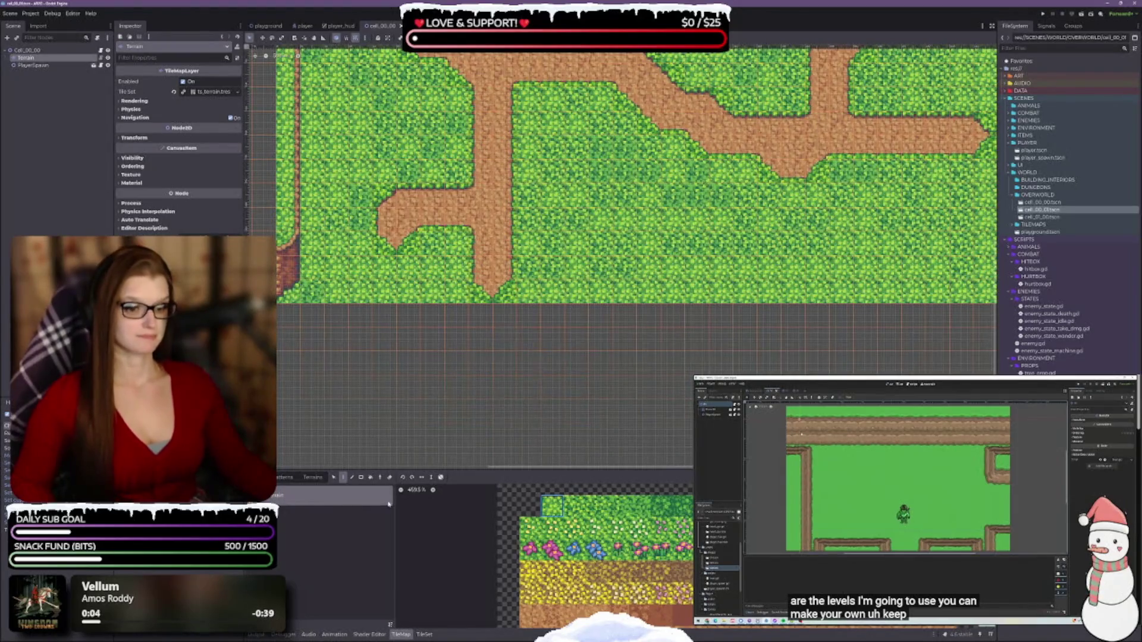
click(313, 477)
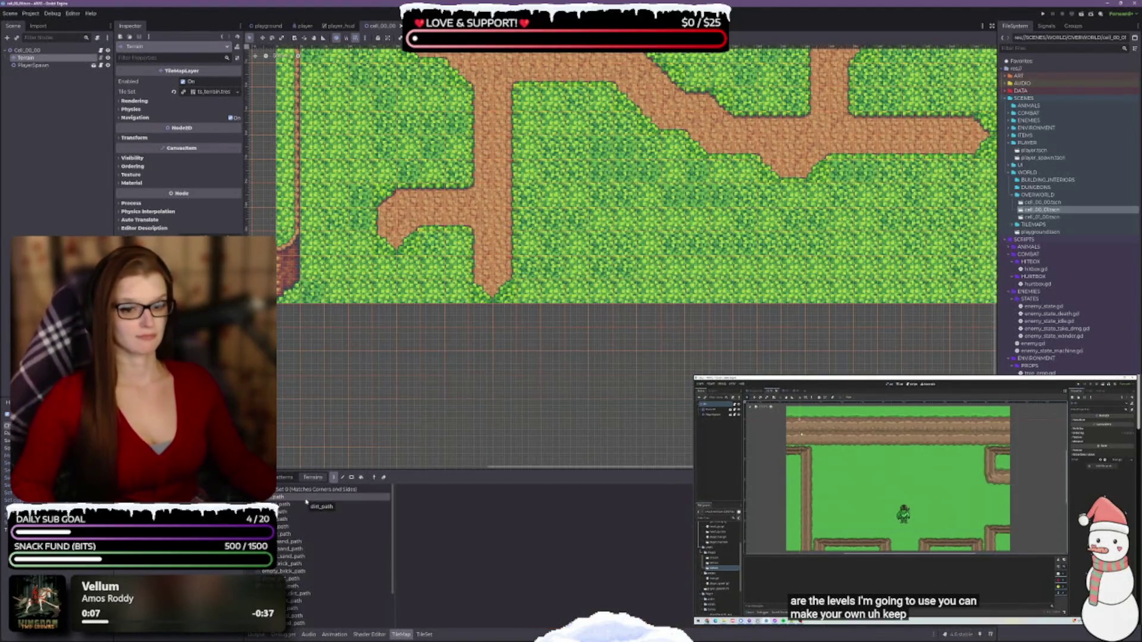
click(306, 502)
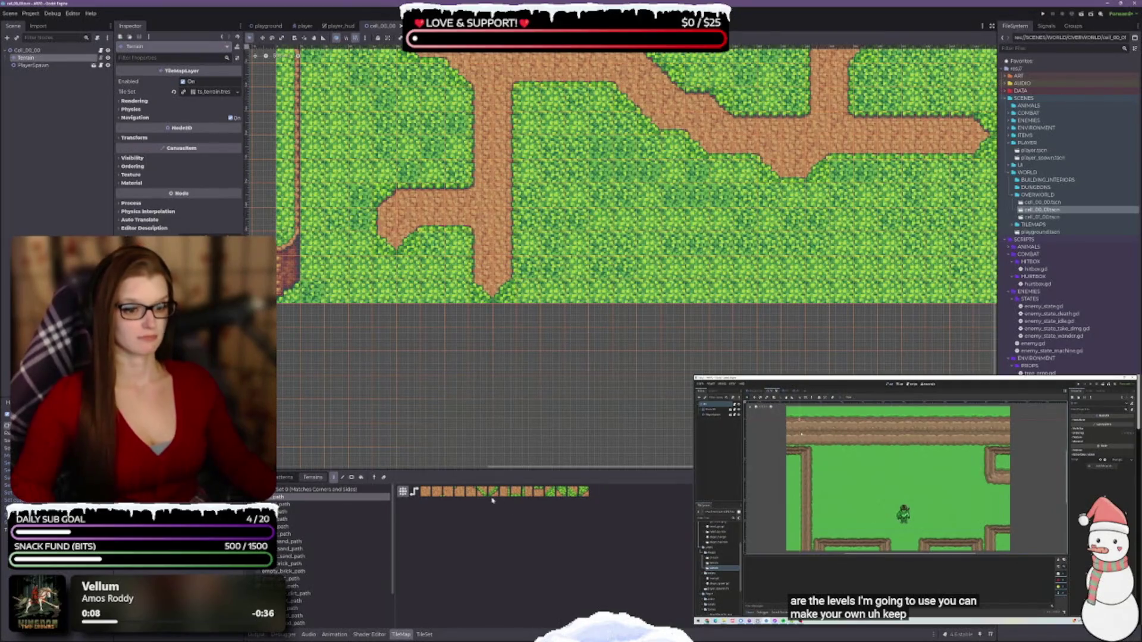
click(503, 291)
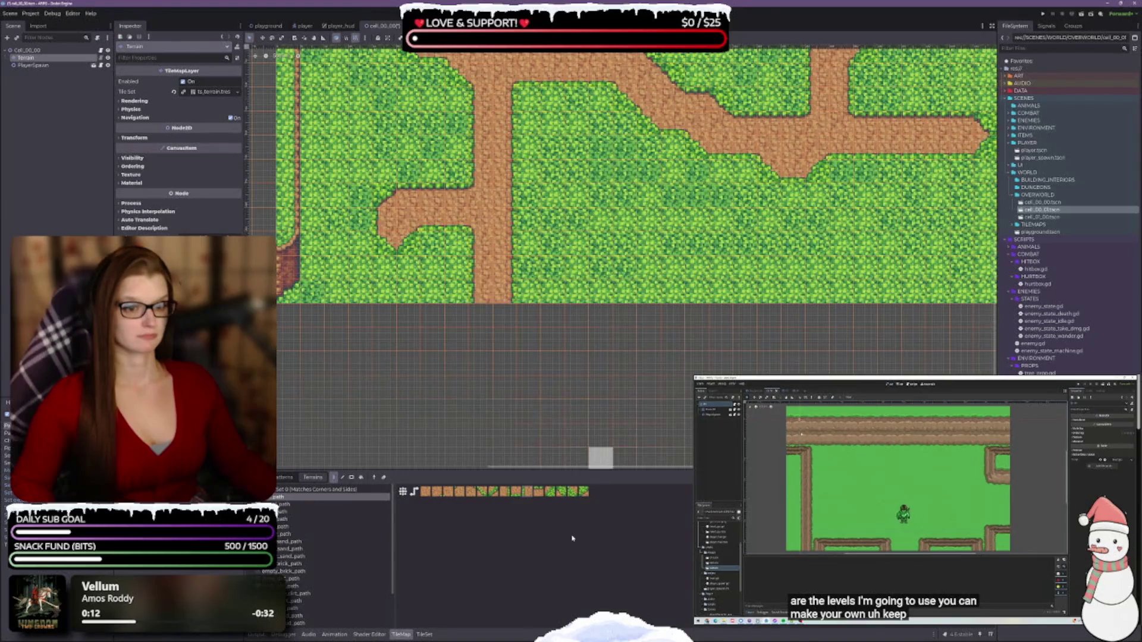
key(ctrl+s)
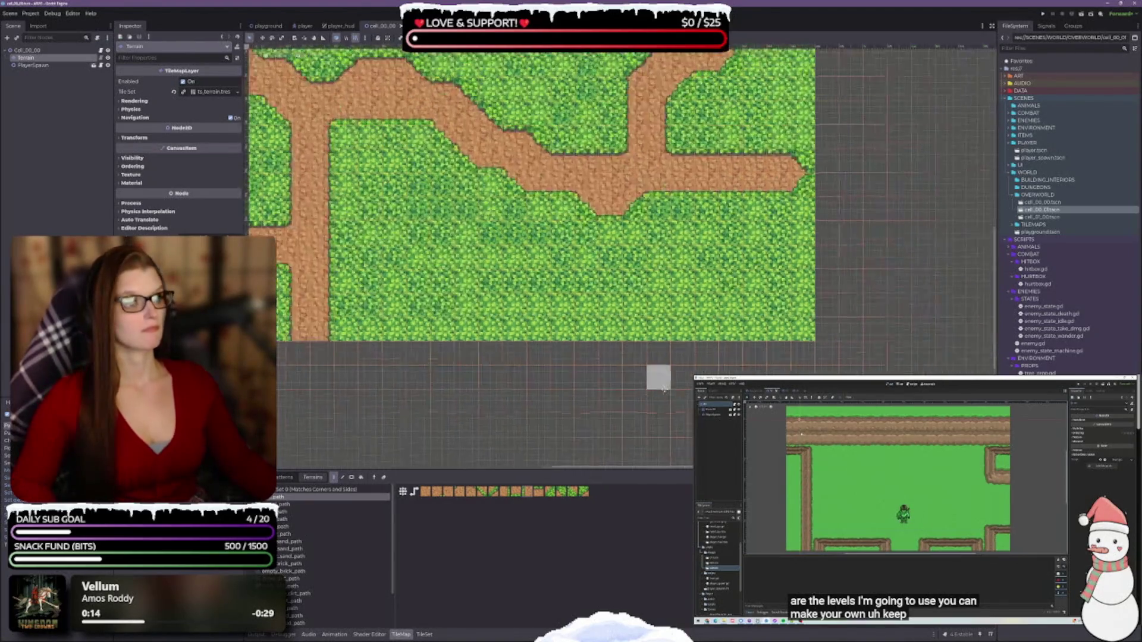
scroll(658, 380, down, 2)
scroll(653, 412, up, 1)
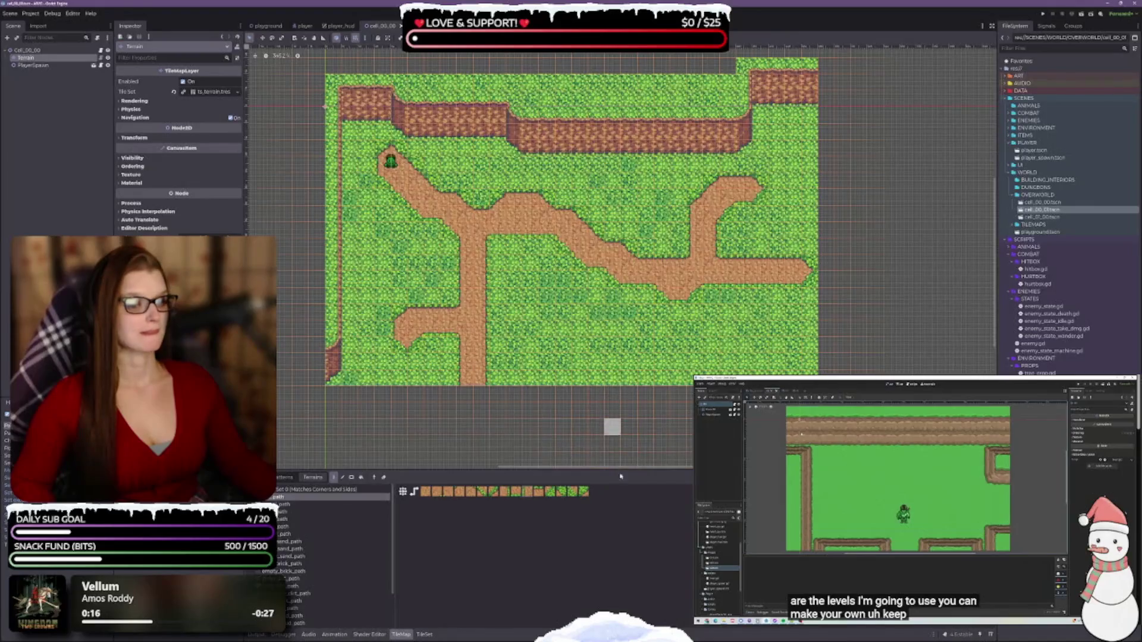
click(263, 477)
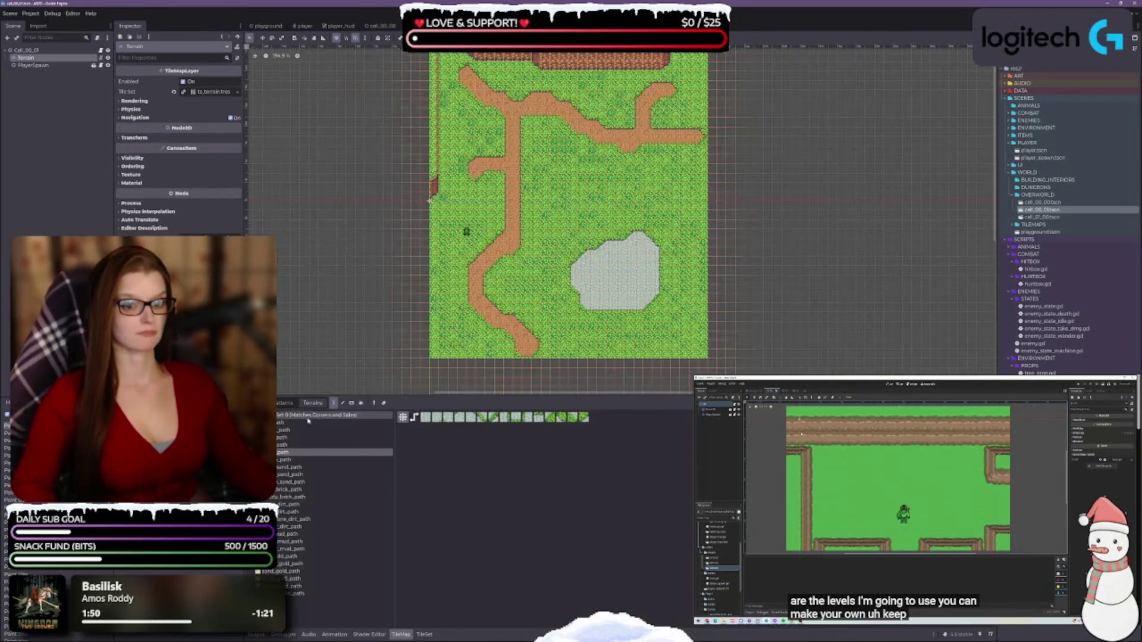
Delete the upper rows of cliff tiles from cell_00_01 and save the trimmed scene
click(265, 403)
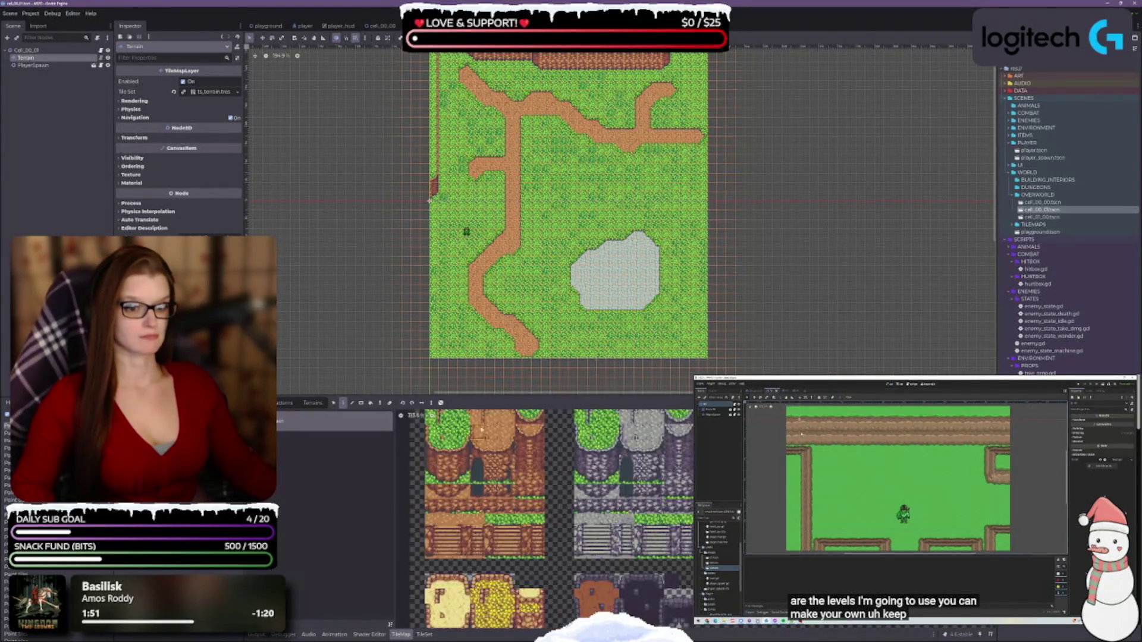
drag(496, 400, 496, 450)
drag(822, 210, 818, 299)
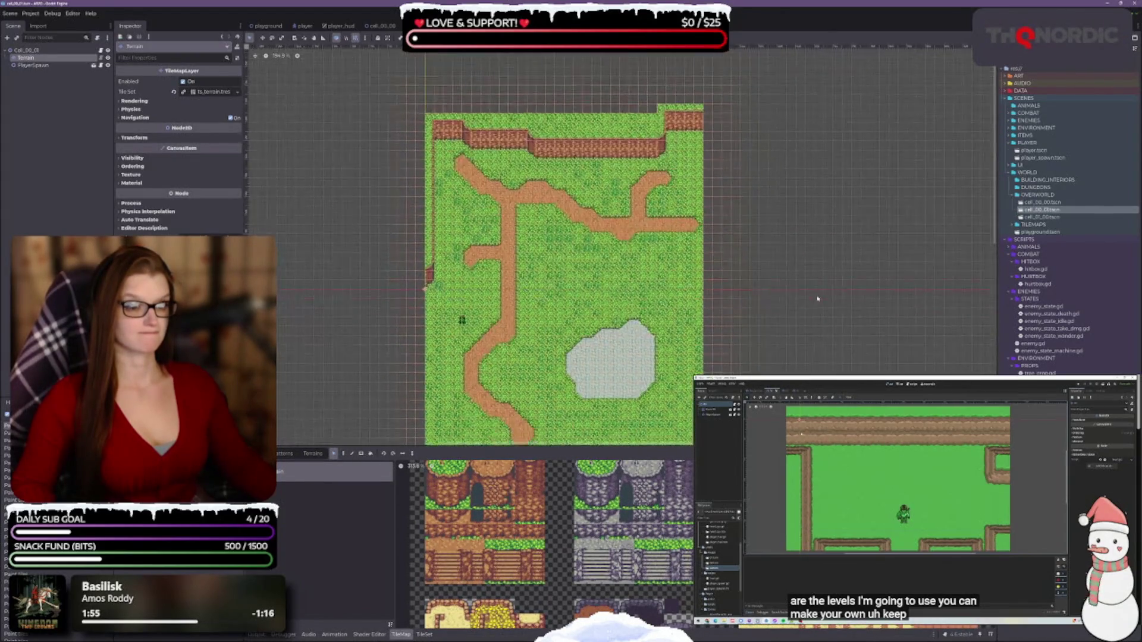
mouse_move(397, 77)
mouse_down()
mouse_move(795, 162)
mouse_move(823, 286)
mouse_up()
key(Delete)
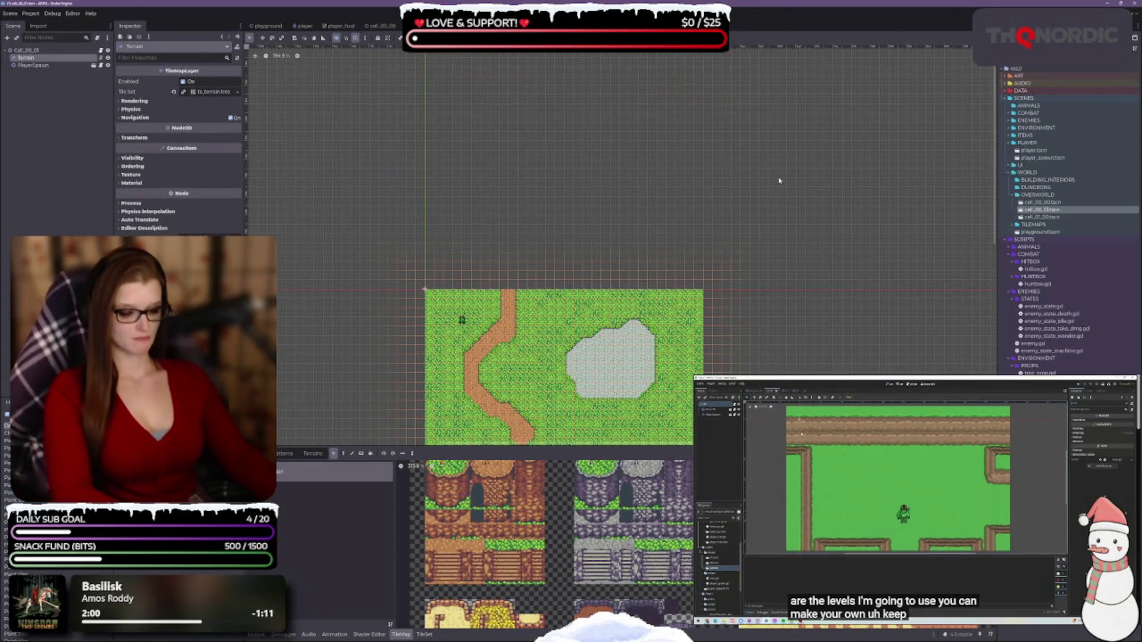
scroll(780, 179, down, 3)
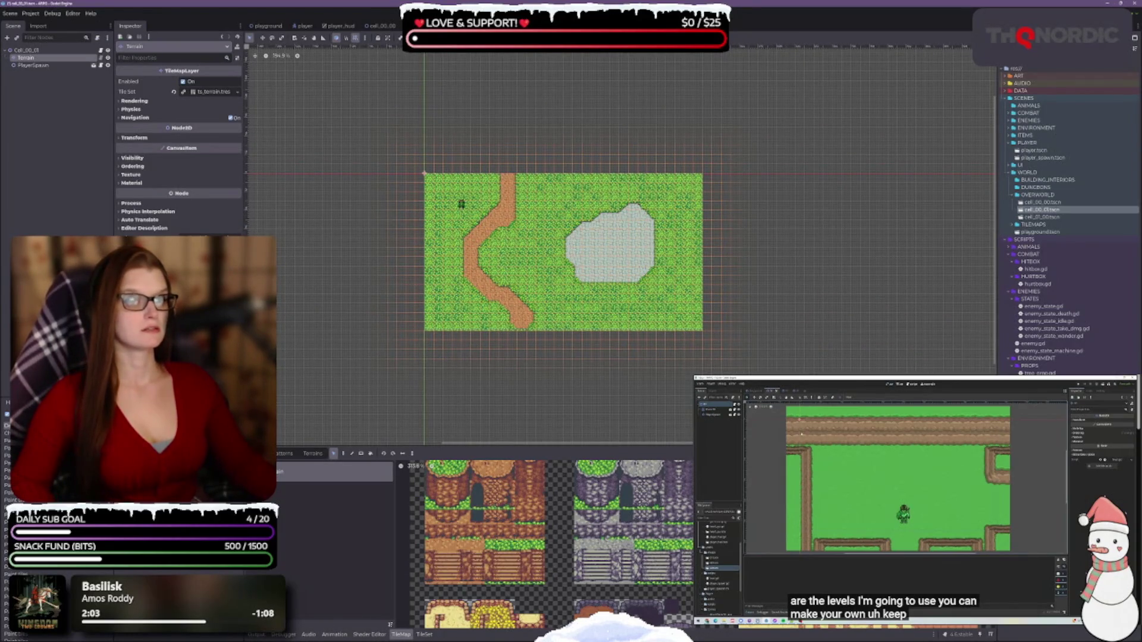
key(ctrl+s)
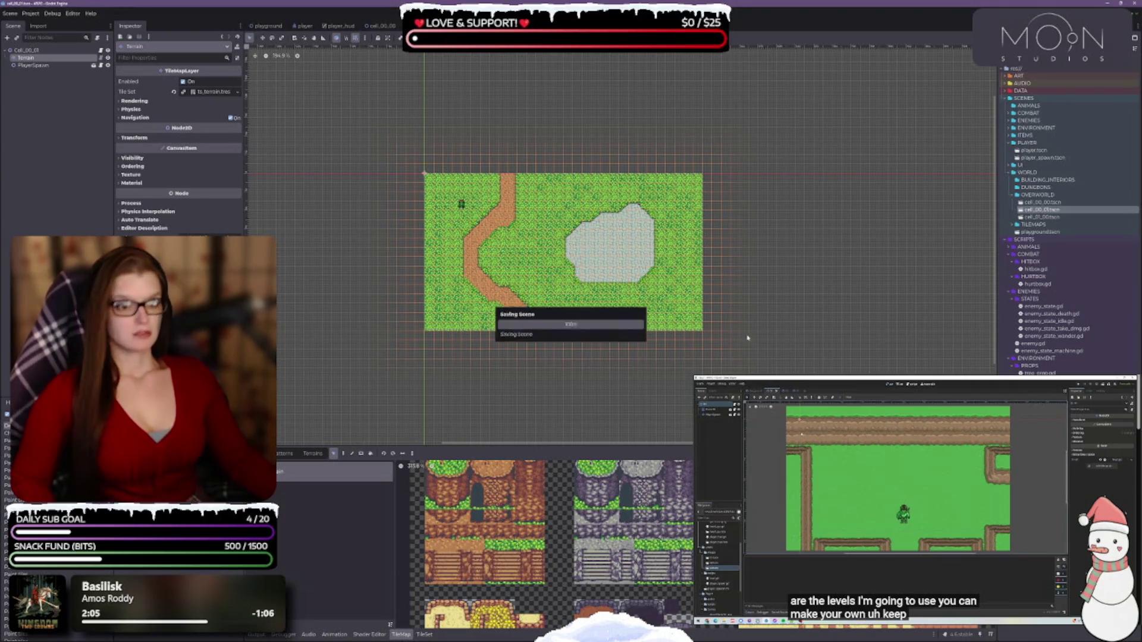
key(ctrl+Tab)
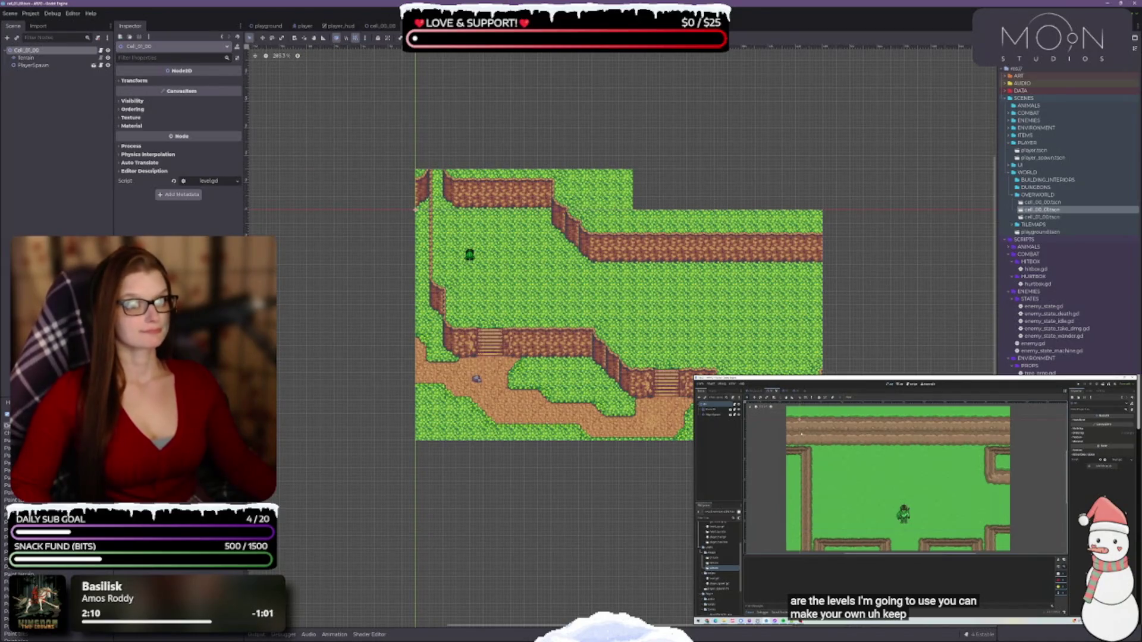
Test-run the game with F5 from Cell_00_01, then close the game window
click(385, 26)
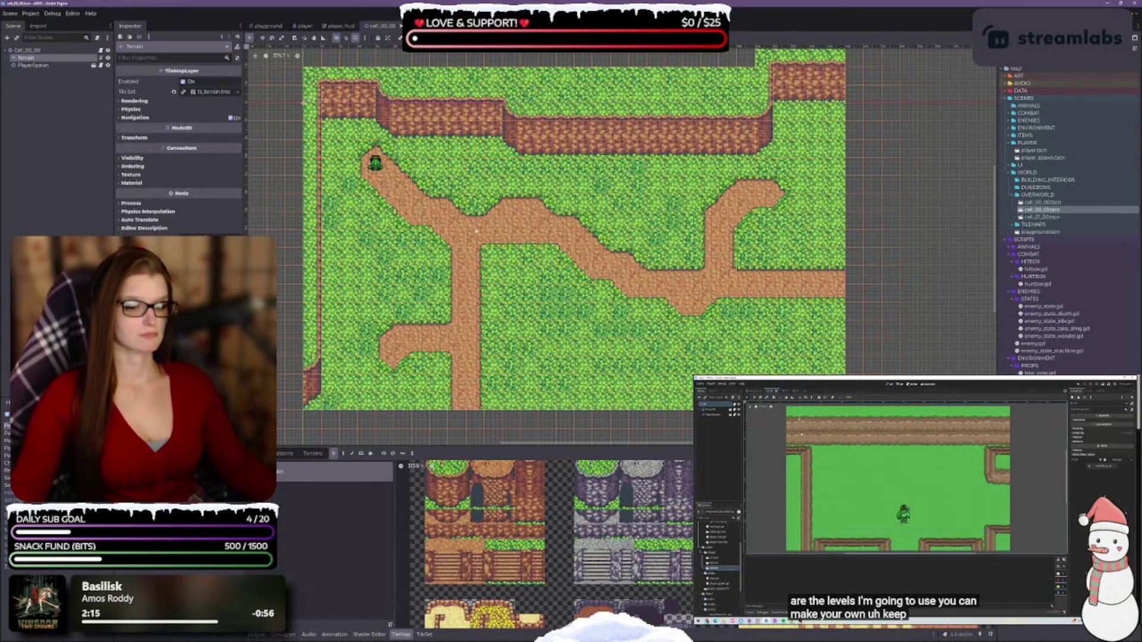
click(396, 636)
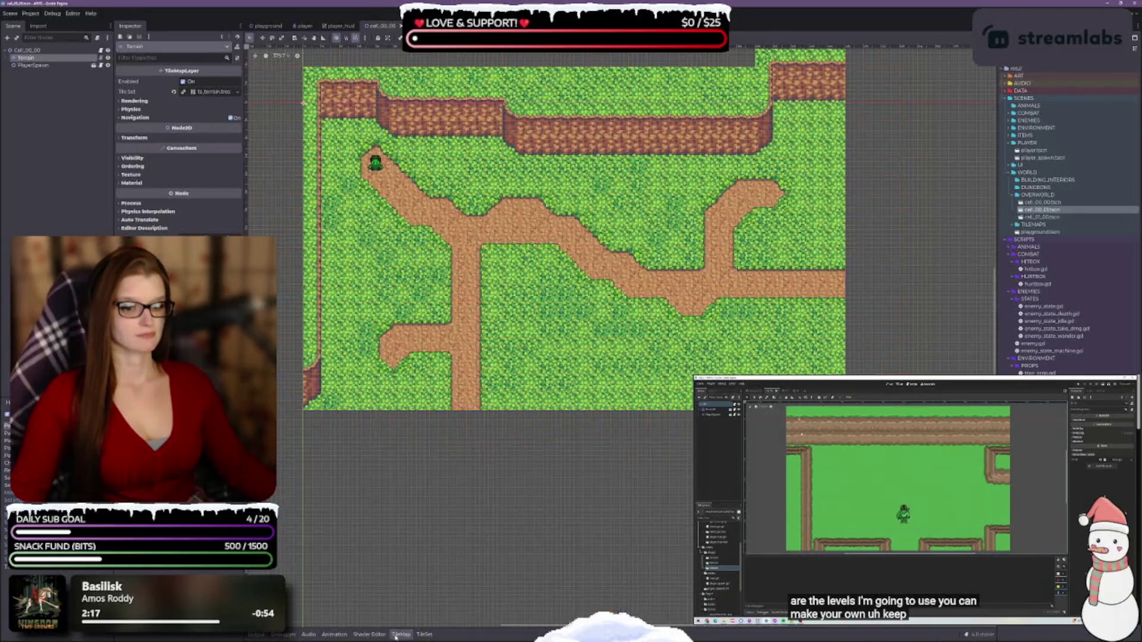
scroll(669, 326, up, 2)
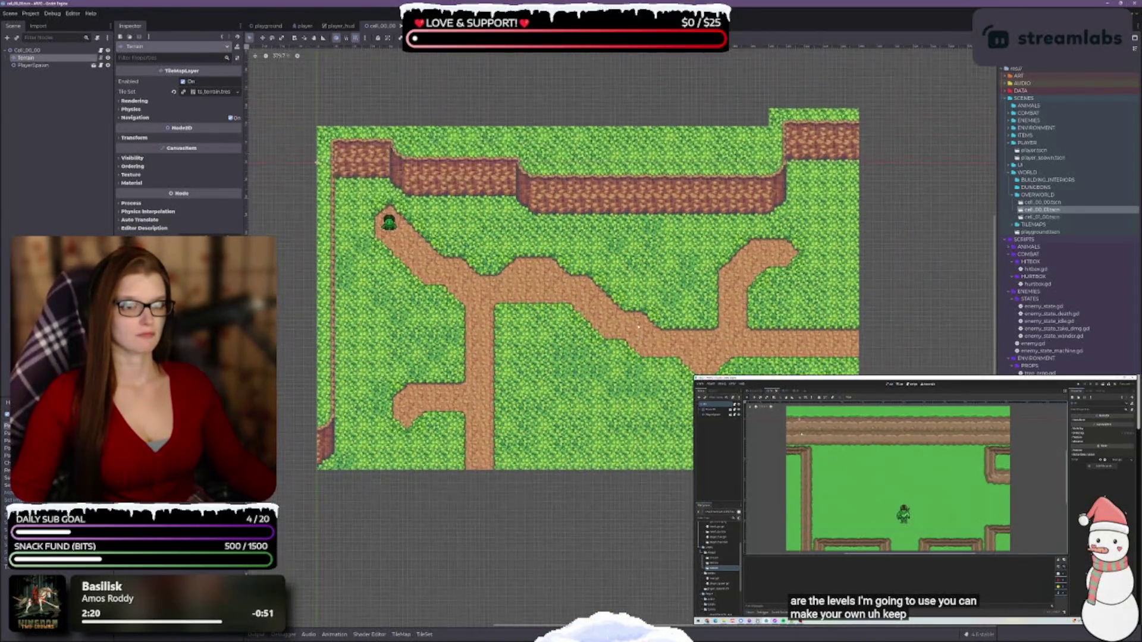
key(ctrl+Tab)
key(ctrl+Tab)
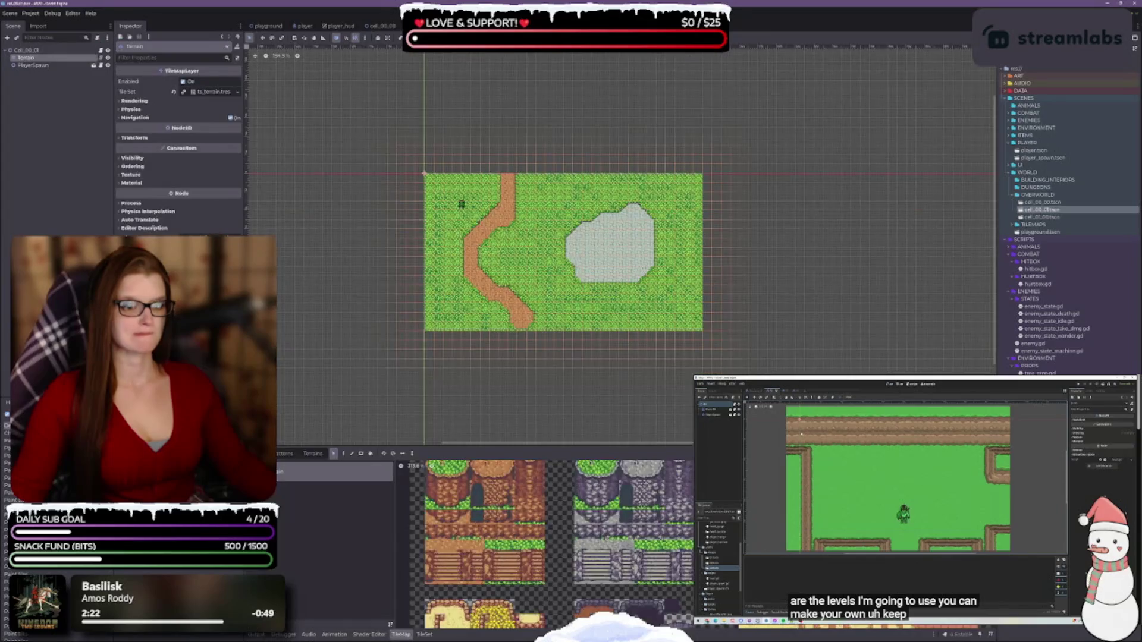
key(ctrl+Tab)
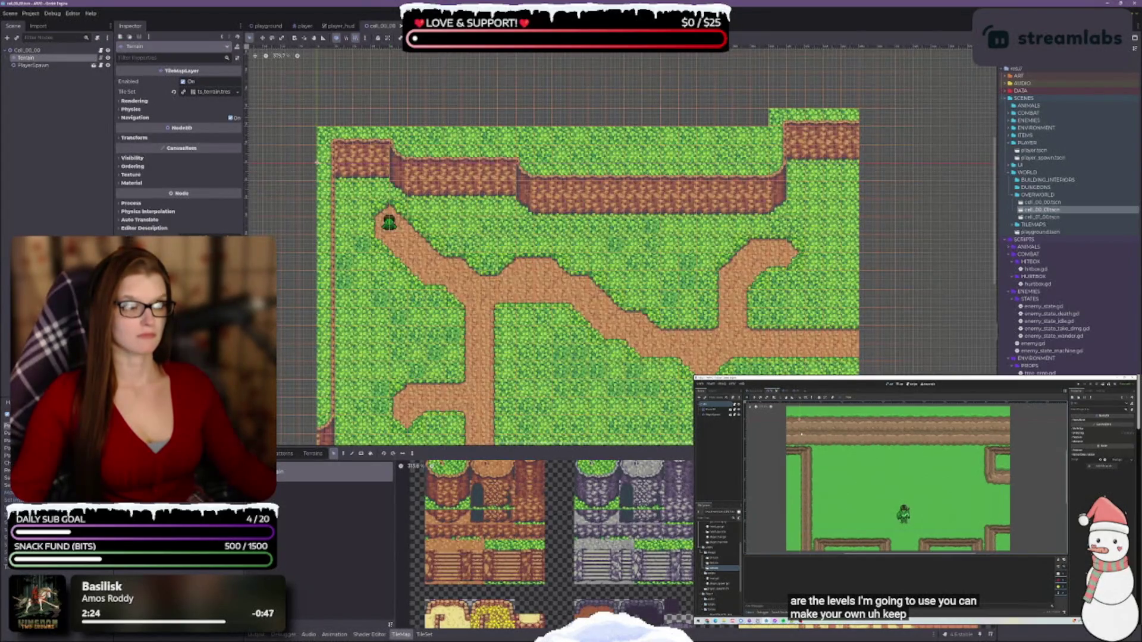
key(ctrl+j)
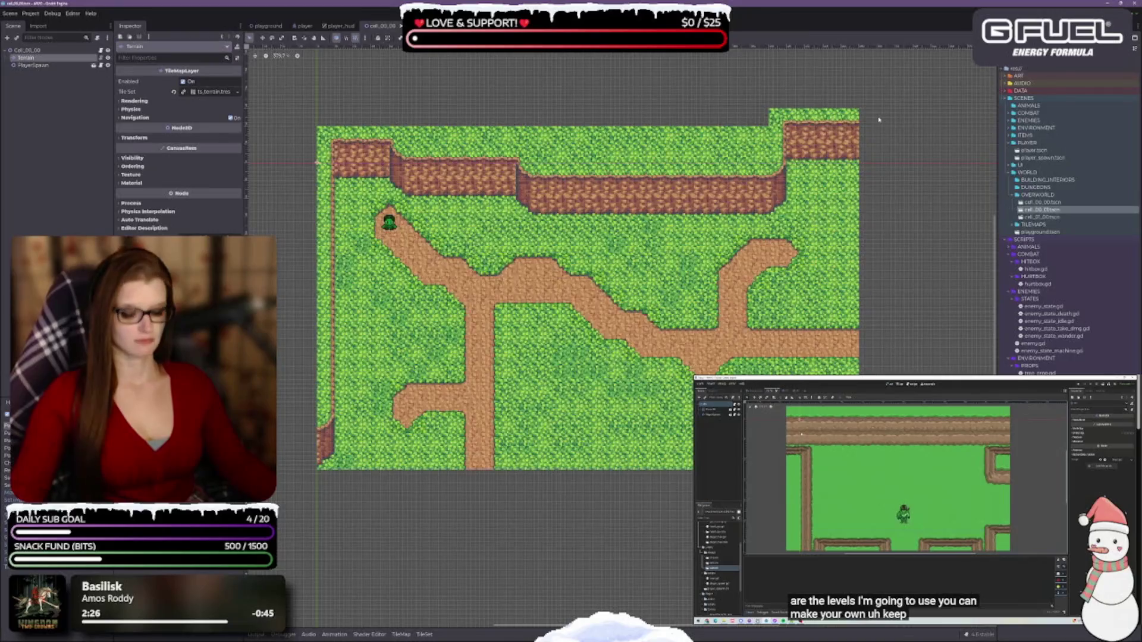
key(F5)
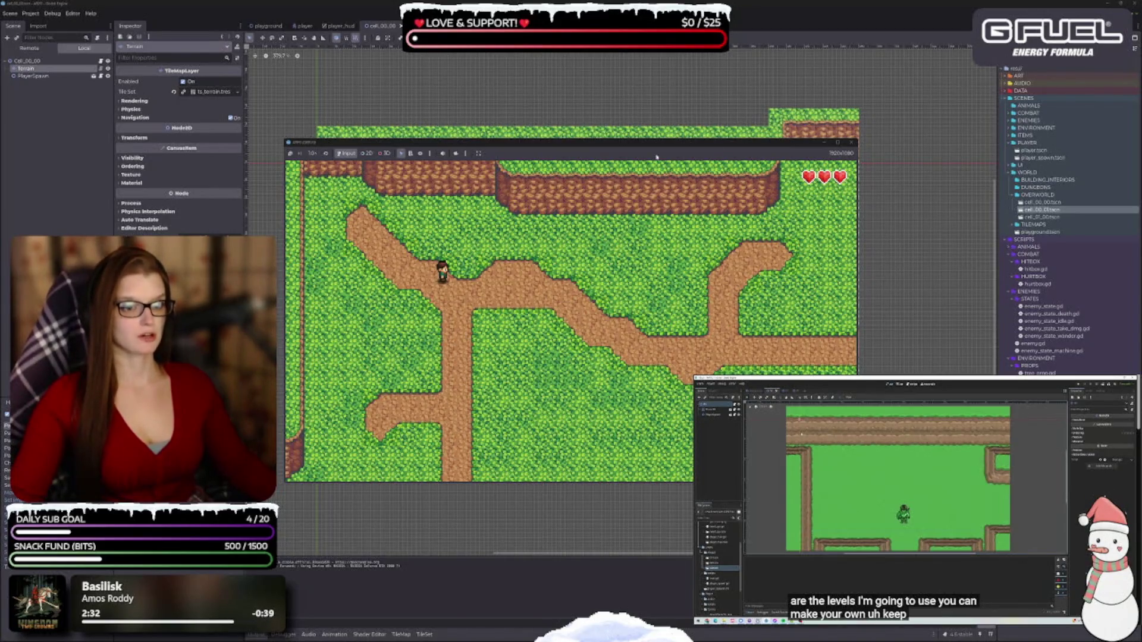
click(850, 144)
Run Cell_01_00 and then Cell_00_01 with F6, closing each test window
key(ctrl+Tab)
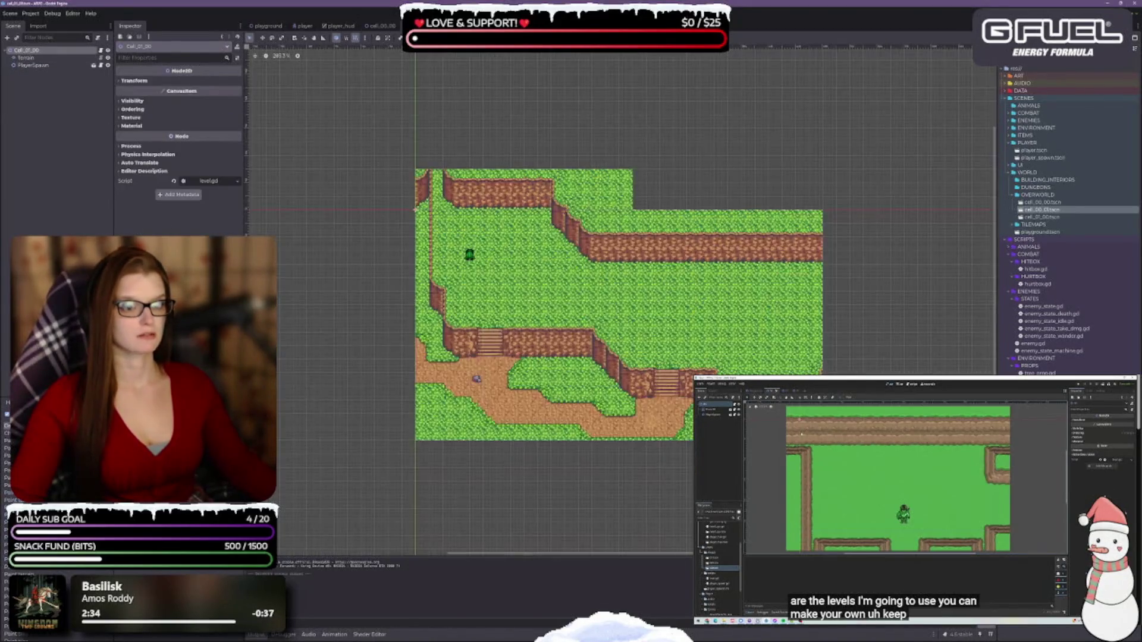
key(F6)
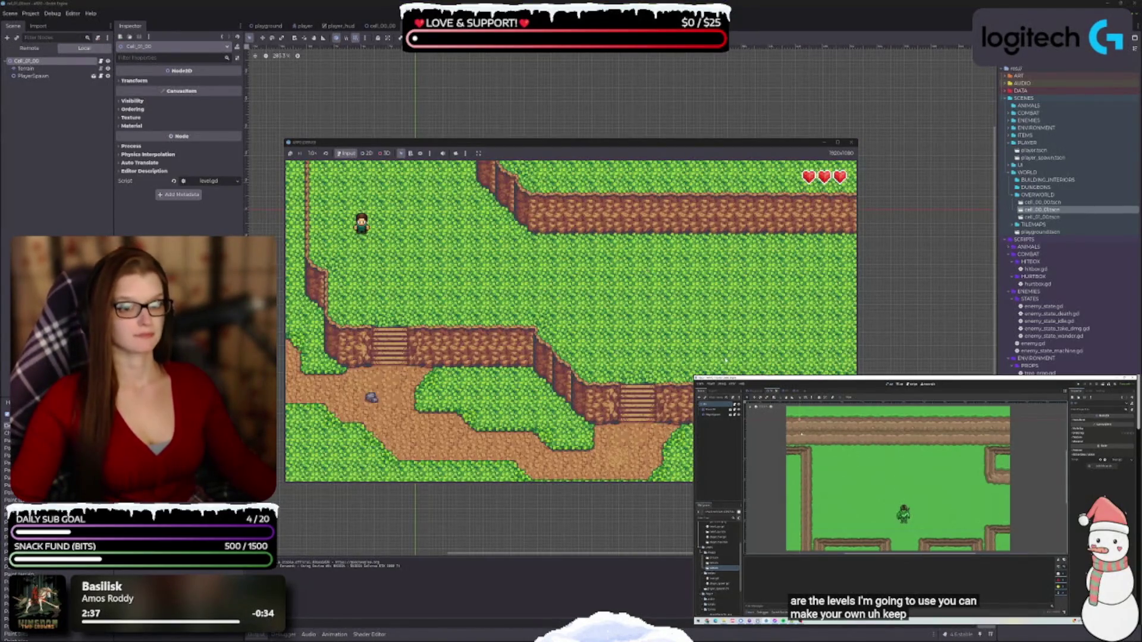
click(850, 144)
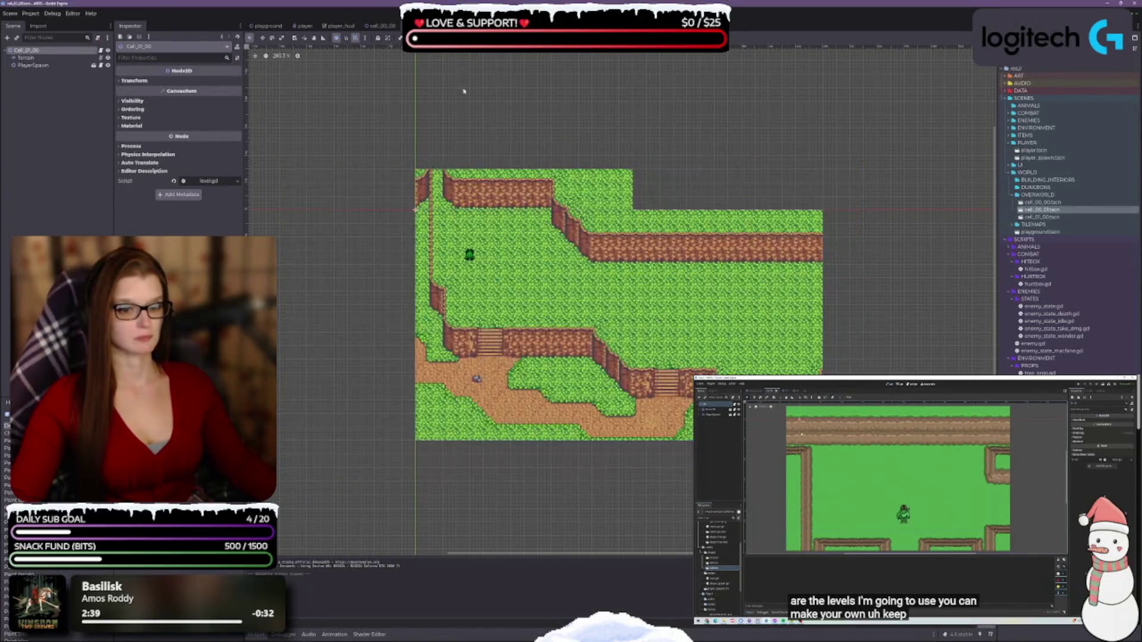
key(ctrl+Tab)
key(F6)
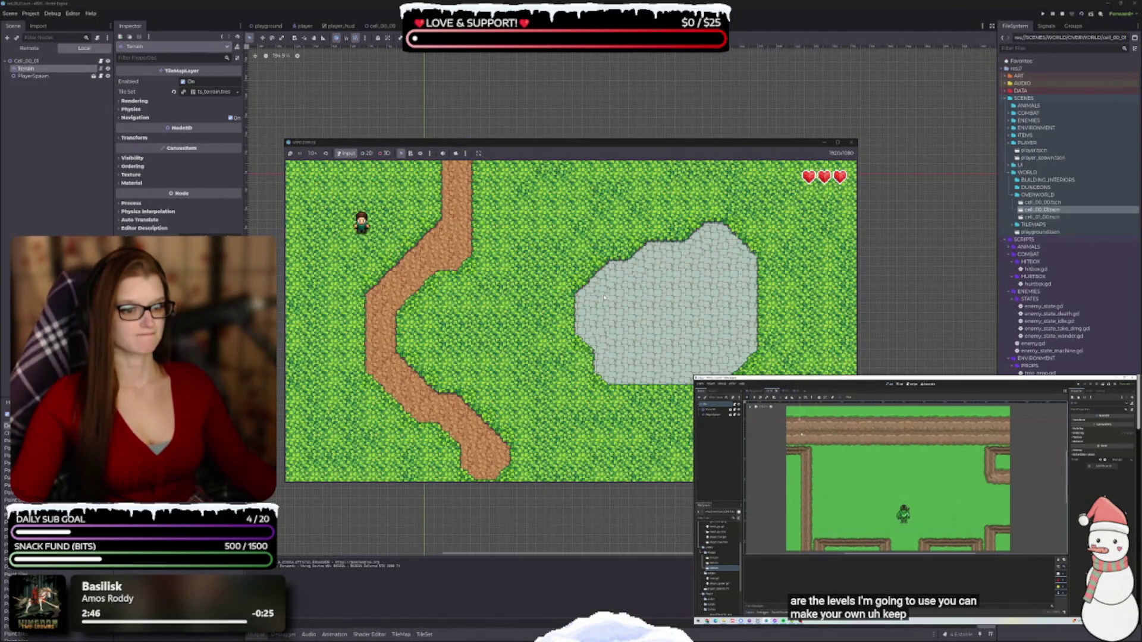
click(855, 143)
click(254, 635)
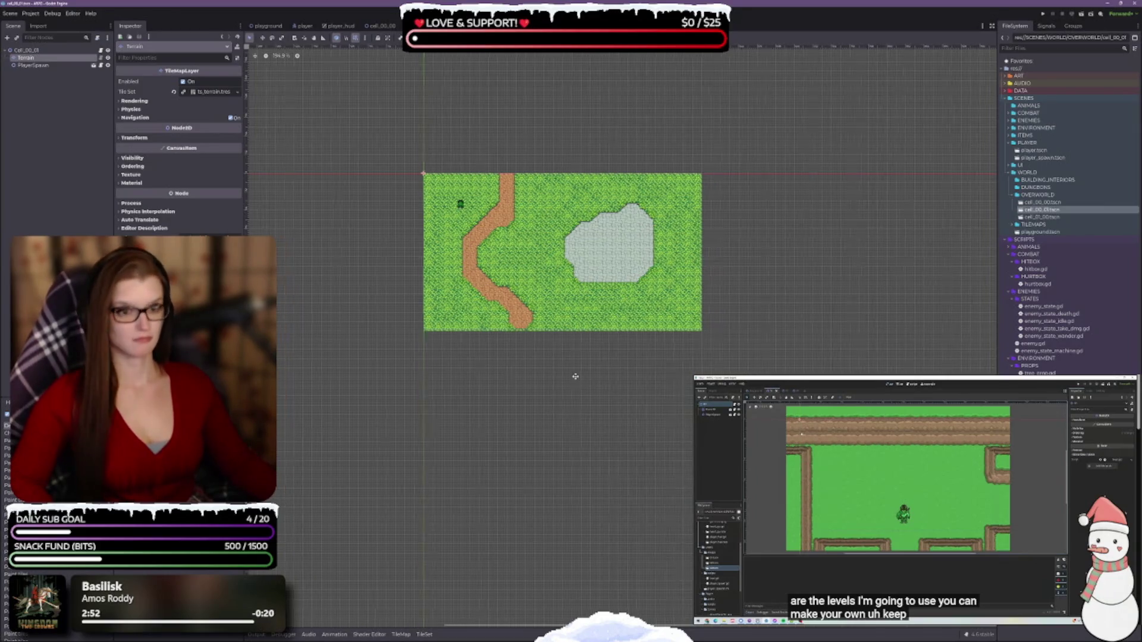
Inspect the PlayerSpawn and Terrain nodes and collapse the tile panel to view the map
drag(573, 377, 551, 390)
click(33, 64)
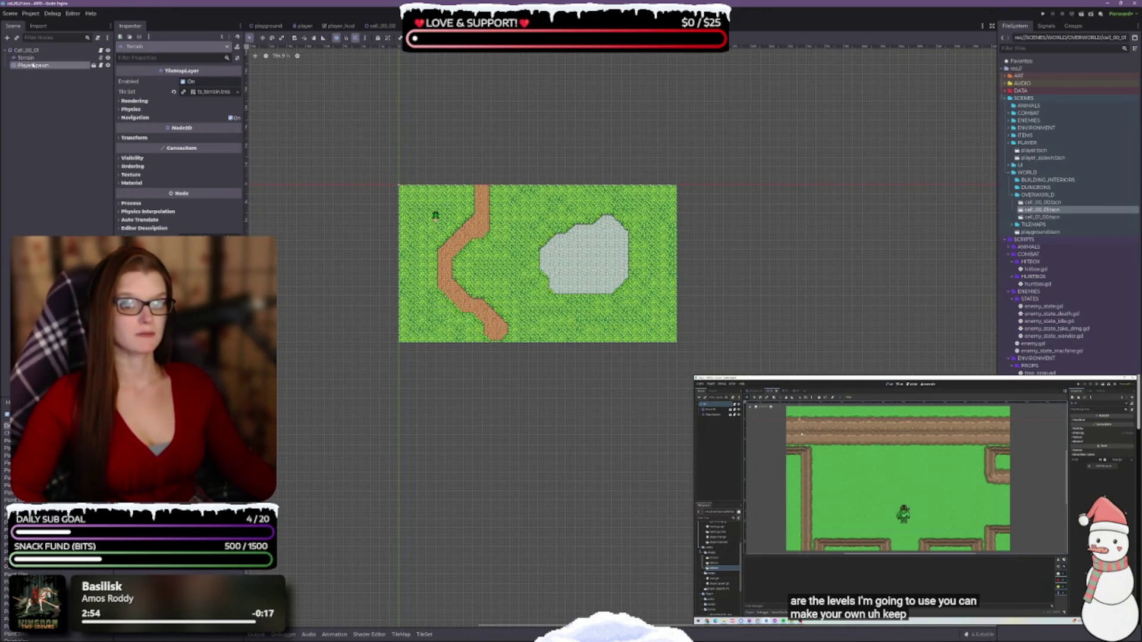
click(33, 59)
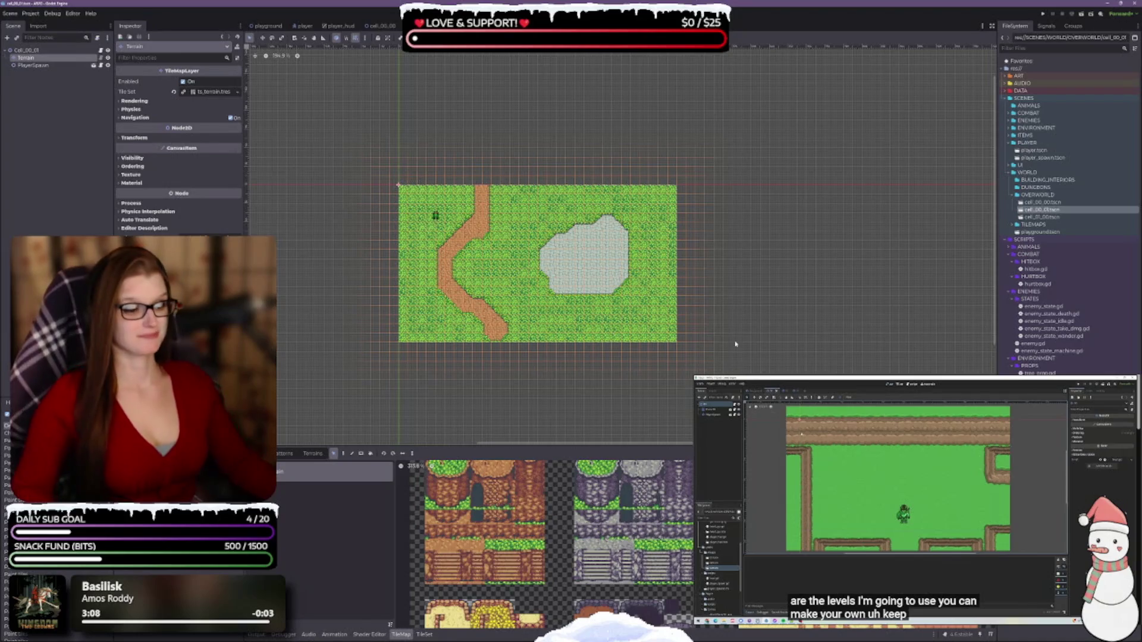
click(398, 635)
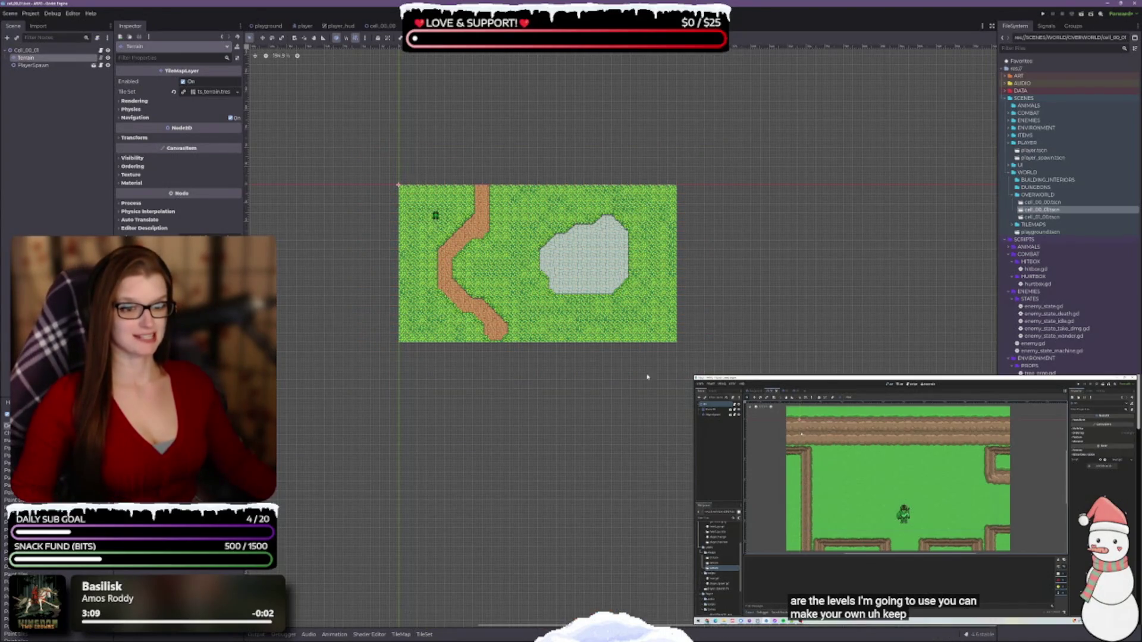
click(858, 494)
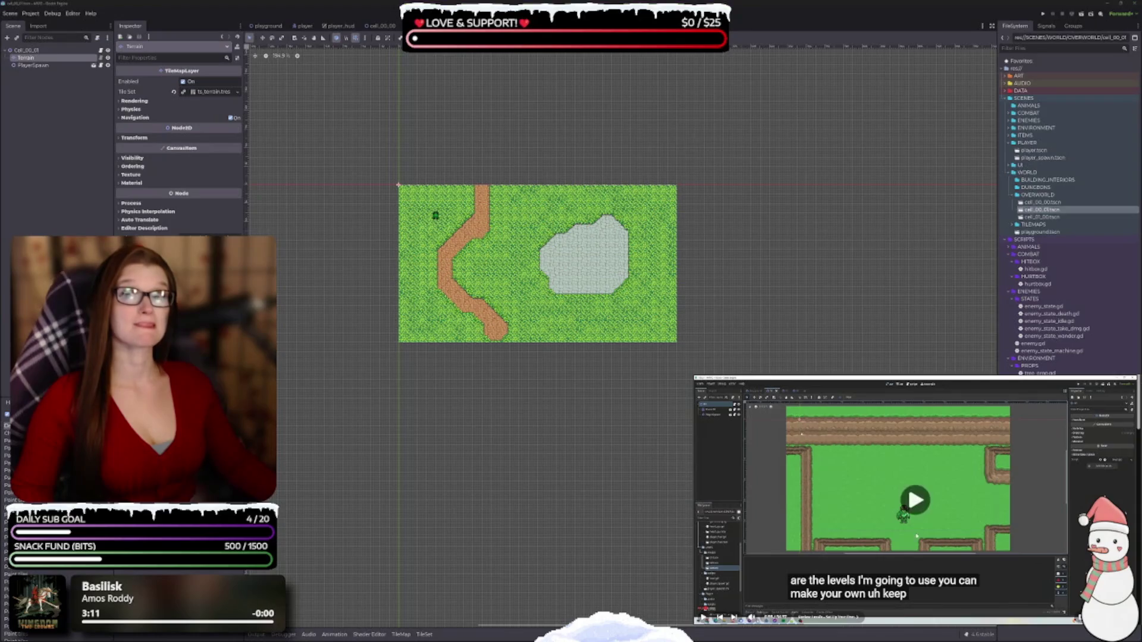
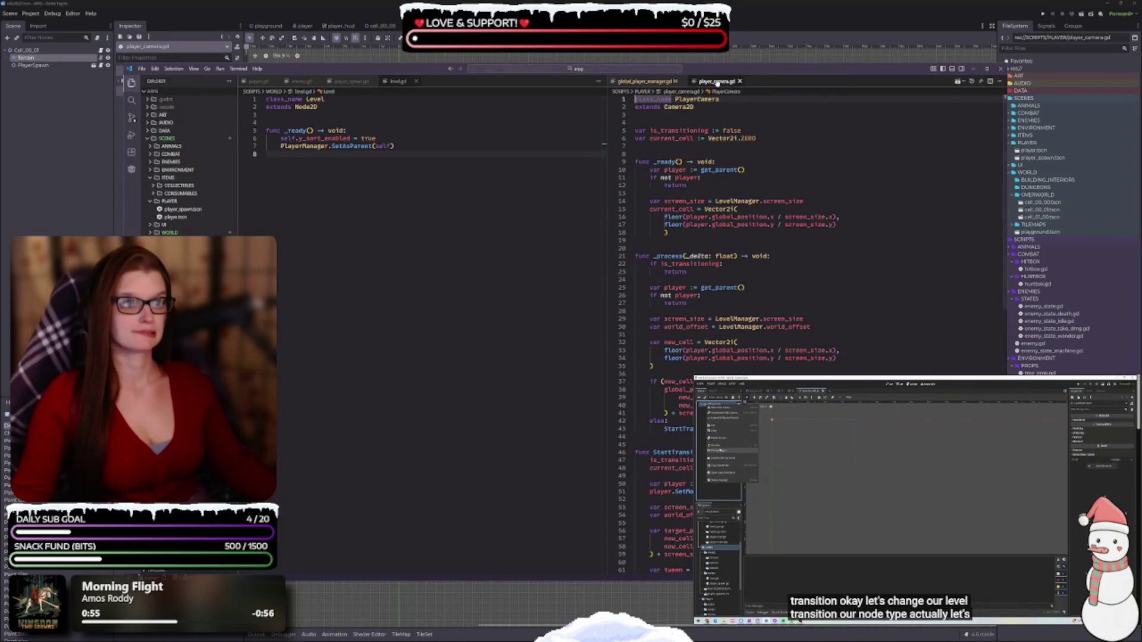
Move player_camera.gd into the left editor group so global_player_manager.gd sits beside it on the right
mouse_move(717, 83)
mouse_down()
mouse_move(565, 107)
mouse_move(438, 86)
mouse_up()
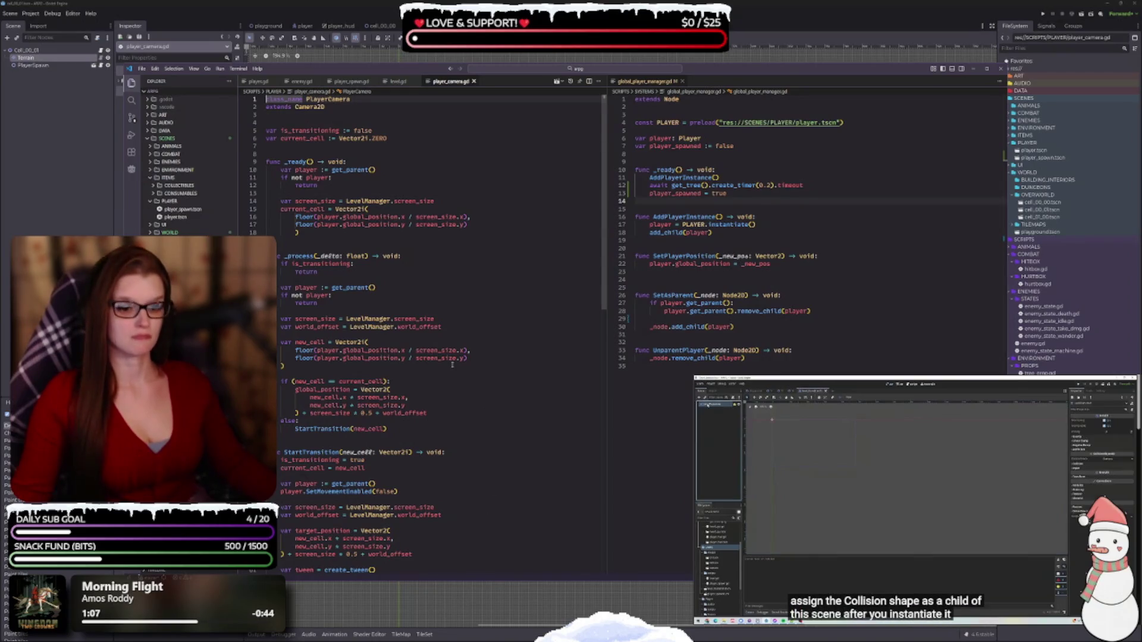
scroll(434, 465, down, 10)
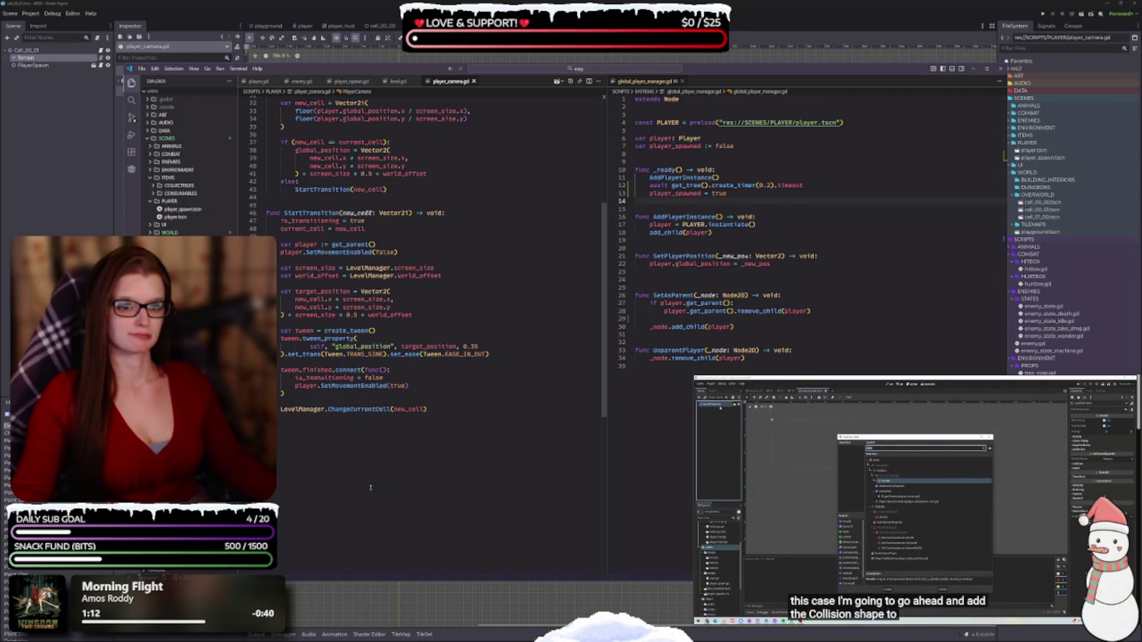
scroll(364, 459, up, 10)
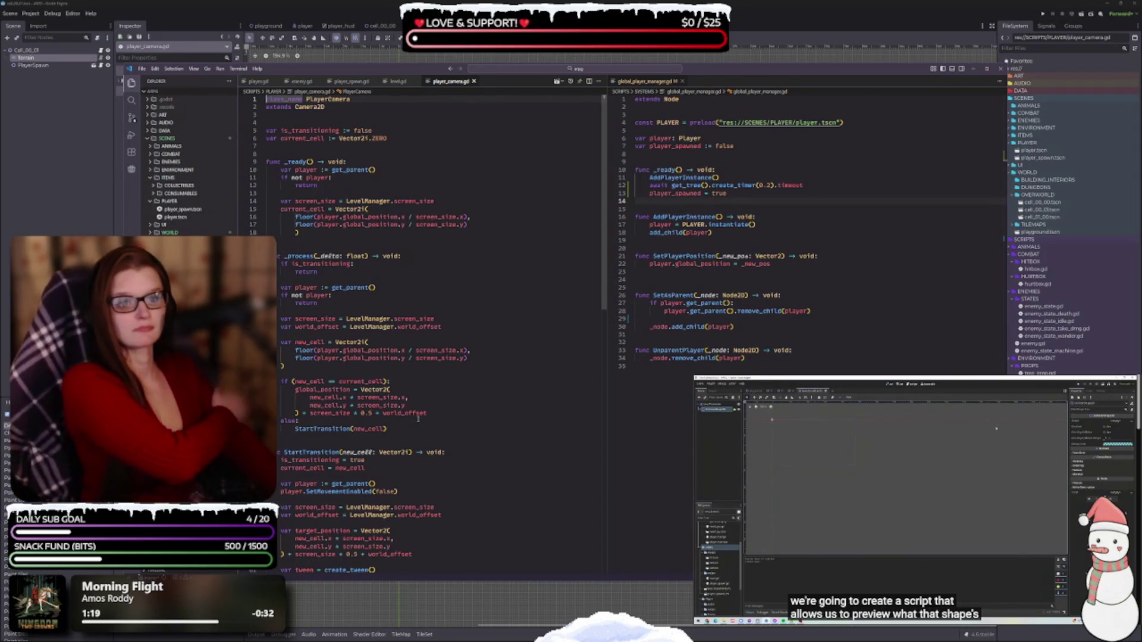
mouse_move(373, 389)
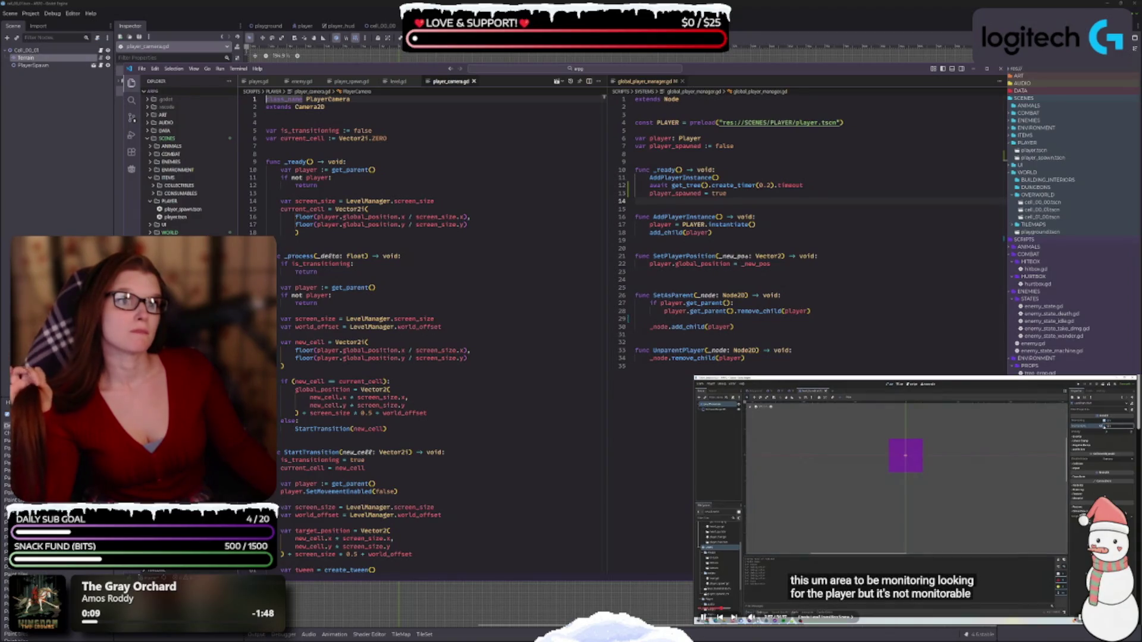
click(1052, 618)
key(Escape)
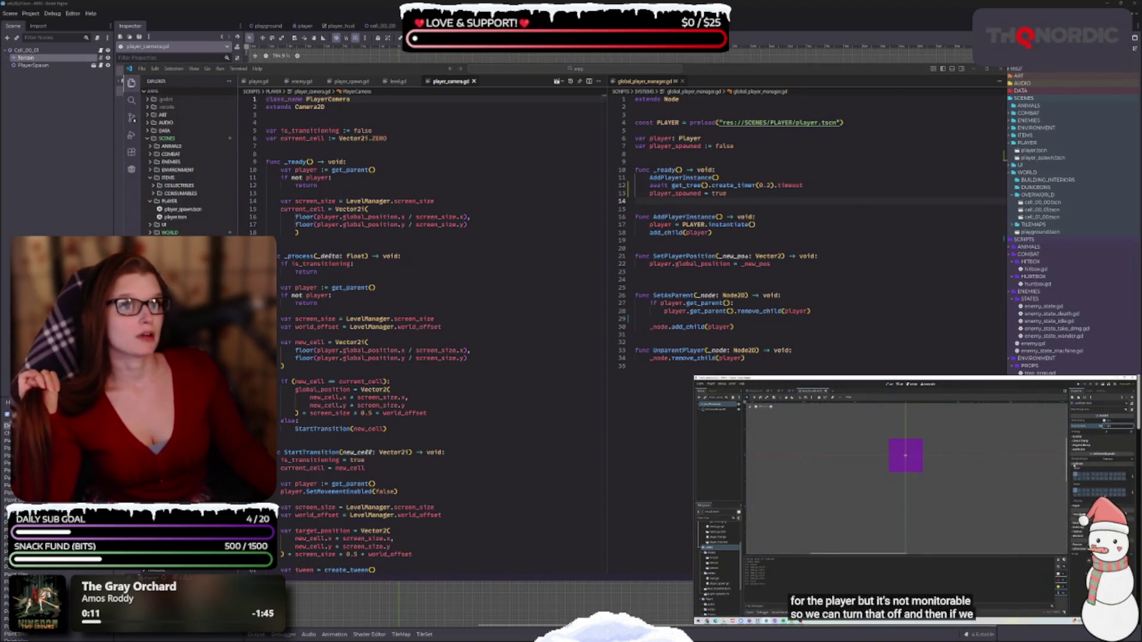
click(1054, 618)
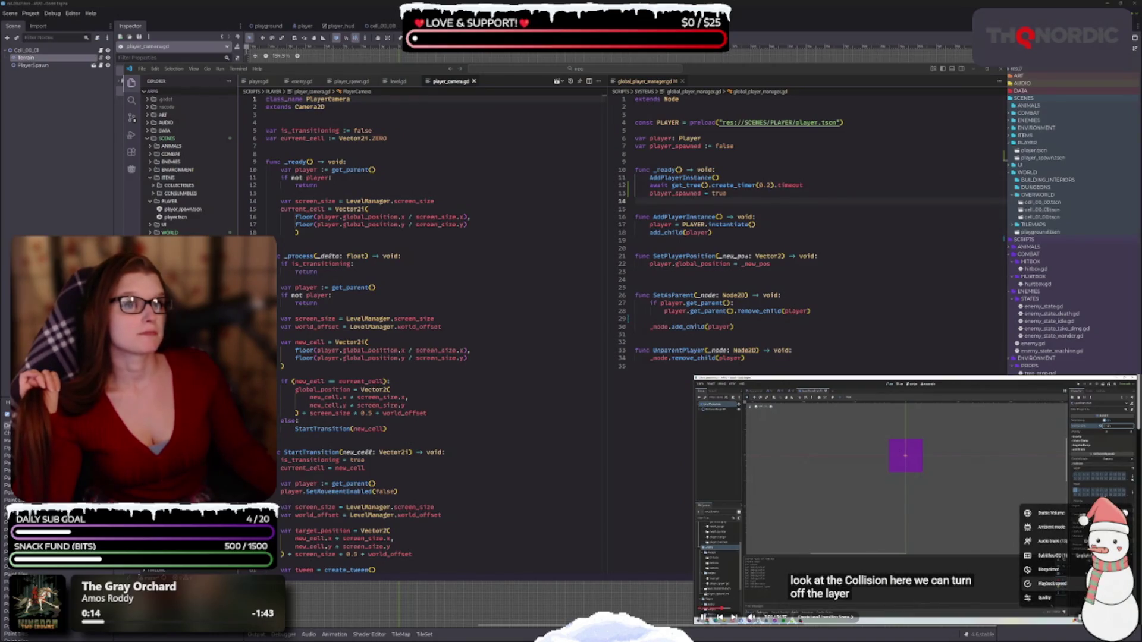
click(1052, 583)
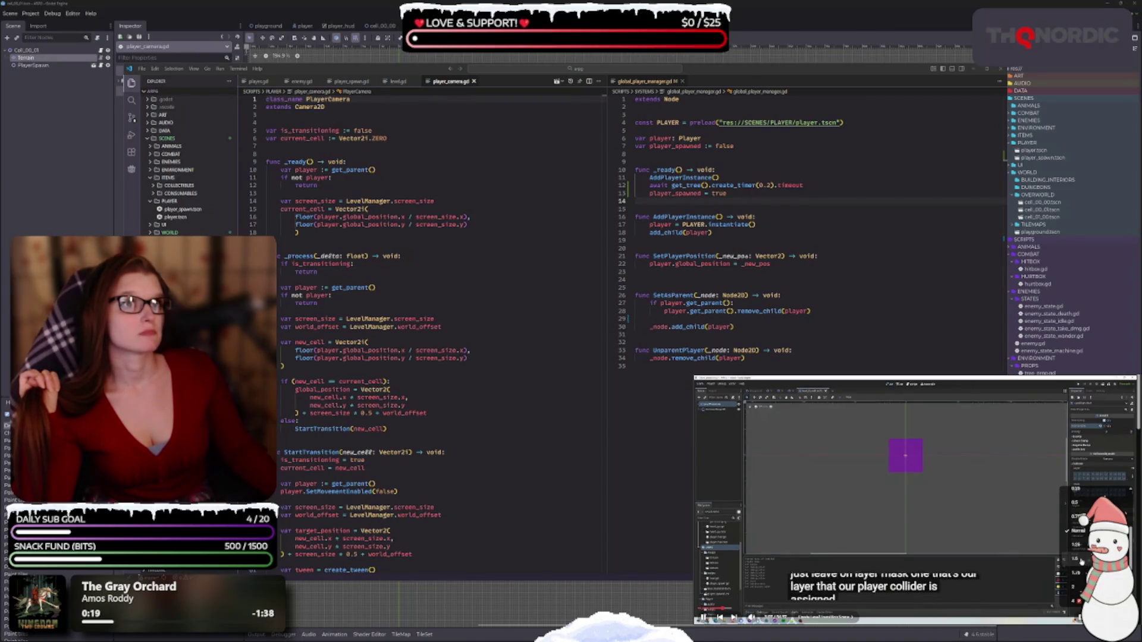
click(1081, 562)
click(849, 604)
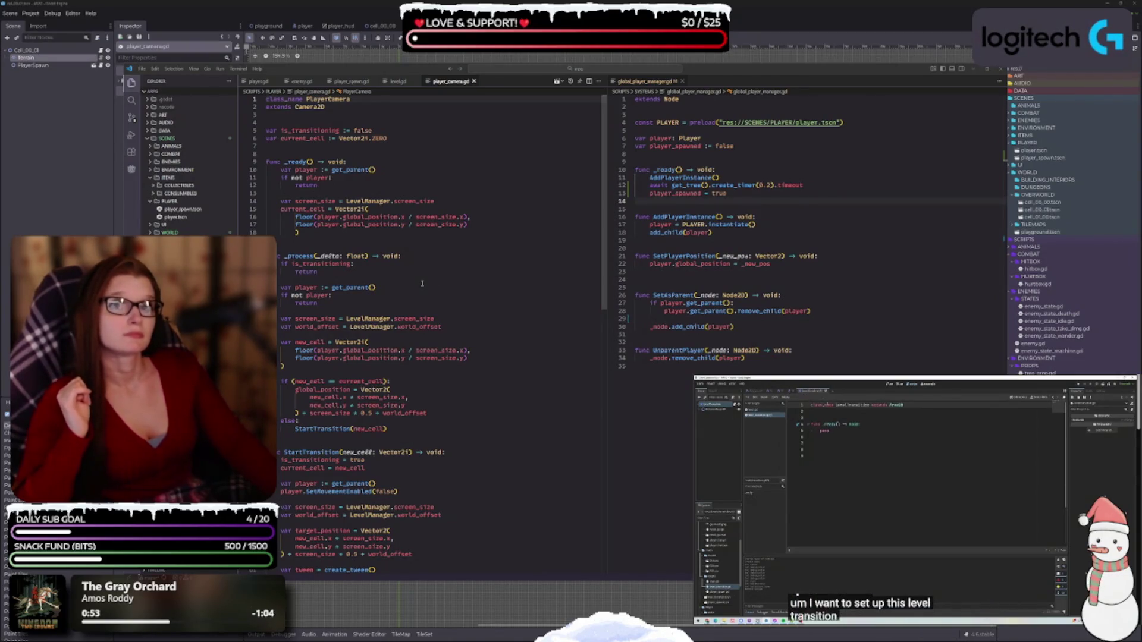
mouse_move(348, 344)
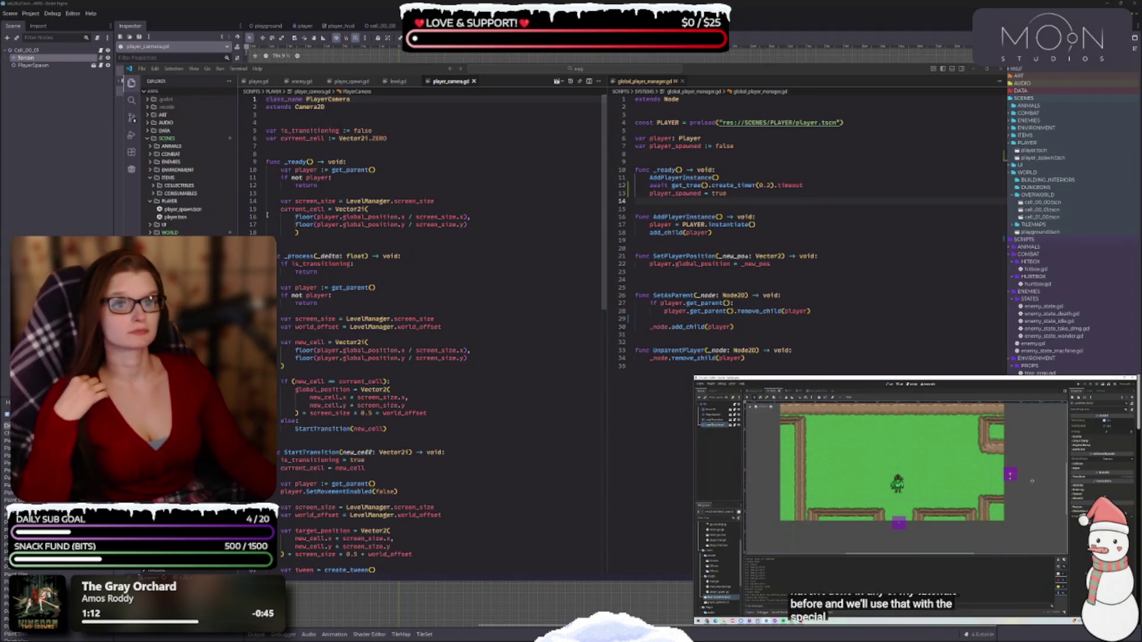
mouse_move(309, 209)
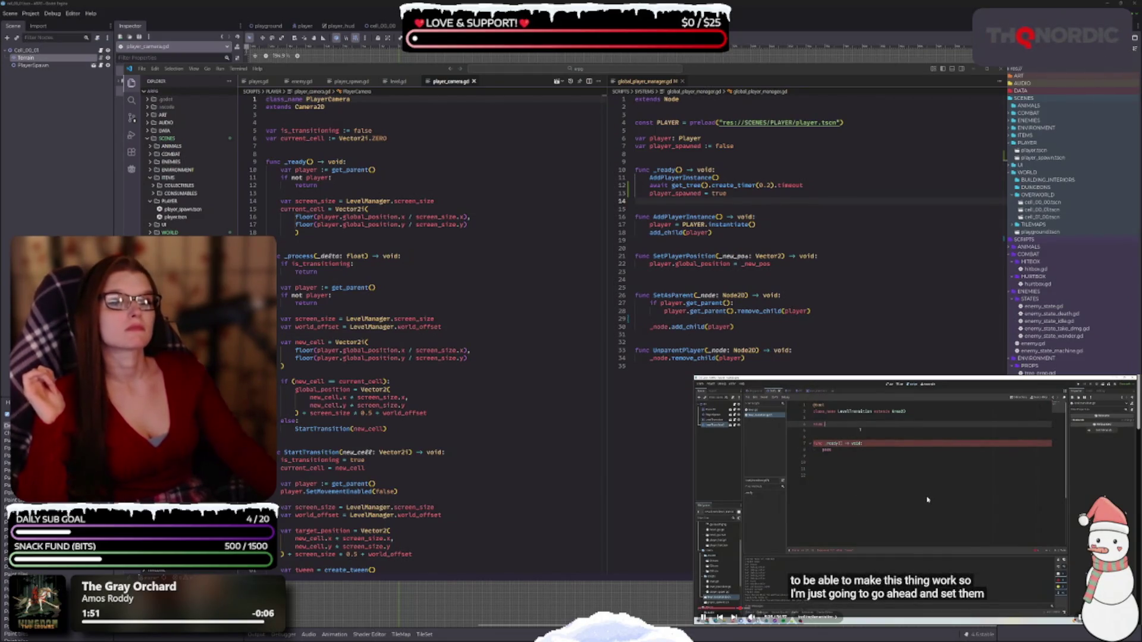
click(868, 529)
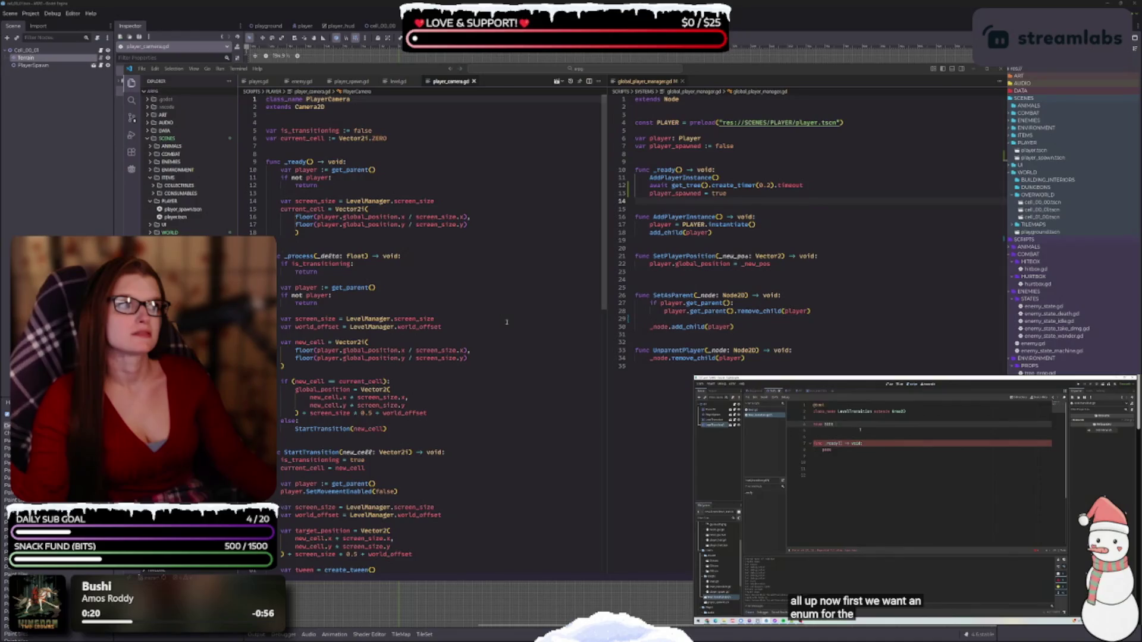
mouse_move(881, 456)
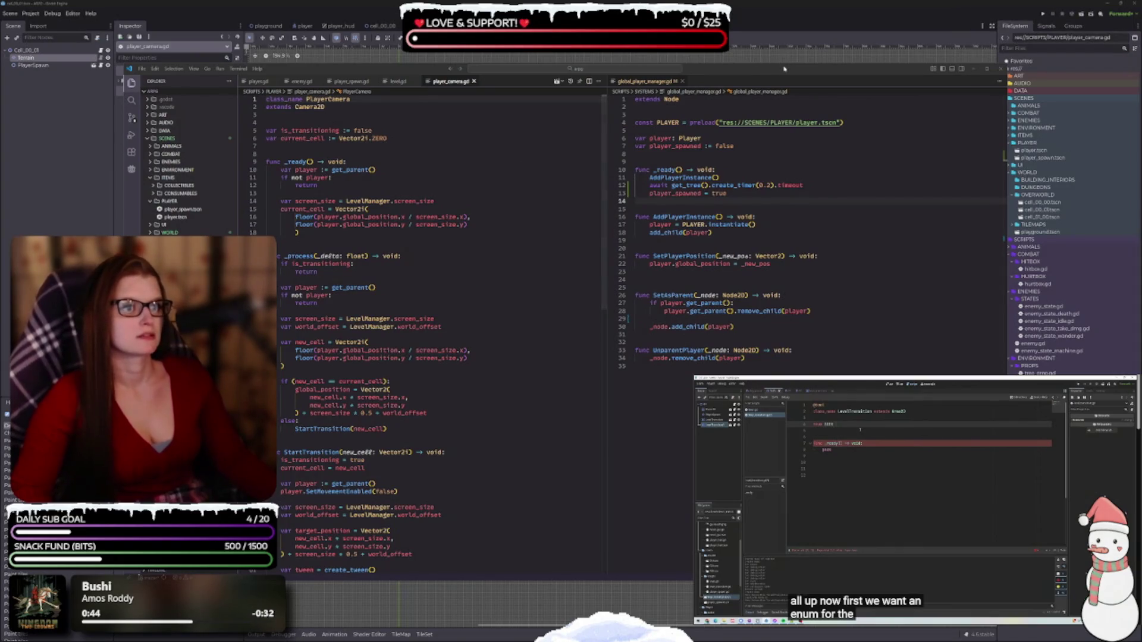
drag(724, 82, 787, 59)
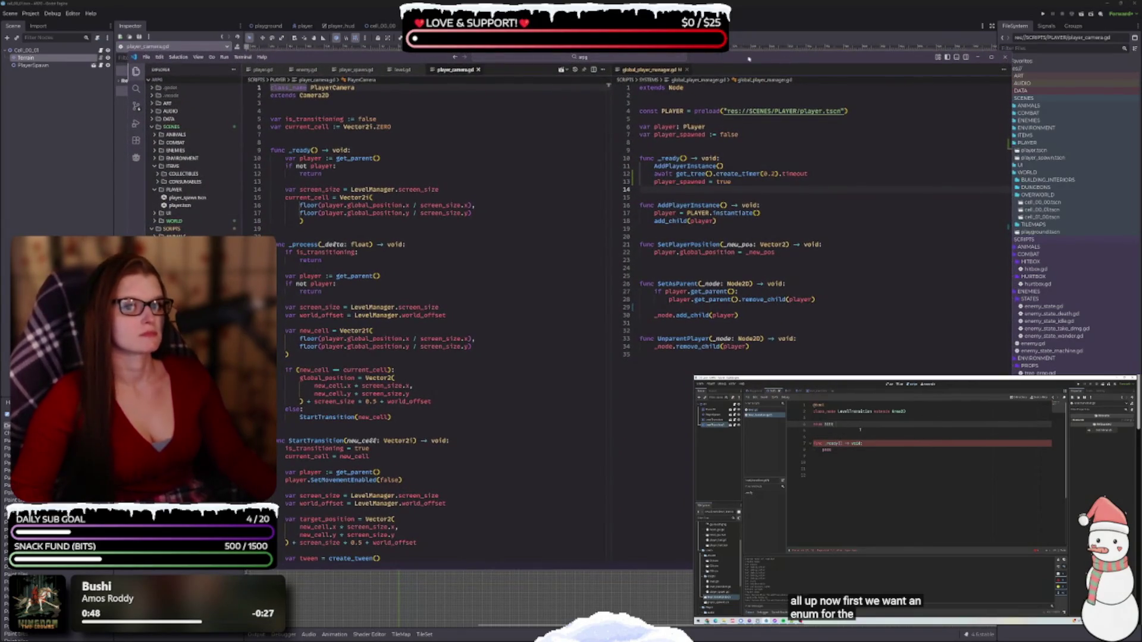
key(alt+Tab)
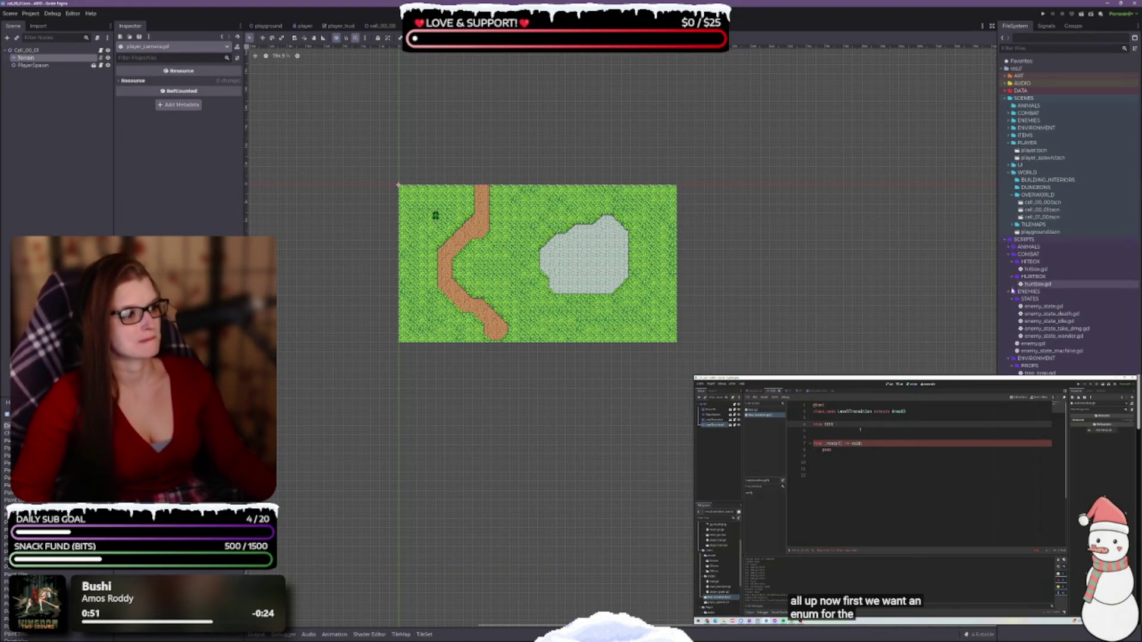
Collapse the COMBAT, ENEMIES, ENVIRONMENT, PLAYER and UI script folders in the FileSystem dock
click(1009, 254)
click(1009, 262)
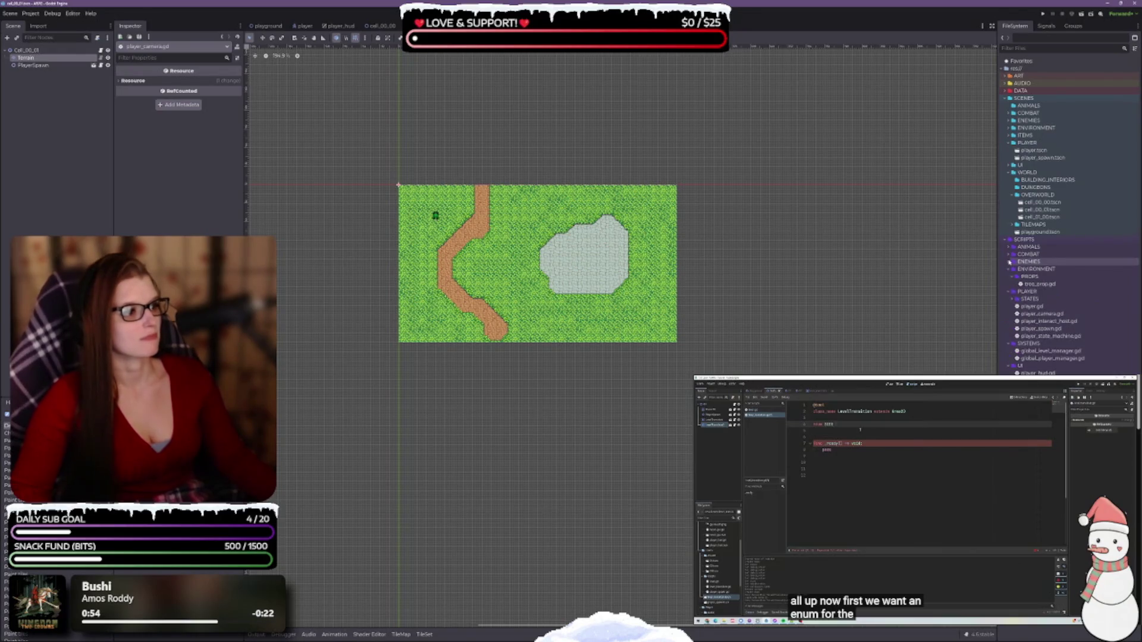
click(1009, 271)
click(1009, 269)
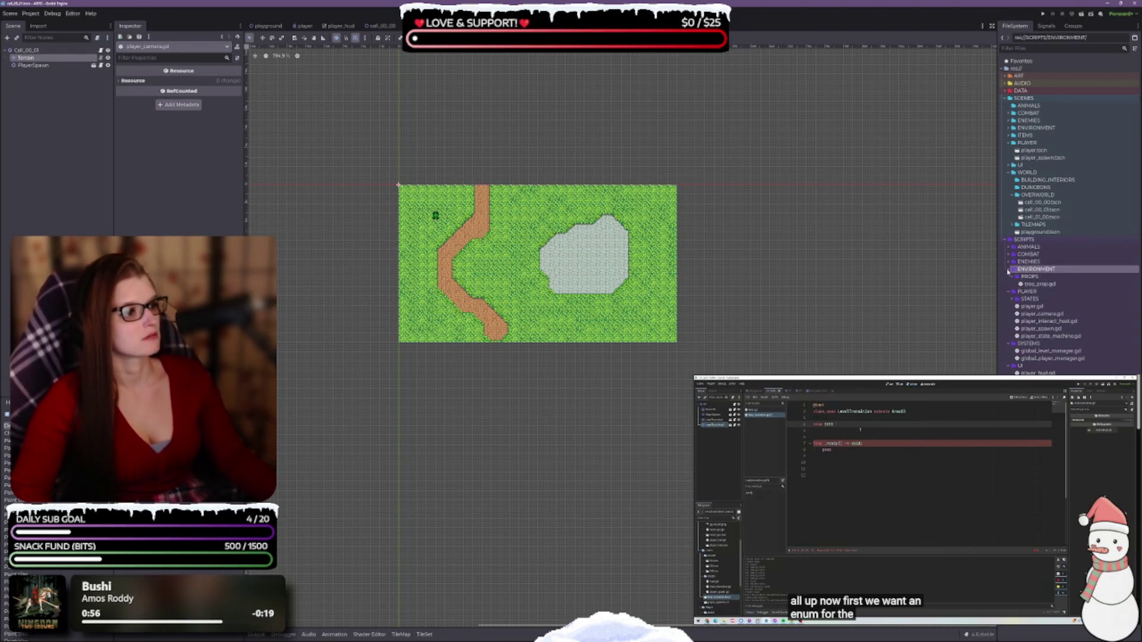
click(1009, 276)
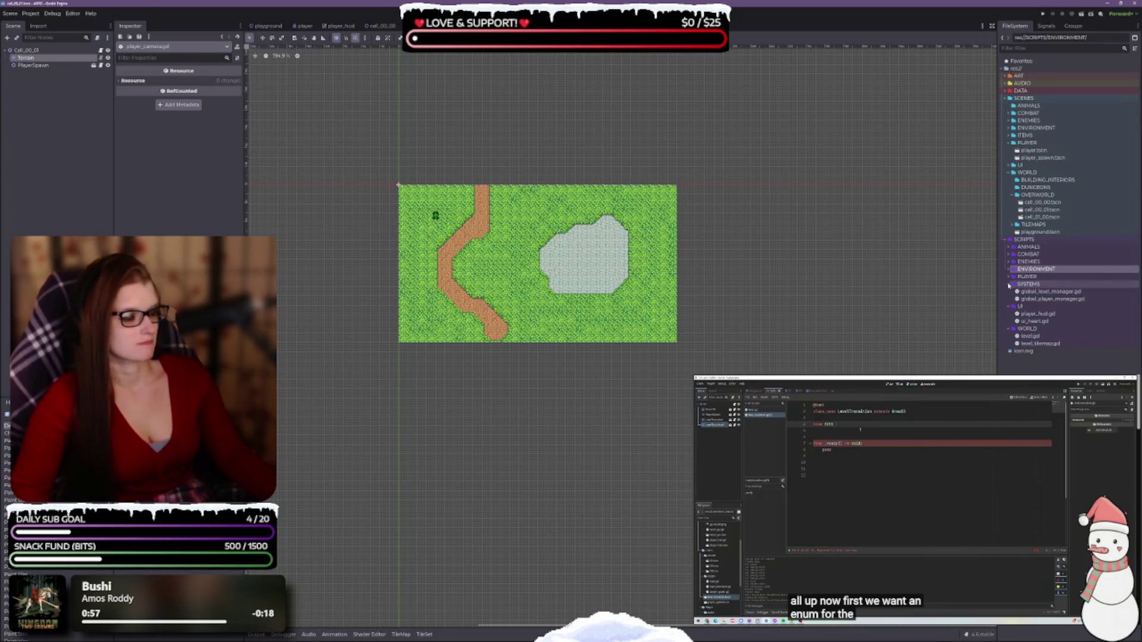
click(1009, 306)
click(1011, 314)
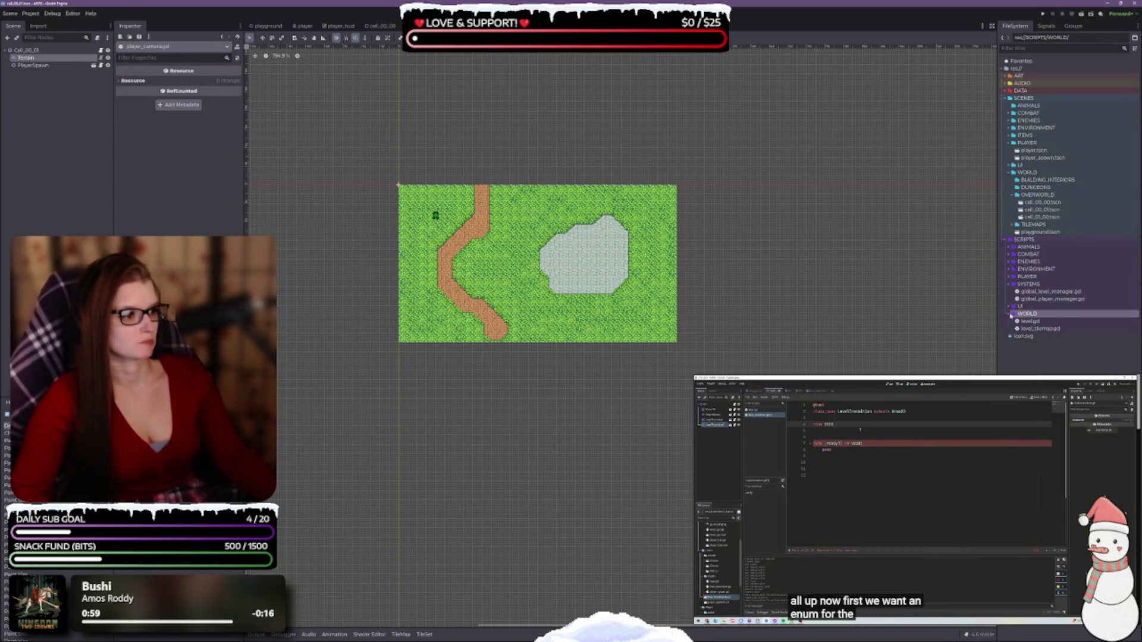
click(1060, 332)
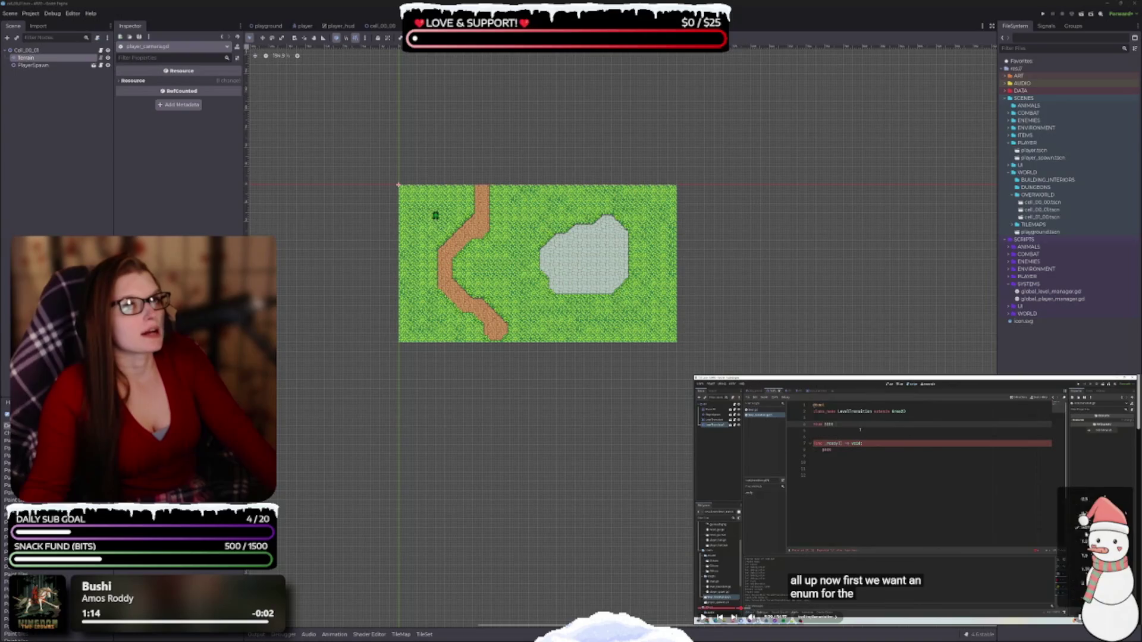
Pause the tutorial video and collapse the PLAYER and WORLD scene folders
click(713, 611)
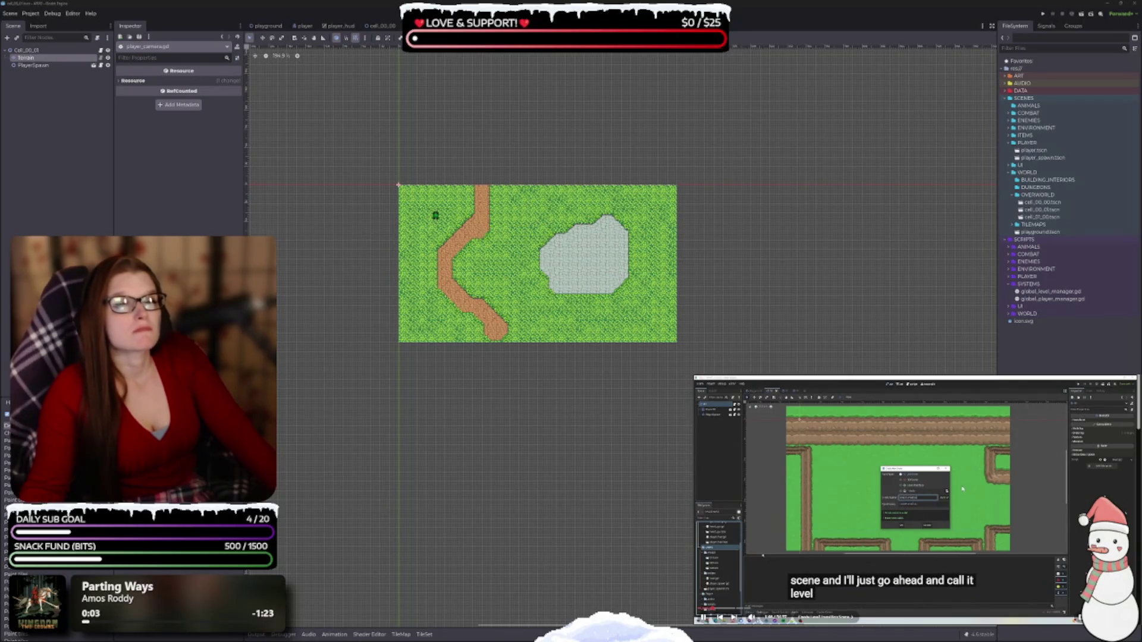
click(912, 483)
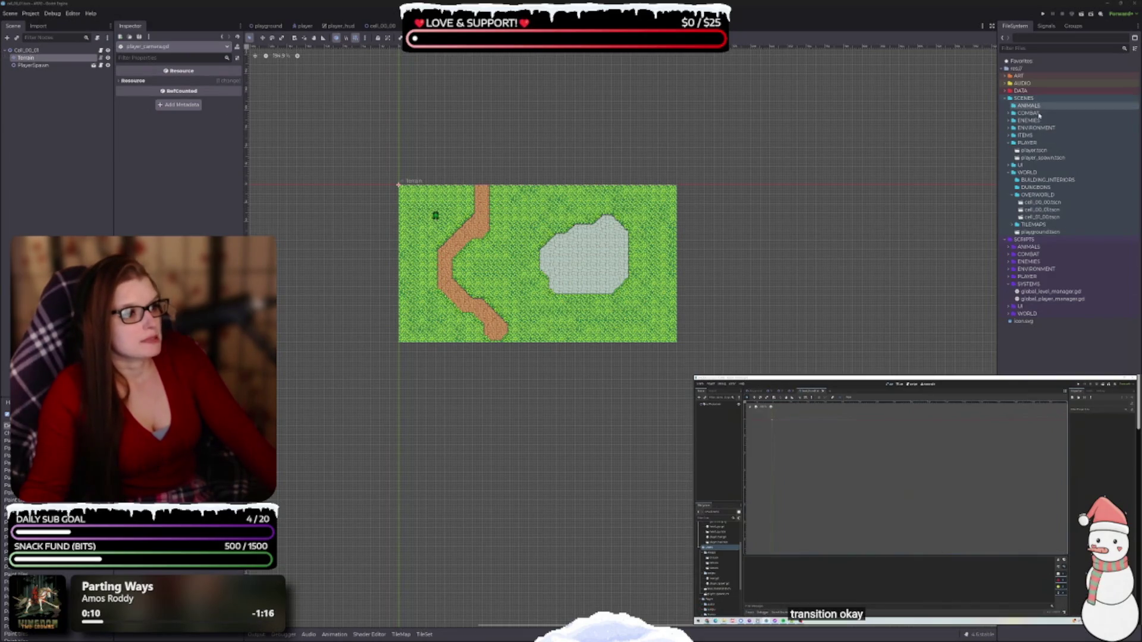
click(1011, 144)
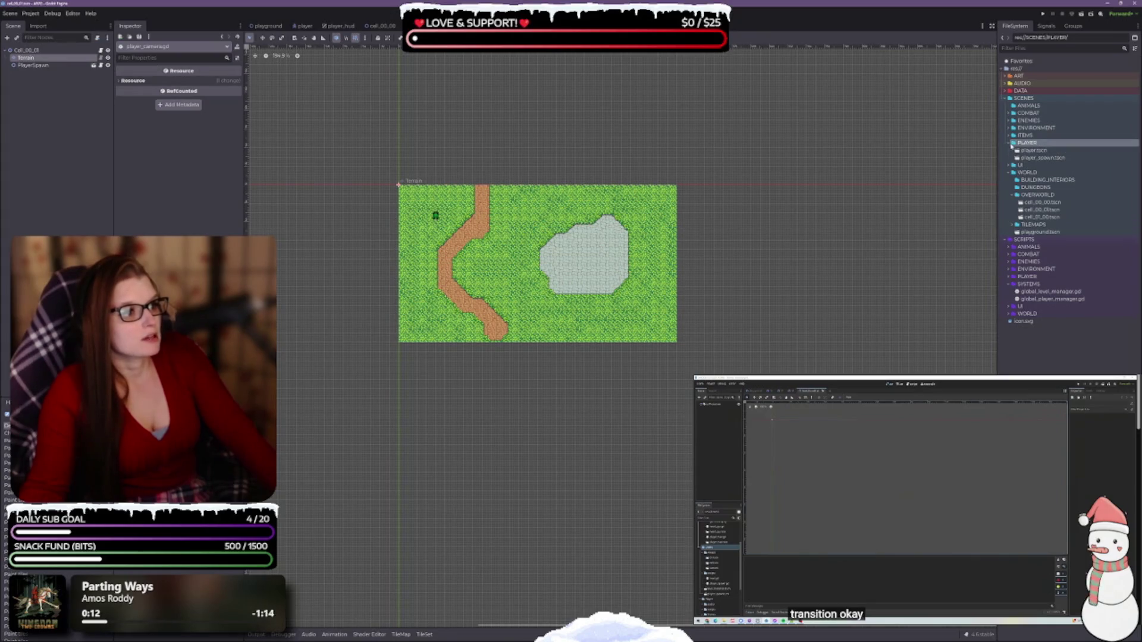
click(1010, 143)
click(1010, 157)
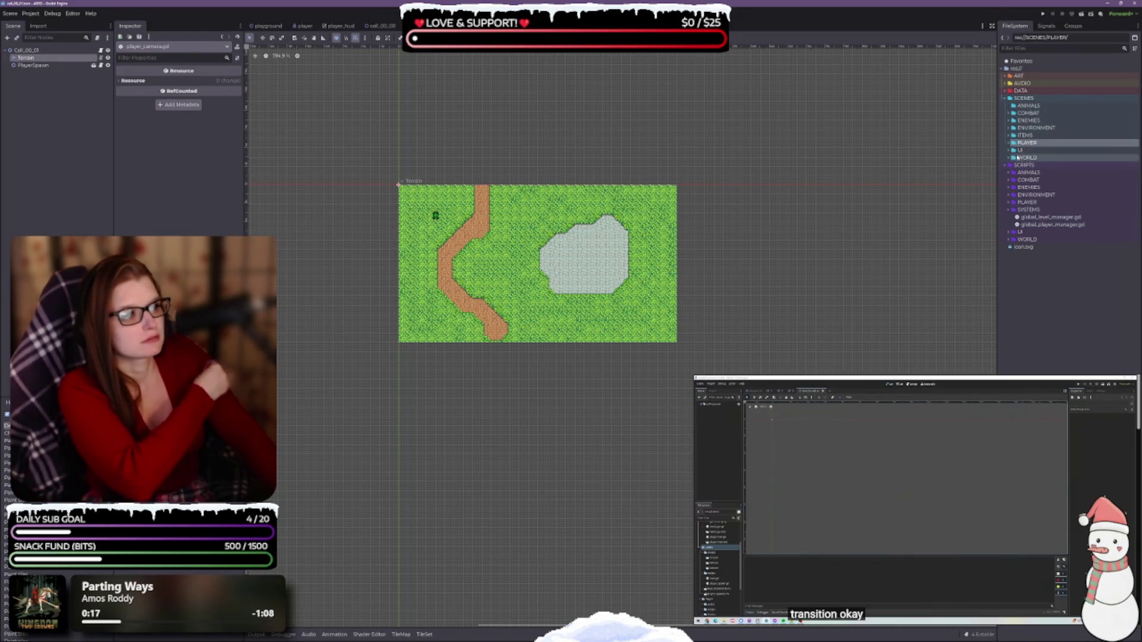
click(1009, 157)
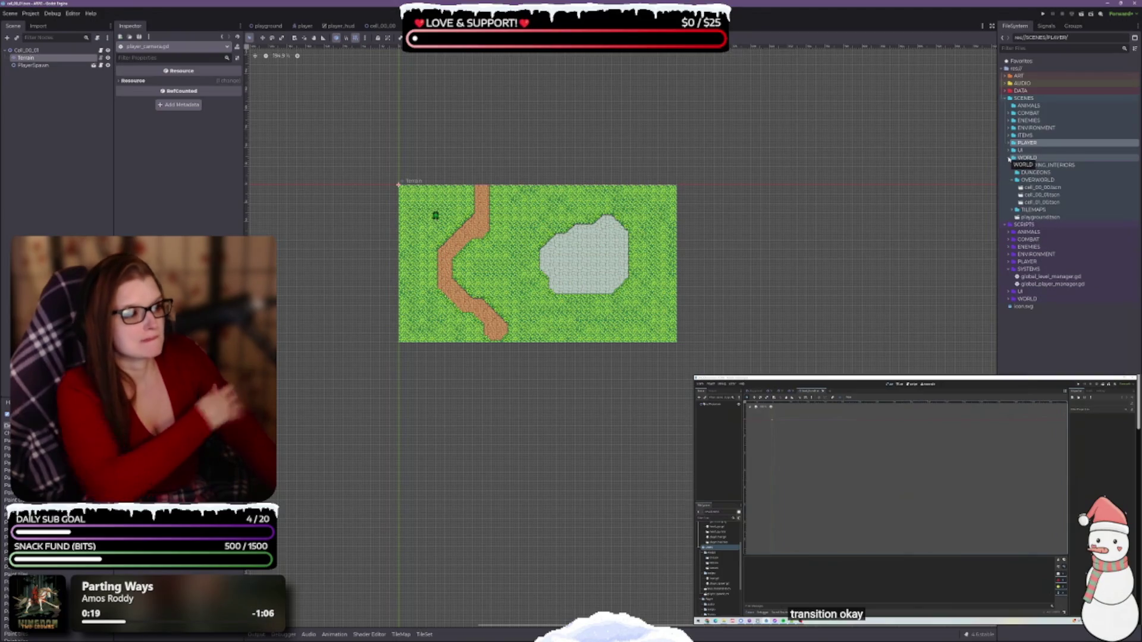
click(1010, 158)
right_click(1023, 99)
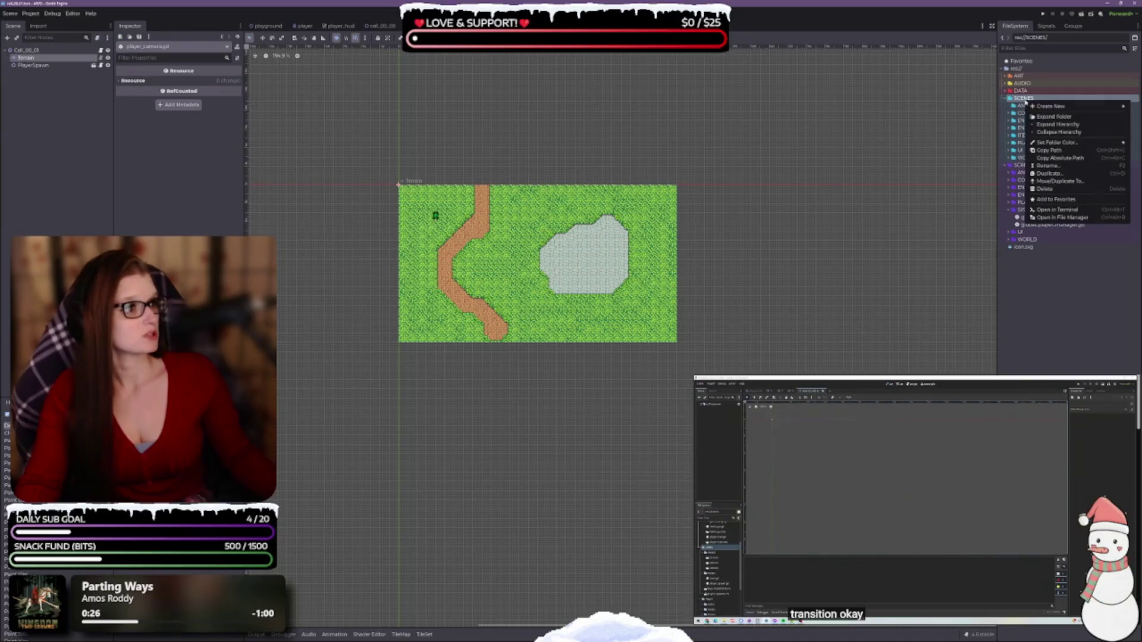
Create a TOOLS folder under SCENES and a new level_transition scene inside it
mouse_move(1049, 108)
click(997, 106)
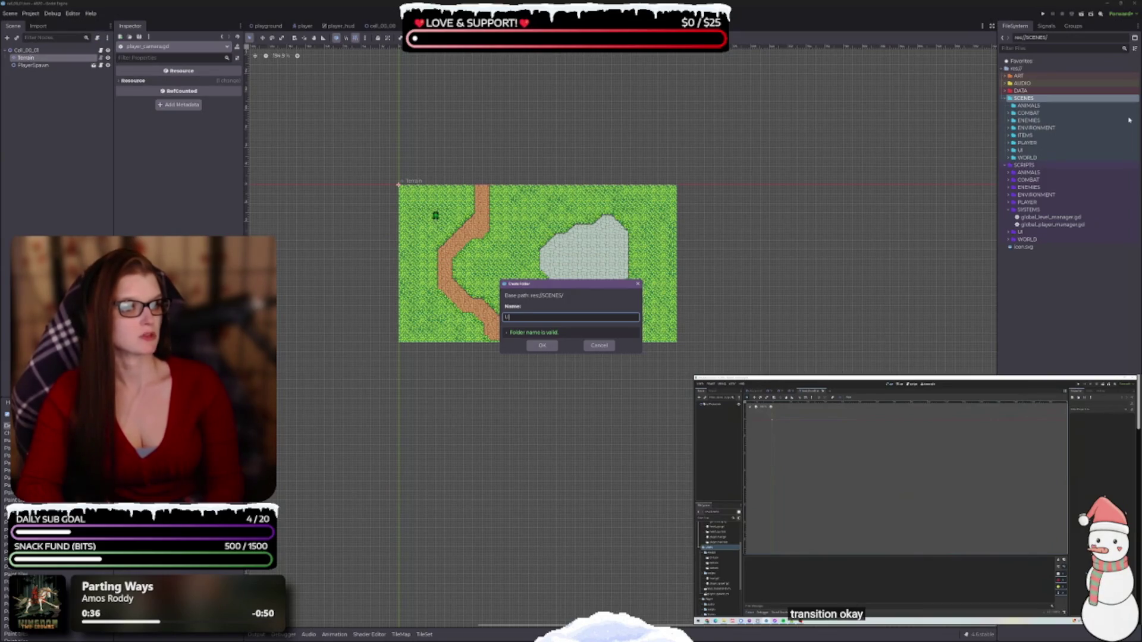
key(Return)
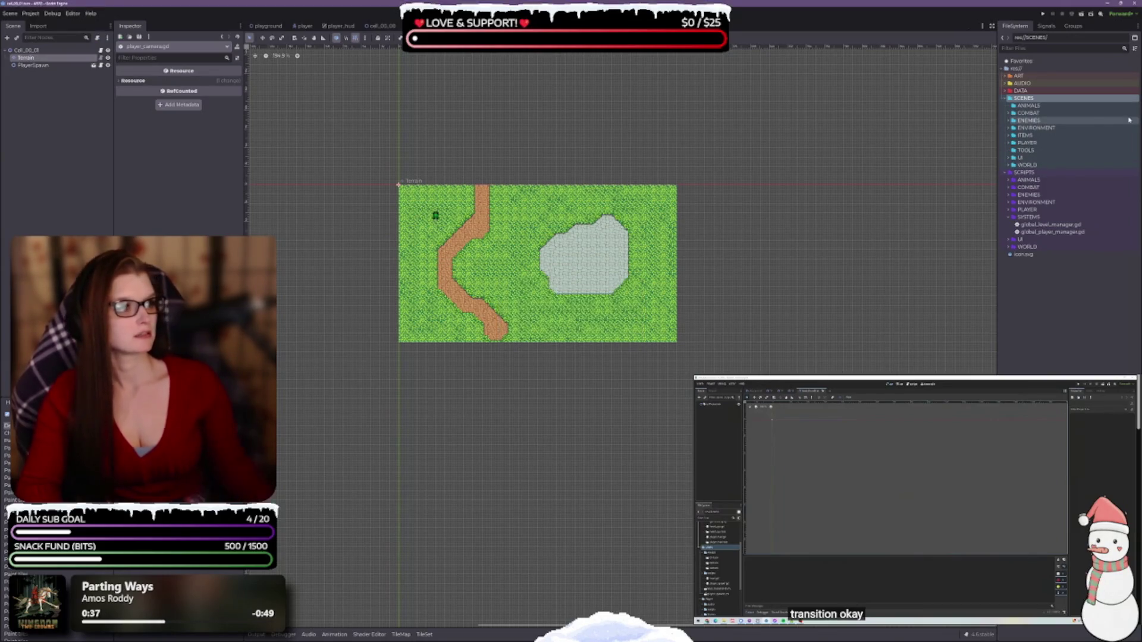
right_click(1032, 151)
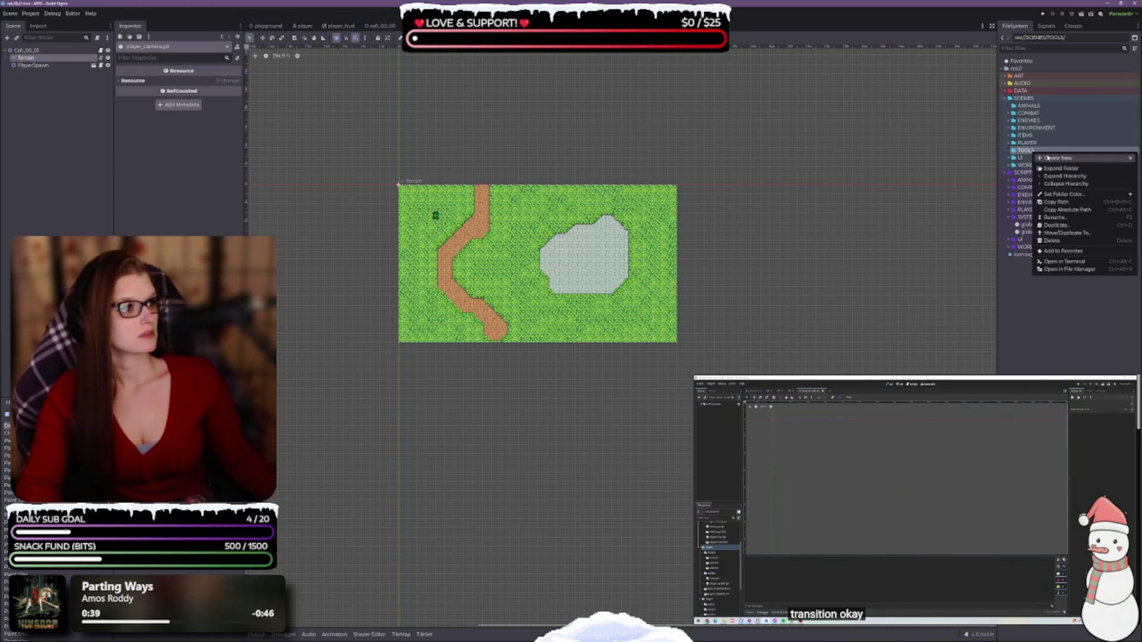
click(1026, 169)
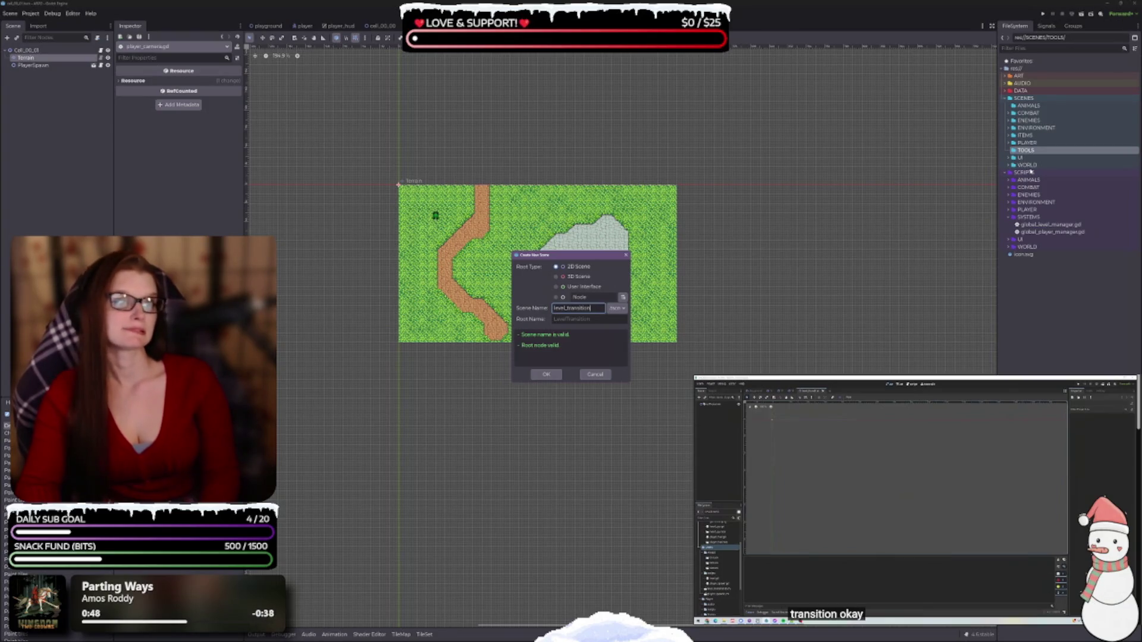
key(Return)
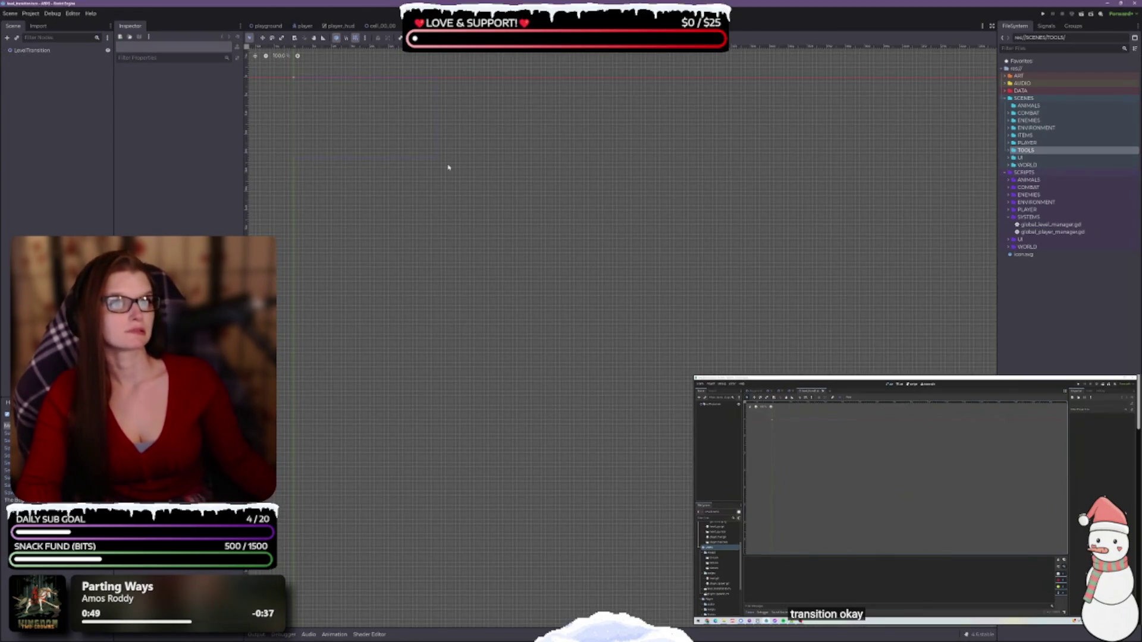
Create a TOOLS folder inside the SCRIPTS folder
scroll(439, 214, down, 5)
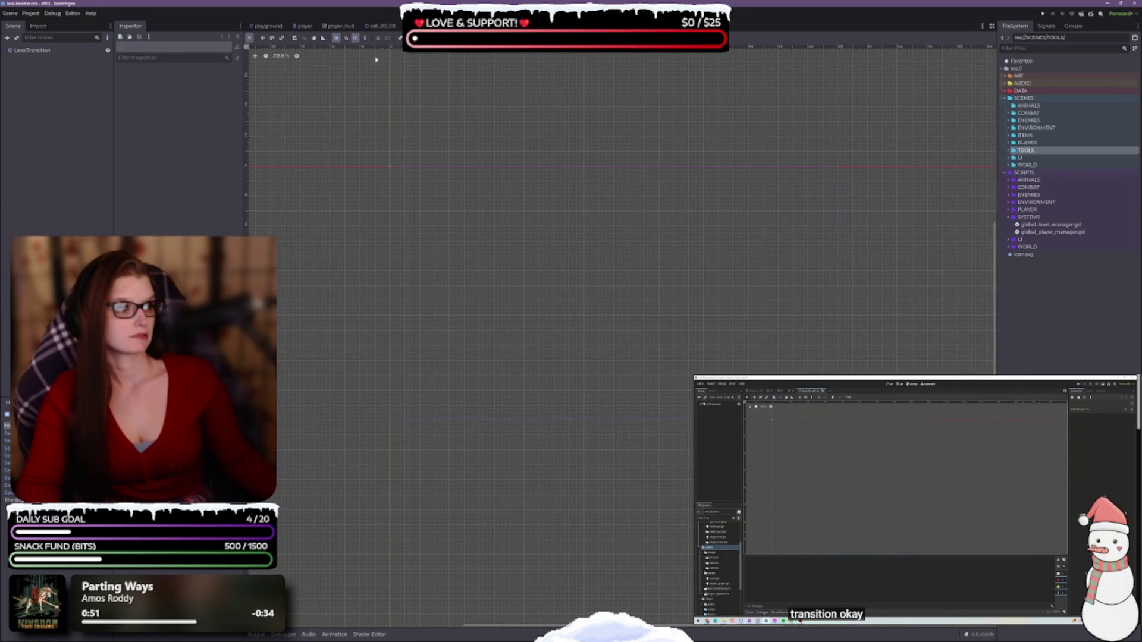
right_click(1029, 173)
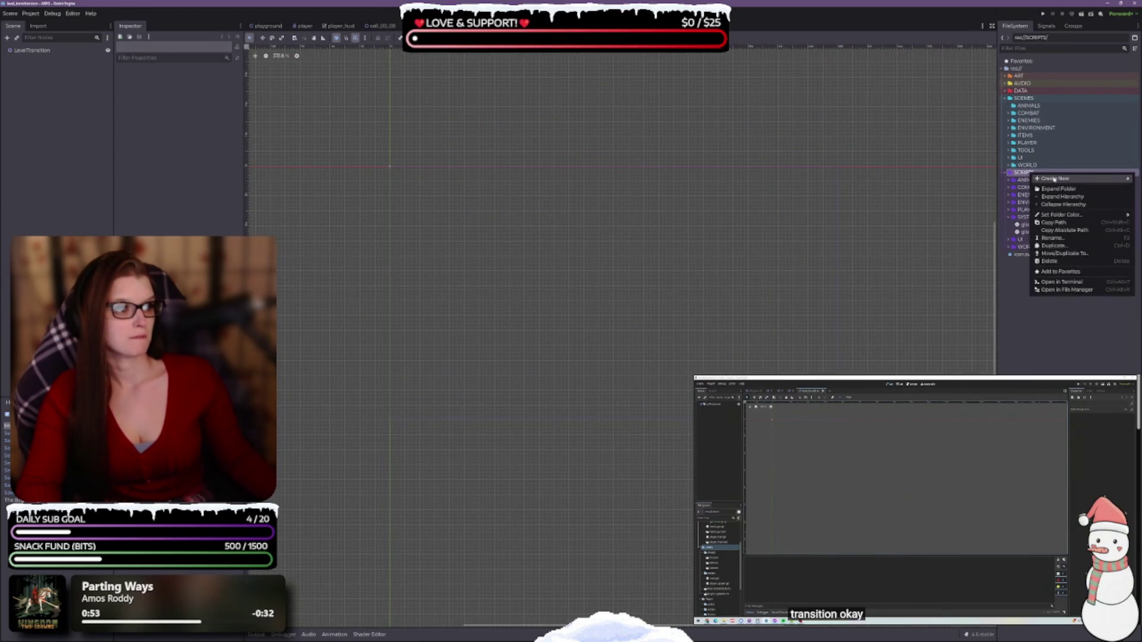
mouse_move(1054, 179)
click(1018, 180)
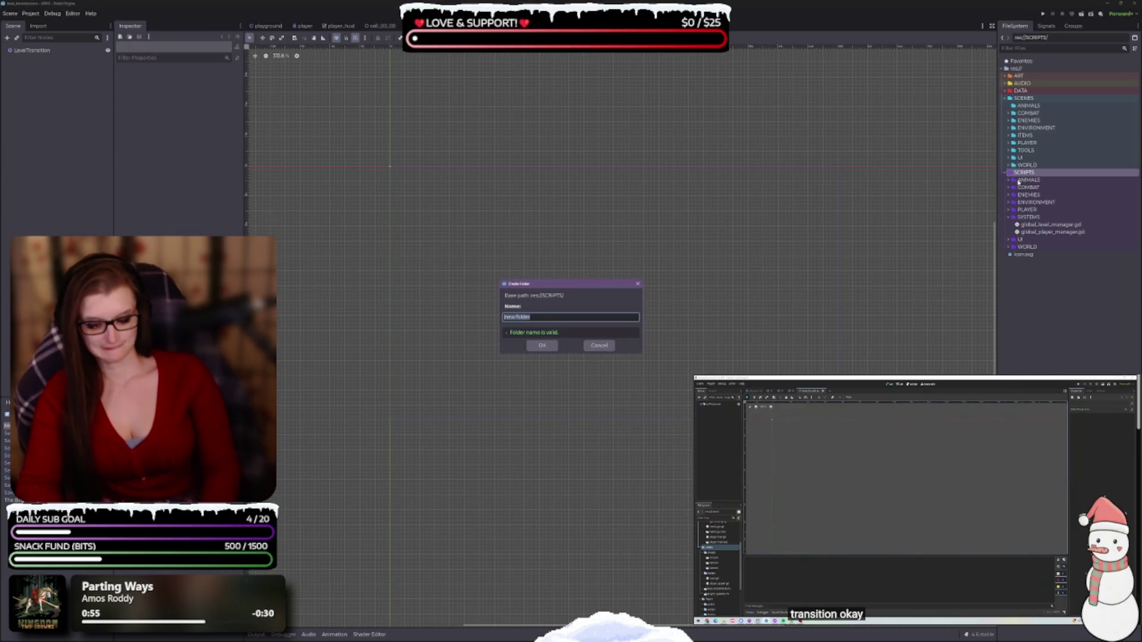
text(LS)
key(Return)
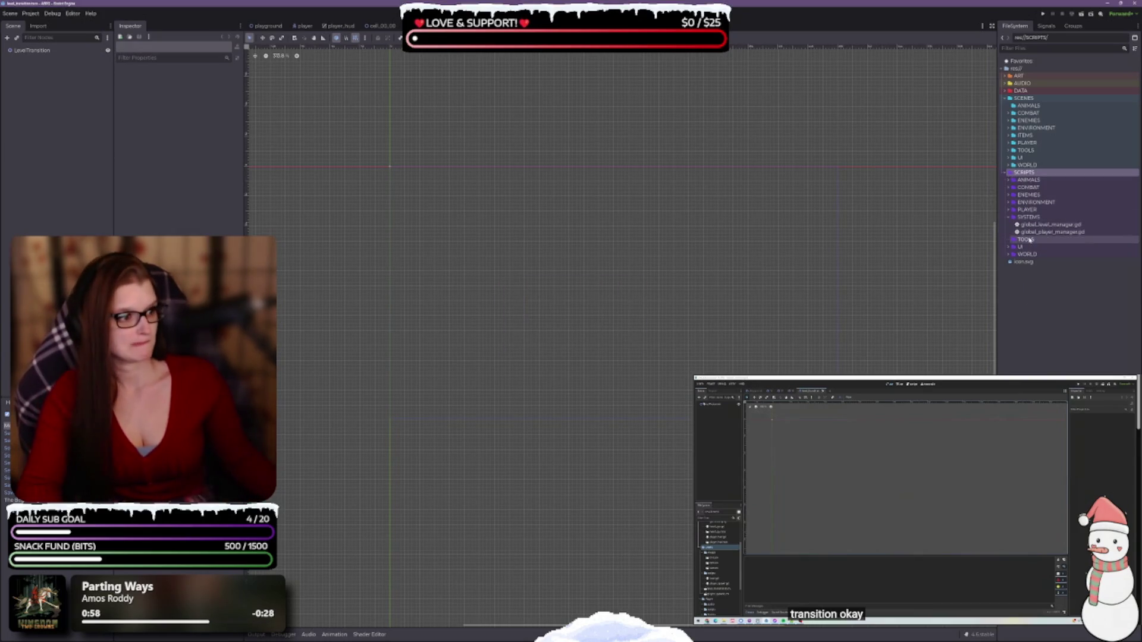
Create the level_transition.gd script in SCRIPTS/TOOLS and reveal it in the file tree
right_click(1029, 239)
mouse_move(1034, 245)
click(1015, 263)
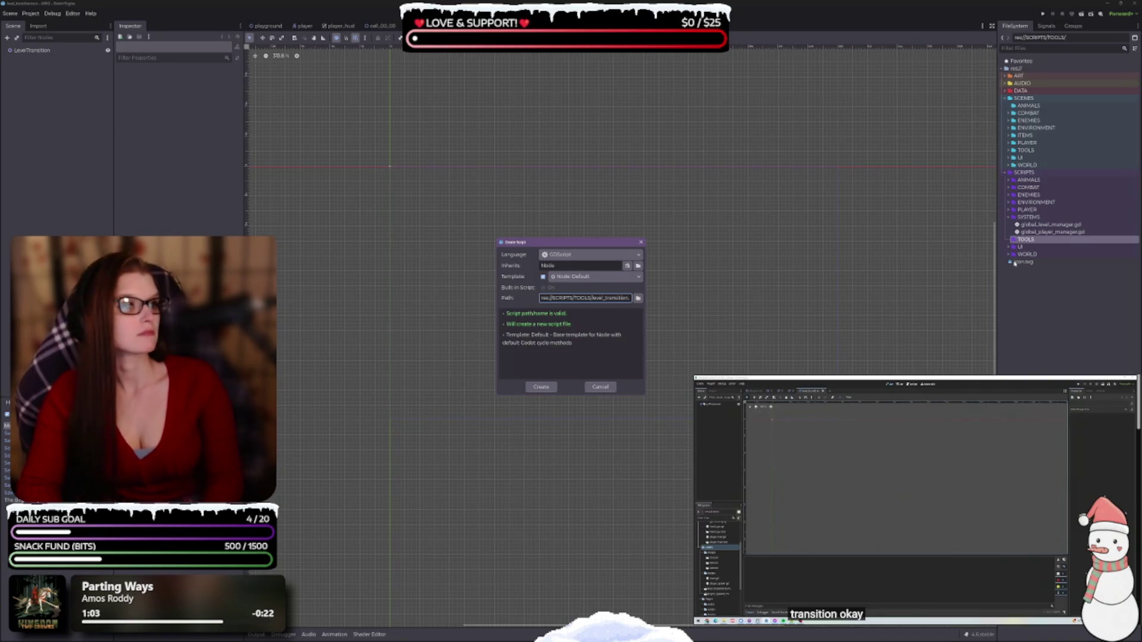
key(Return)
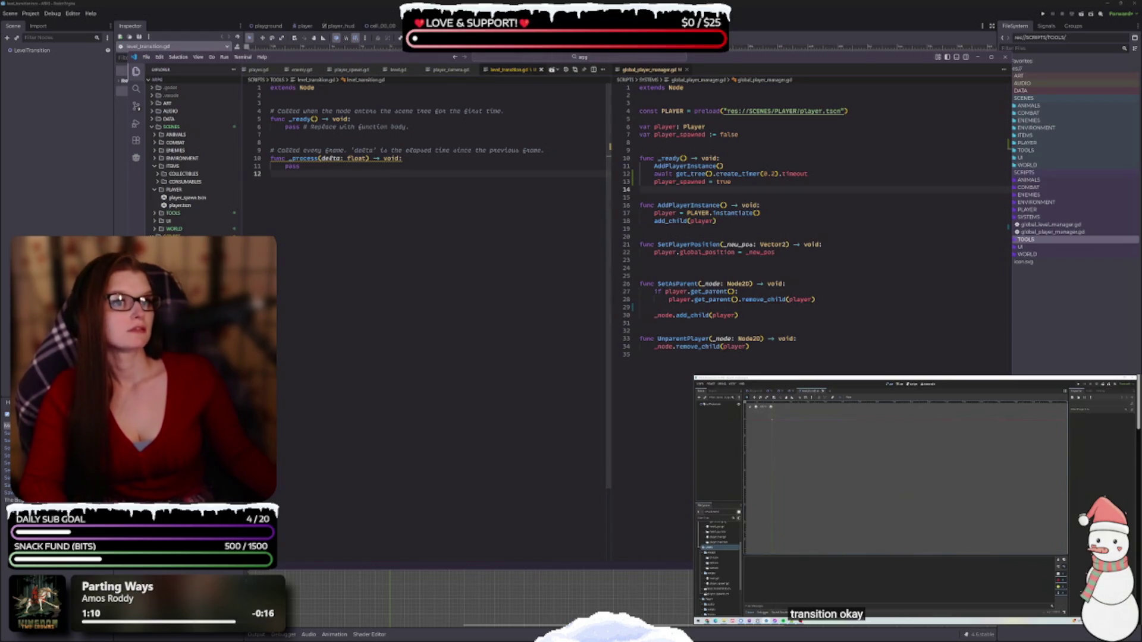
key(alt+Tab)
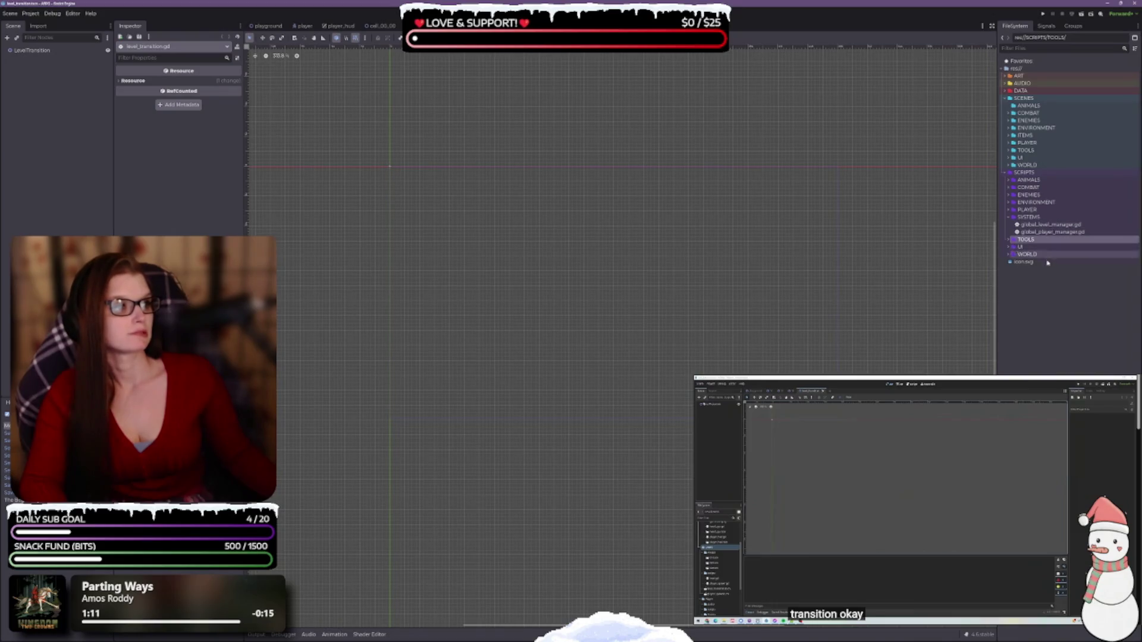
click(1040, 247)
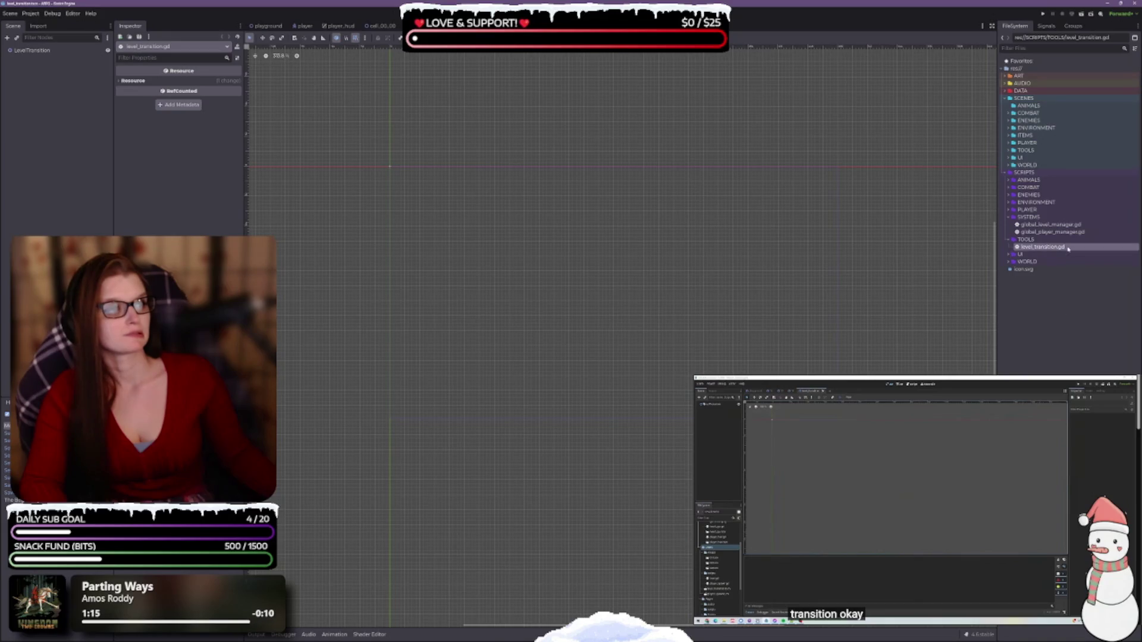
Attach level_transition.gd to the LevelTransition node and change its type to Area2D
drag(79, 99, 39, 54)
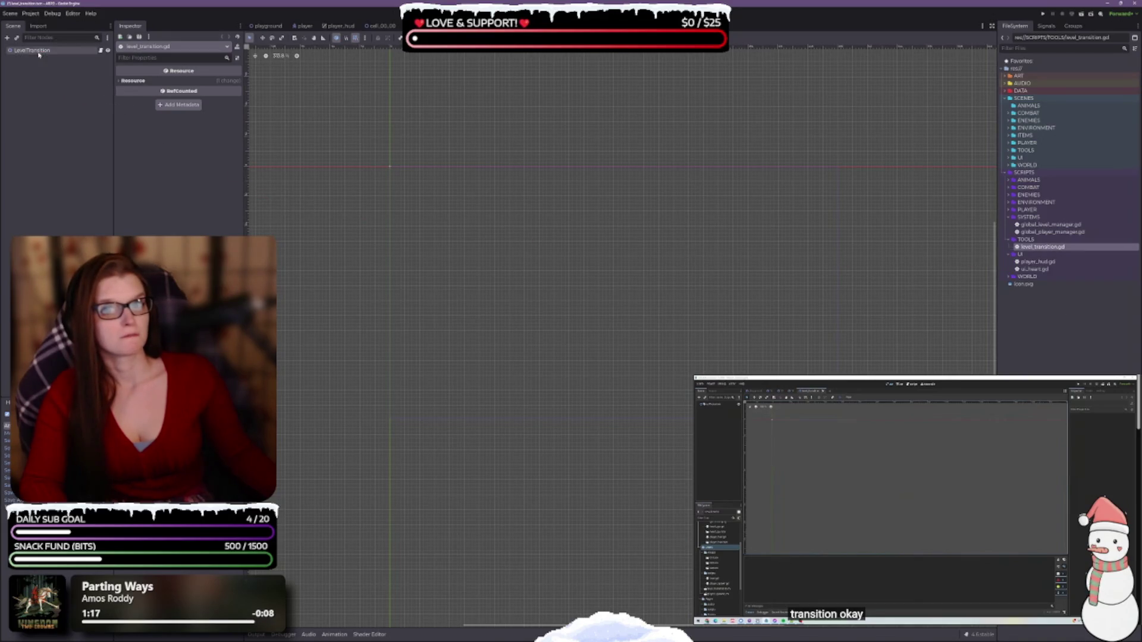
click(39, 52)
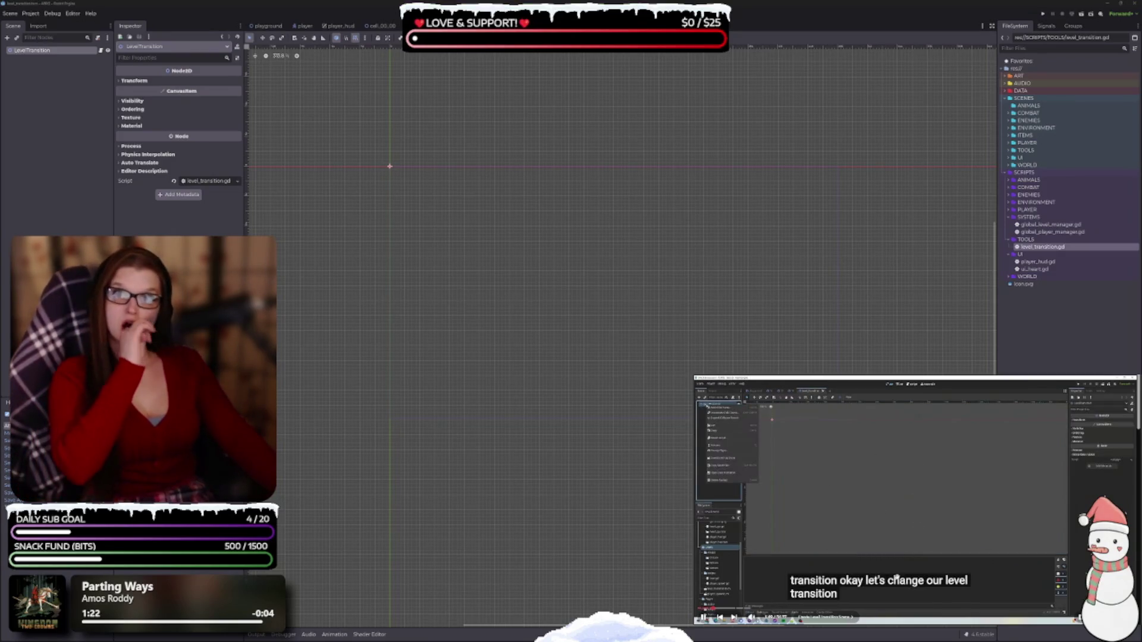
right_click(57, 53)
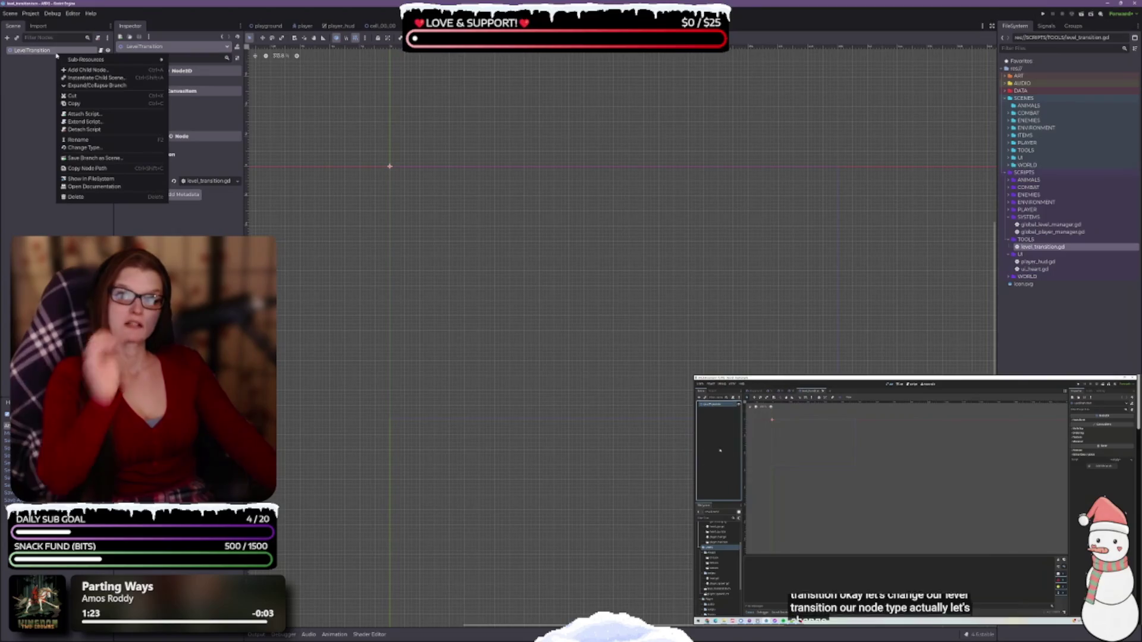
click(106, 148)
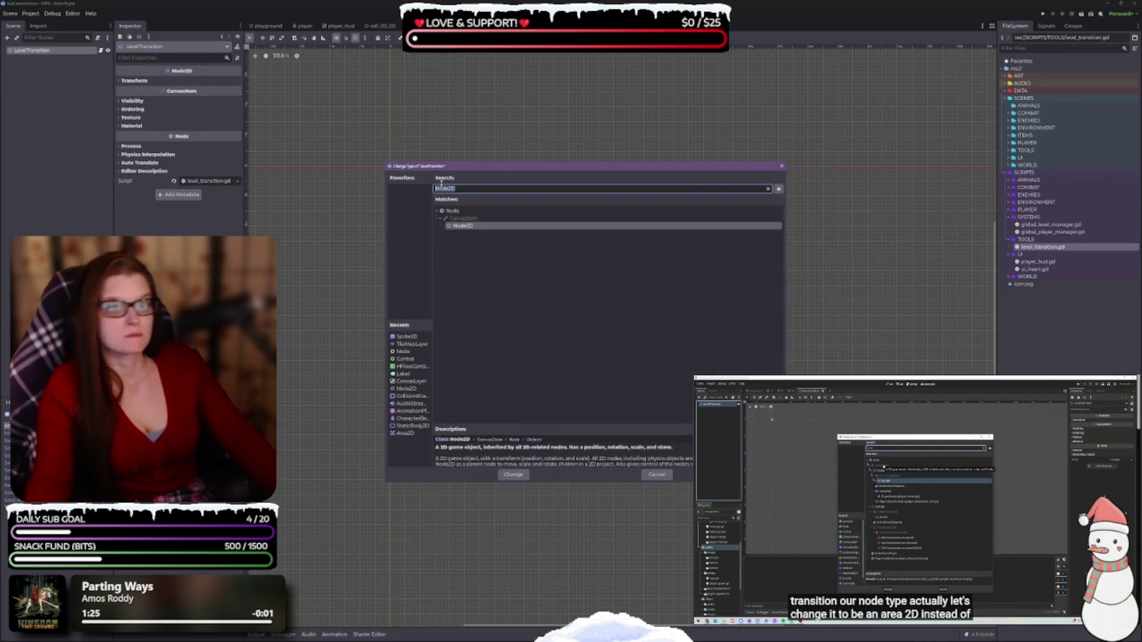
text(area)
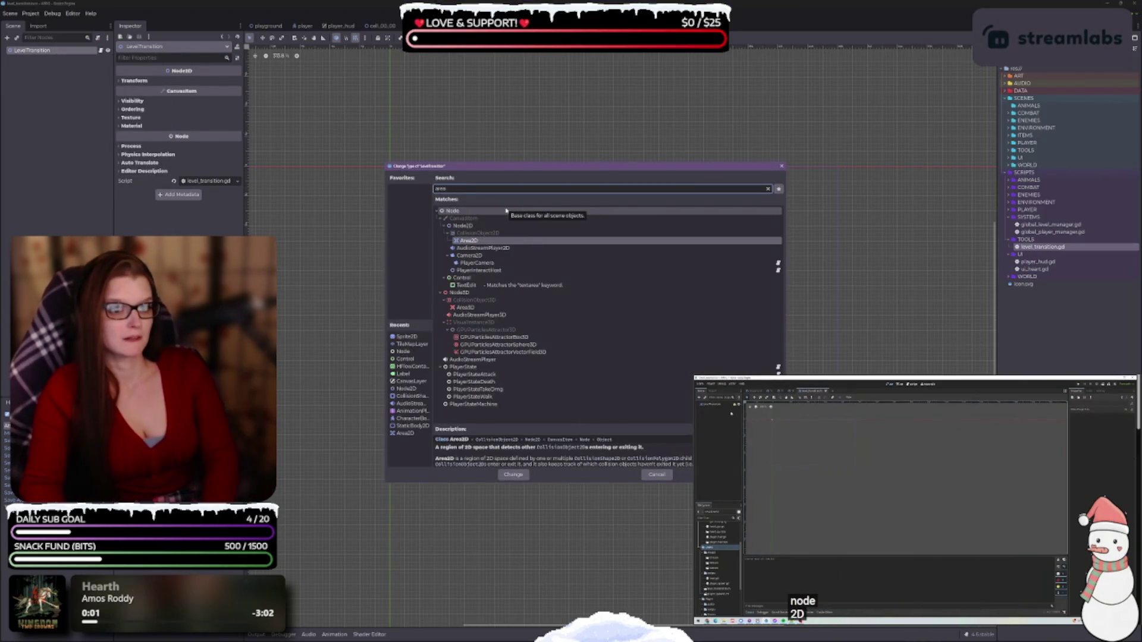
key(Return)
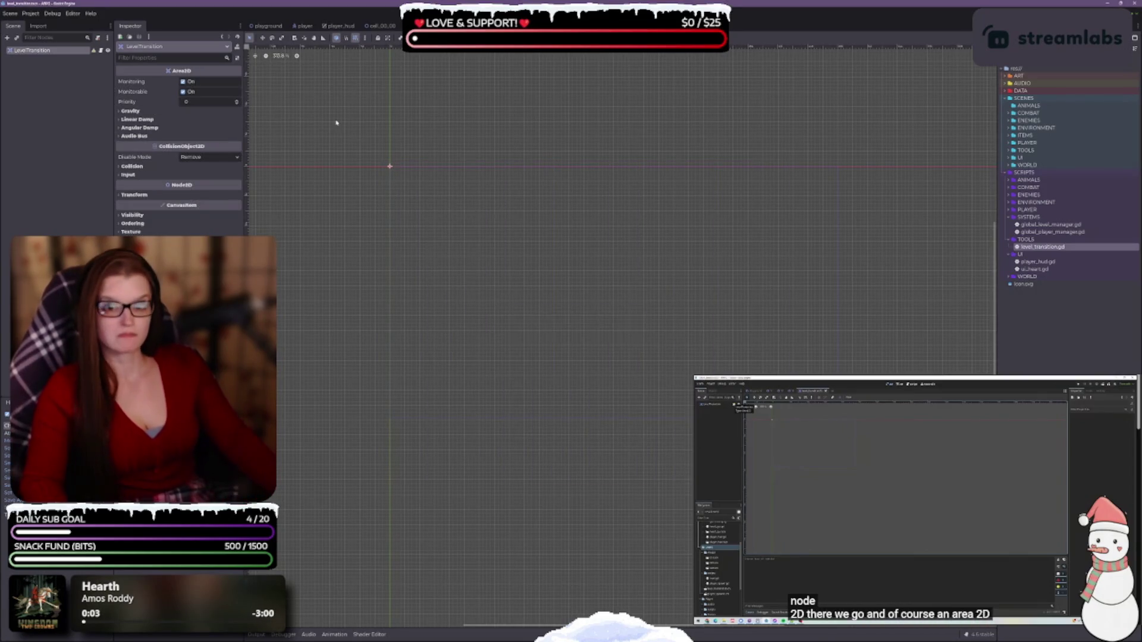
right_click(65, 50)
key(Escape)
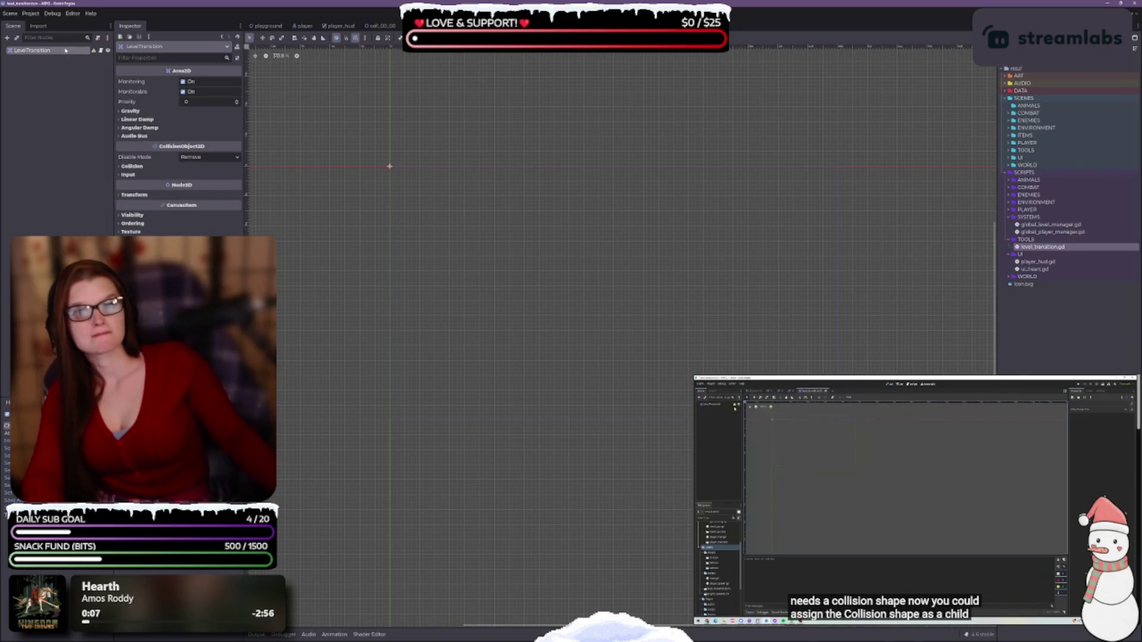
right_click(65, 50)
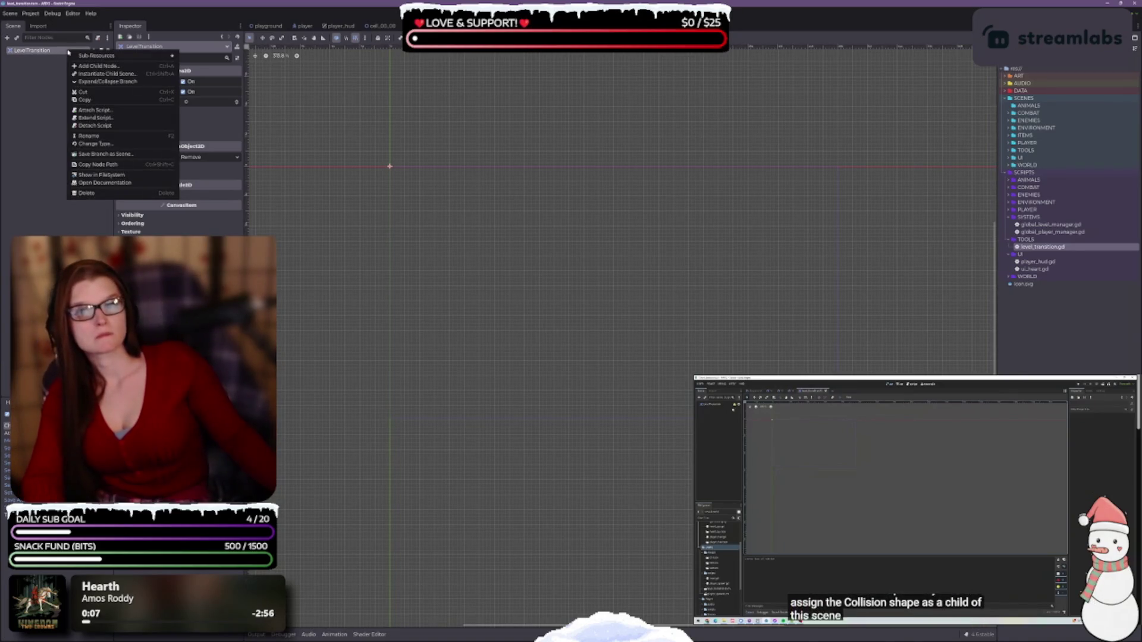
click(30, 74)
click(39, 52)
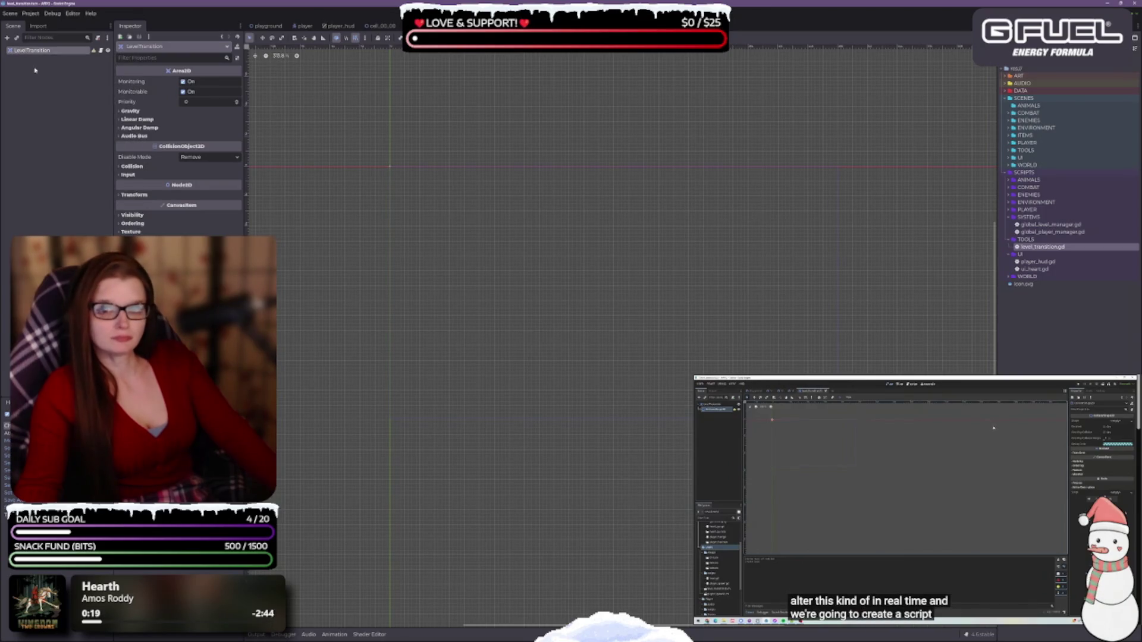
Add a CollisionShape2D child node to the LevelTransition Area2D
key(space)
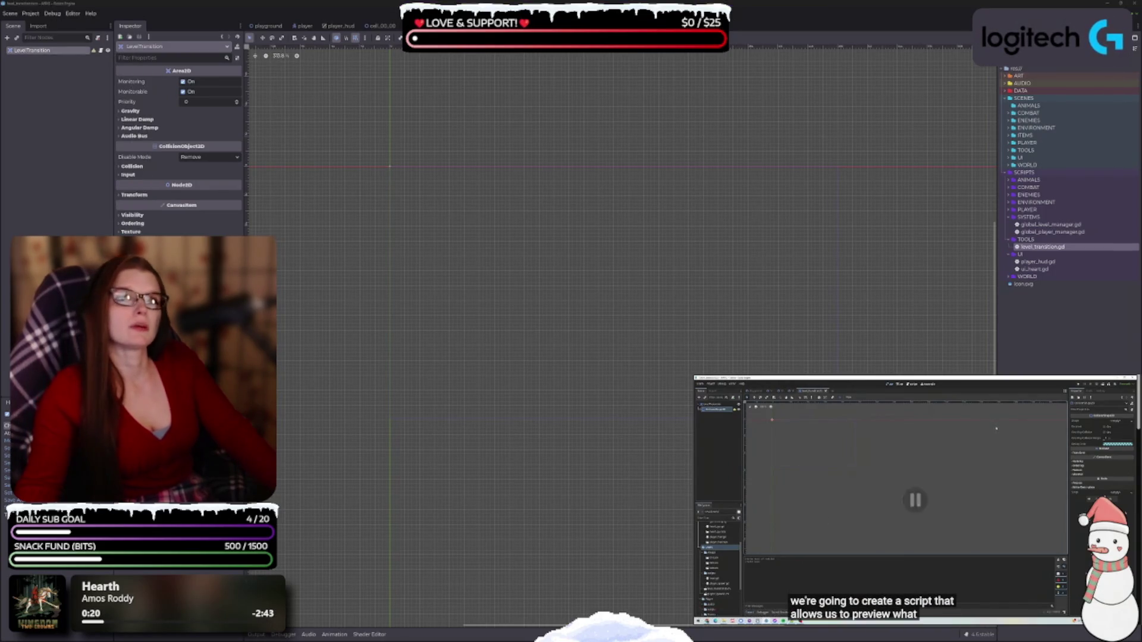
right_click(35, 80)
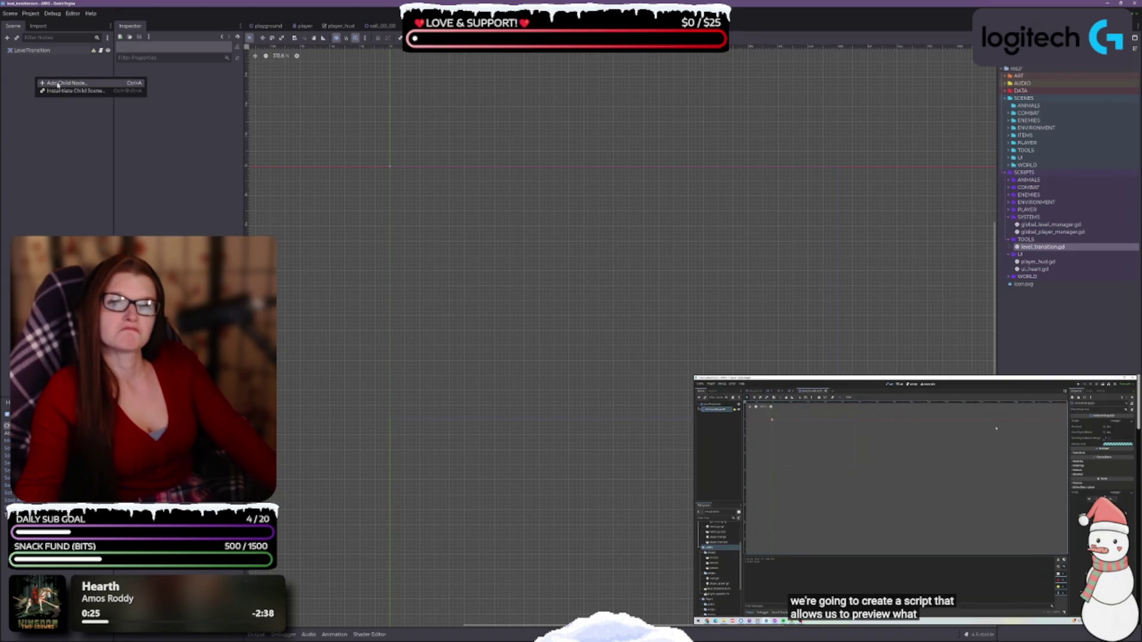
click(58, 83)
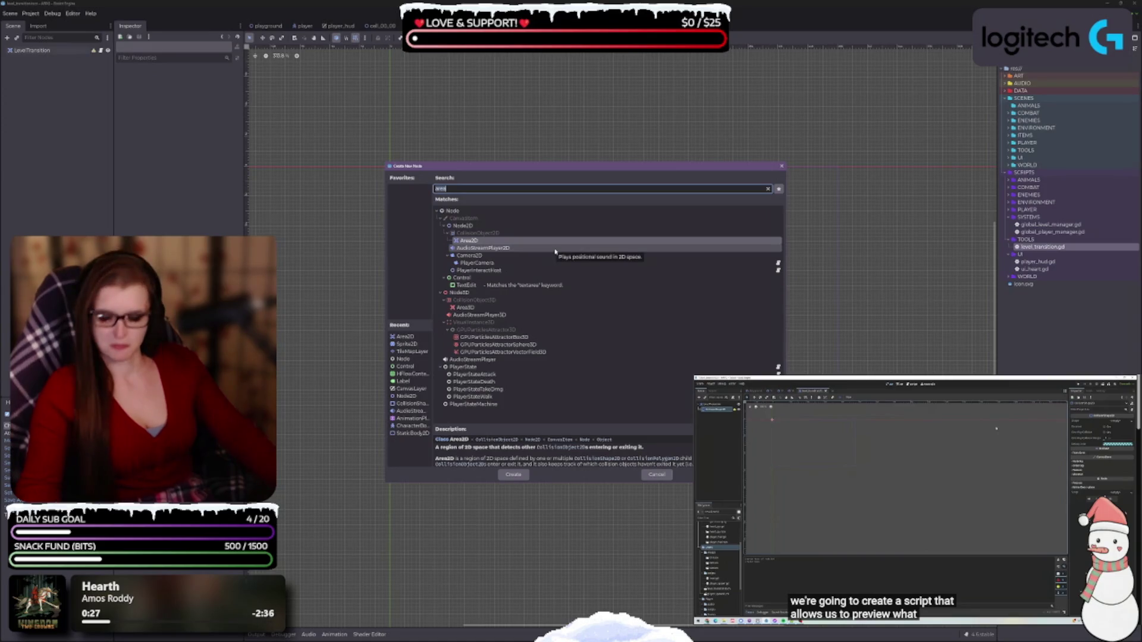
text(coll)
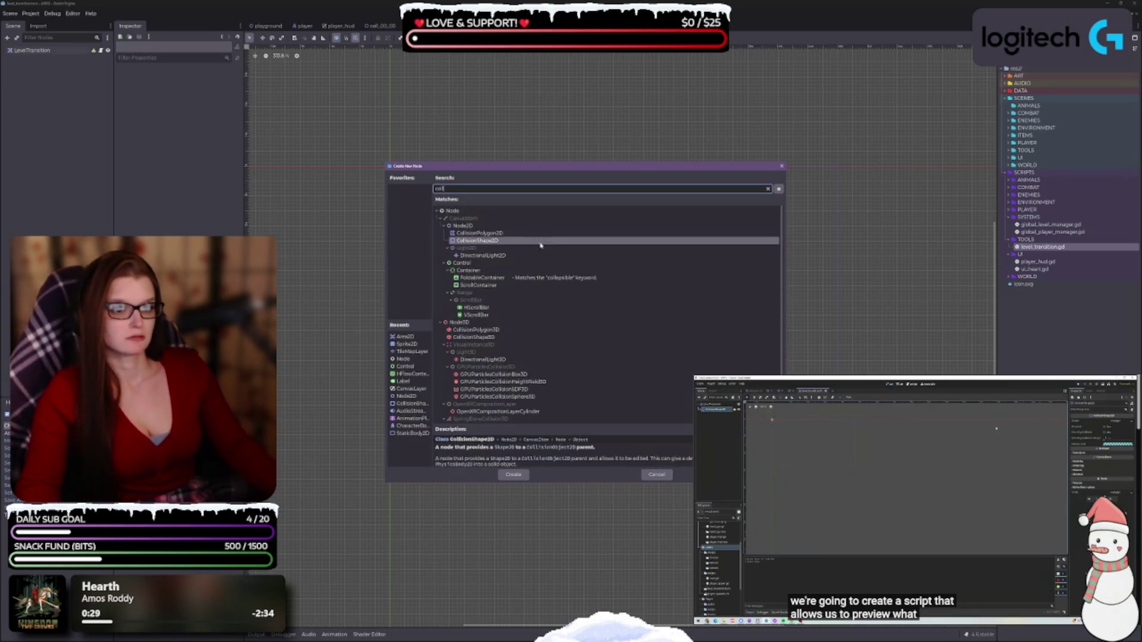
click(518, 241)
click(513, 474)
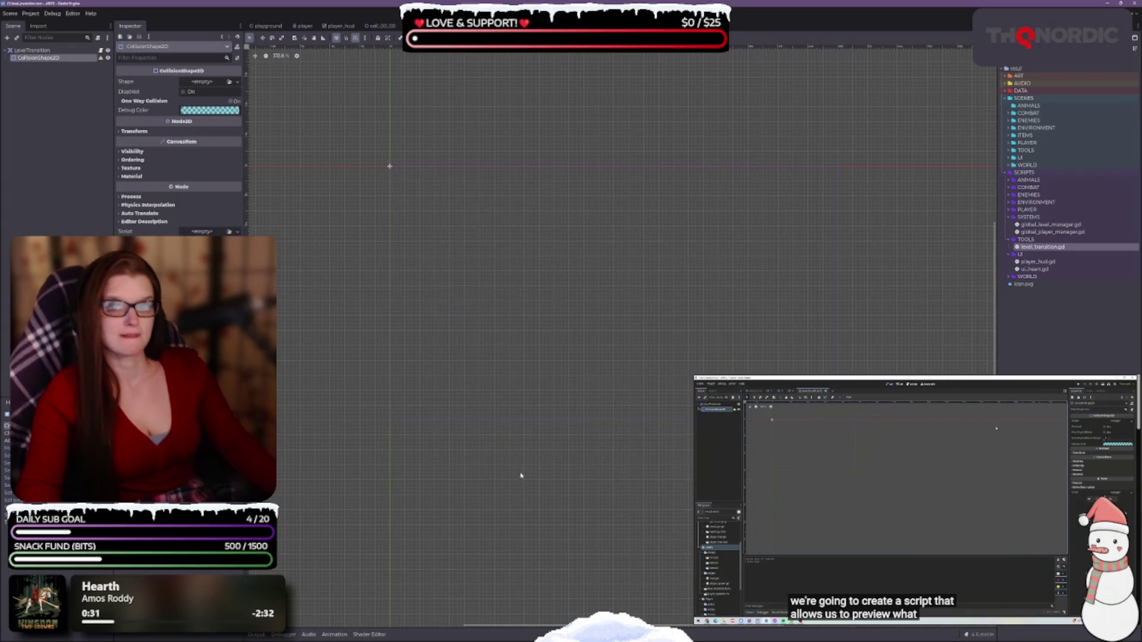
Give the collision shape a RectangleShape2D and a purple debug colour
click(209, 84)
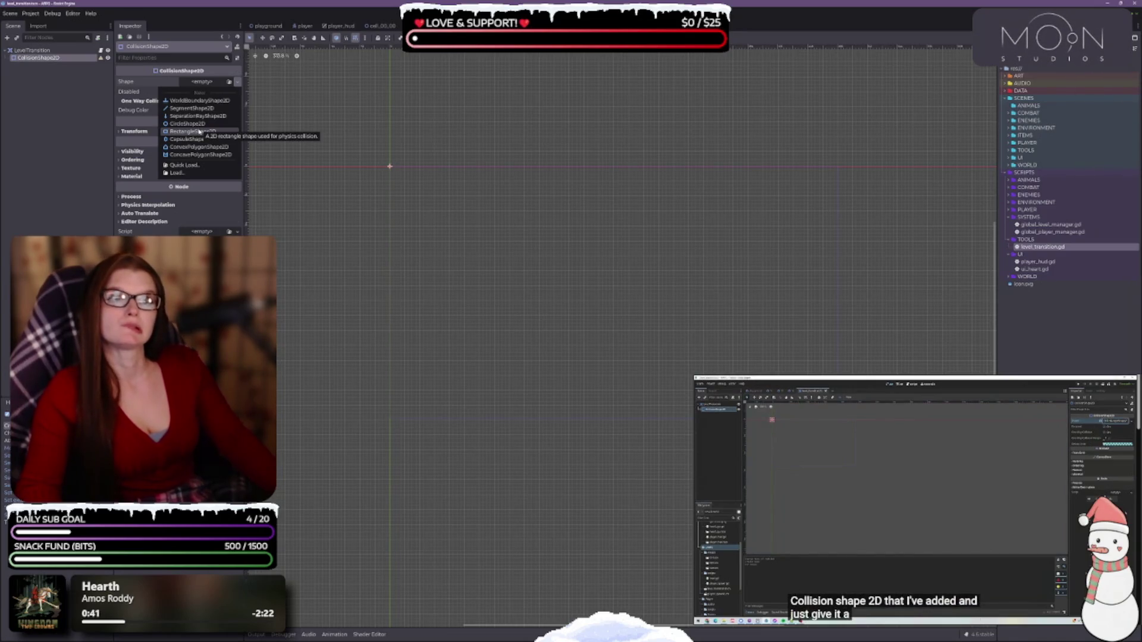
click(200, 131)
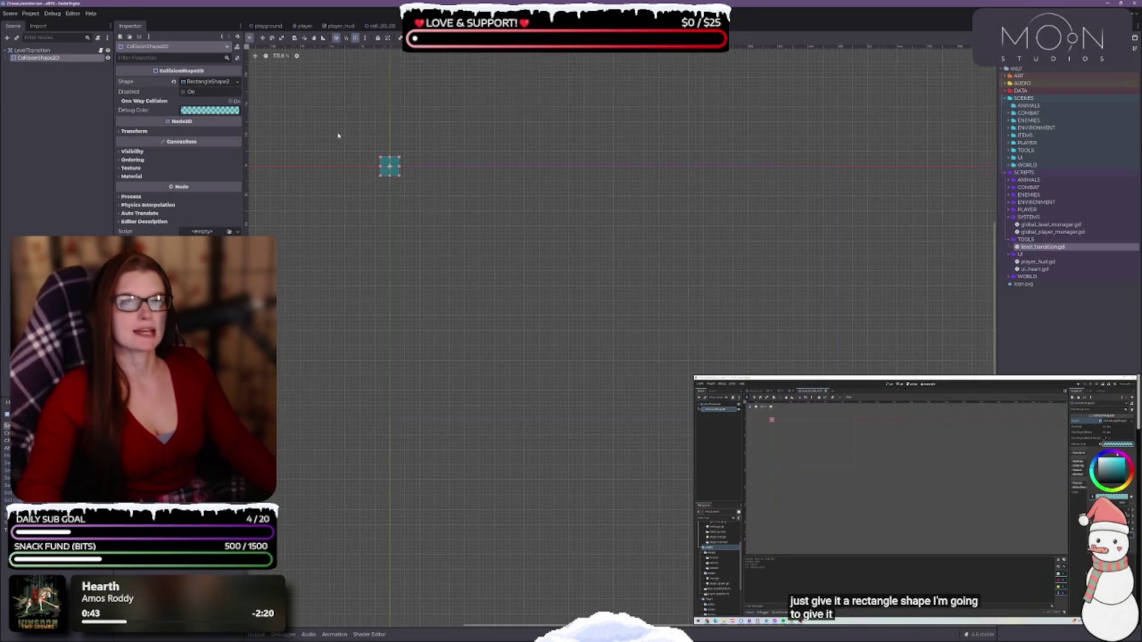
key(f)
scroll(675, 252, up, 2)
scroll(587, 237, up, 2)
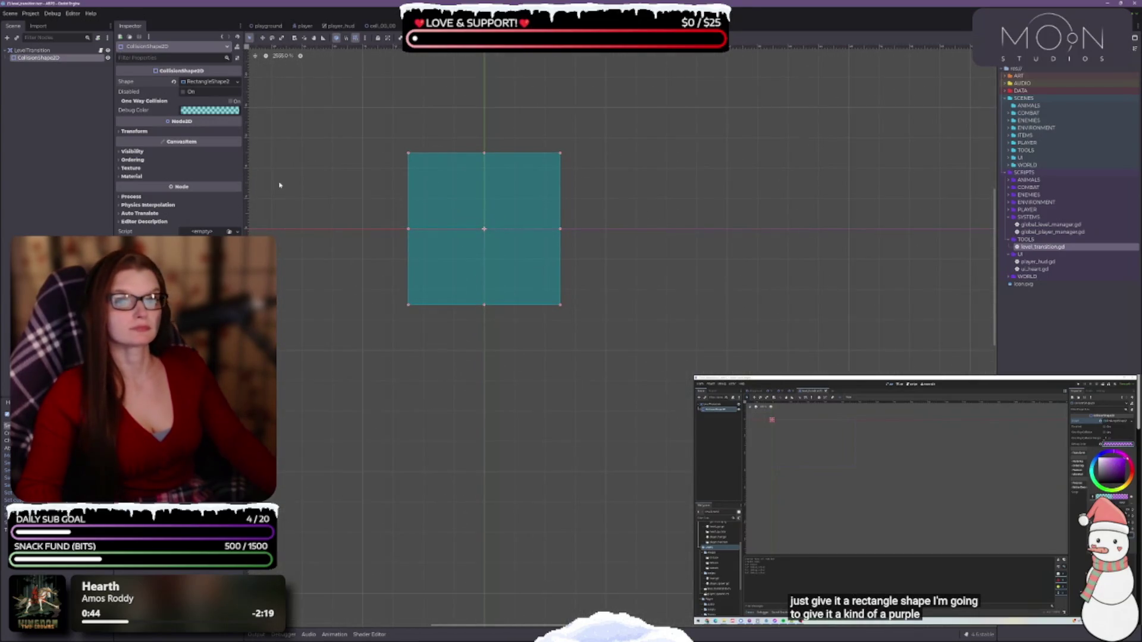
click(205, 111)
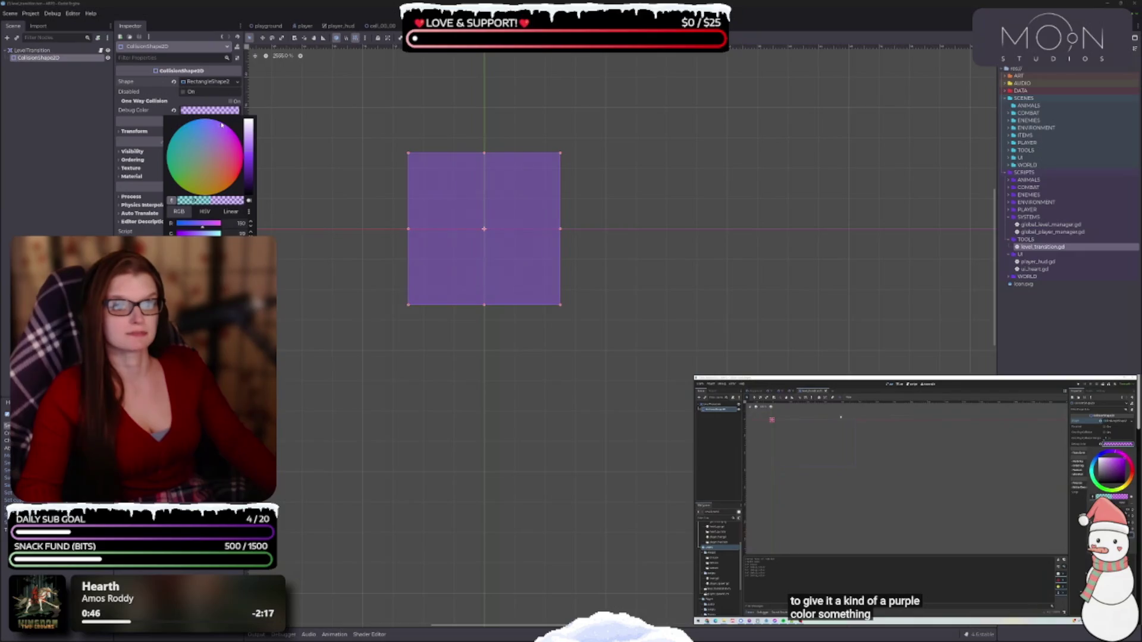
click(216, 118)
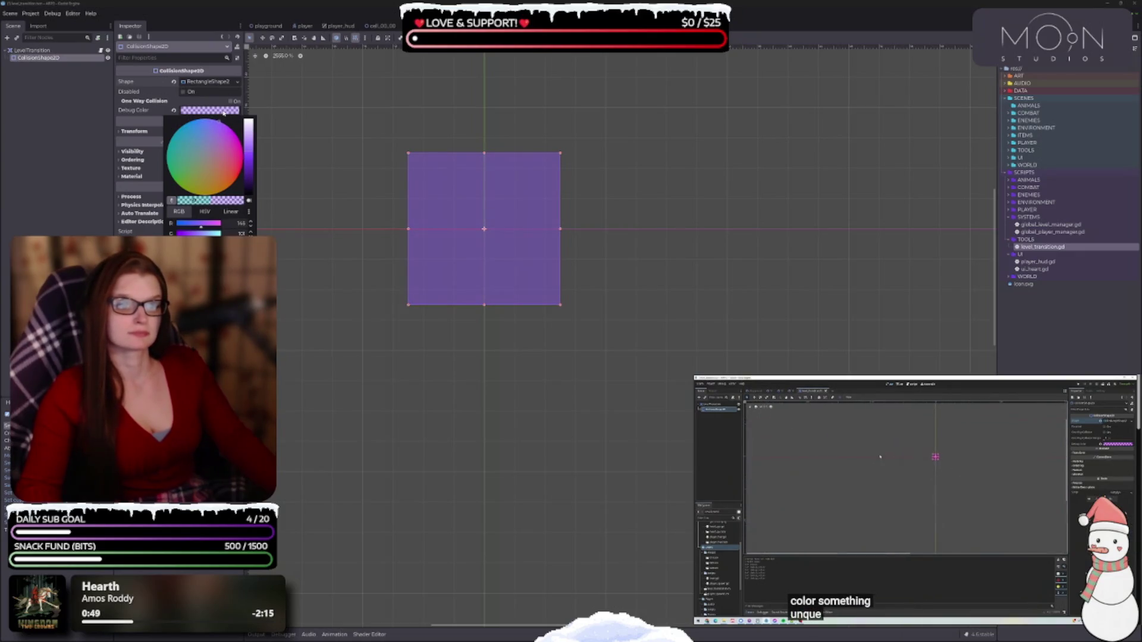
click(216, 121)
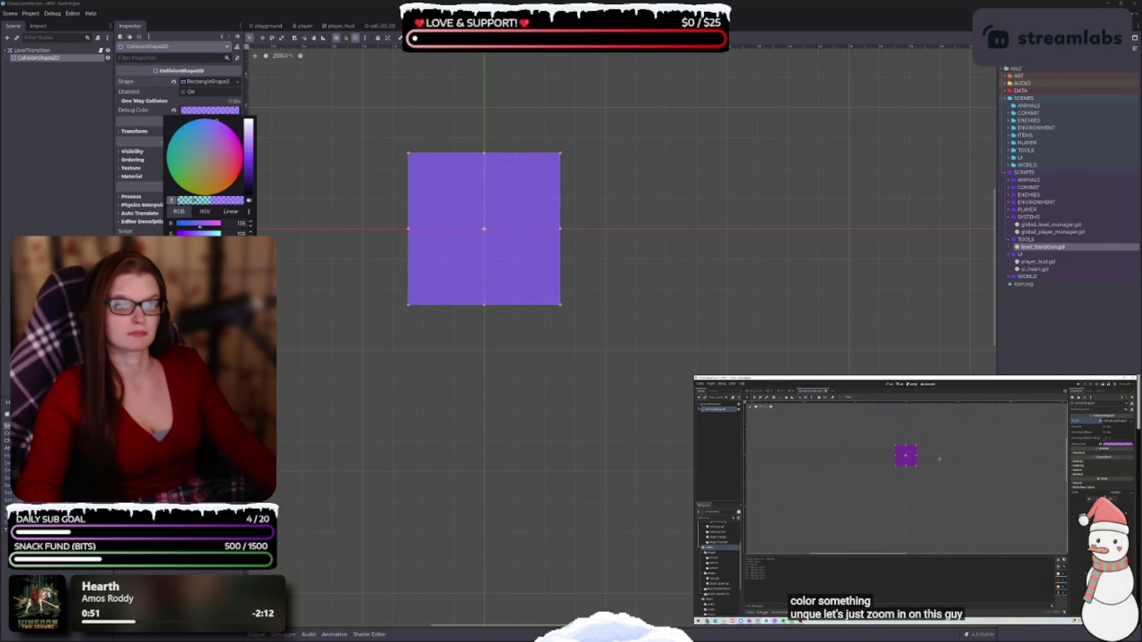
key(Escape)
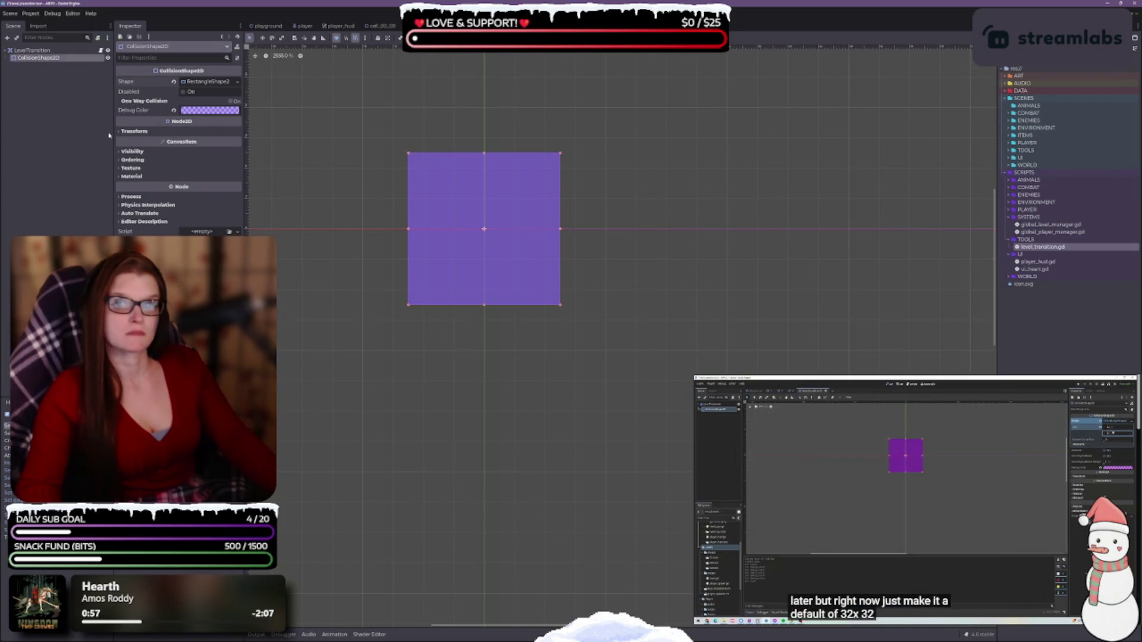
Set the rectangle size to 16 × 16 and save the scene
click(128, 132)
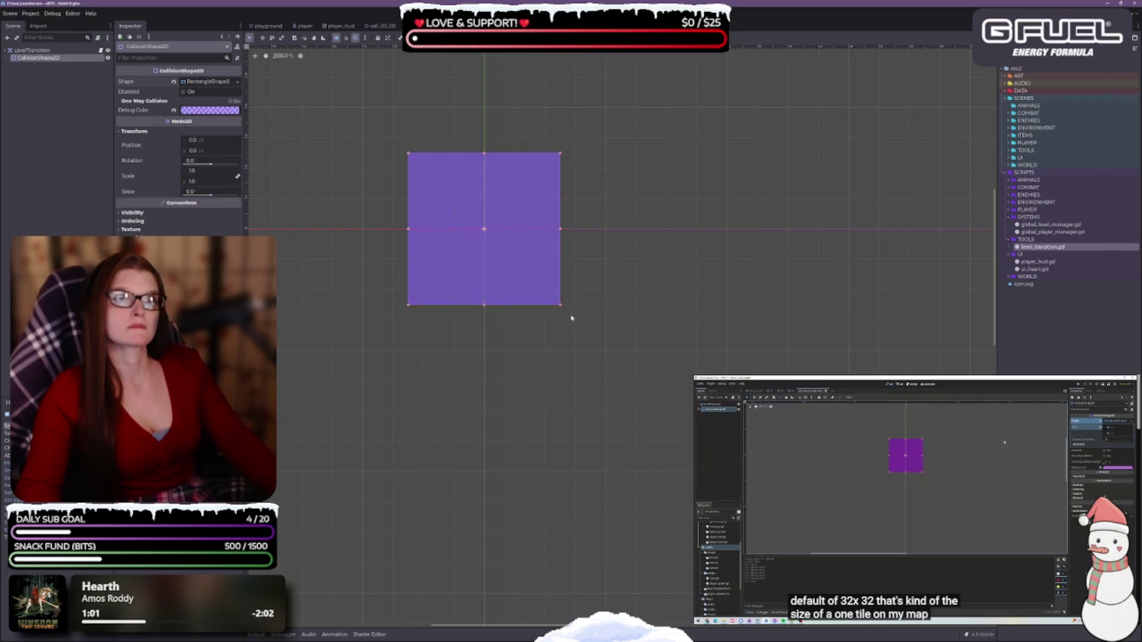
click(233, 85)
click(216, 92)
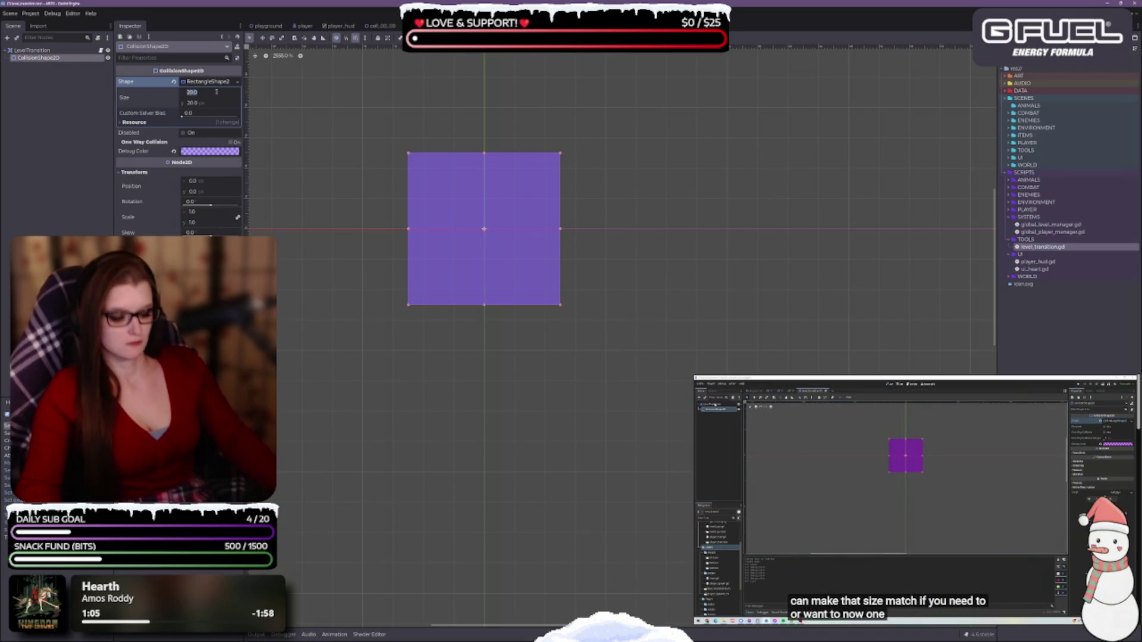
text(16)
key(Tab)
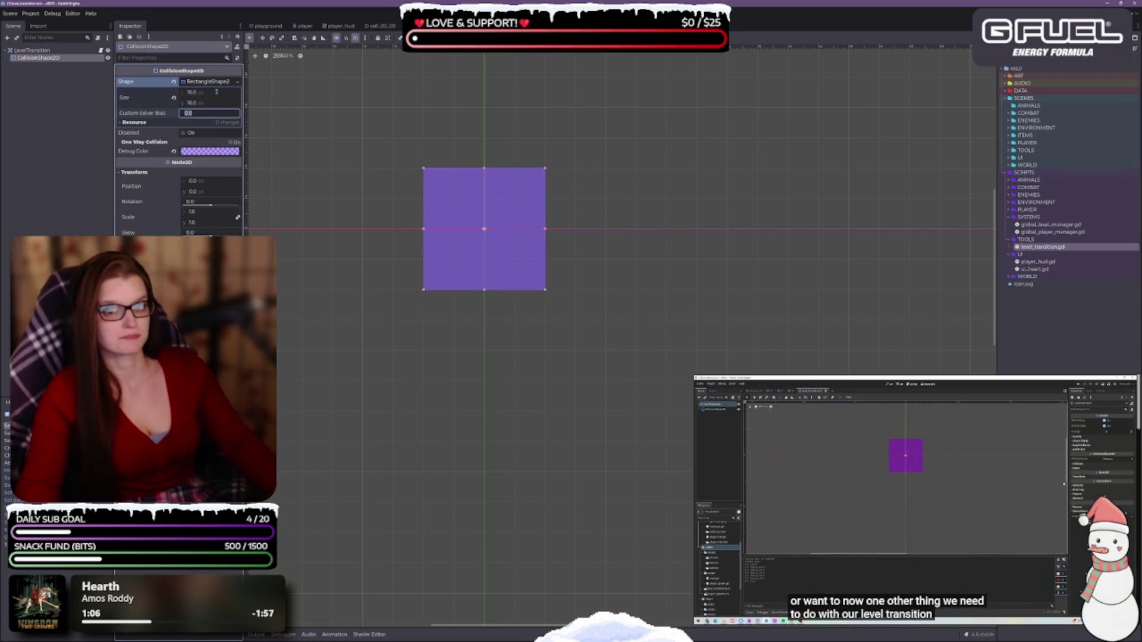
key(ctrl+s)
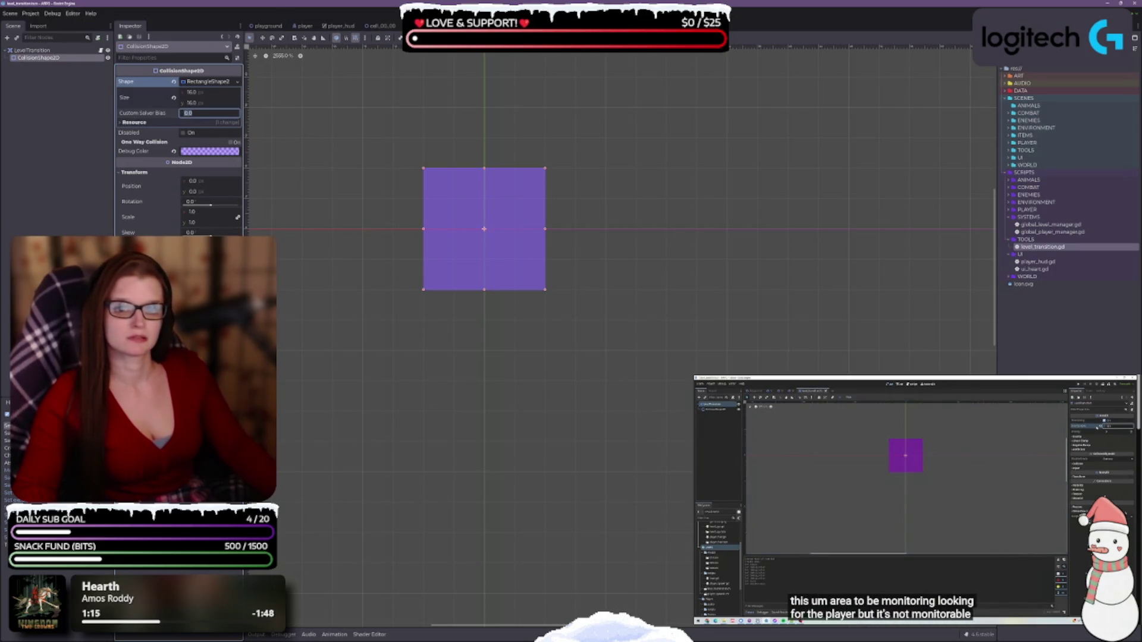
Turn off collision layer 1 in the LevelTransition area's Collision settings
mouse_move(179, 238)
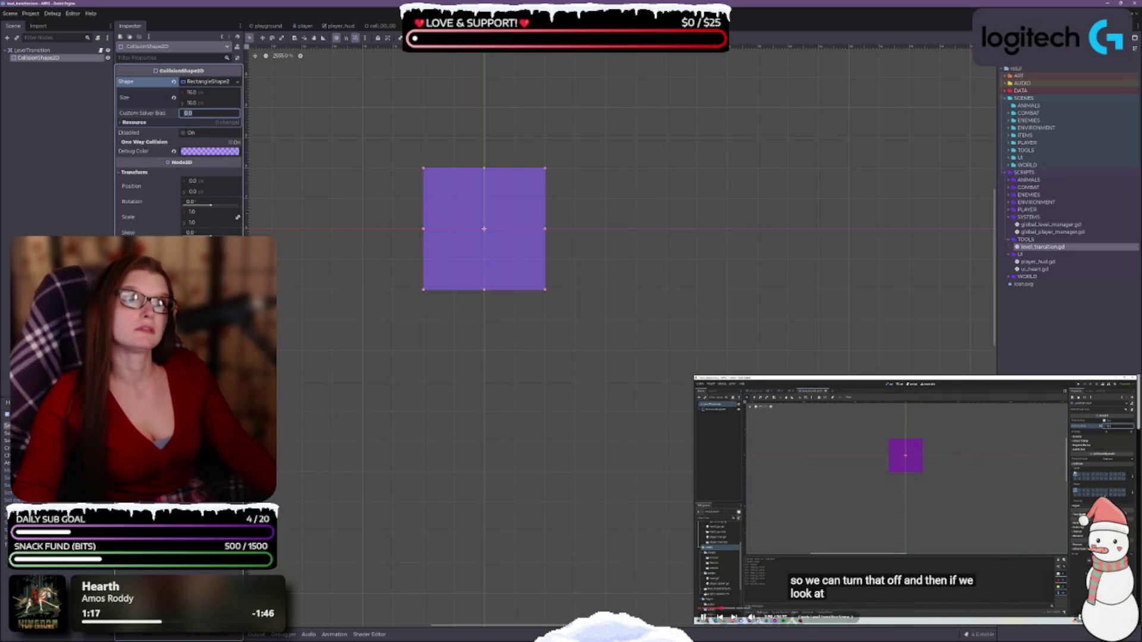
click(944, 480)
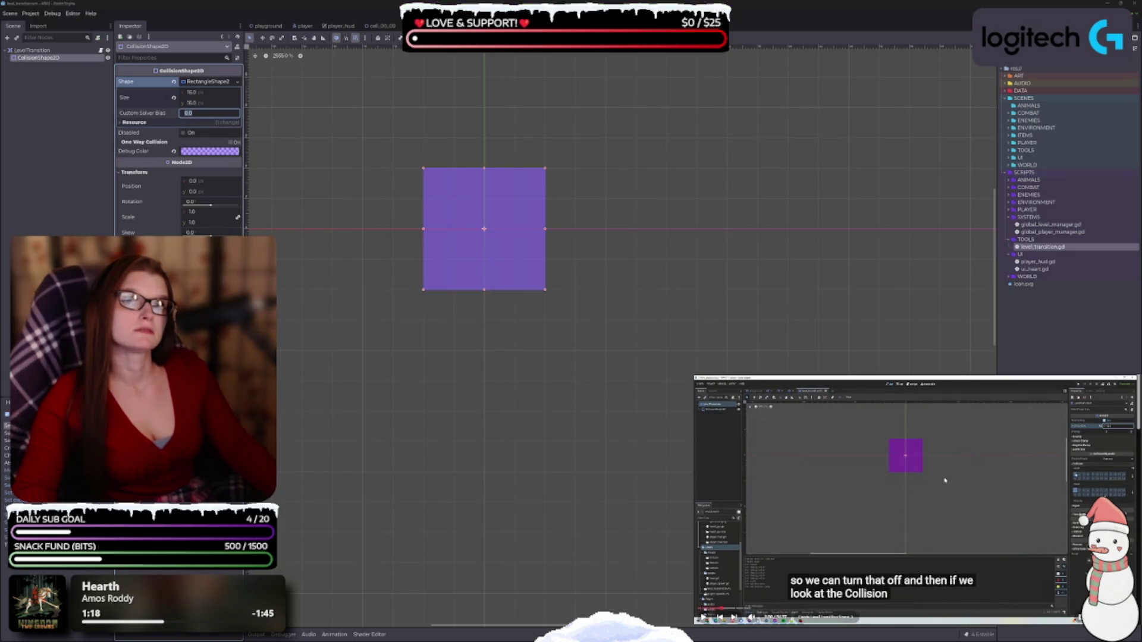
click(62, 51)
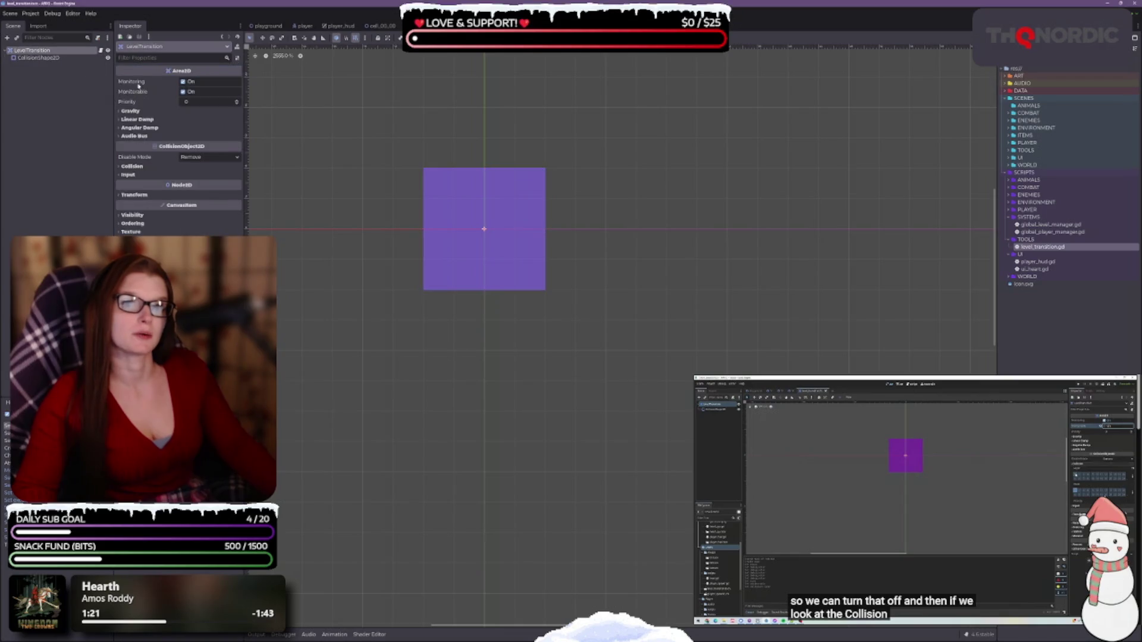
mouse_move(141, 83)
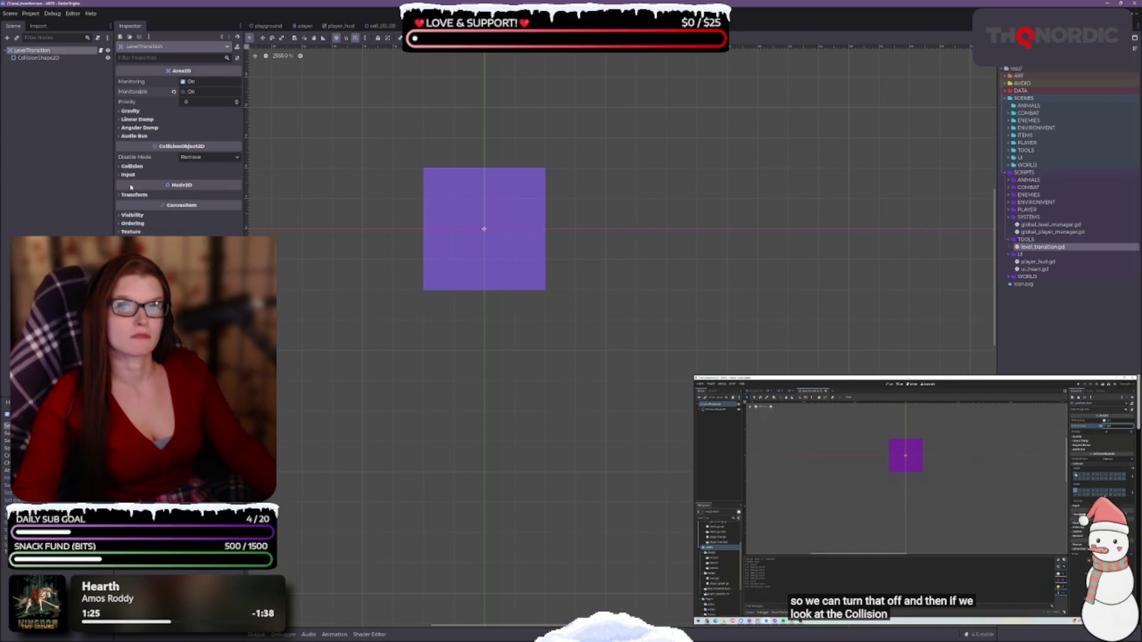
click(130, 167)
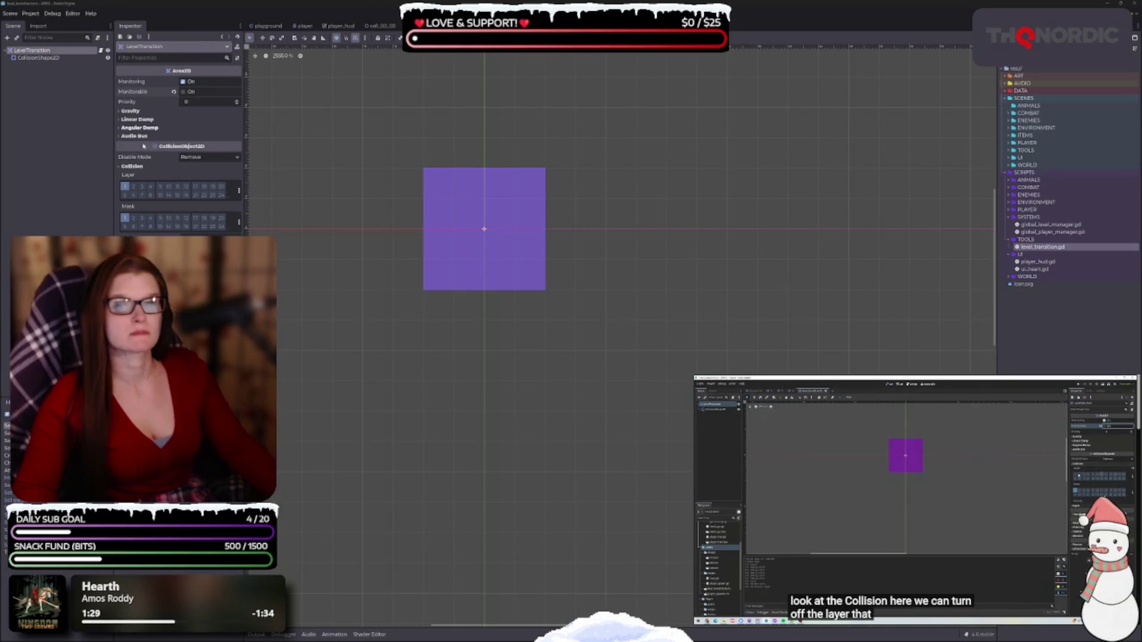
click(125, 186)
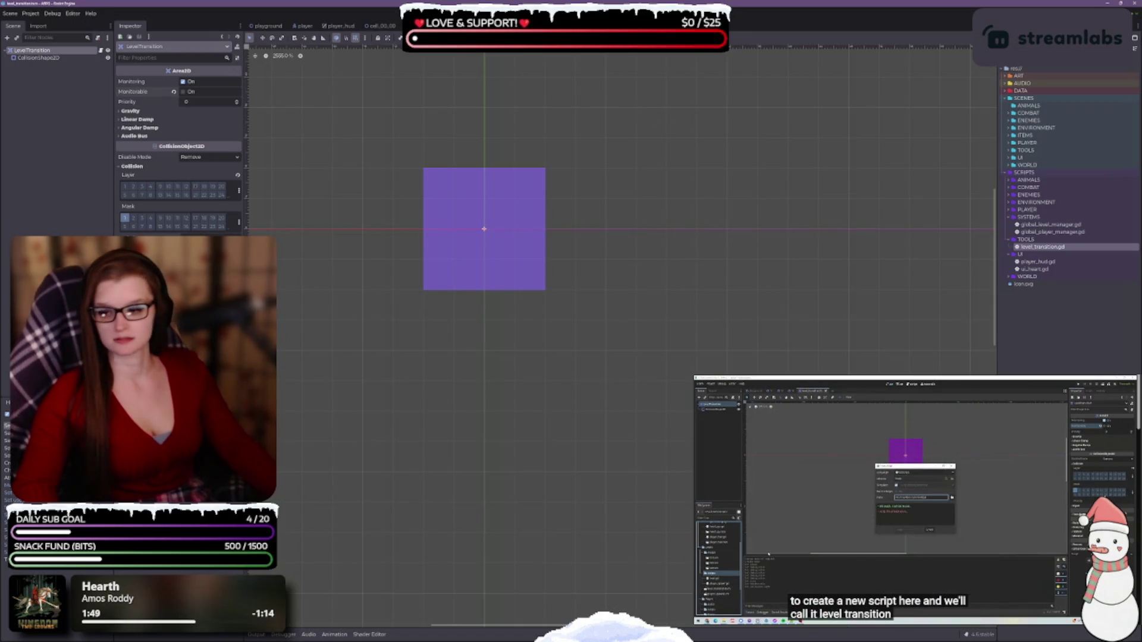
key(alt+Tab)
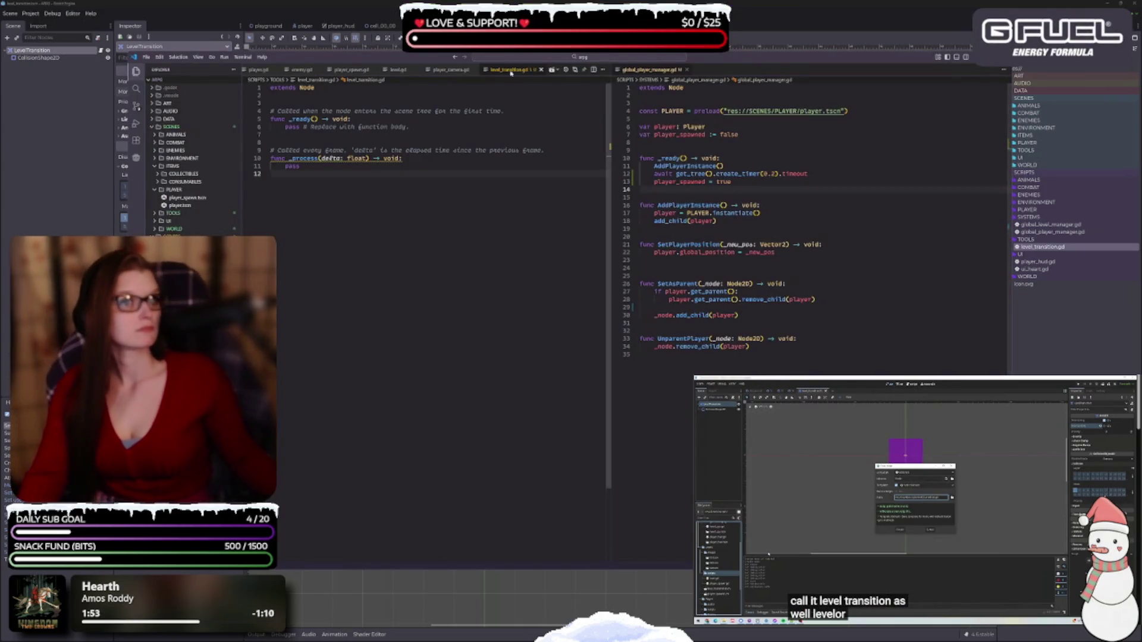
Add class_name LevelTransition and change extends Node to extends Area2D
click(315, 87)
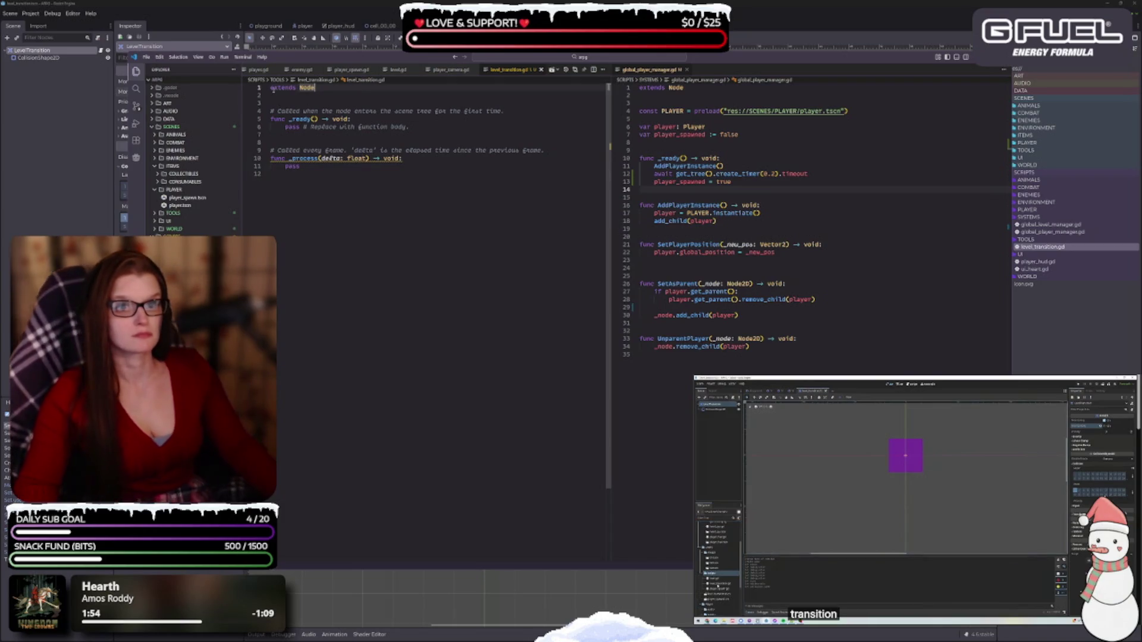
double_click(275, 88)
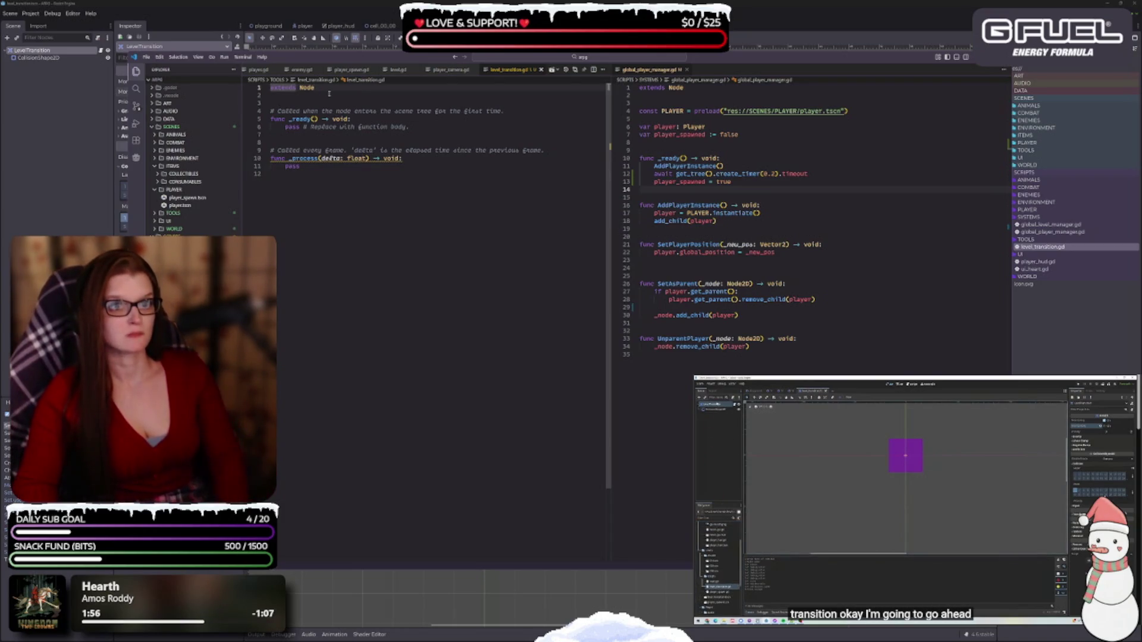
key(Home)
text(class_na)
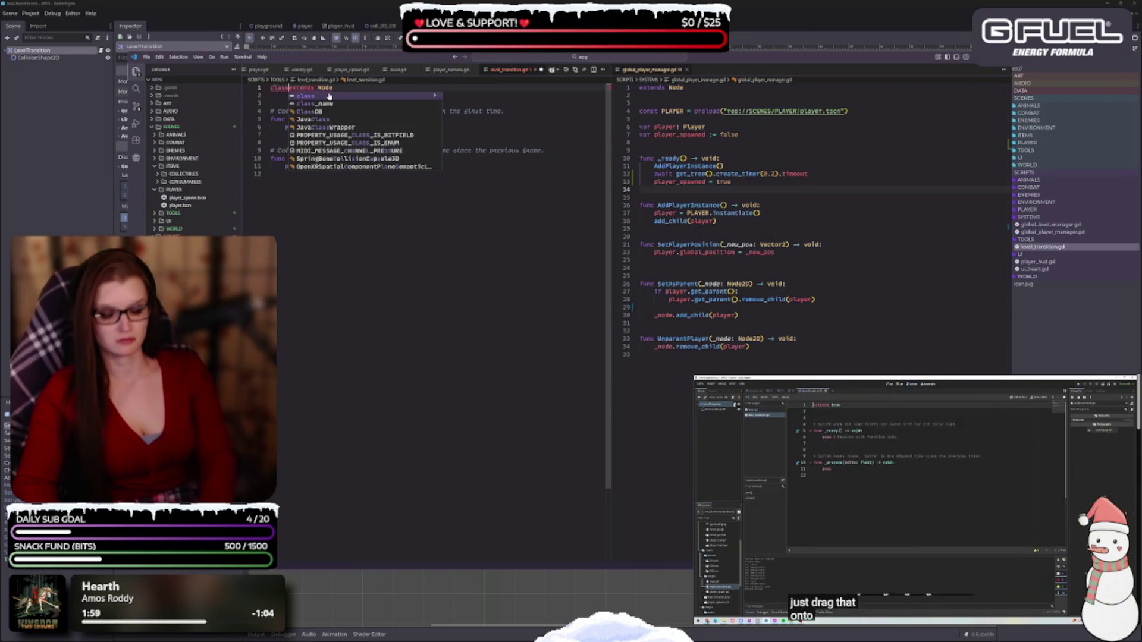
text(me Level)
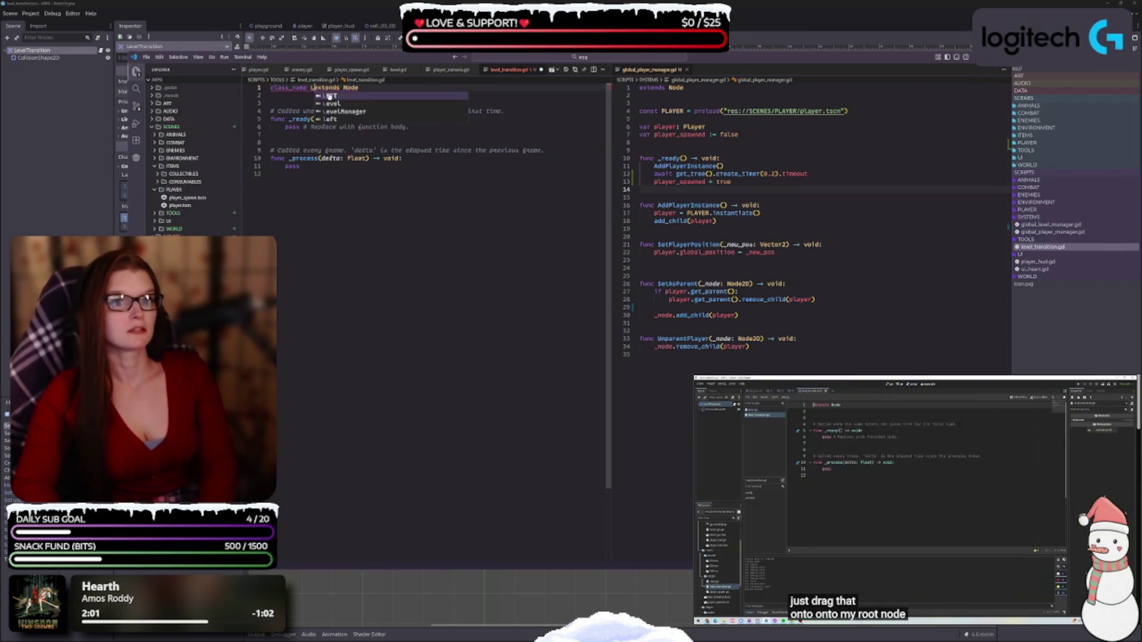
text(Transitione)
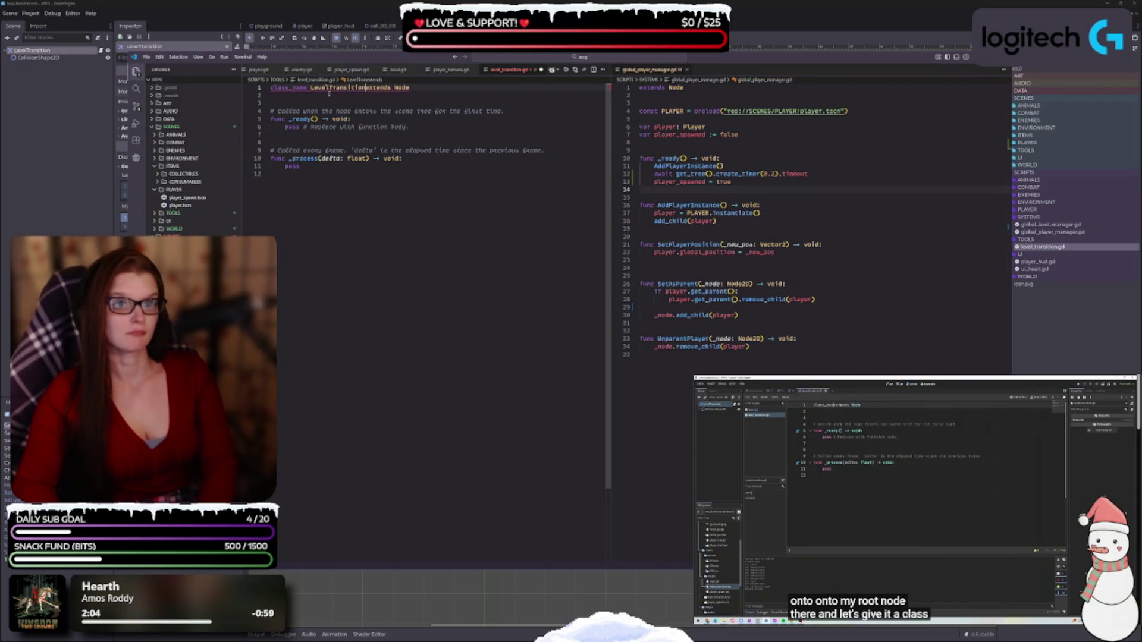
key(Return)
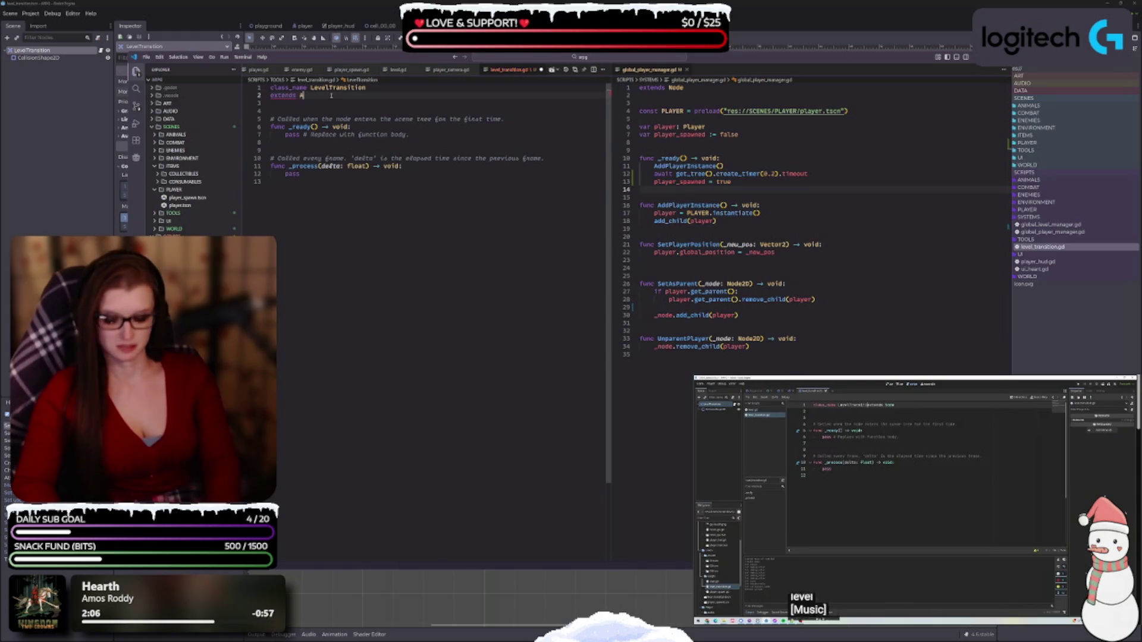
text(rea2D)
Delete the _process function, template comments and extra blank line, leaving an empty _ready
click(317, 195)
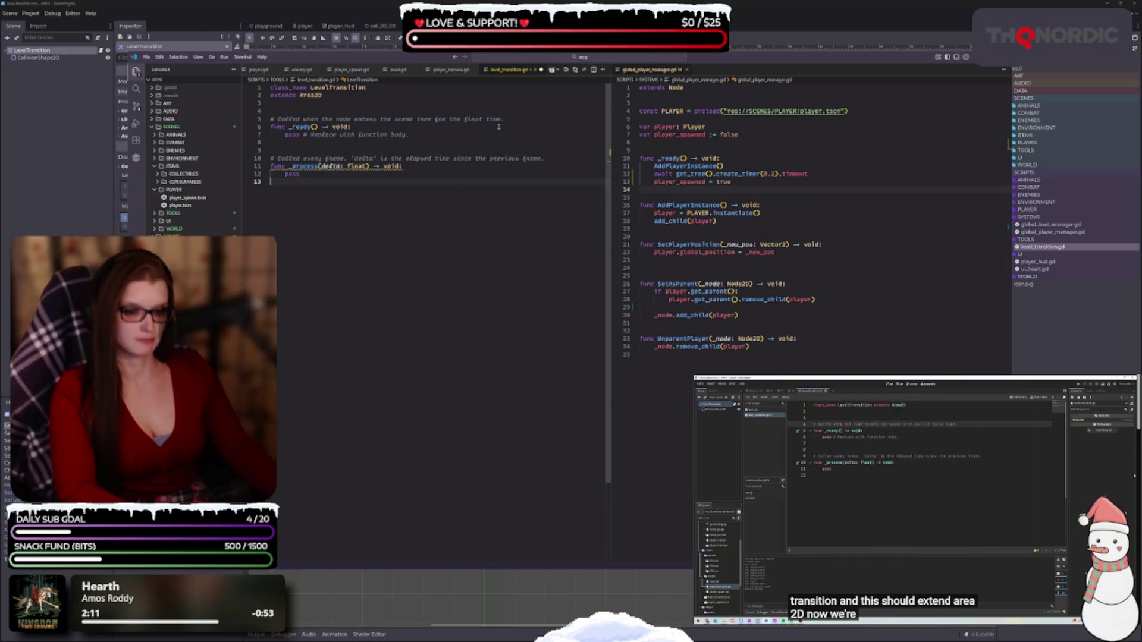
drag(301, 174, 285, 163)
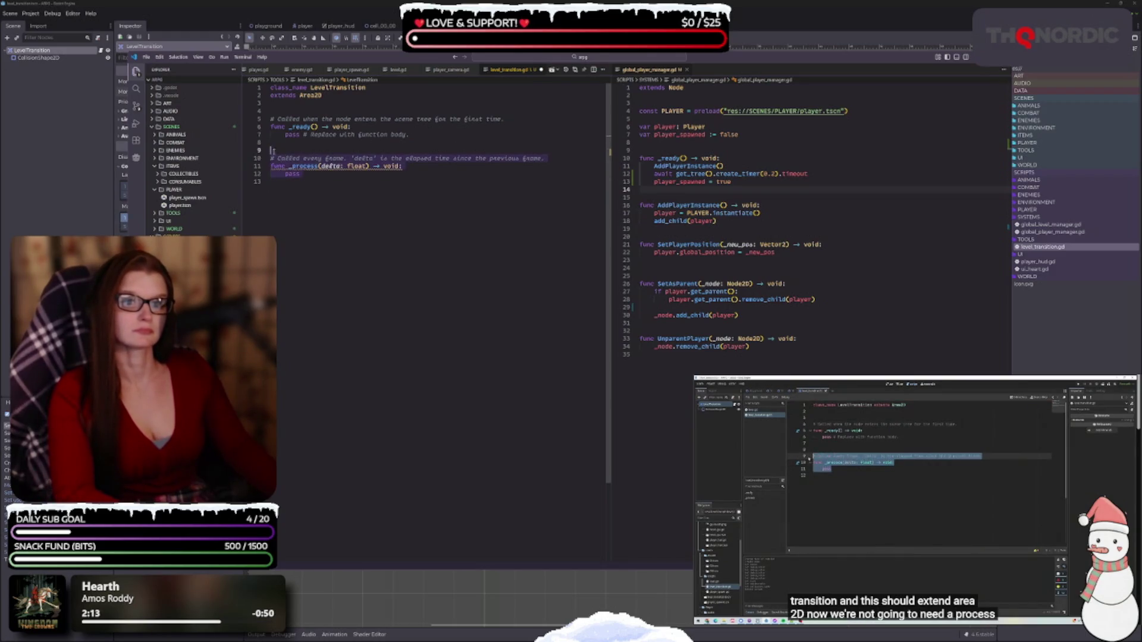
key(BackSpace)
key(BackSpace)
click(409, 134)
key(ctrl+BackSpace)
key(ctrl+BackSpace)
key(ctrl+BackSpace)
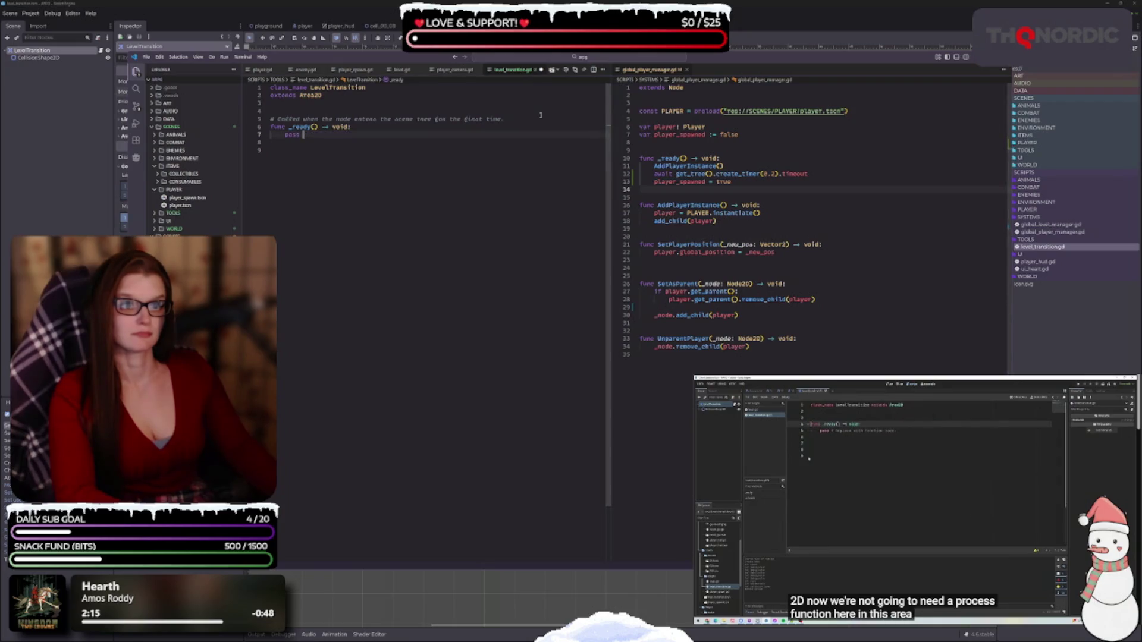
drag(540, 117, 270, 119)
key(BackSpace)
click(307, 106)
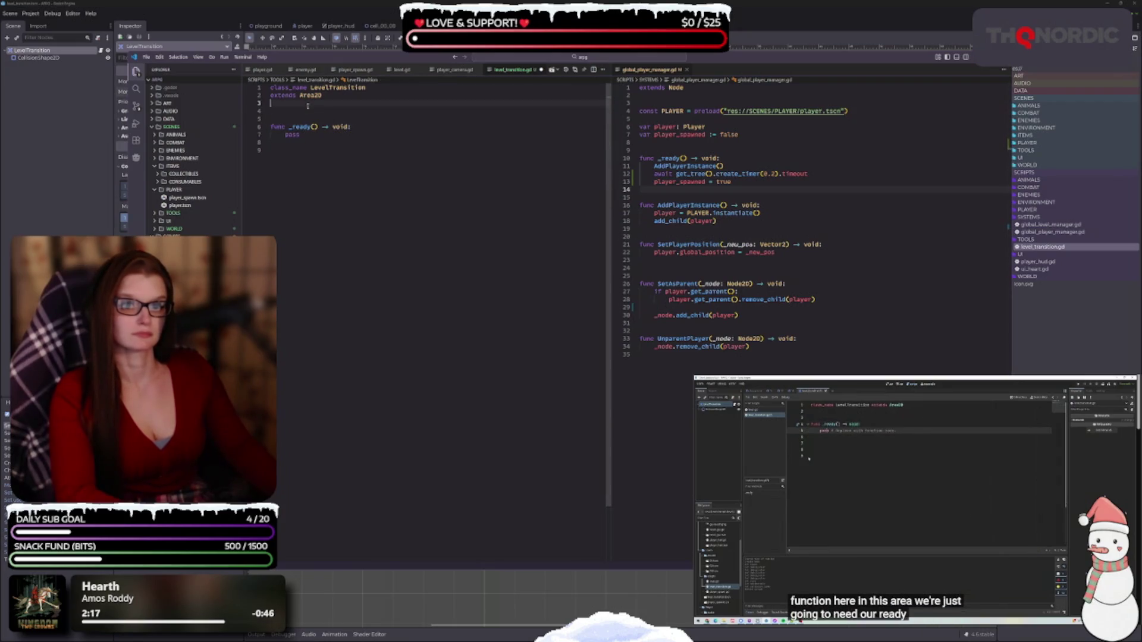
key(Delete)
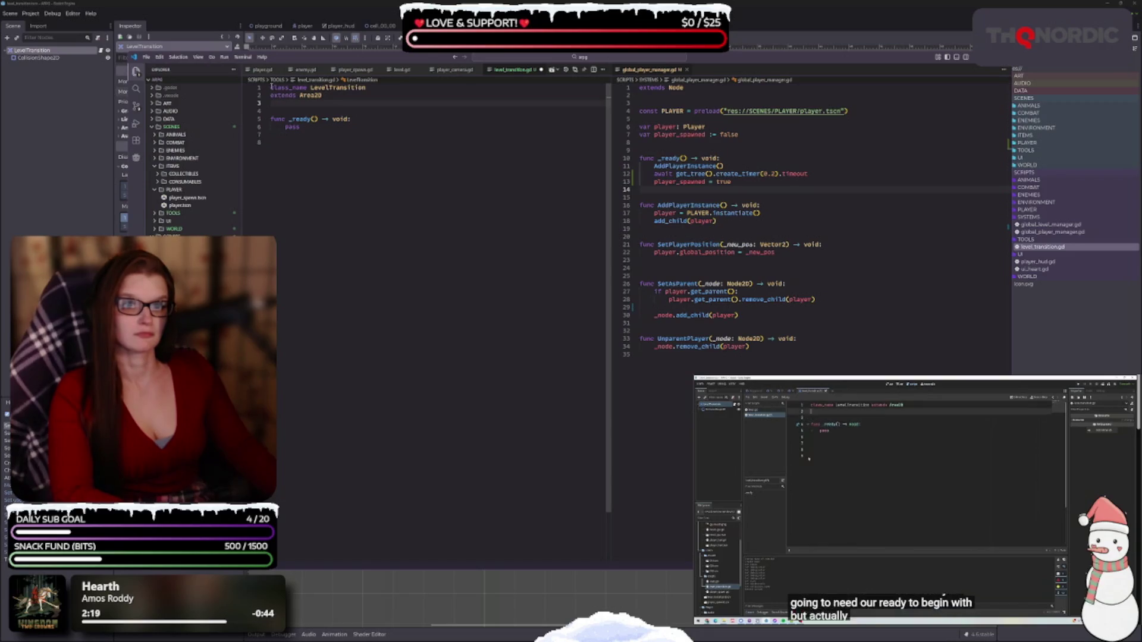
click(272, 87)
key(Return)
key(Return)
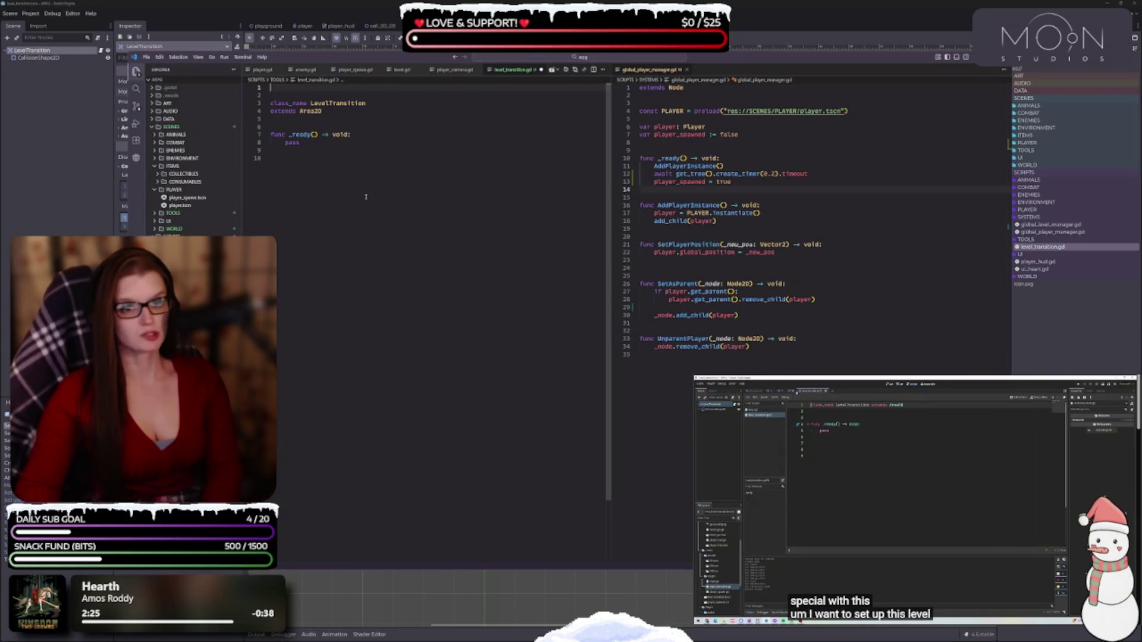
text(@t)
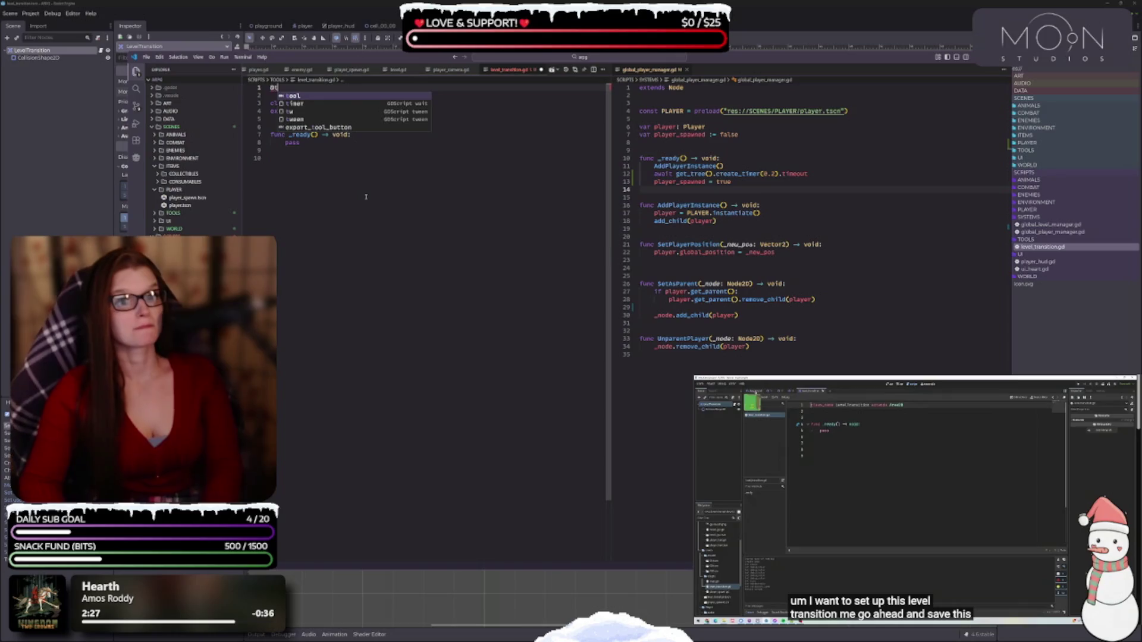
key(Return)
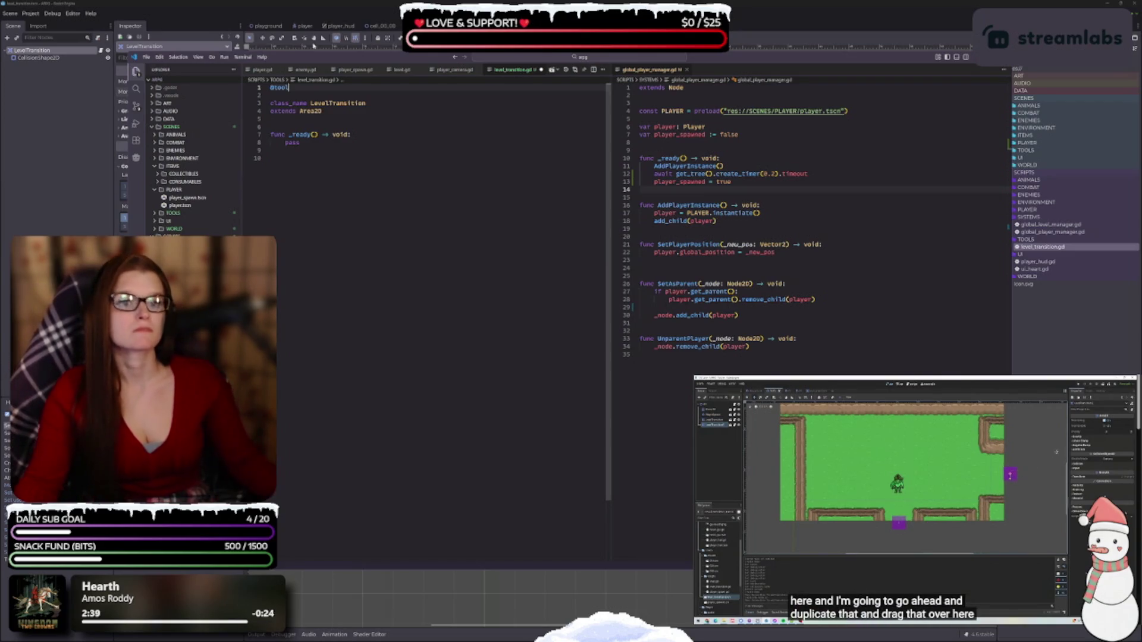
key(ctrl+s)
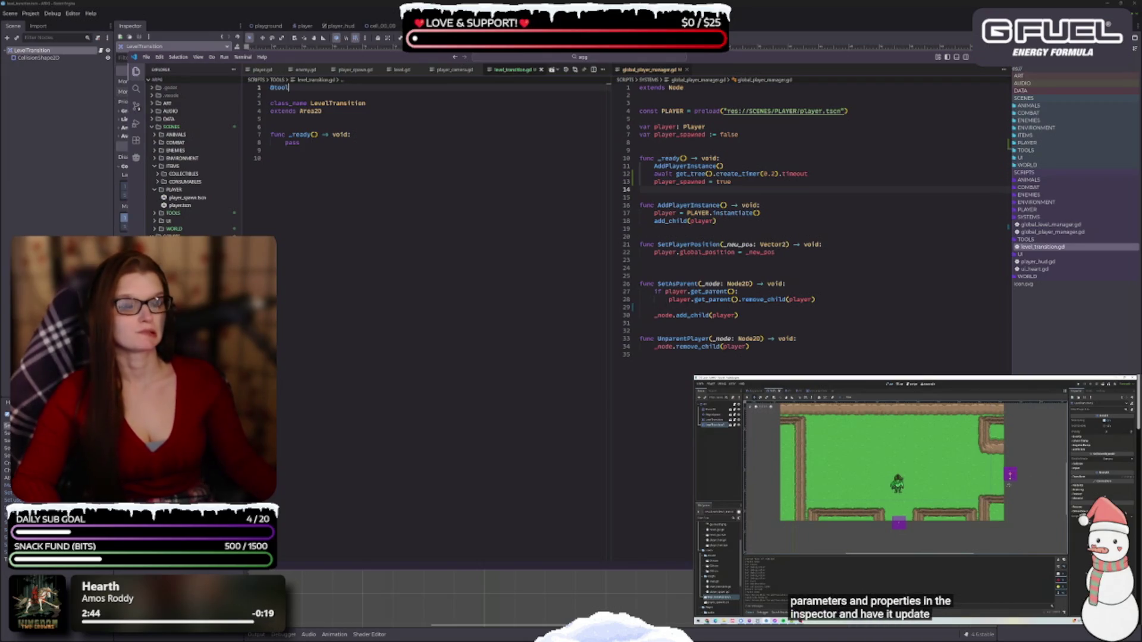
key(alt+Tab)
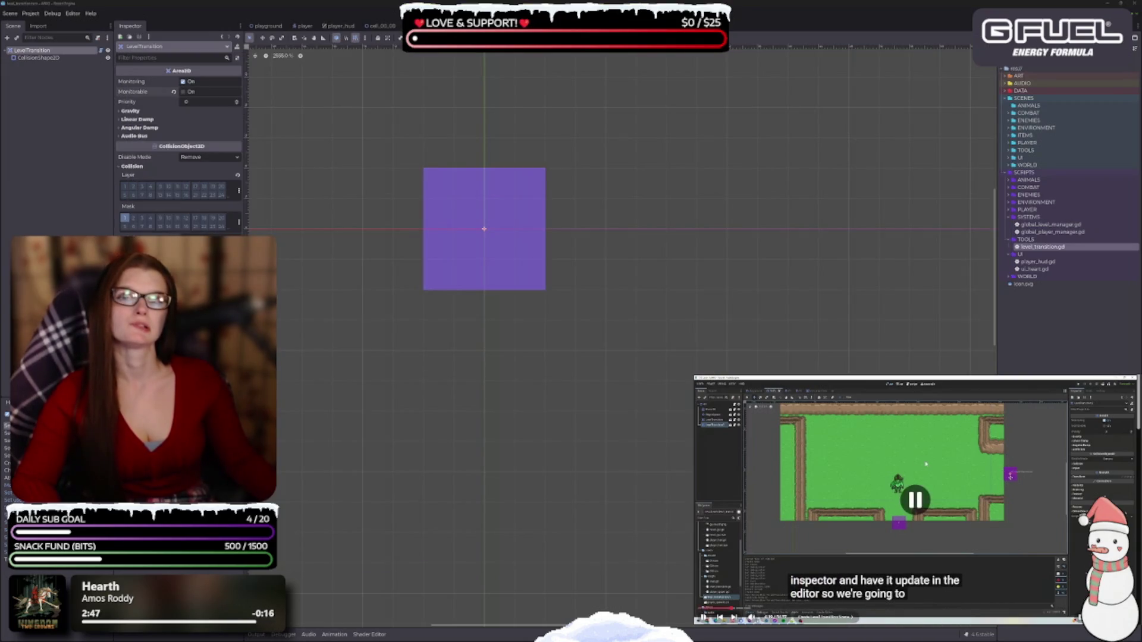
Instance level_transition.tscn into the cell_00_00 level scene
click(381, 26)
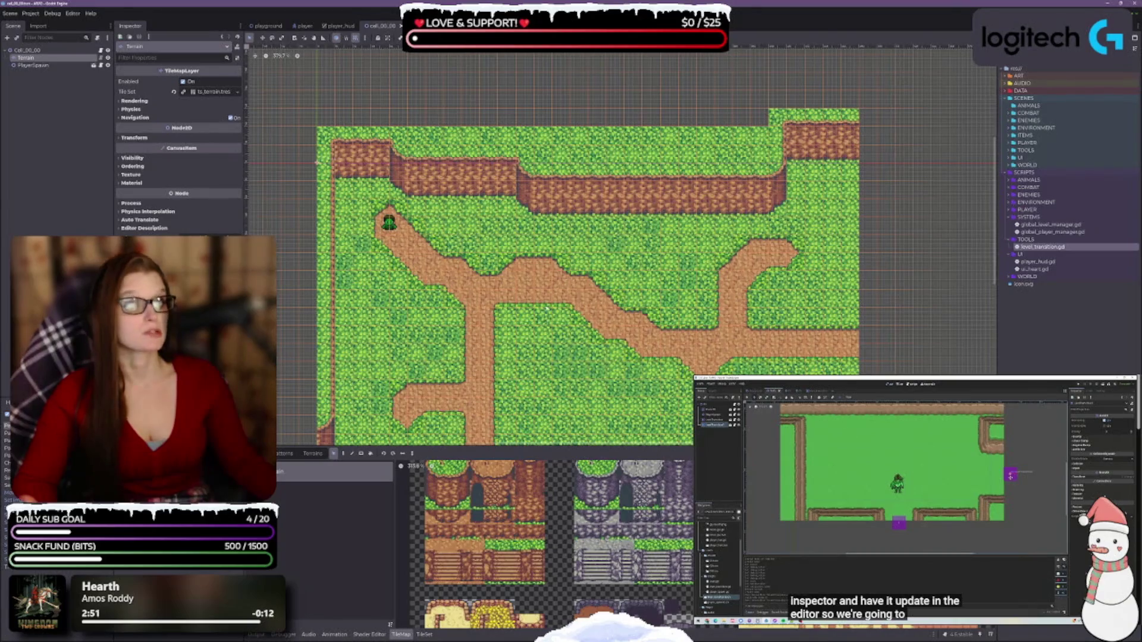
key(ctrl+j)
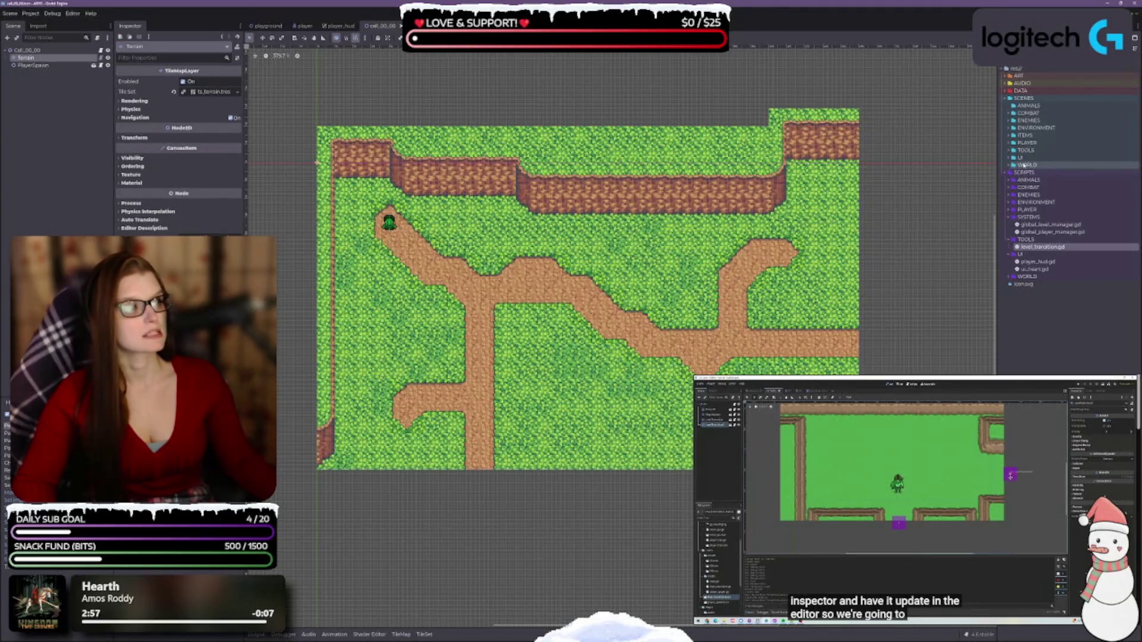
double_click(1074, 152)
click(1054, 157)
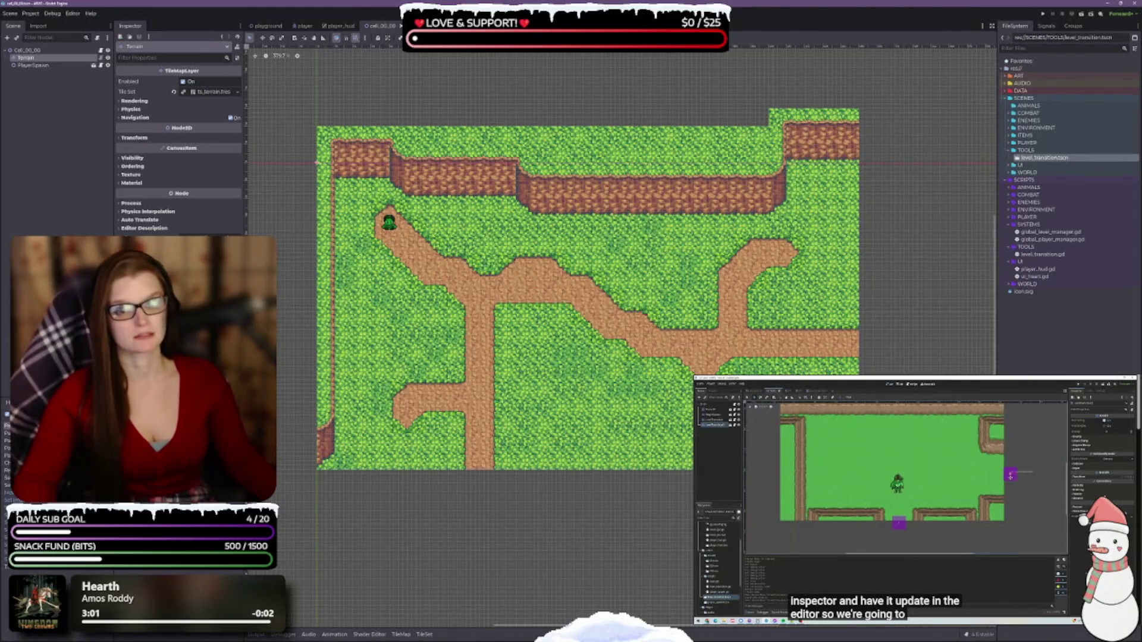
mouse_move(1045, 158)
mouse_down()
mouse_move(378, 158)
mouse_move(3, 105)
mouse_move(33, 53)
mouse_up()
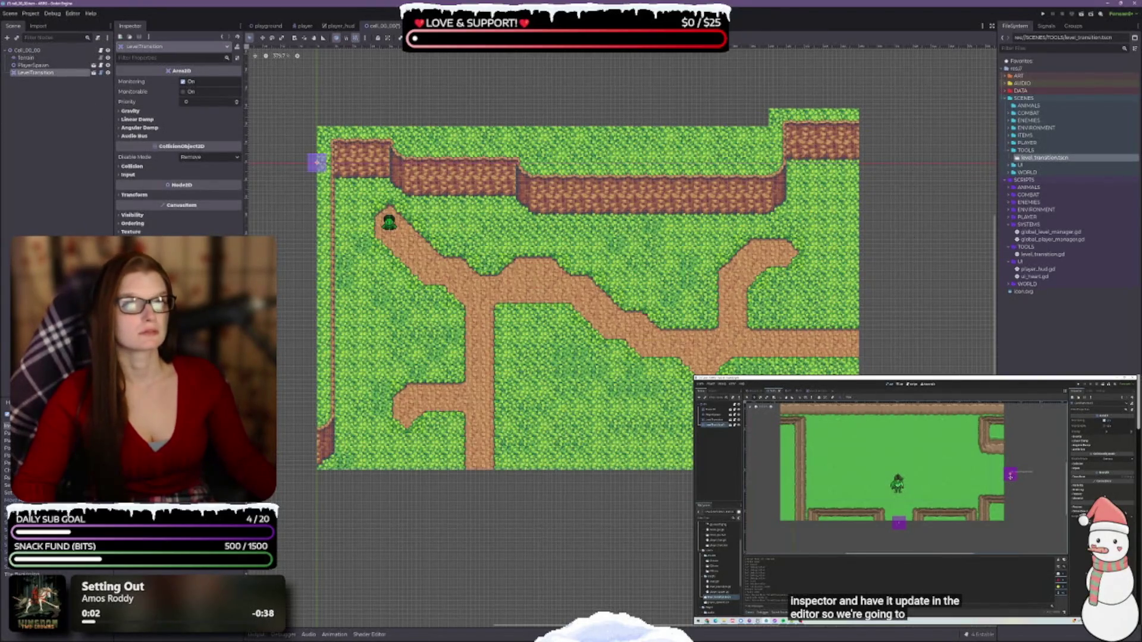
Adjust the canvas snapping settings through Configure Snap
scroll(351, 225, up, 4)
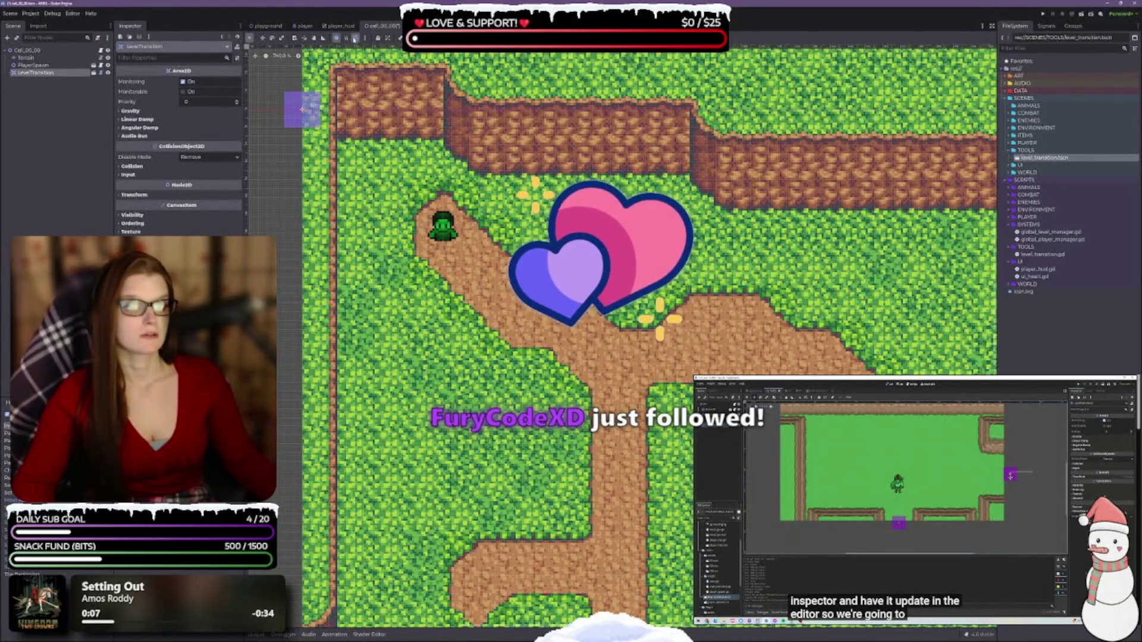
click(365, 38)
click(392, 90)
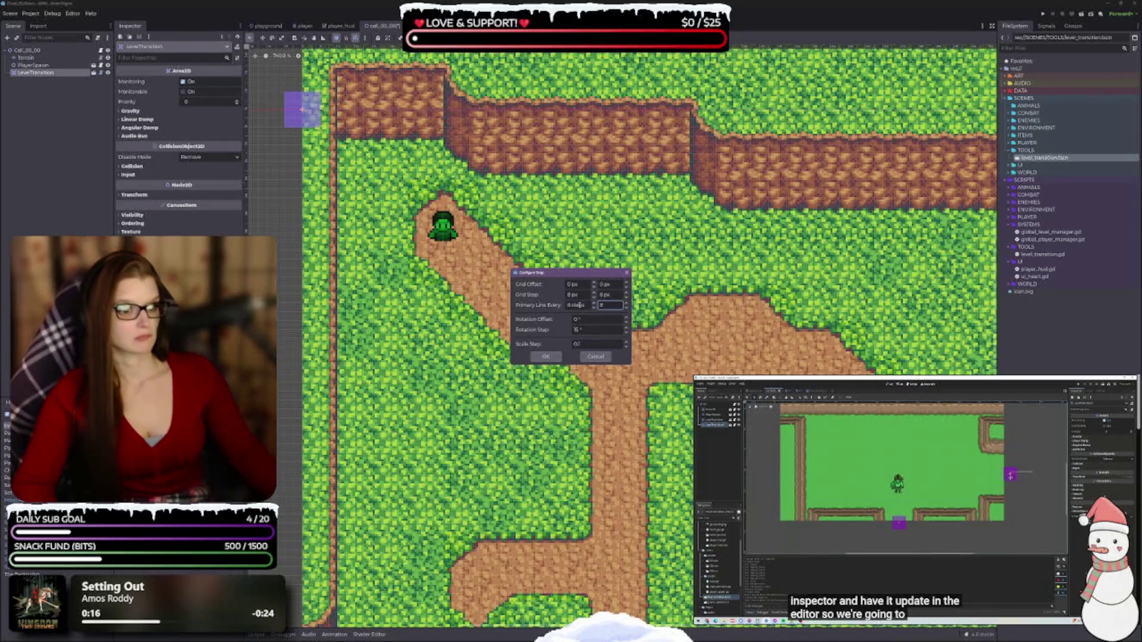
click(541, 357)
scroll(572, 307, down, 1)
scroll(571, 307, up, 3)
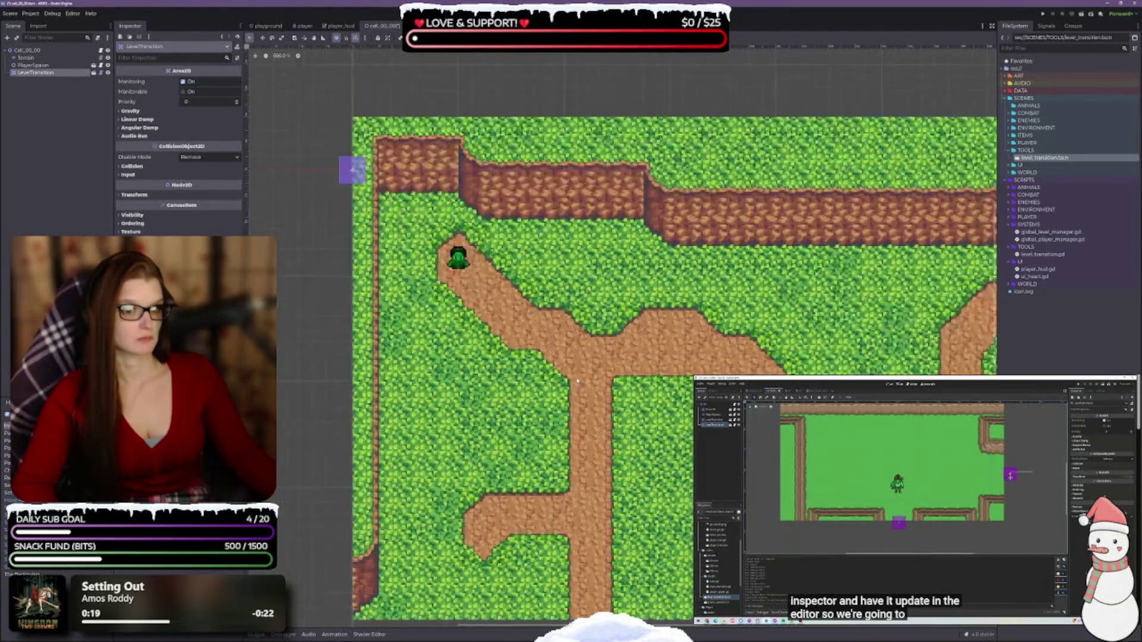
scroll(571, 307, down, 1)
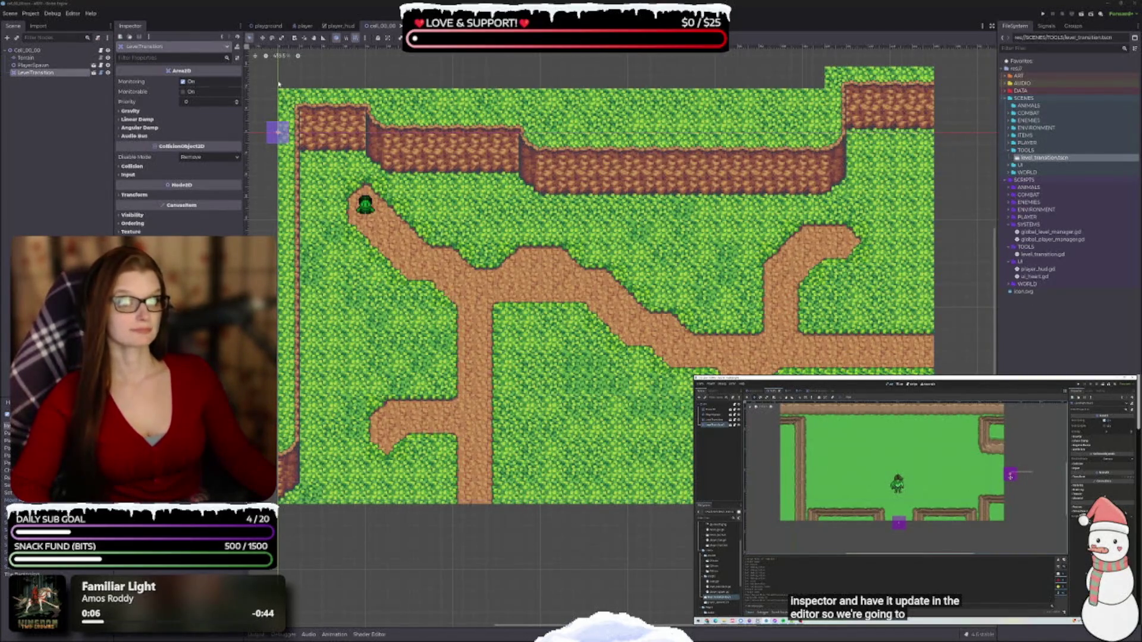
Move the LevelTransition area to the dirt path's bottom end at the map's lower edge
click(36, 72)
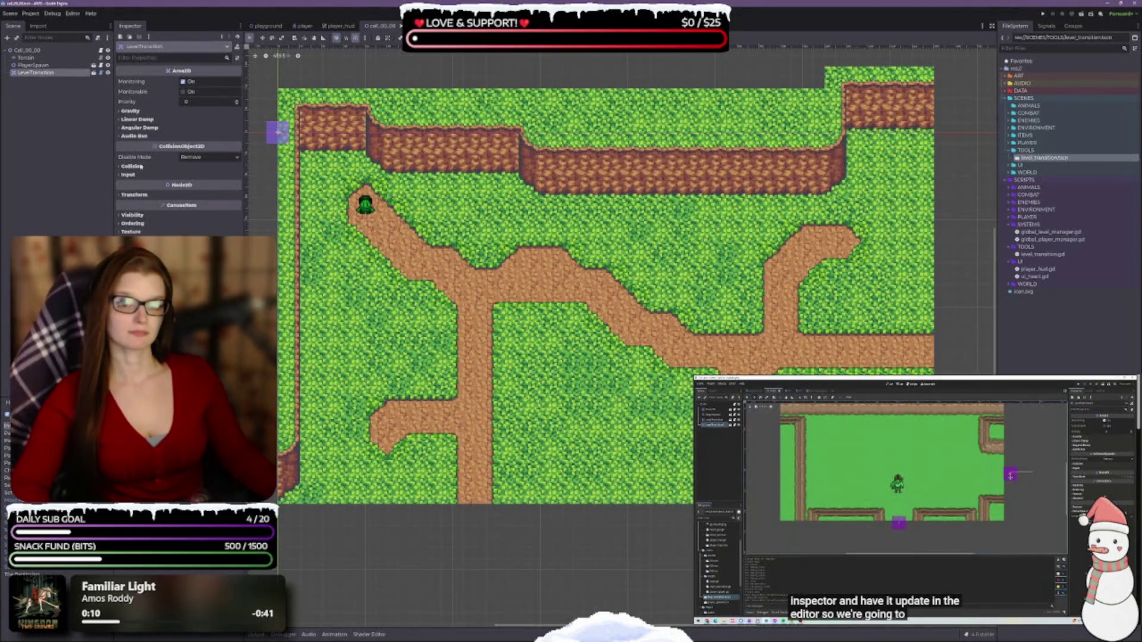
mouse_move(282, 140)
mouse_down()
mouse_move(301, 274)
mouse_move(614, 515)
mouse_move(474, 490)
mouse_move(478, 505)
mouse_up()
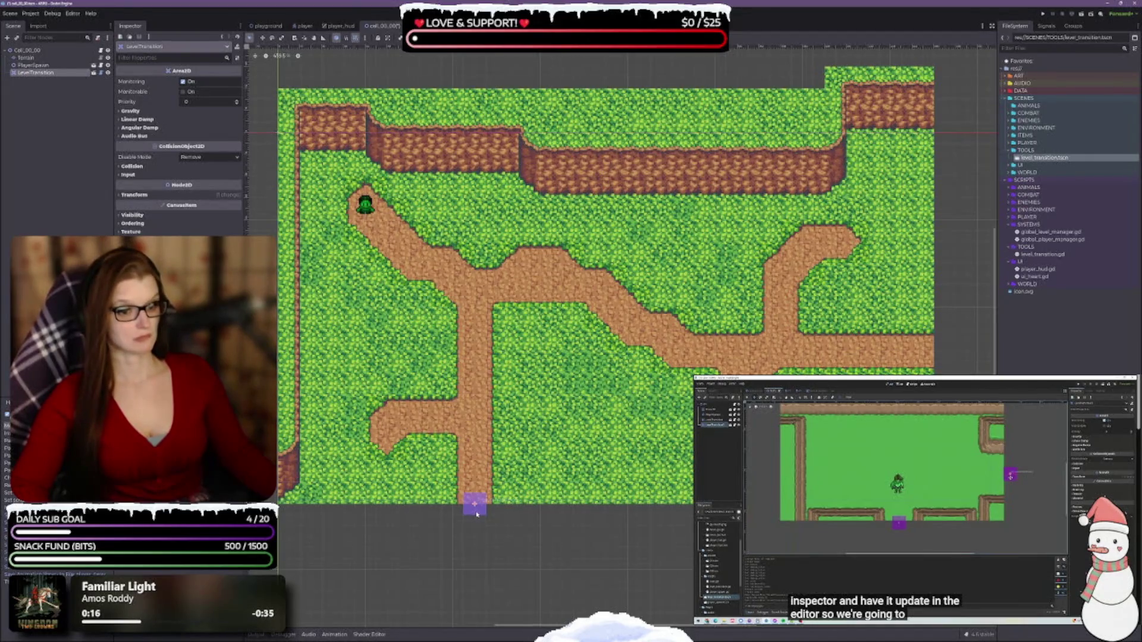
mouse_move(476, 514)
mouse_down()
mouse_move(540, 481)
mouse_move(576, 511)
mouse_move(575, 435)
mouse_move(554, 437)
mouse_up()
key(ctrl+z)
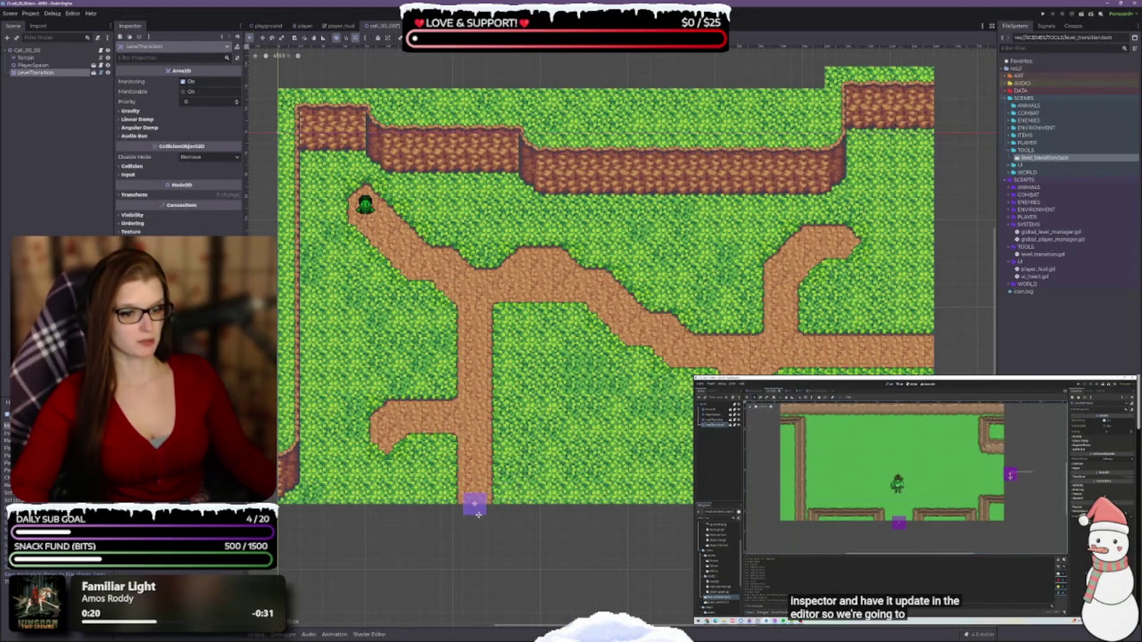
scroll(590, 529, down, 3)
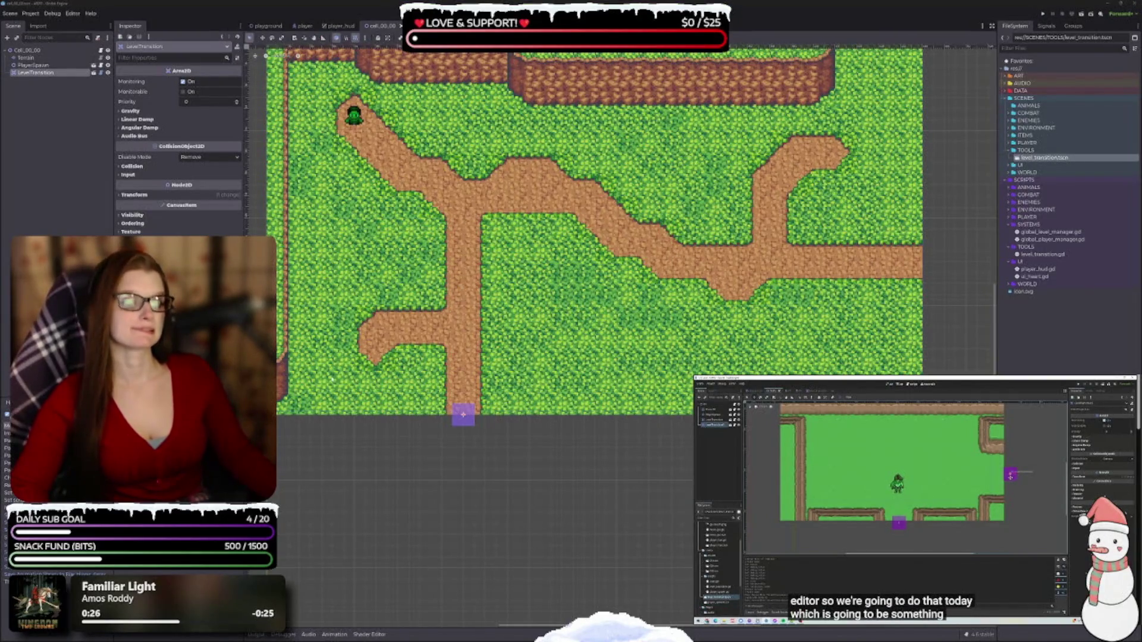
Rename the LevelTransition node to LevelTransition_01
click(53, 75)
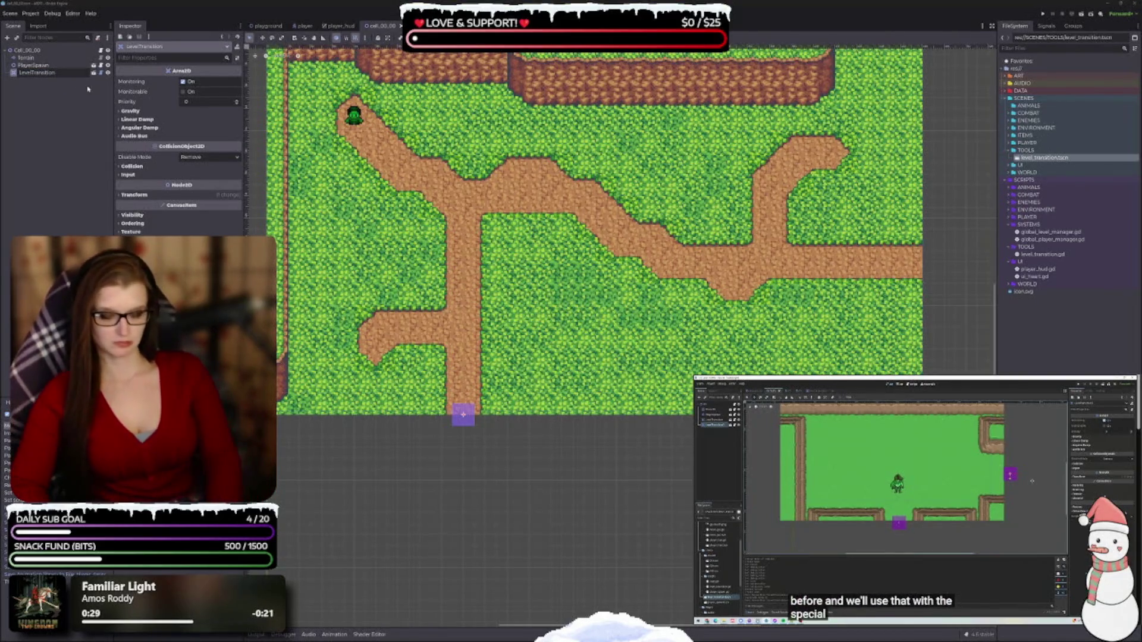
key(F2)
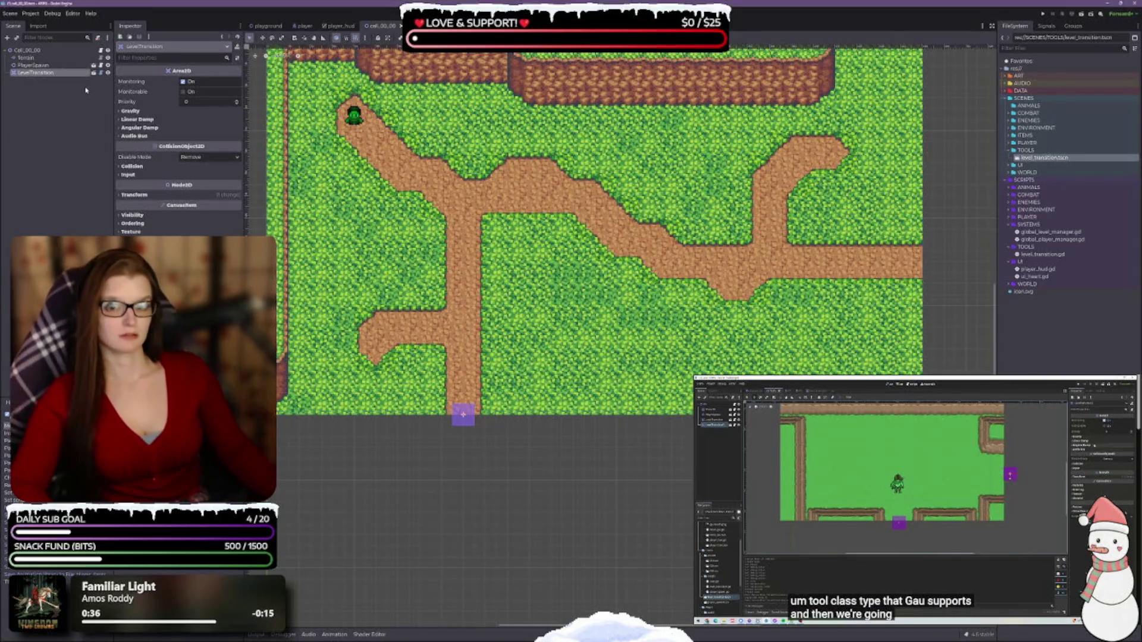
key(Return)
right_click(52, 72)
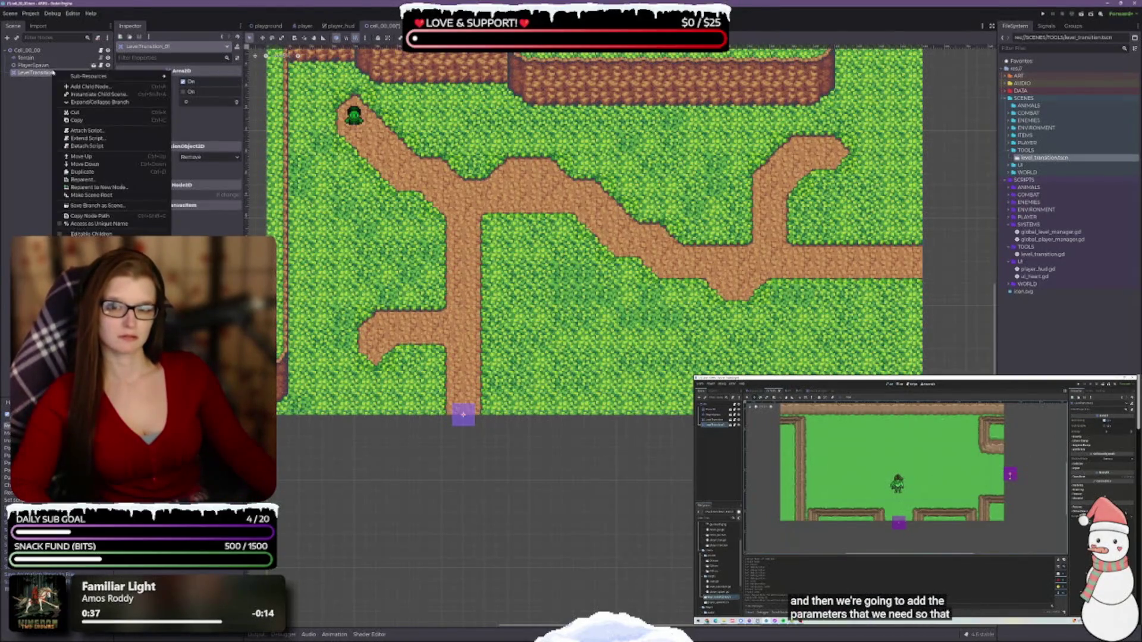
Duplicate LevelTransition_01 and move LevelTransition_02 to the east end of the horizontal path
click(87, 172)
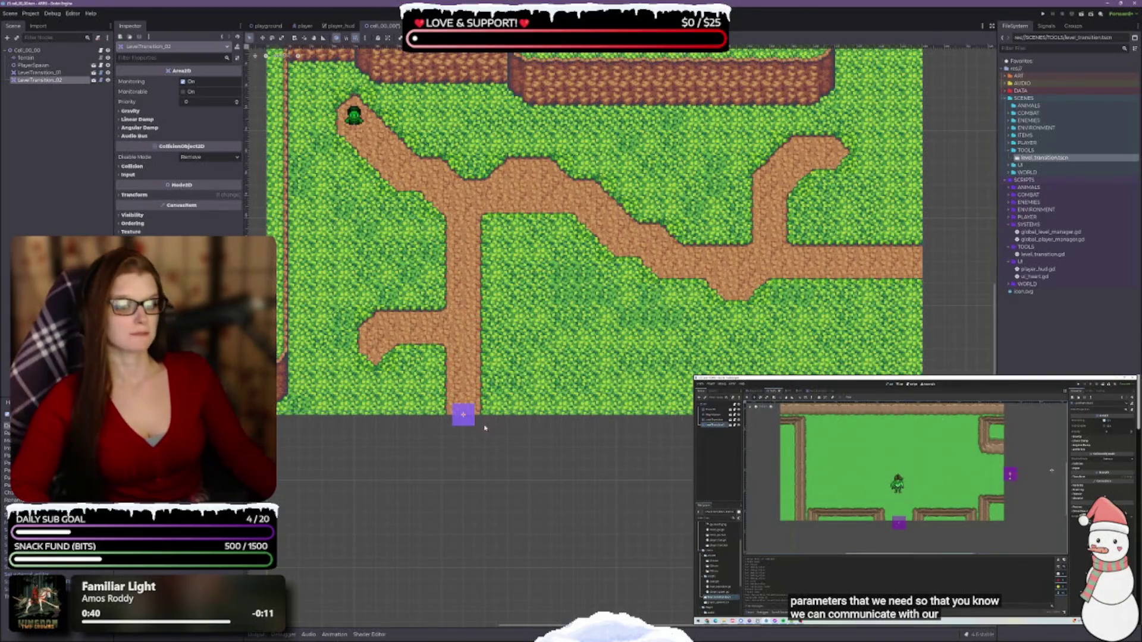
mouse_move(469, 415)
mouse_down()
mouse_move(966, 272)
mouse_move(927, 273)
mouse_up()
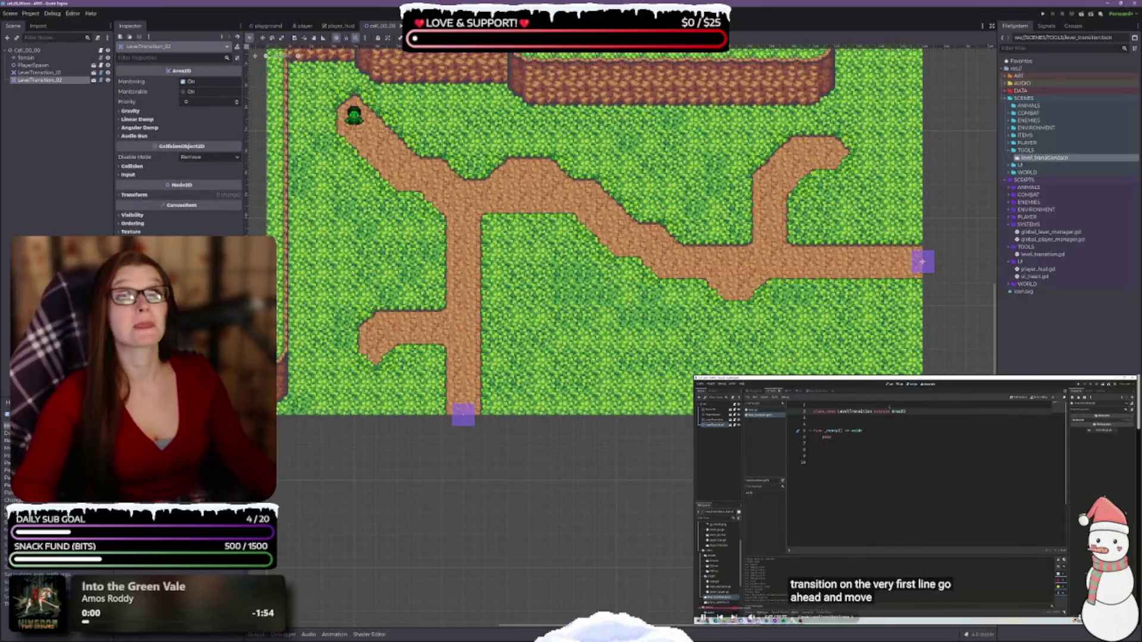
key(space)
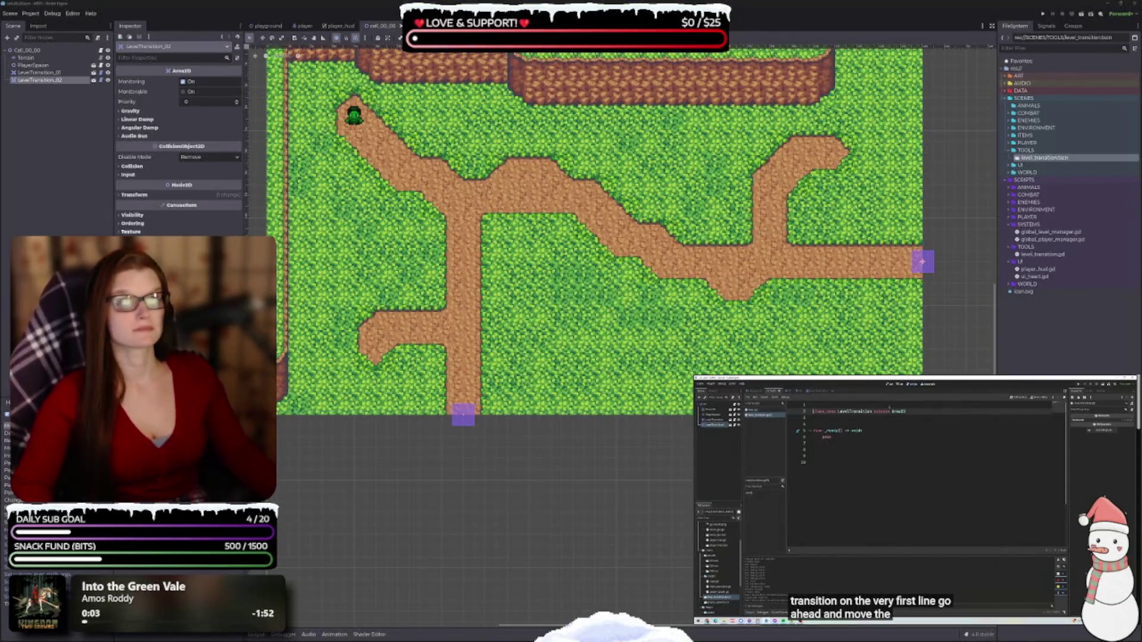
key(alt+Tab)
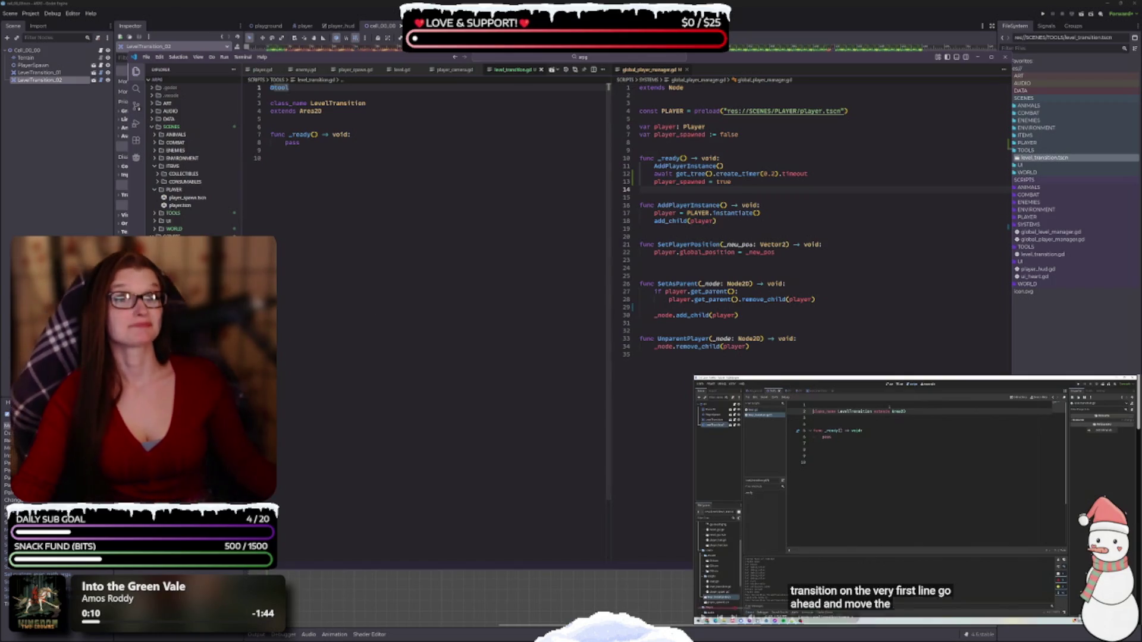
key(space)
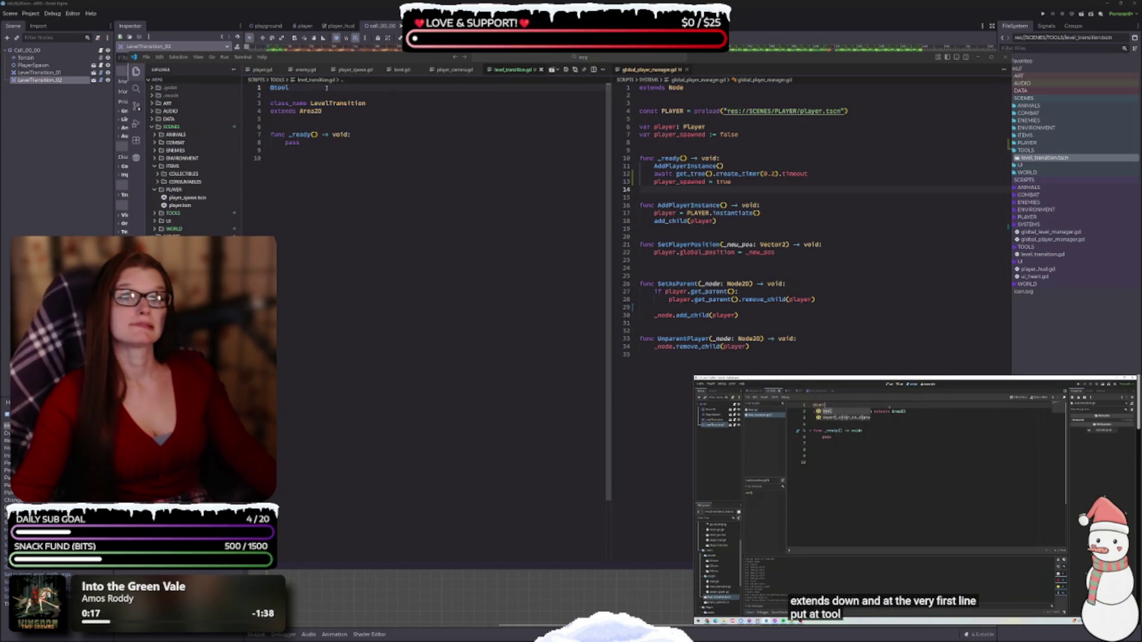
click(321, 88)
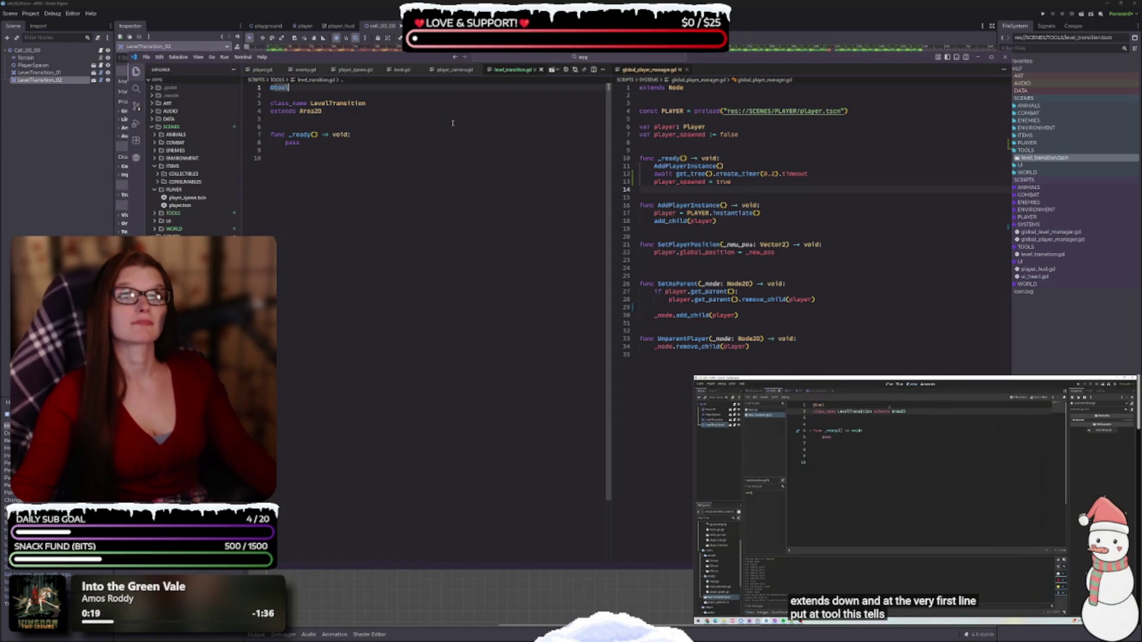
click(367, 96)
key(BackSpace)
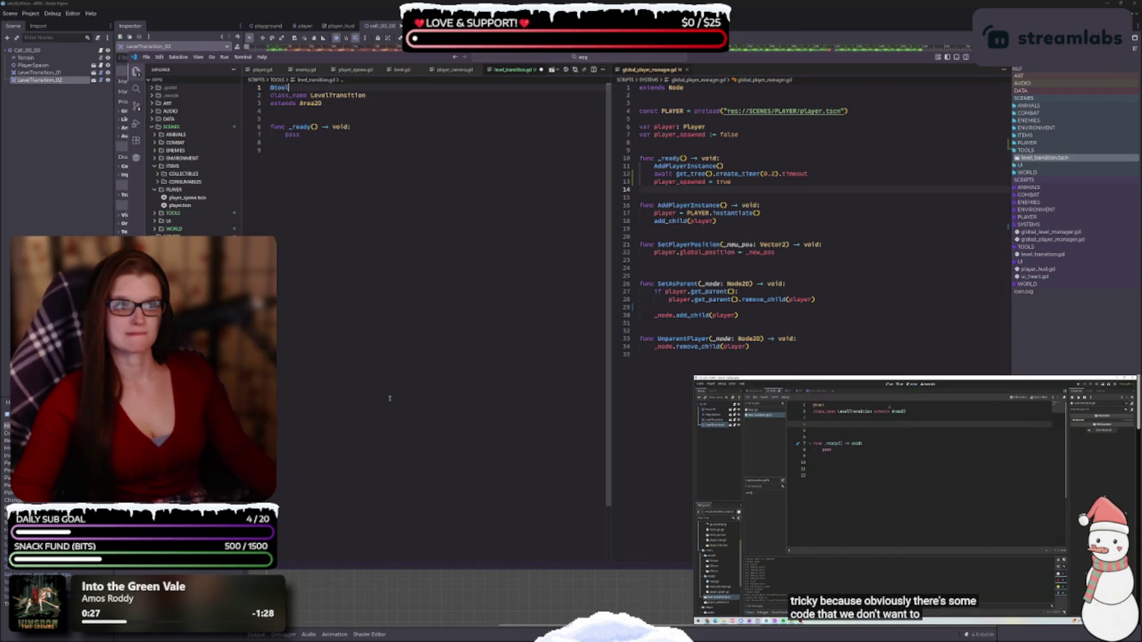
Widen the global_player_manager.gd pane and go to the empty line below extends Area2D
click(683, 103)
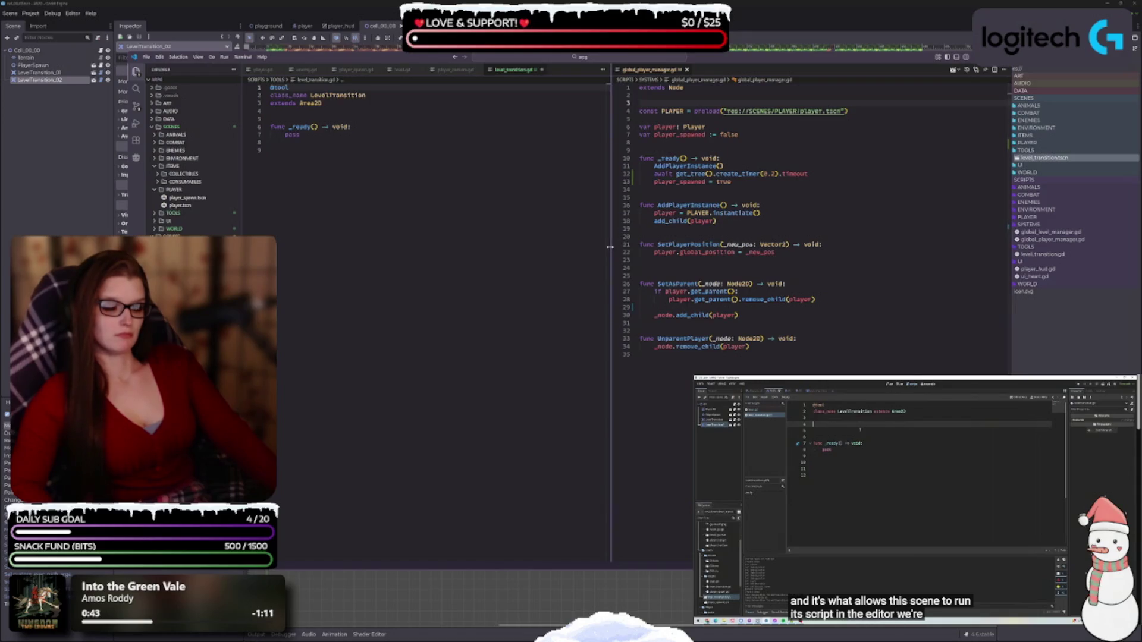
drag(609, 247, 596, 245)
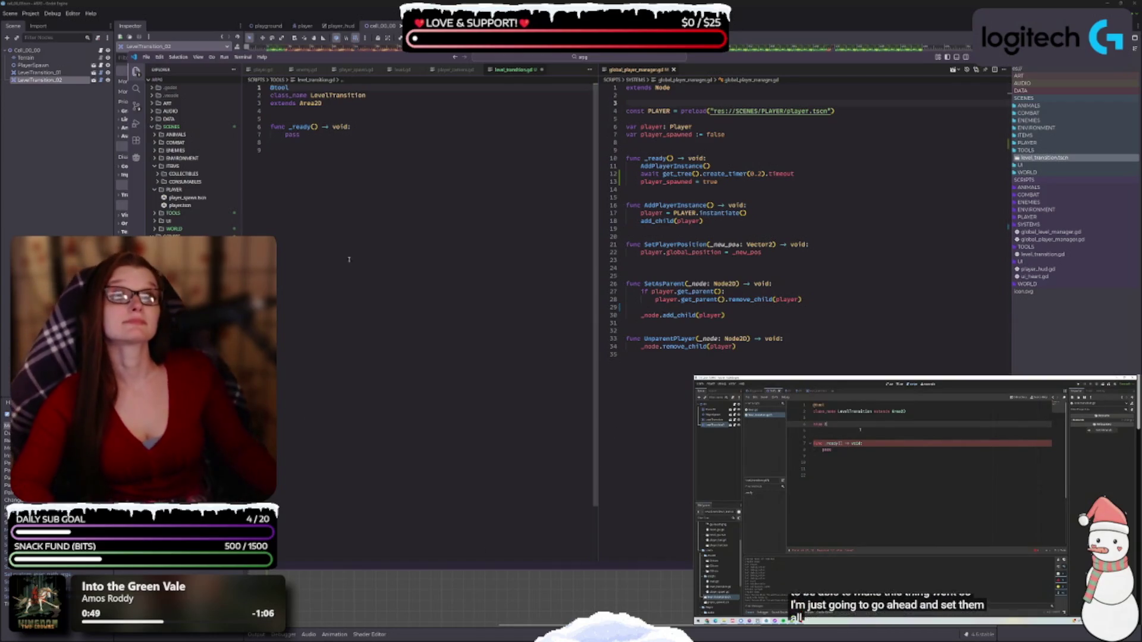
click(331, 108)
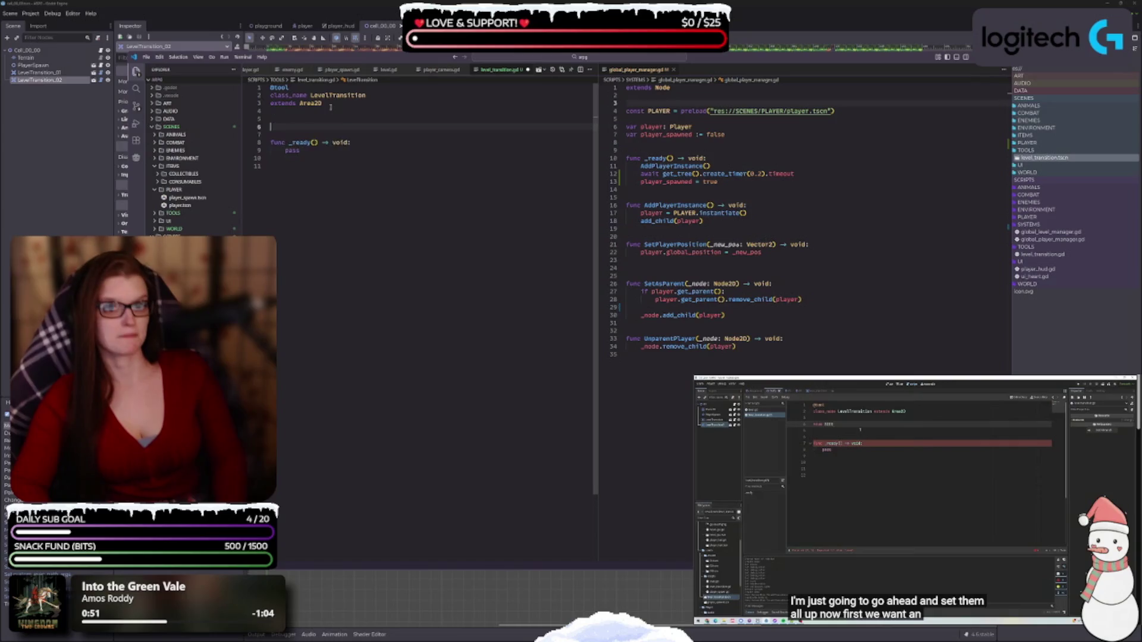
Declare enum SIDE { LEFT, RIGHT, TOP, BOTTOM } below extends Area2D and save the script
key(Return)
key(Return)
key(Return)
key(Up)
text(enum)
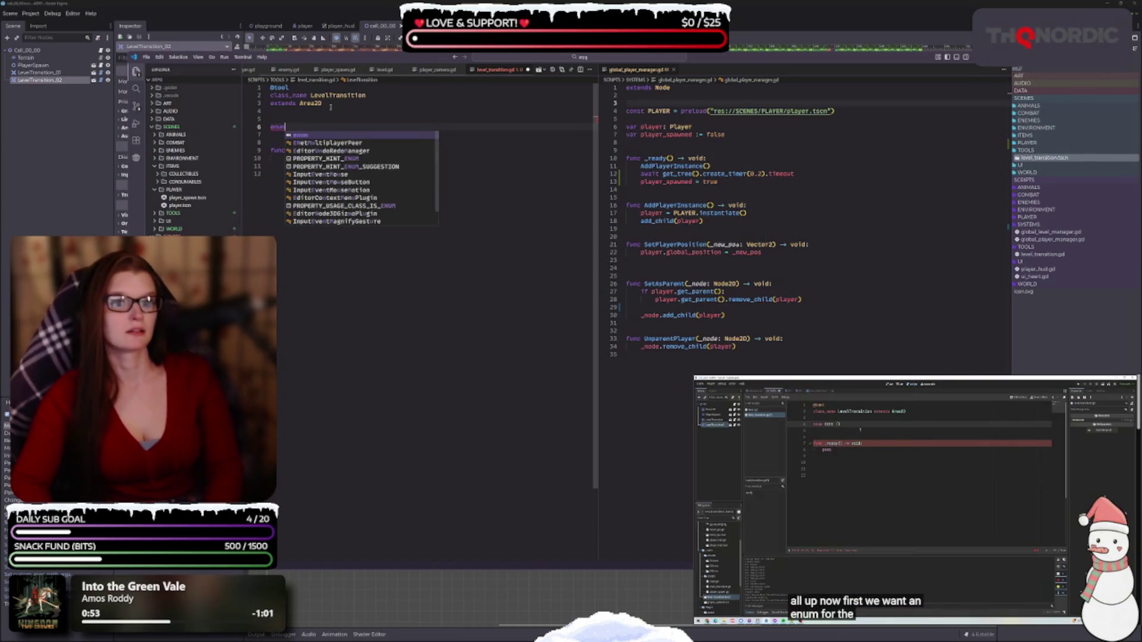
text( SIDE)
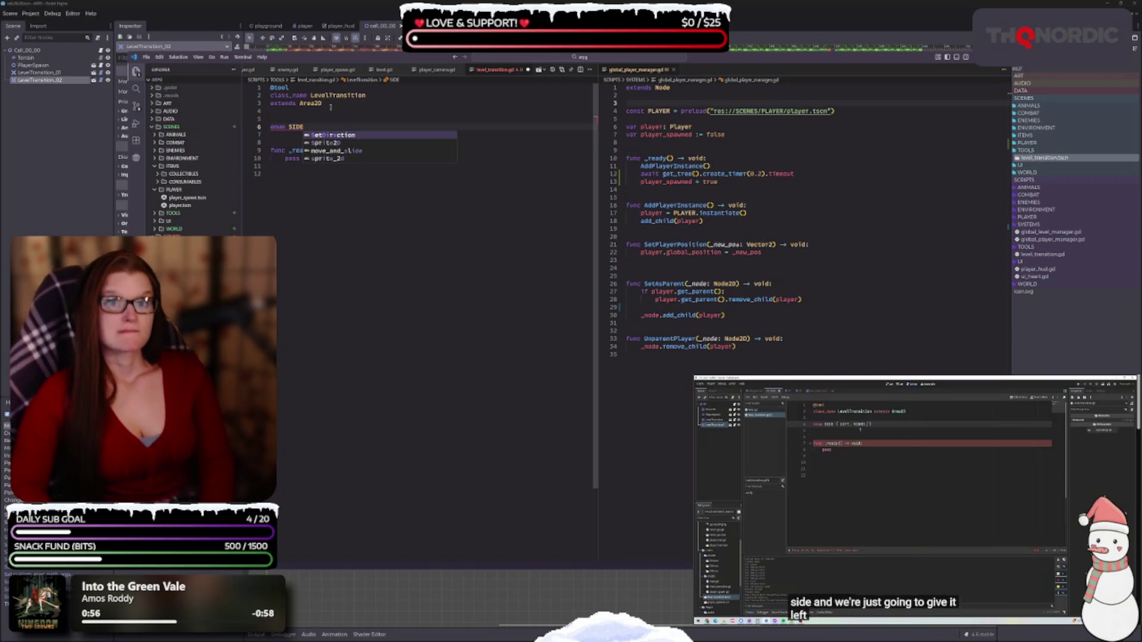
text( {)
text( LEFT, )
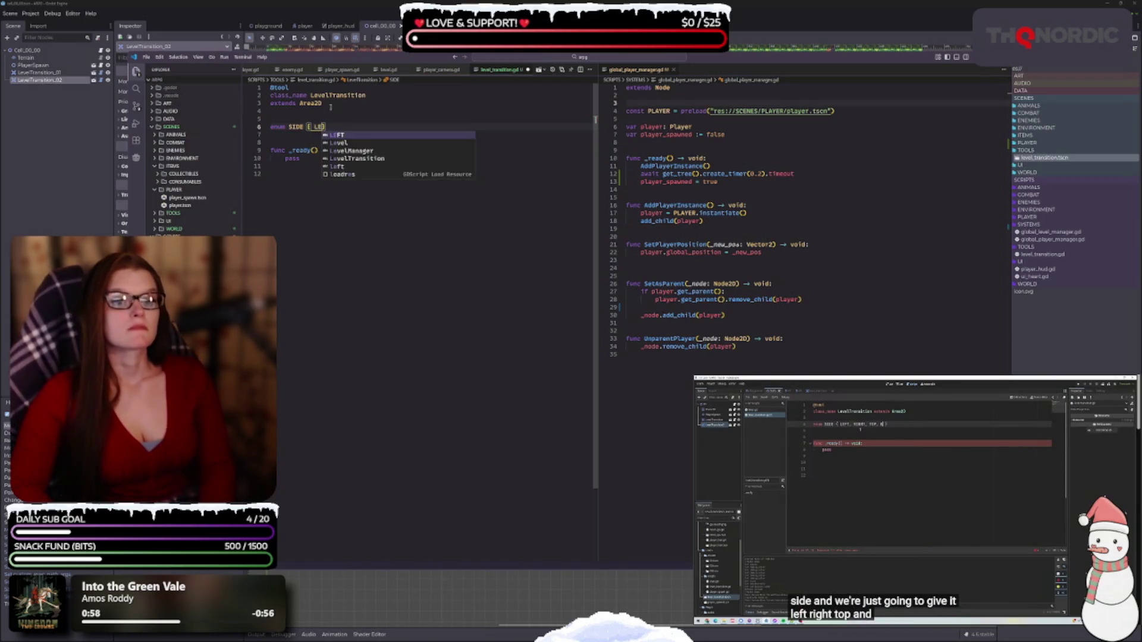
text(RI)
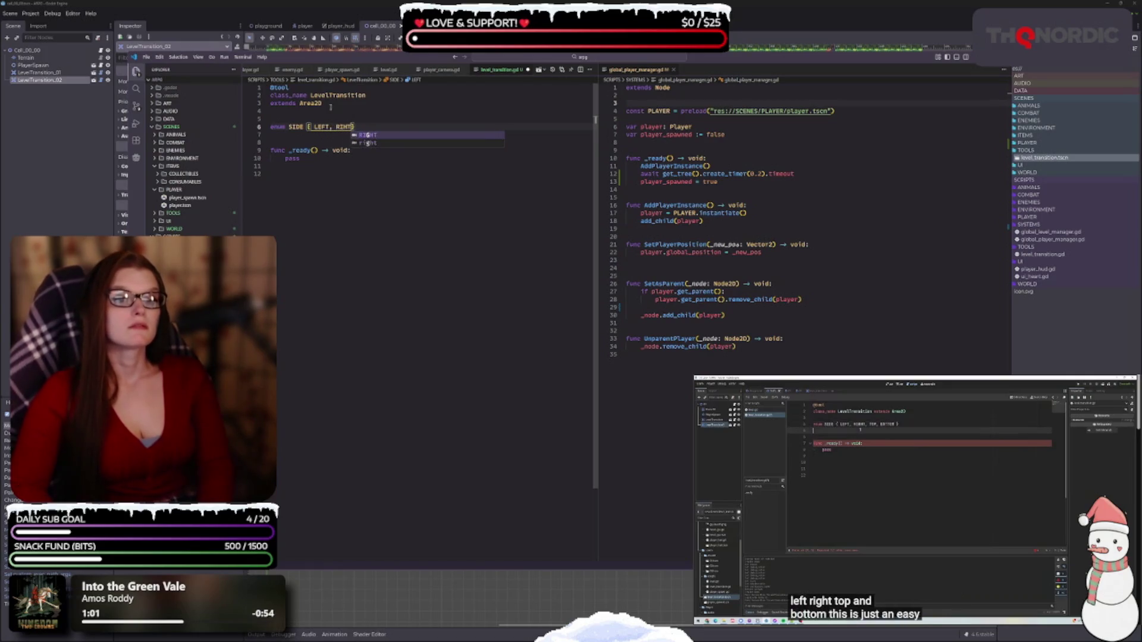
text(GHT, TOP, )
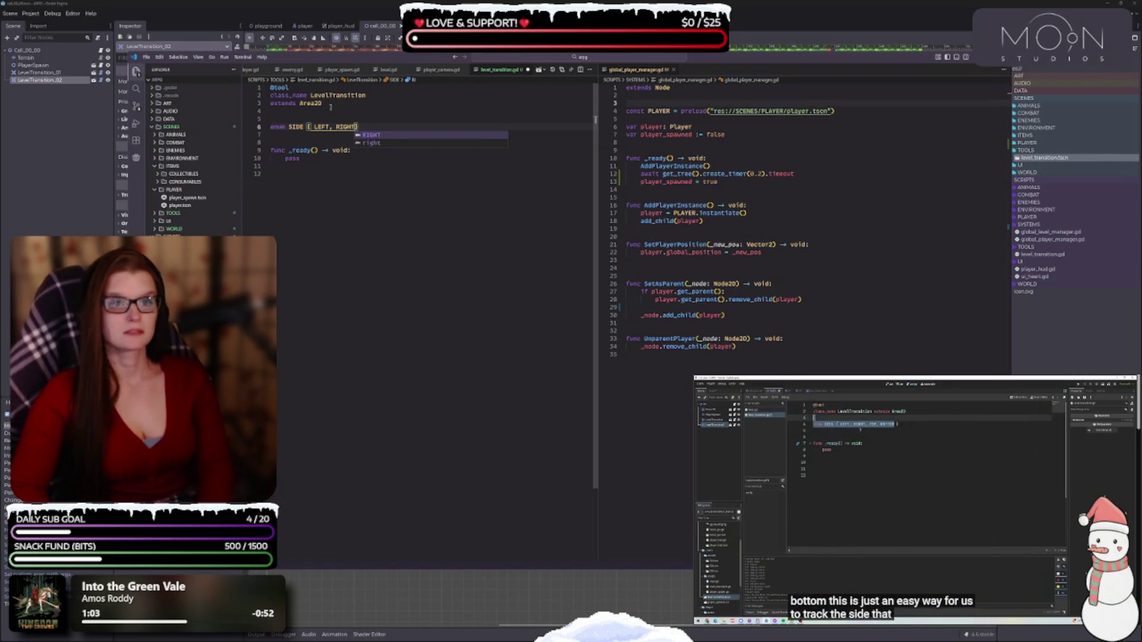
text(BOTTOM)
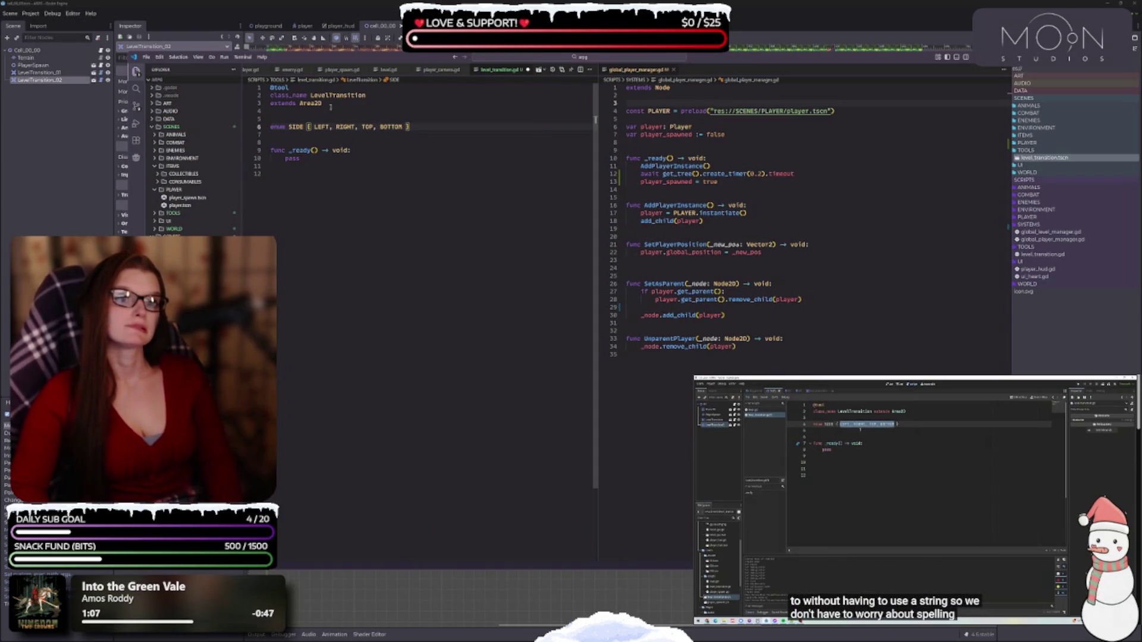
key(ctrl+s)
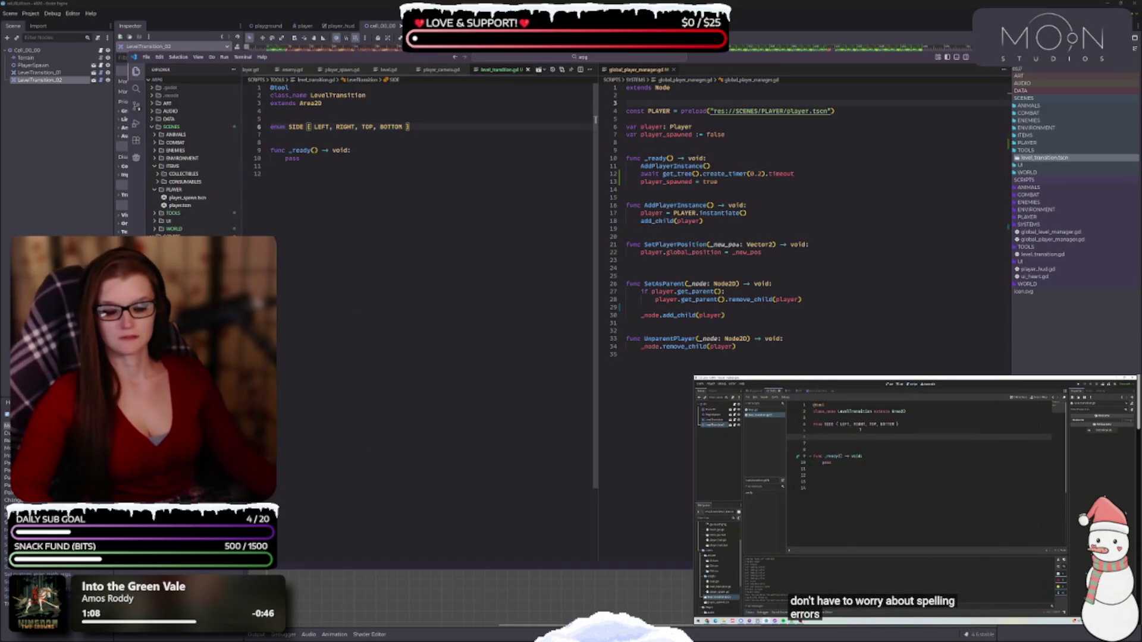
key(alt+Tab)
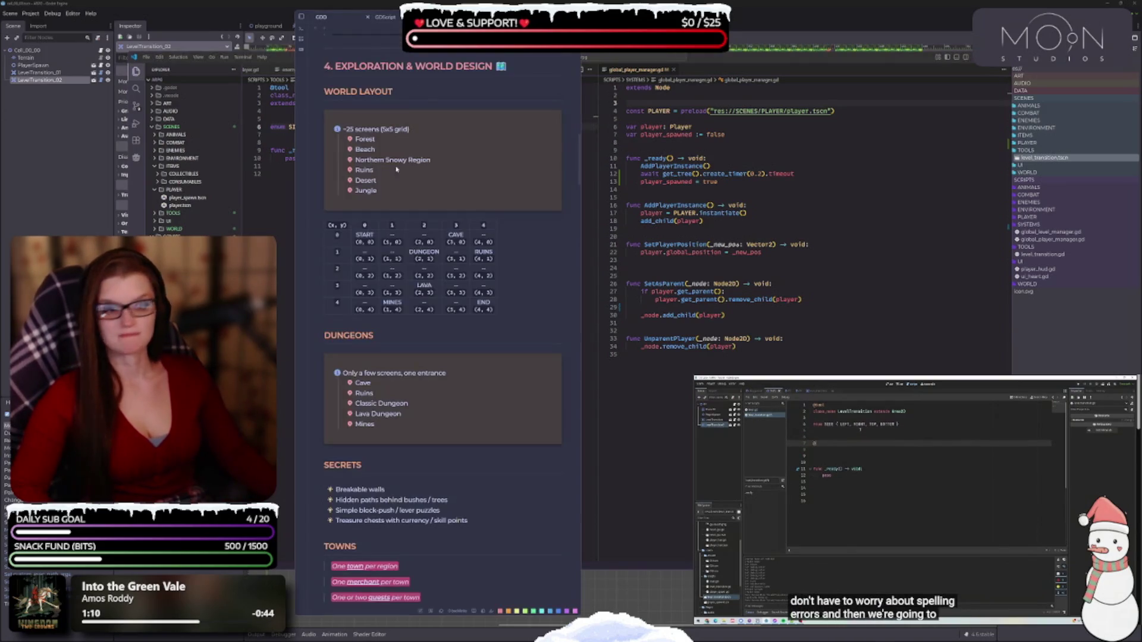
Scroll the GDScript style guide through Constants & Enums down to Code Order
scroll(438, 314, down, 10)
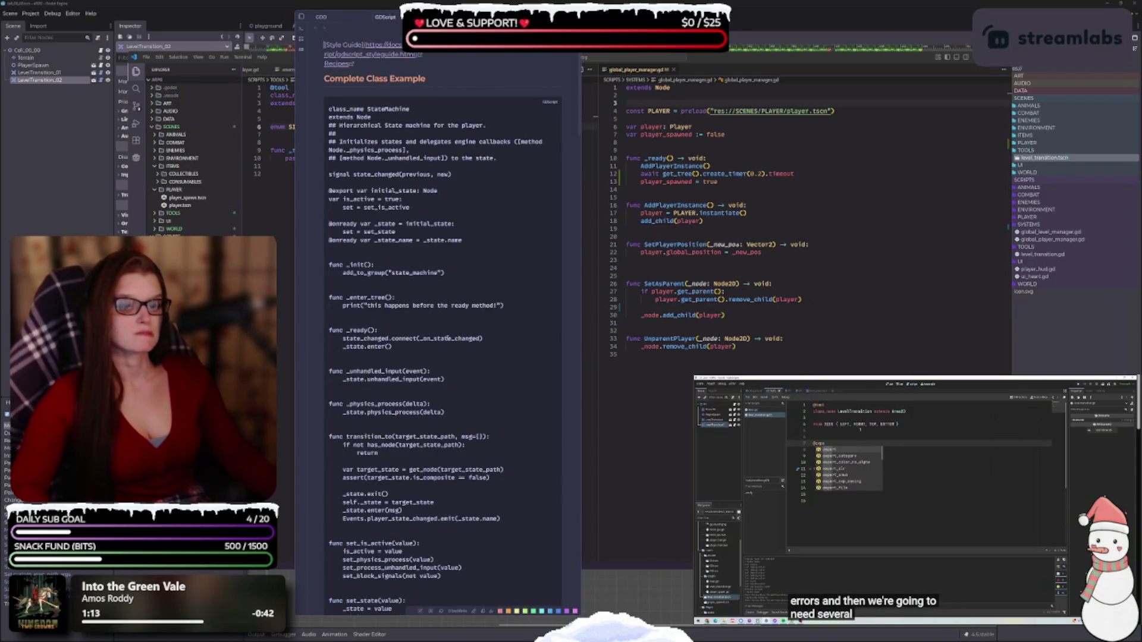
scroll(441, 313, down, 5)
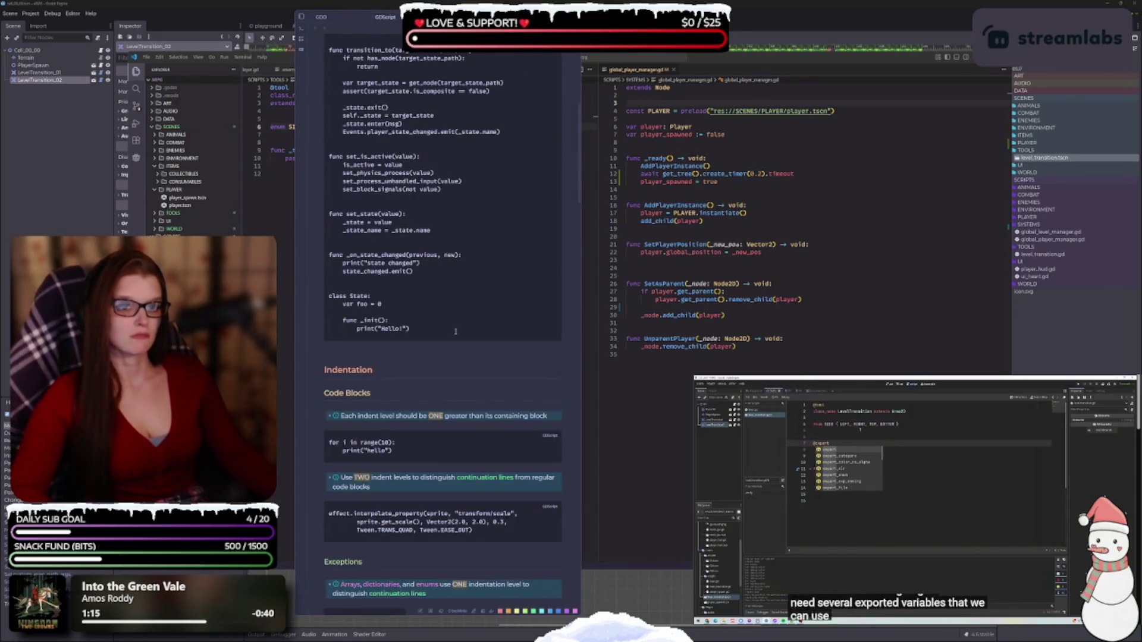
scroll(444, 313, down, 5)
scroll(379, 220, down, 12)
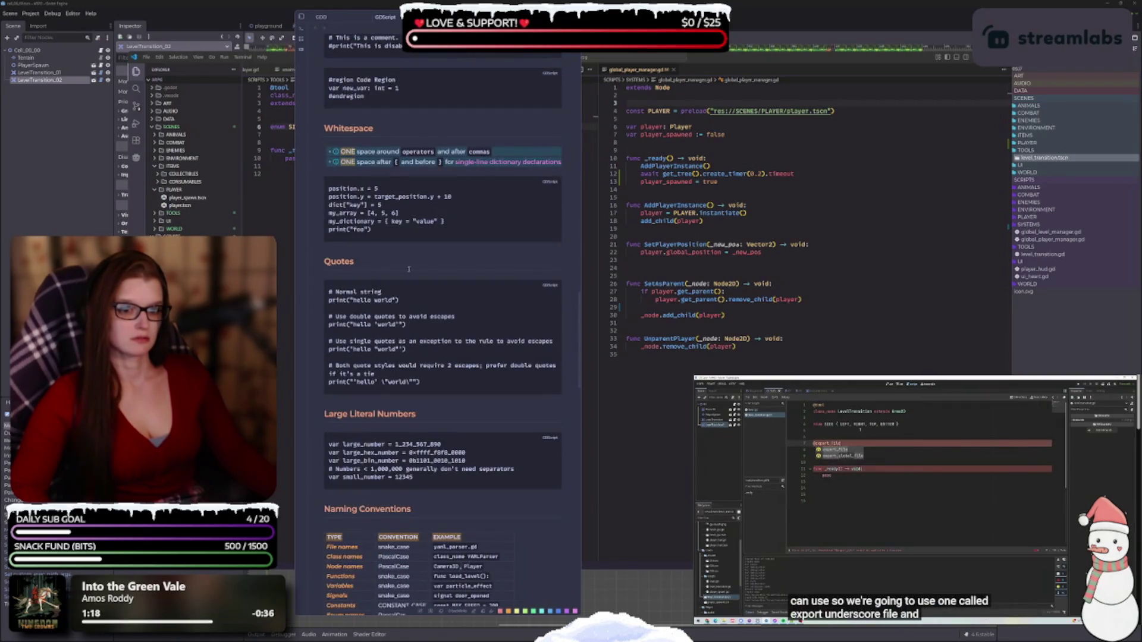
scroll(411, 325, down, 8)
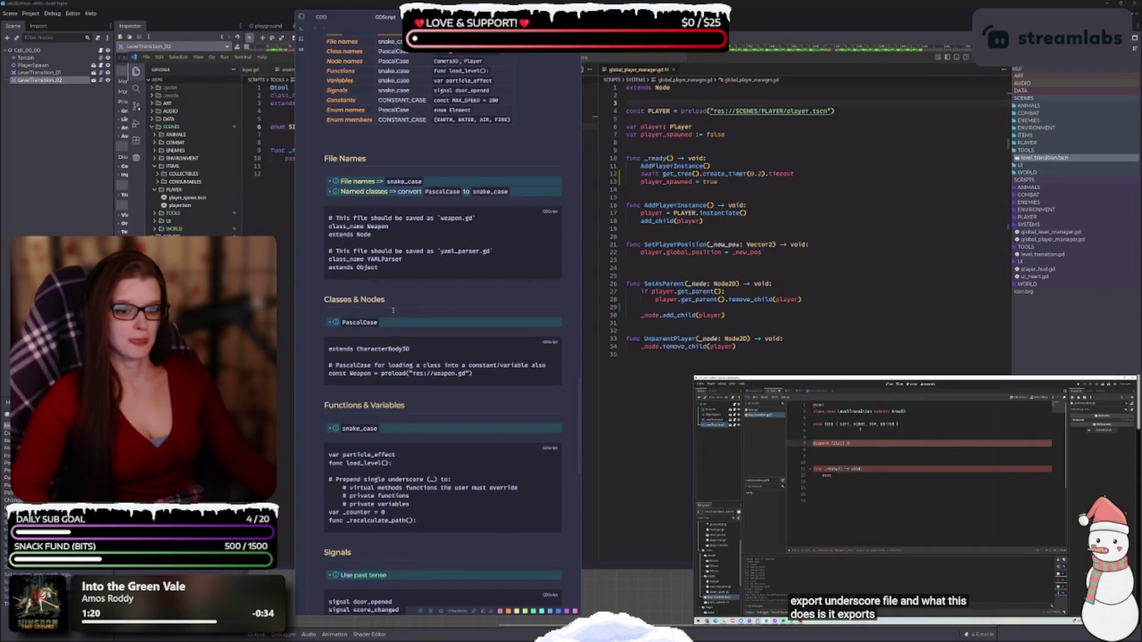
scroll(392, 309, down, 3)
scroll(391, 307, down, 3)
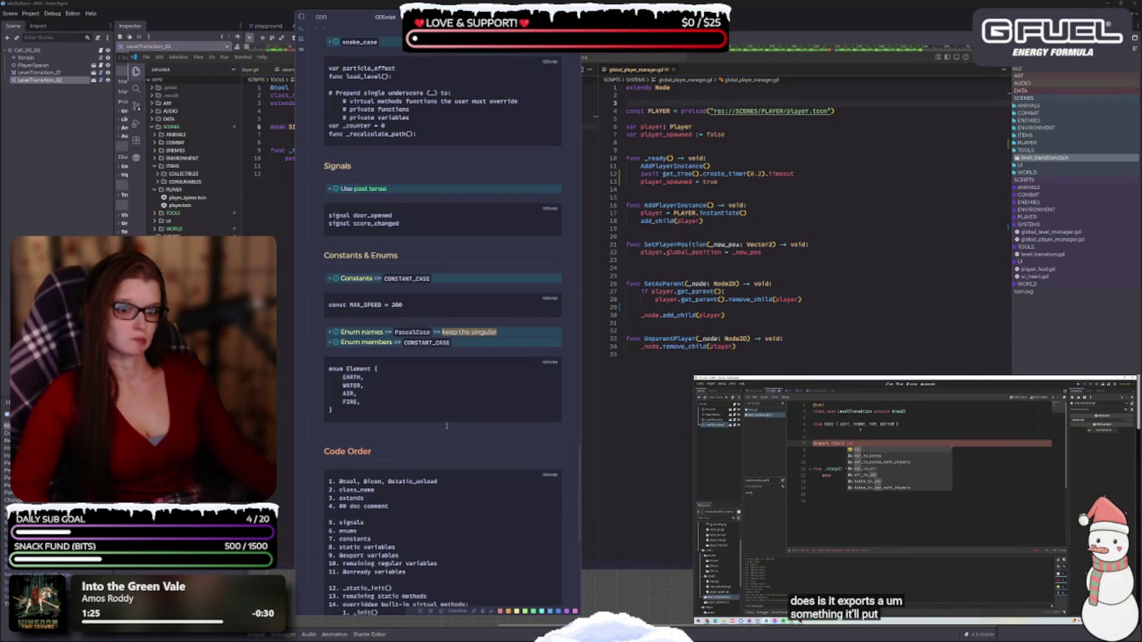
scroll(446, 426, down, 2)
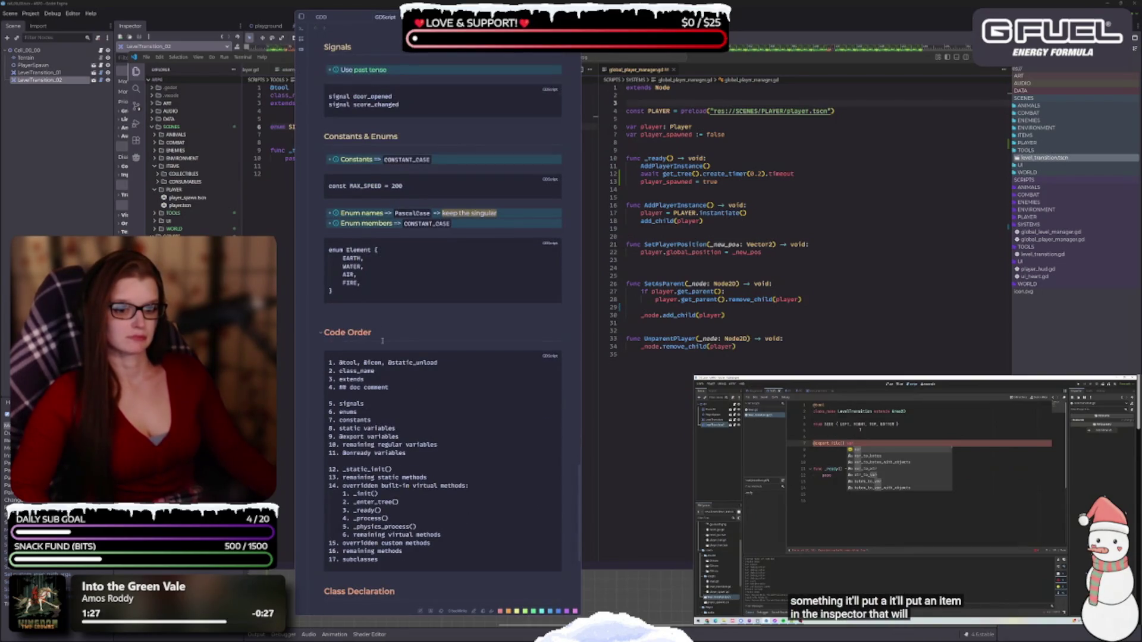
click(946, 489)
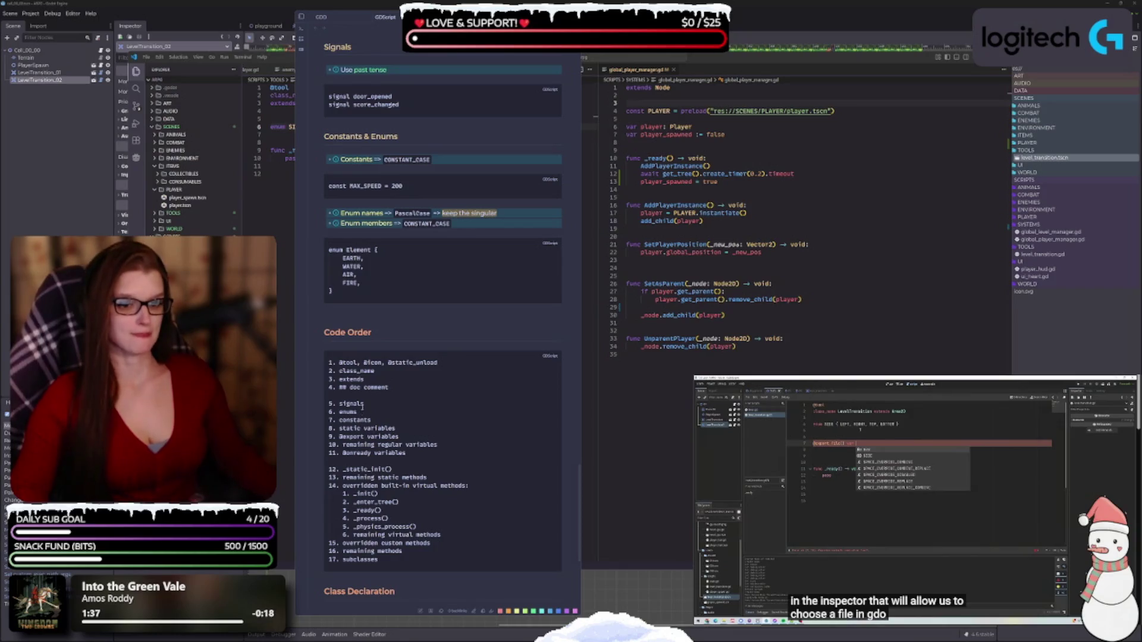
Move the SIDE enum's LEFT, RIGHT, TOP, BOTTOM members onto a line below the opening brace
key(alt+Tab)
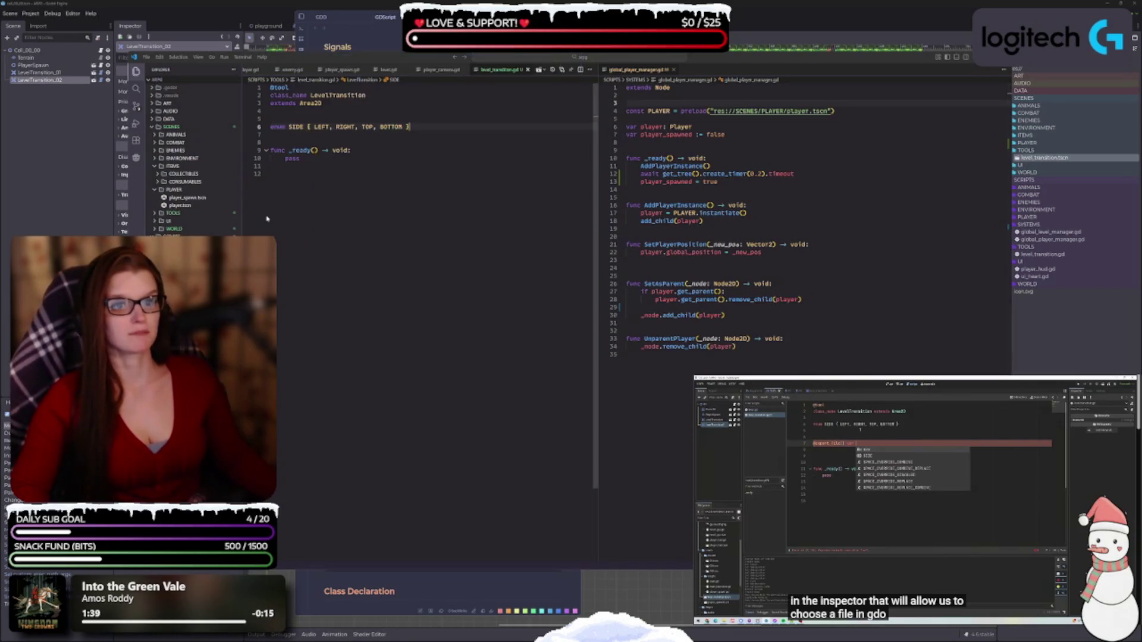
click(305, 127)
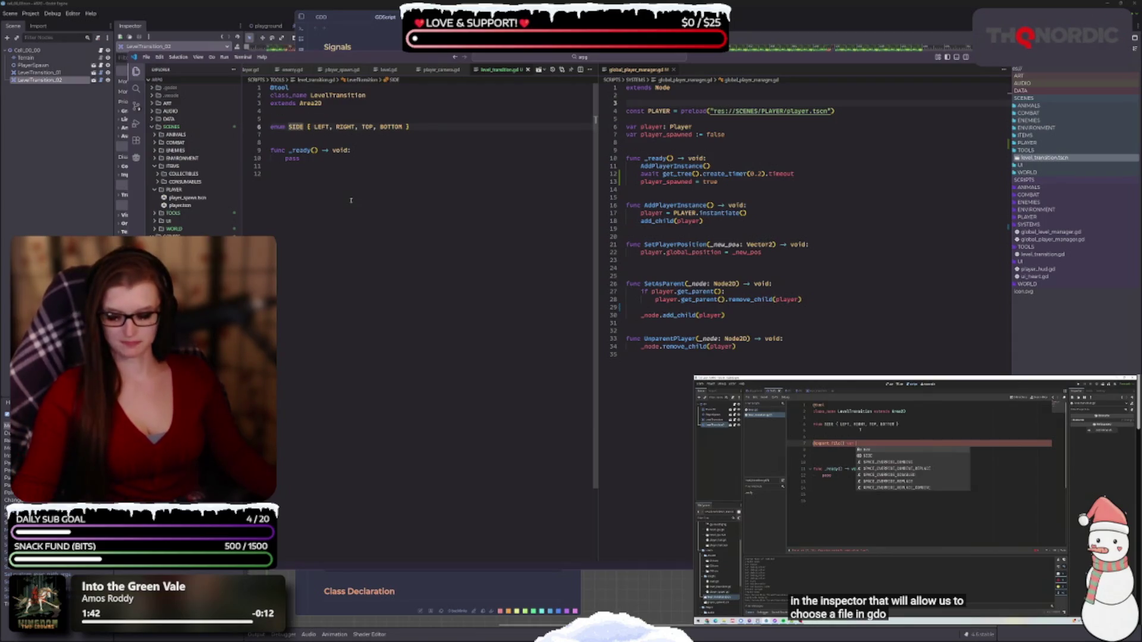
key(alt+Tab)
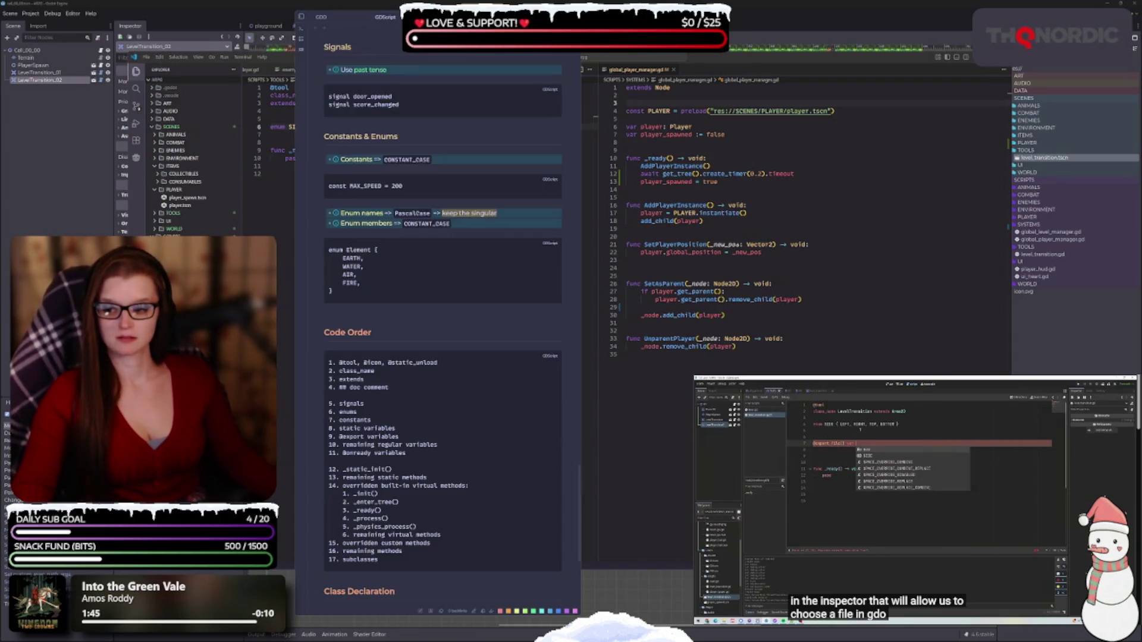
key(alt+Tab)
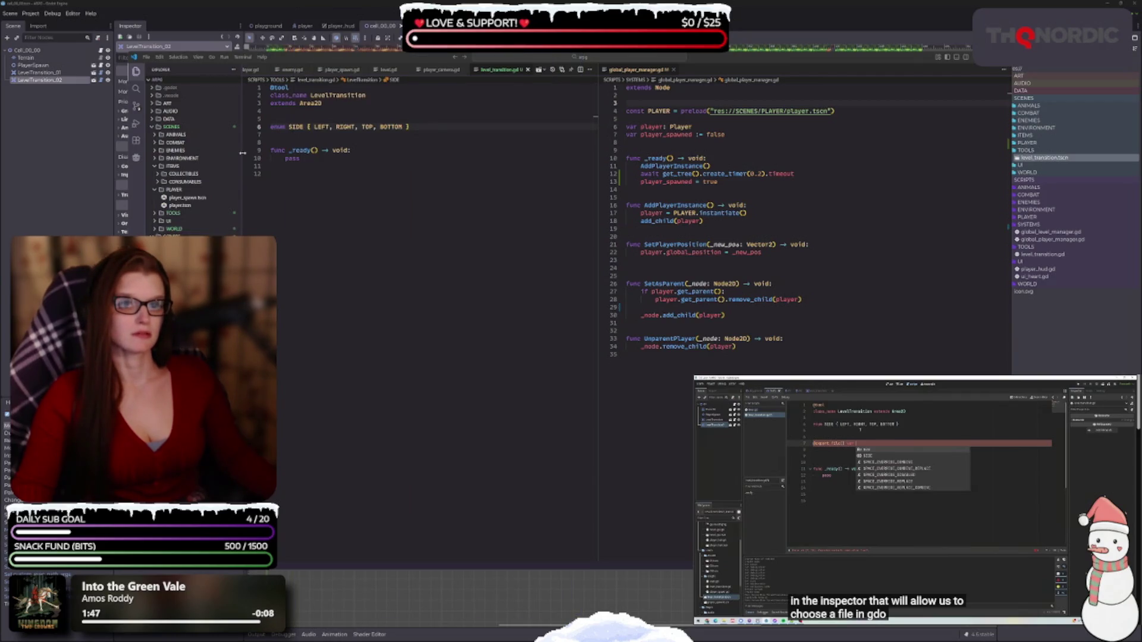
click(419, 127)
key(Return)
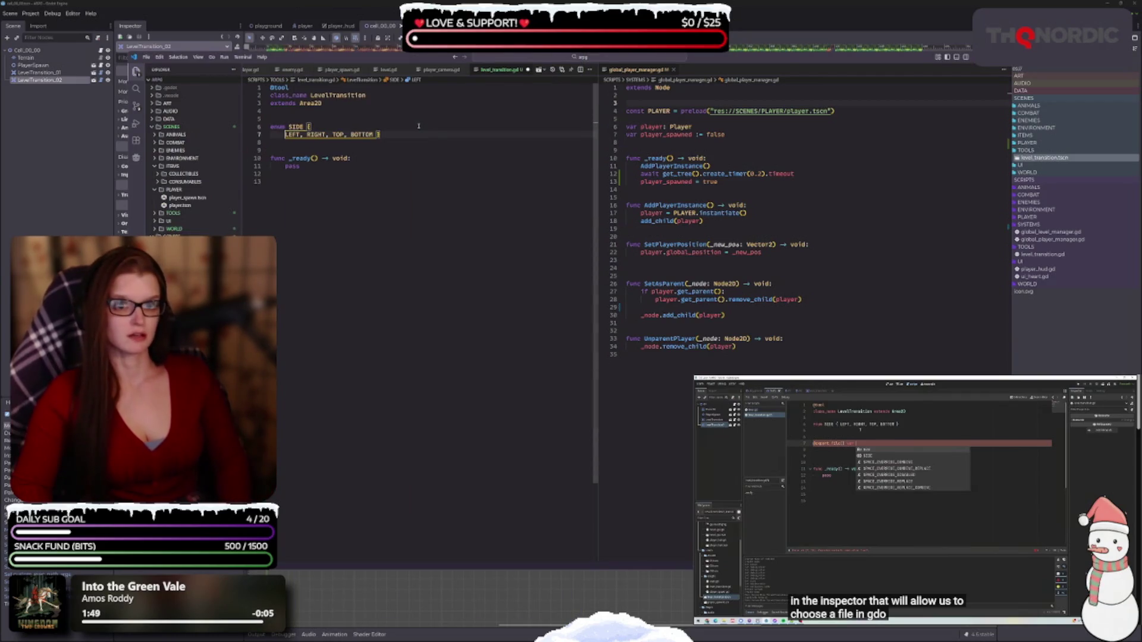
key(alt+Tab)
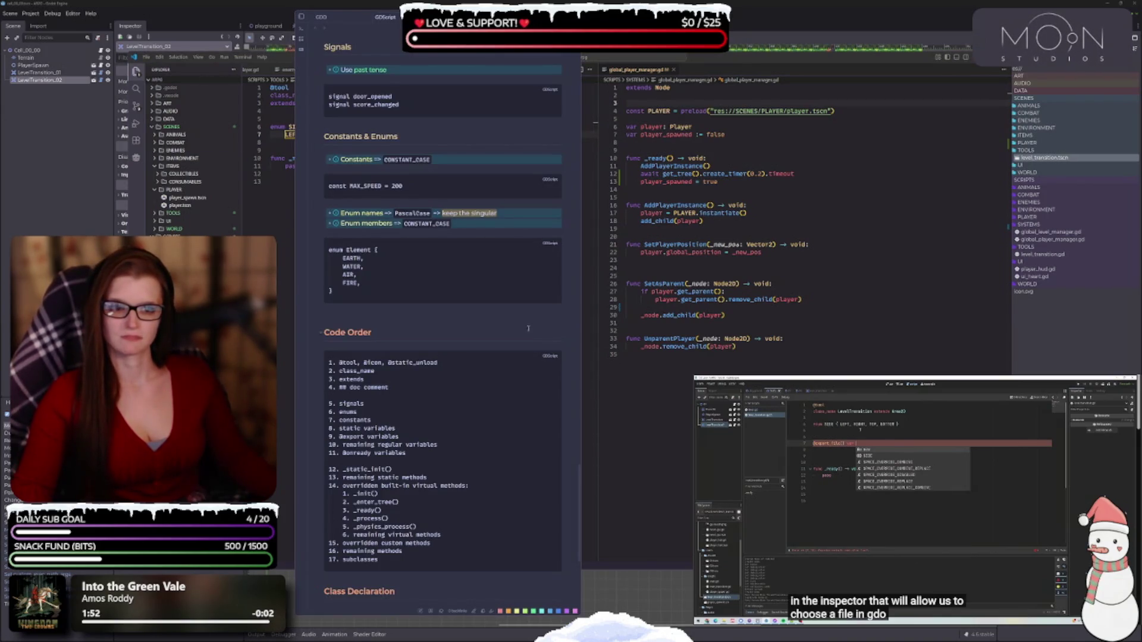
click(680, 469)
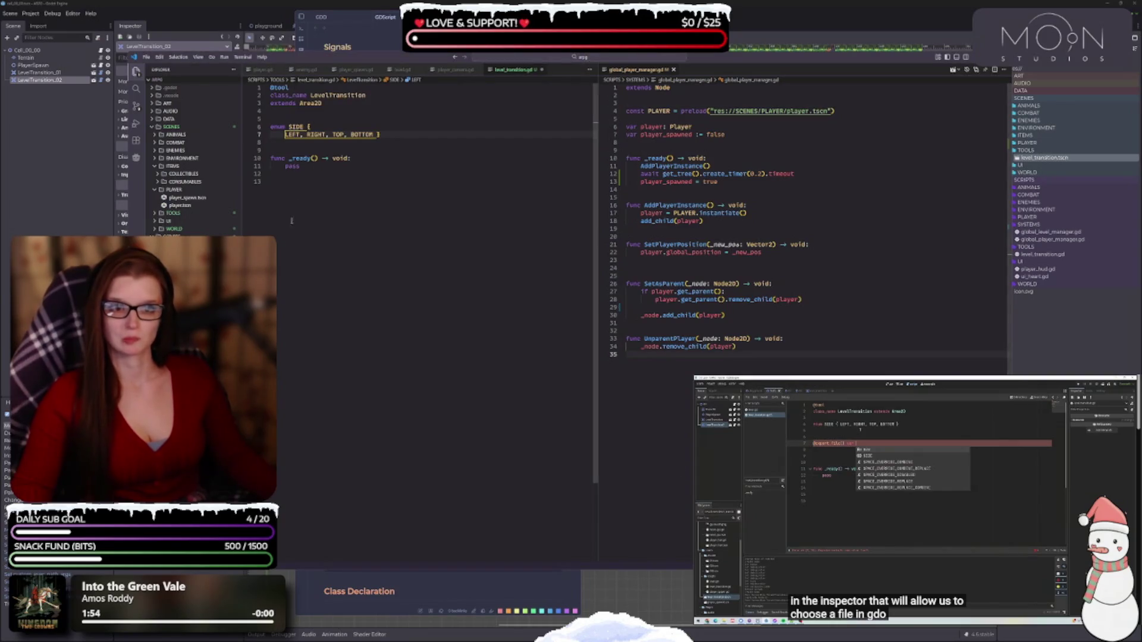
Put LEFT, RIGHT, TOP, BOTTOM and the closing brace on separate lines, then save
key(Return)
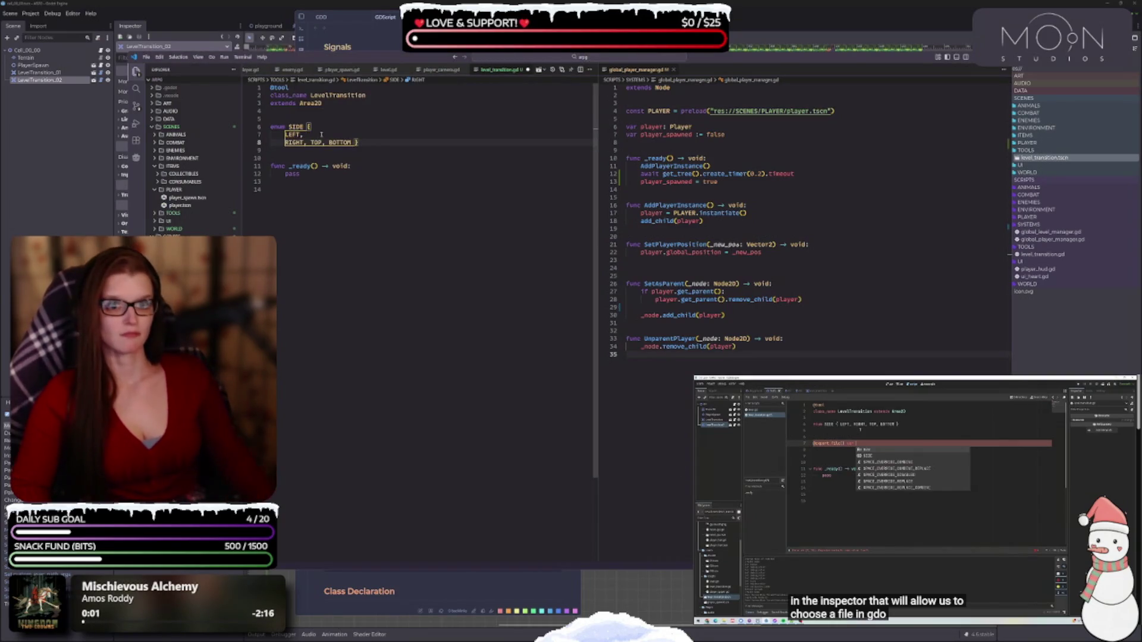
key(Return)
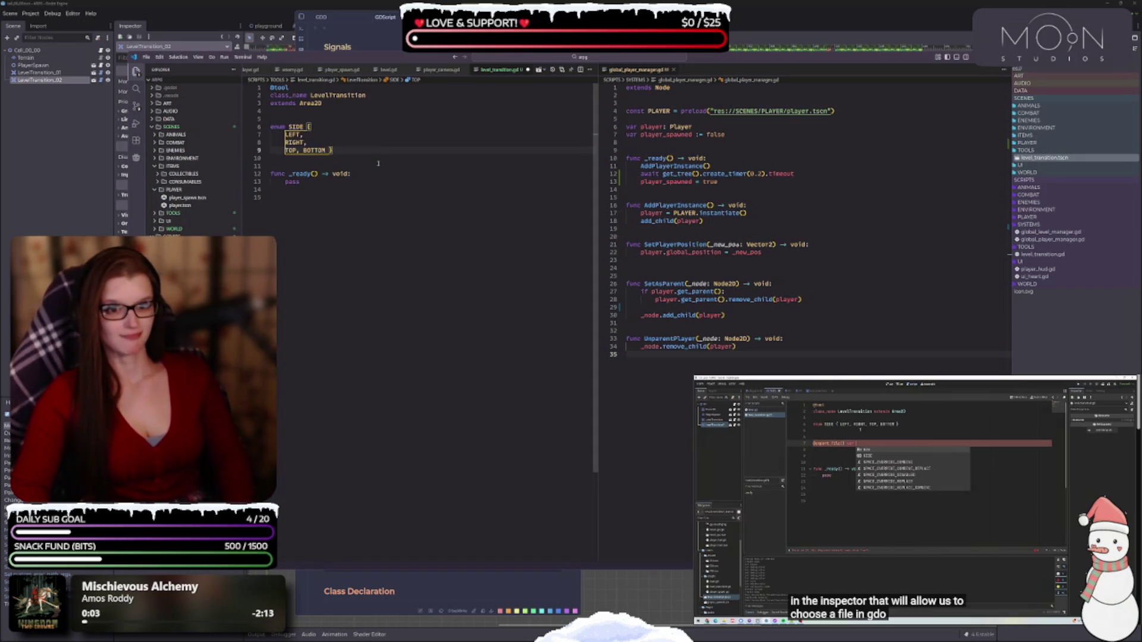
key(Return)
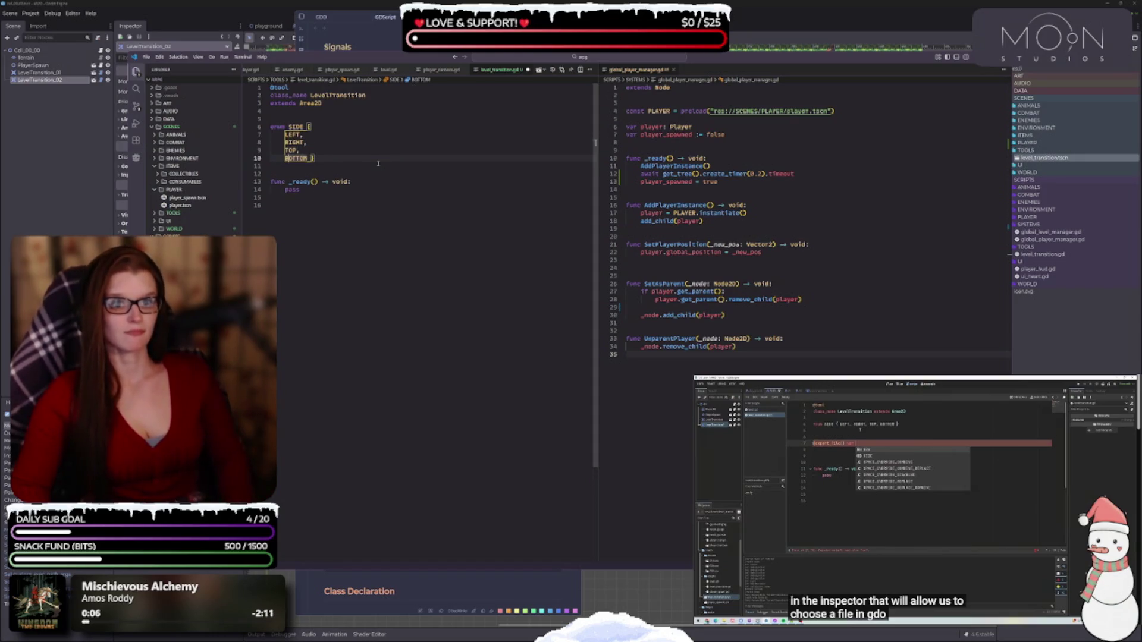
key(ctrl+Right)
key(Return)
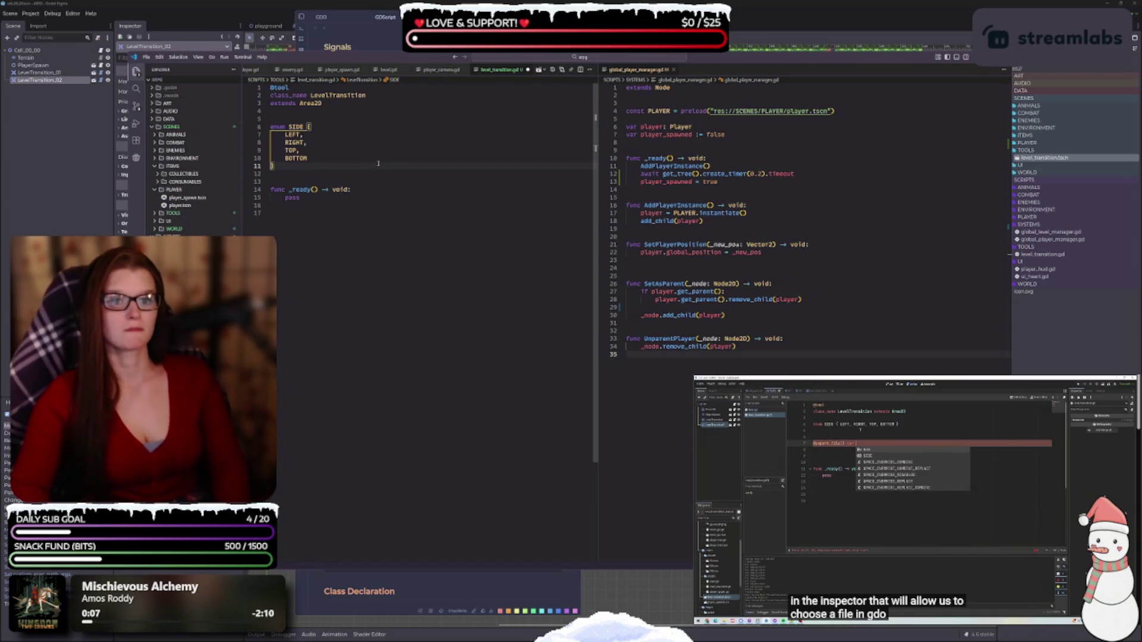
key(ctrl+s)
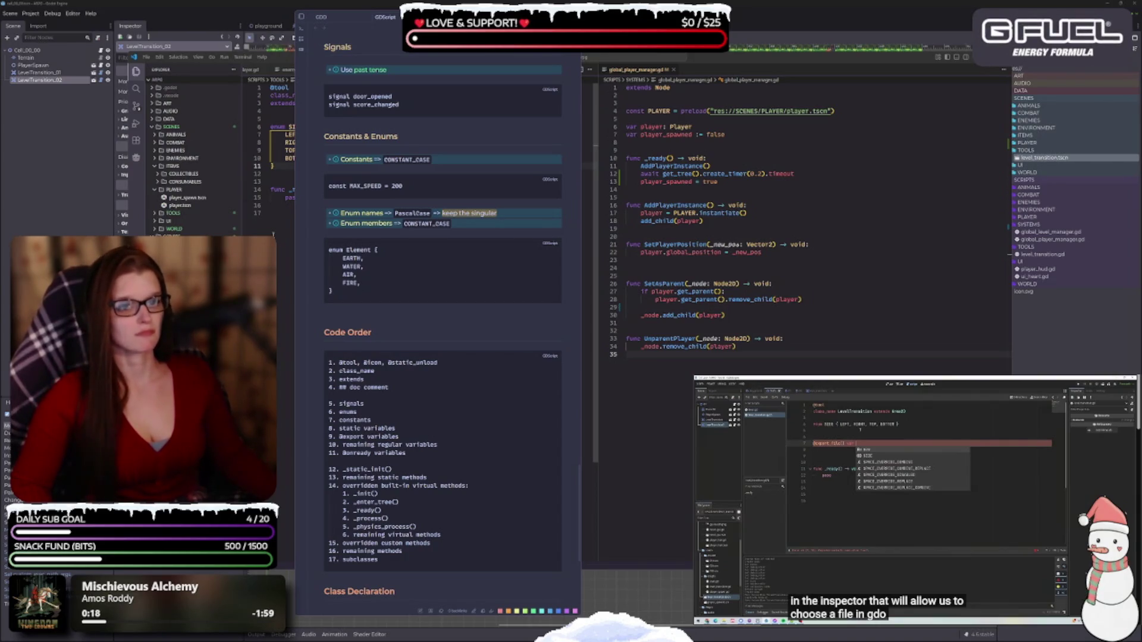
Rename the enum from SIDE to Side
click(279, 213)
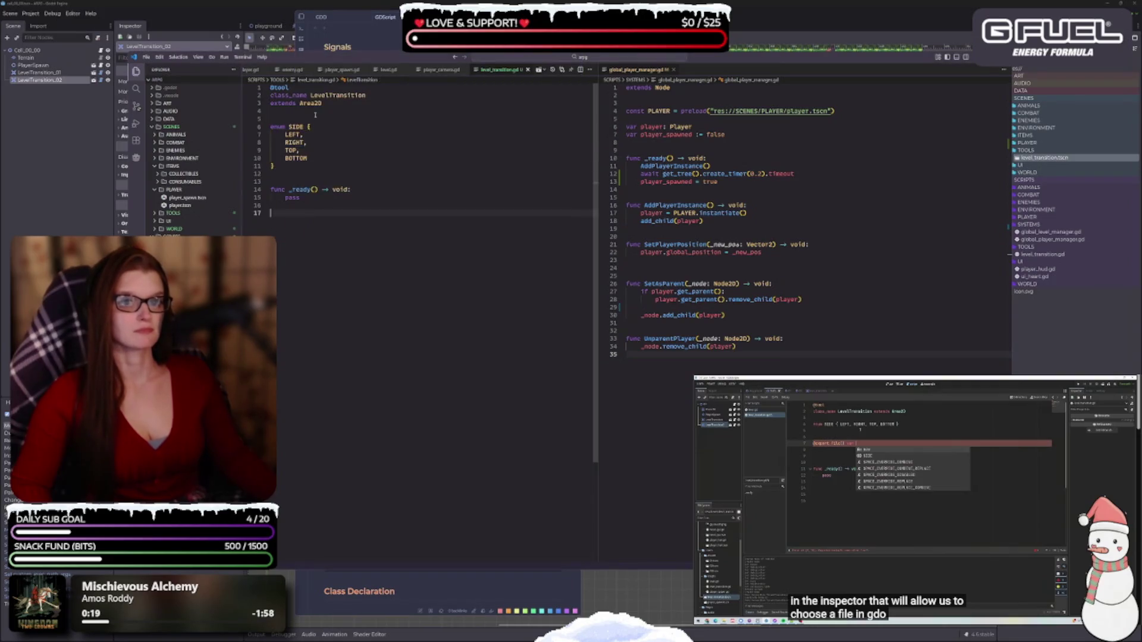
key(BackSpace)
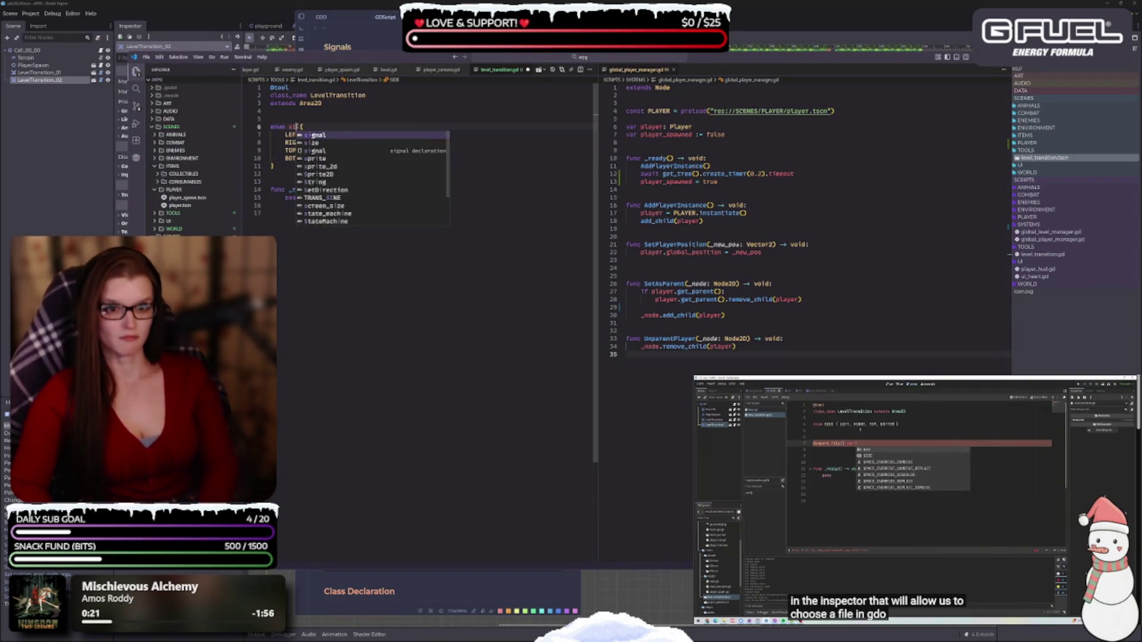
text(Side)
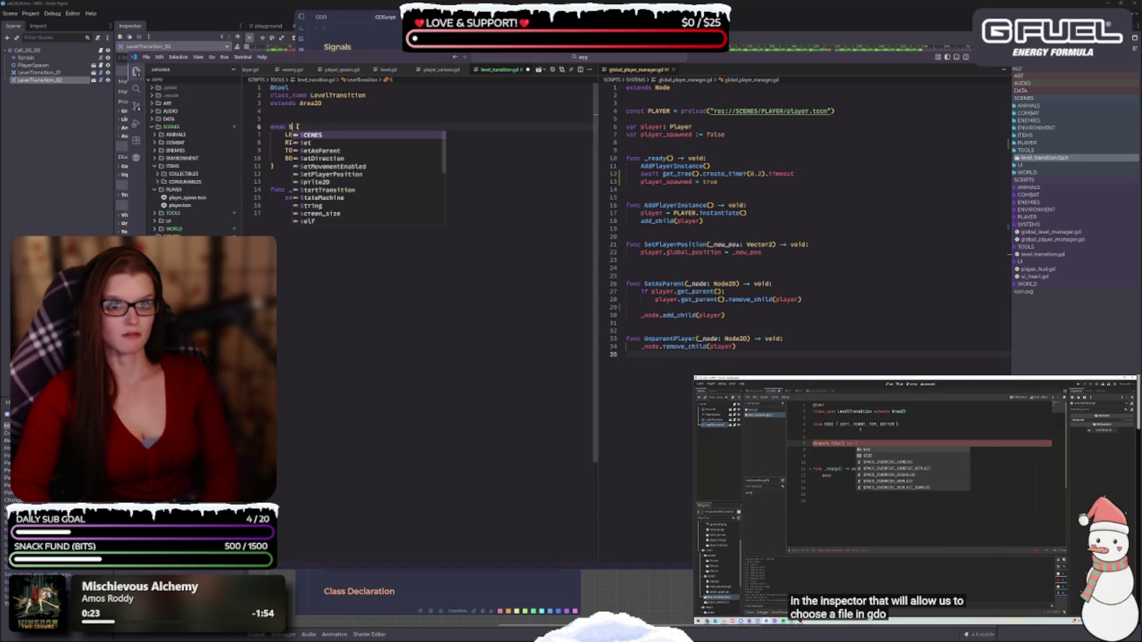
click(320, 182)
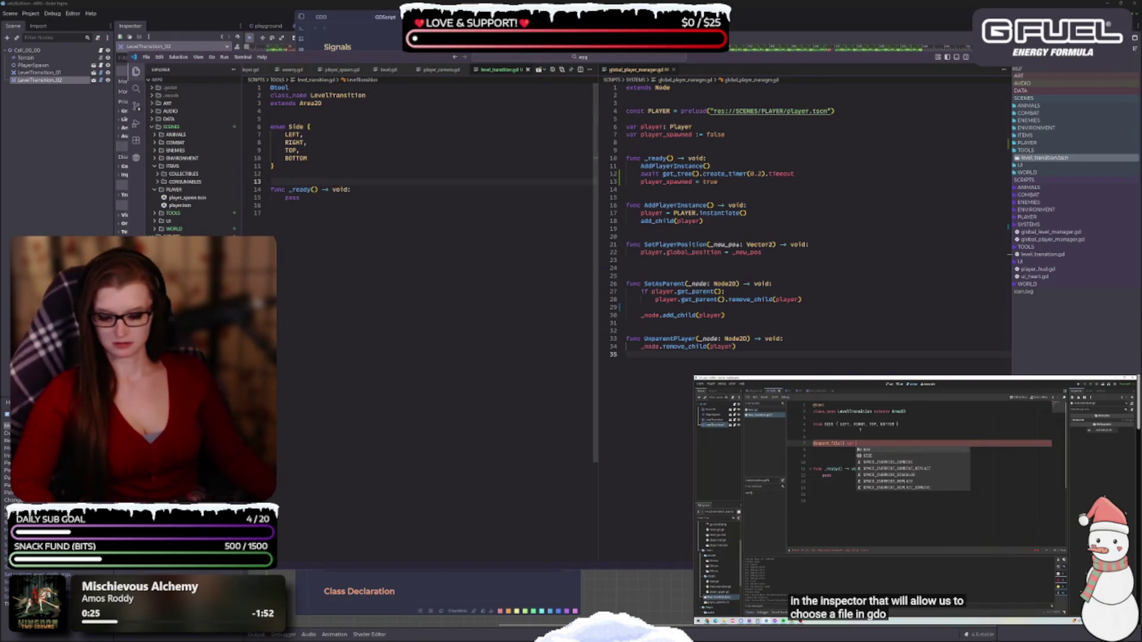
key(alt+Tab)
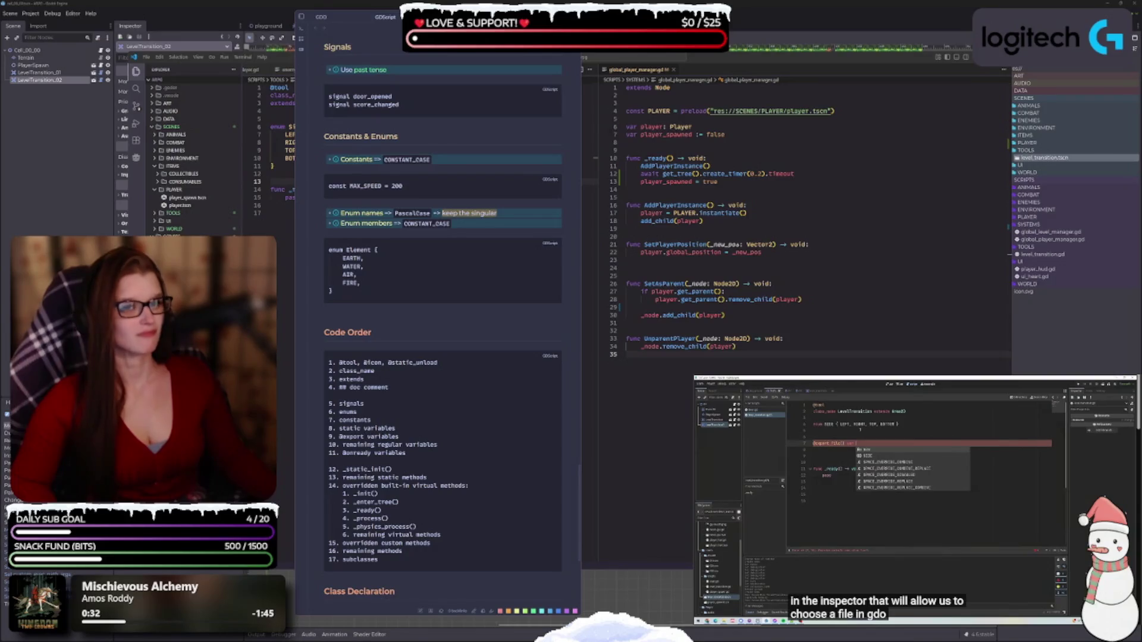
key(alt+Tab)
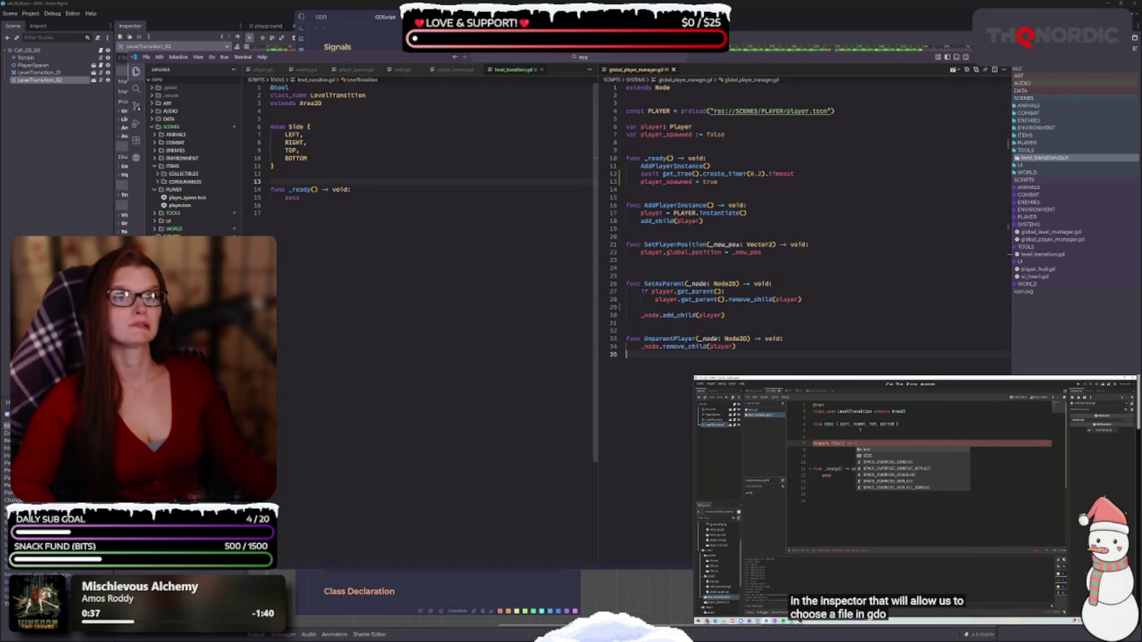
click(288, 164)
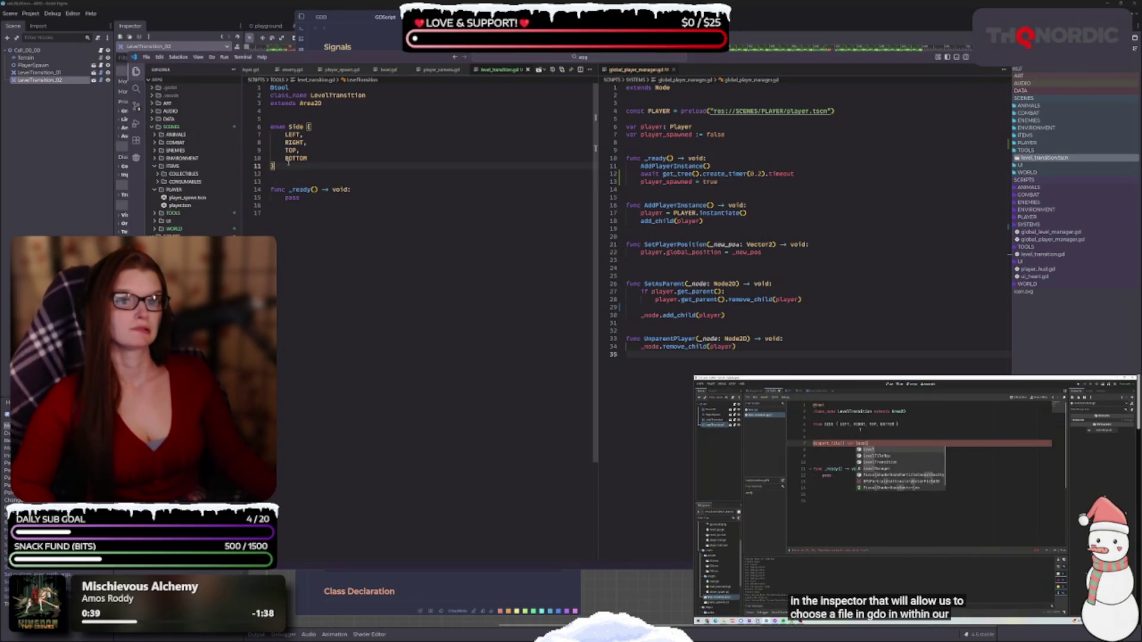
key(Return)
key(Return)
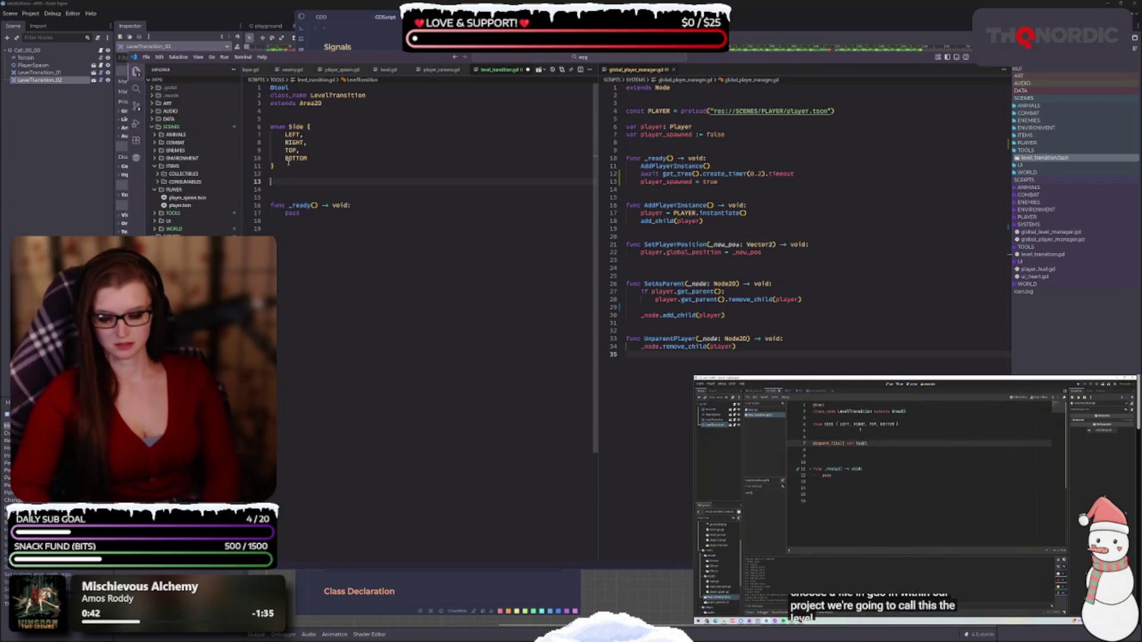
text(export)
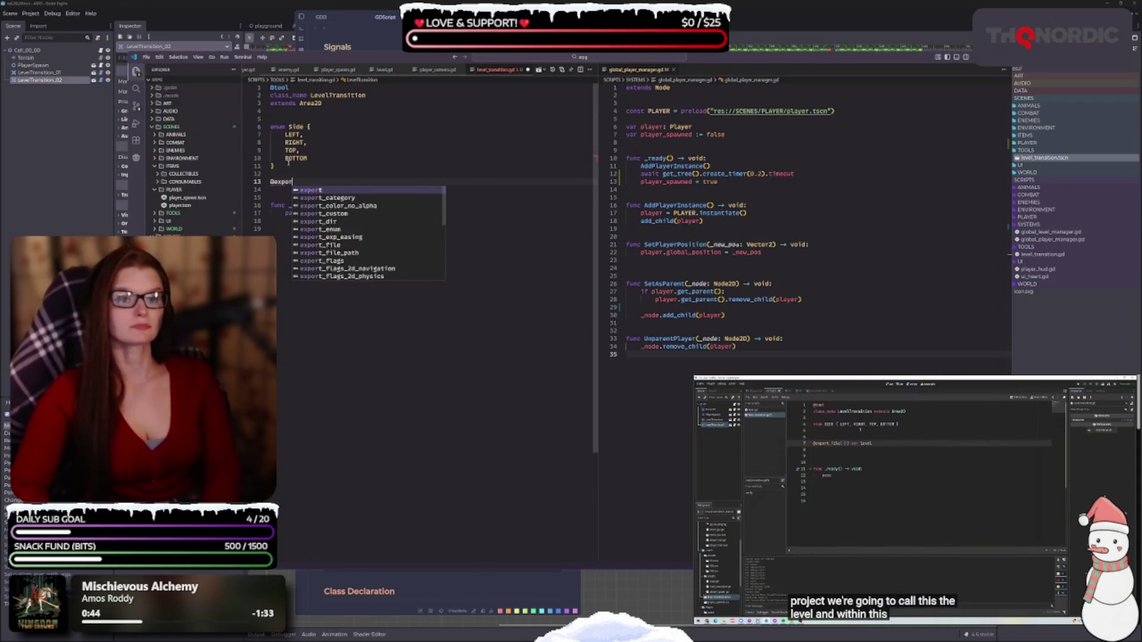
text(_file)
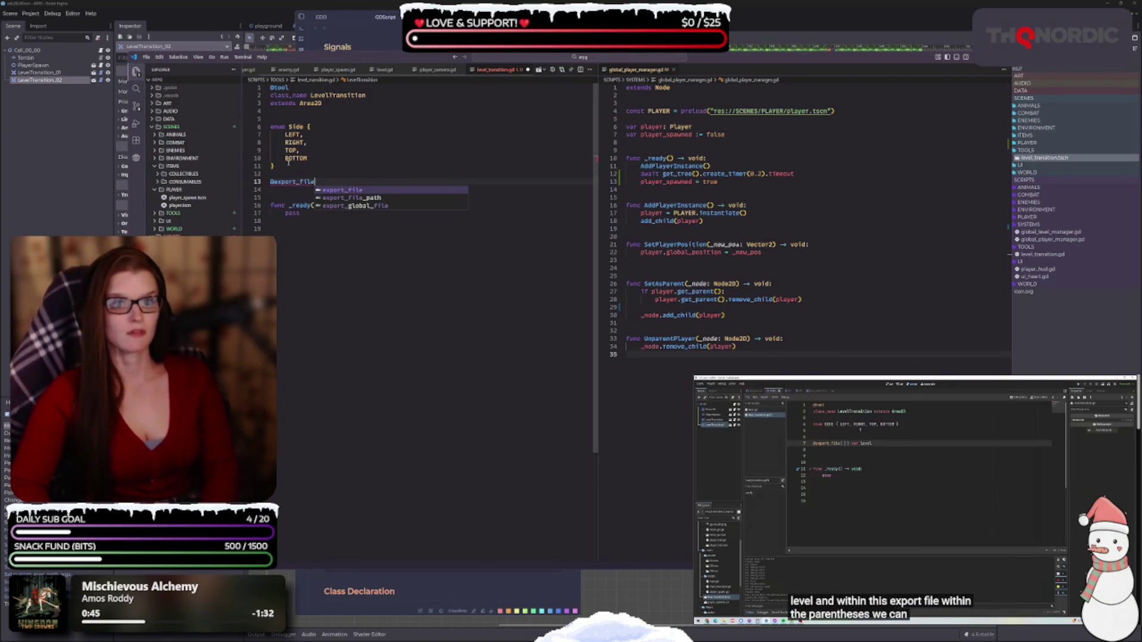
text((")
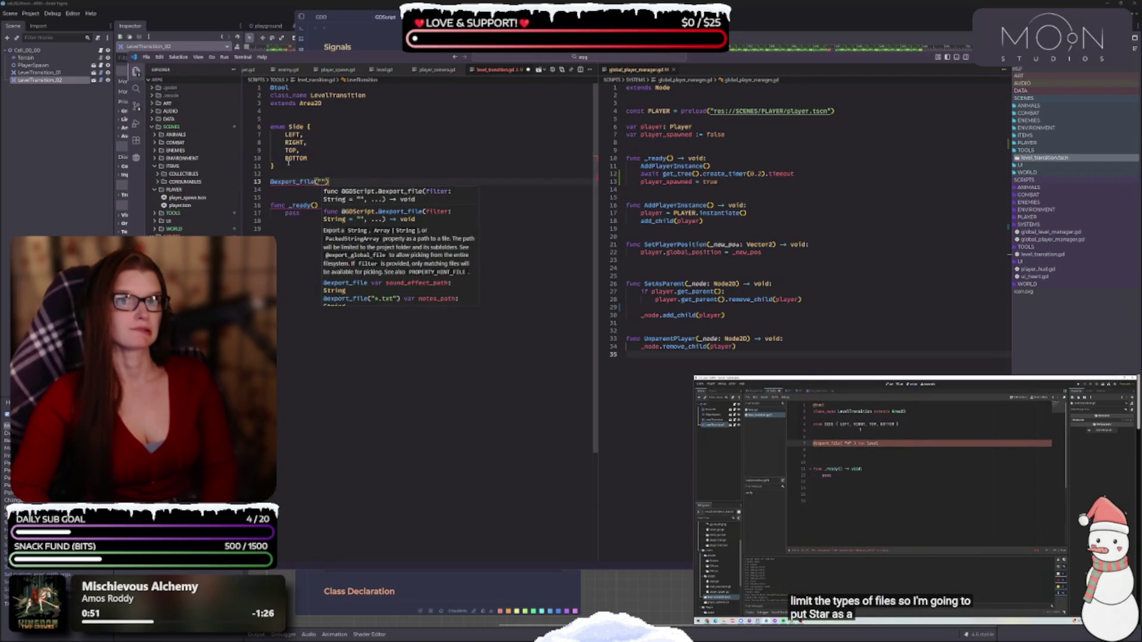
text(*)
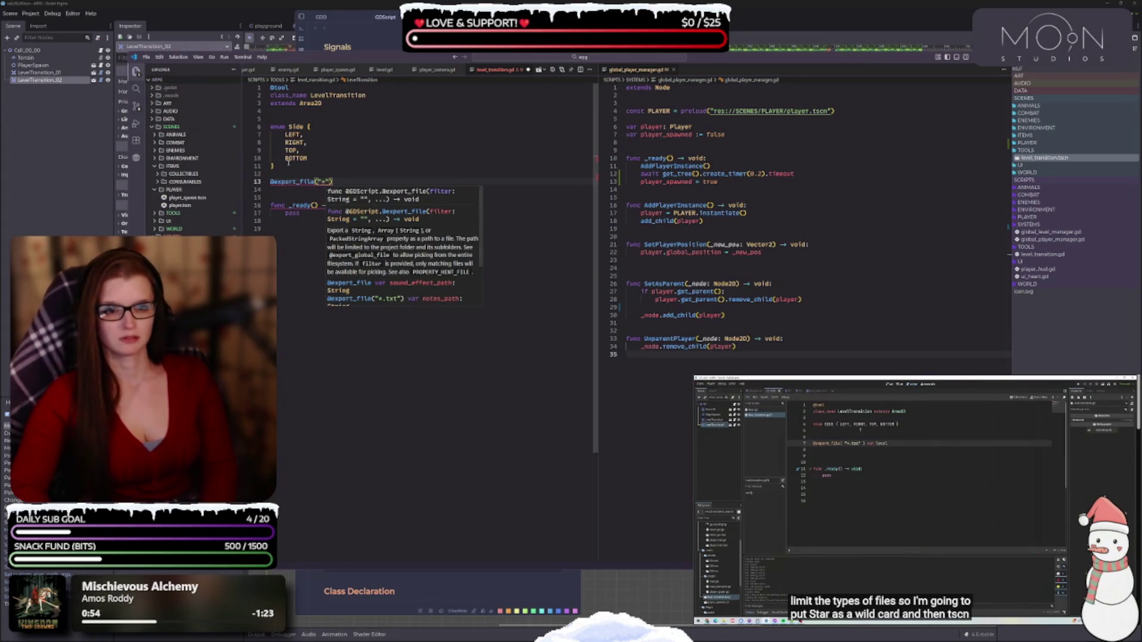
text(.ts)
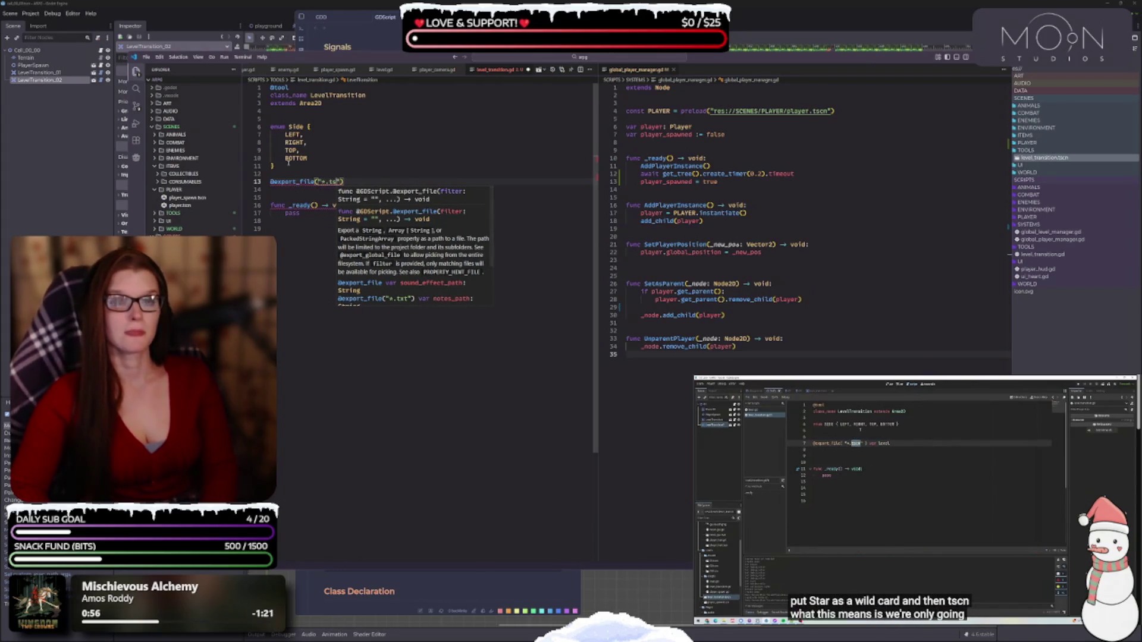
text(cn)
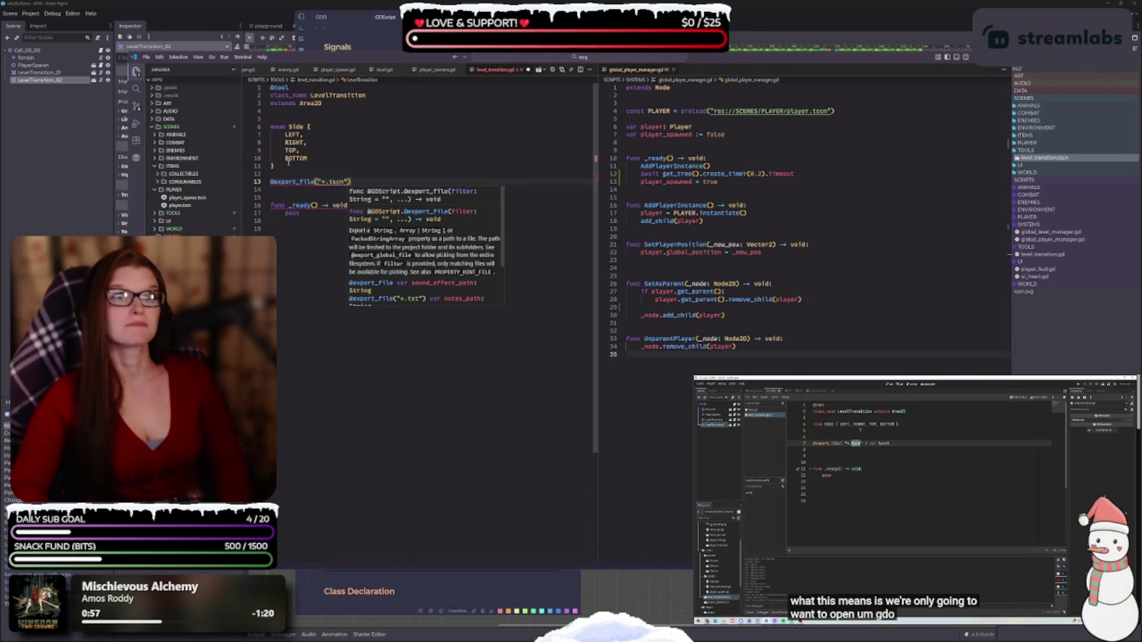
key(End)
text(v)
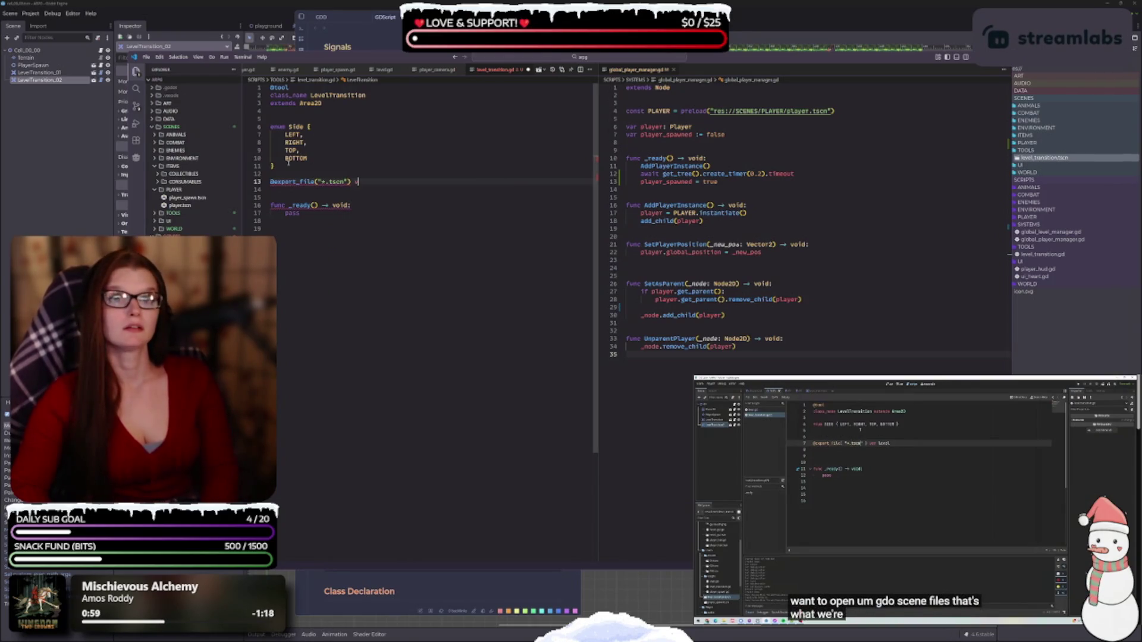
text(ar level)
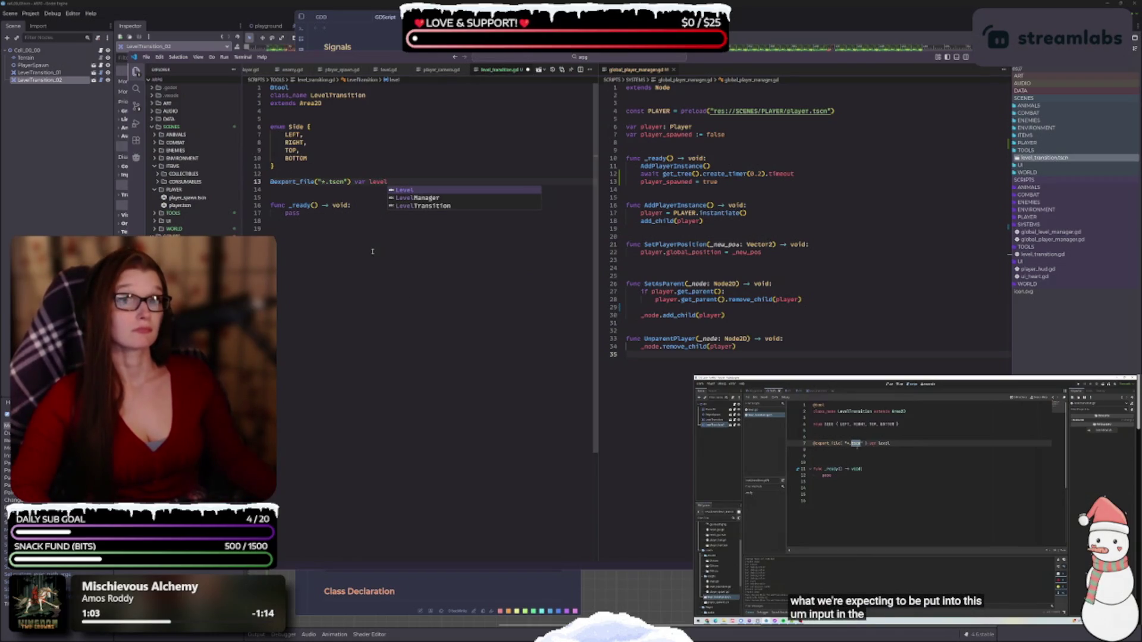
click(291, 176)
key(Return)
key(Return)
key(Return)
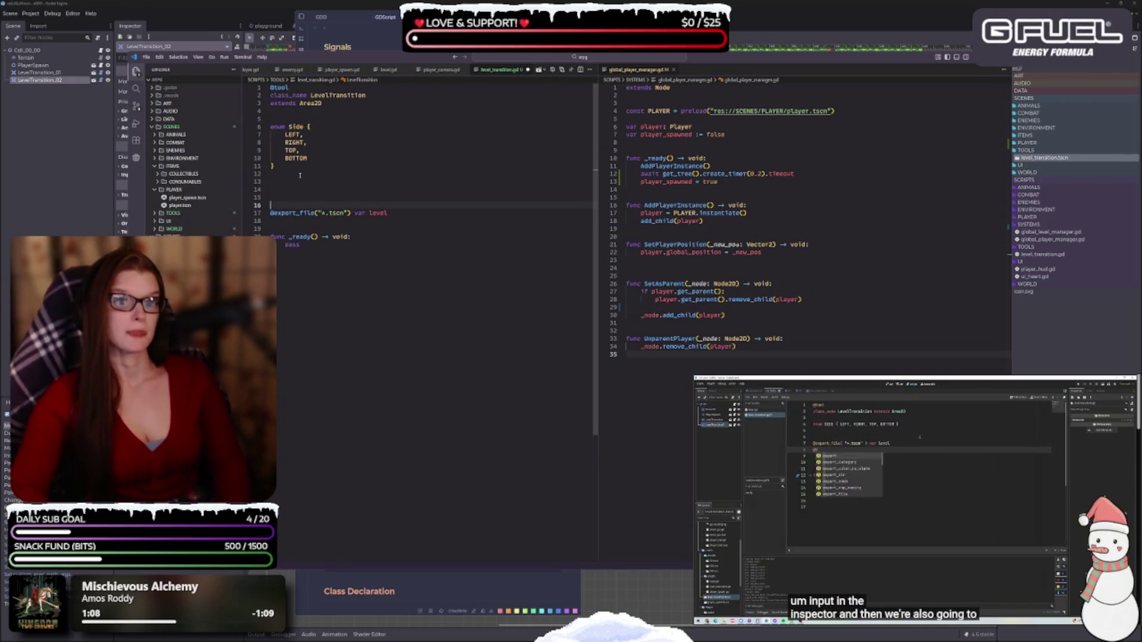
click(401, 213)
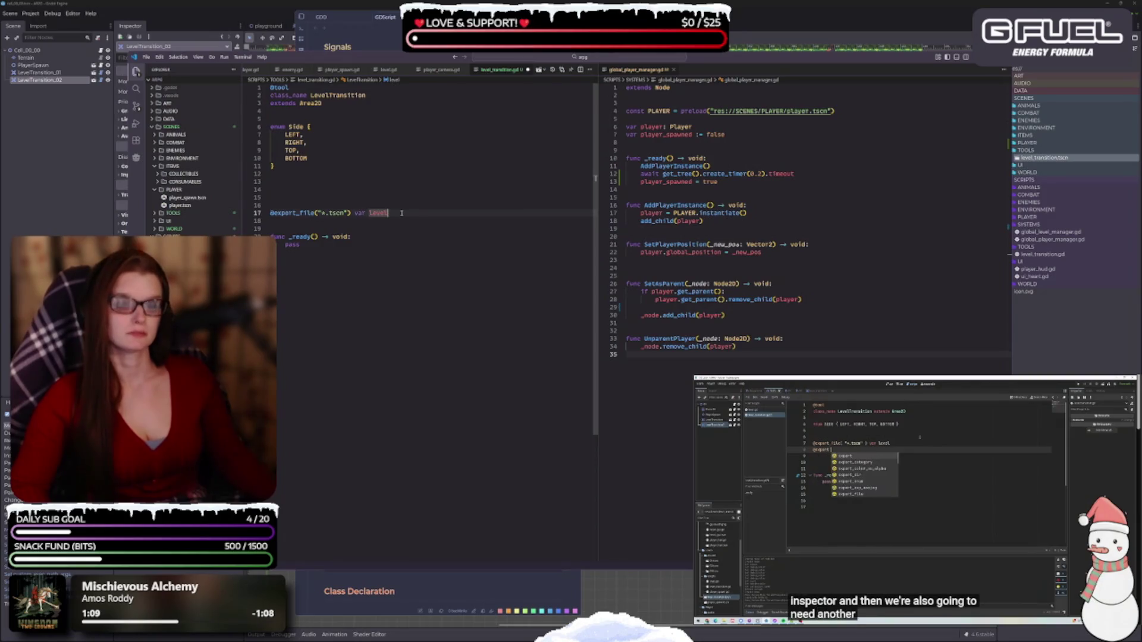
key(Return)
text(@export )
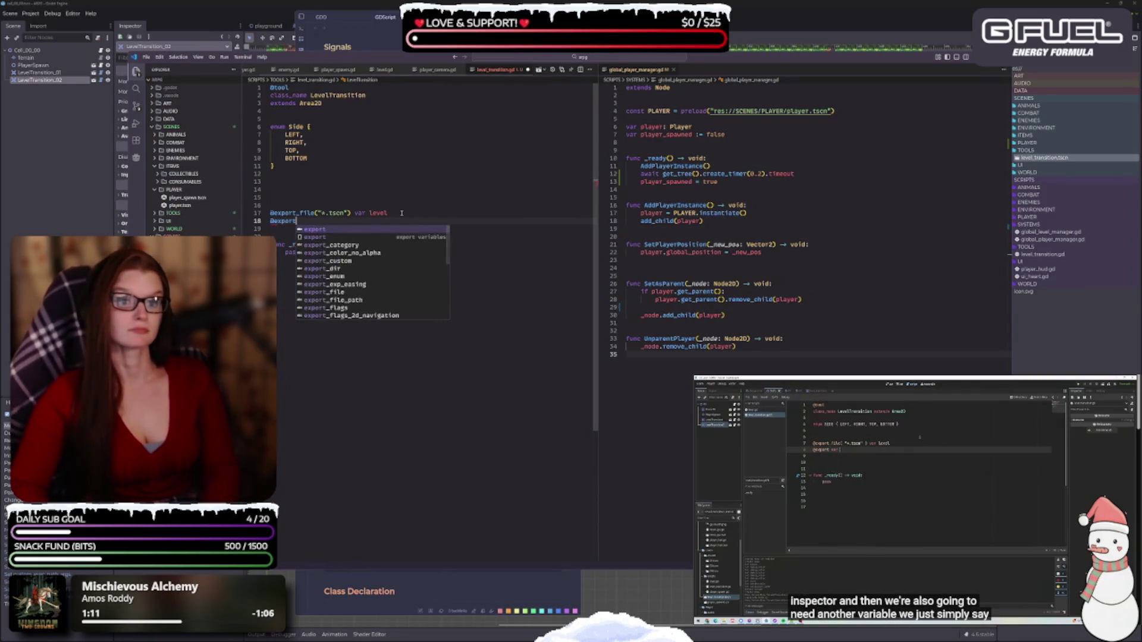
text(var )
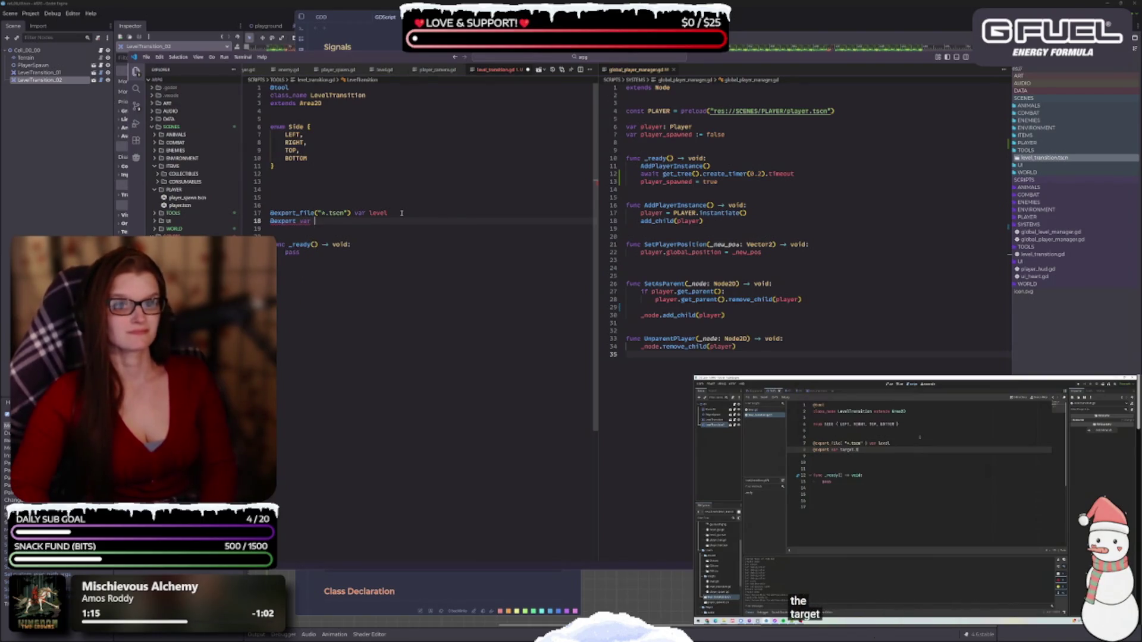
text(target)
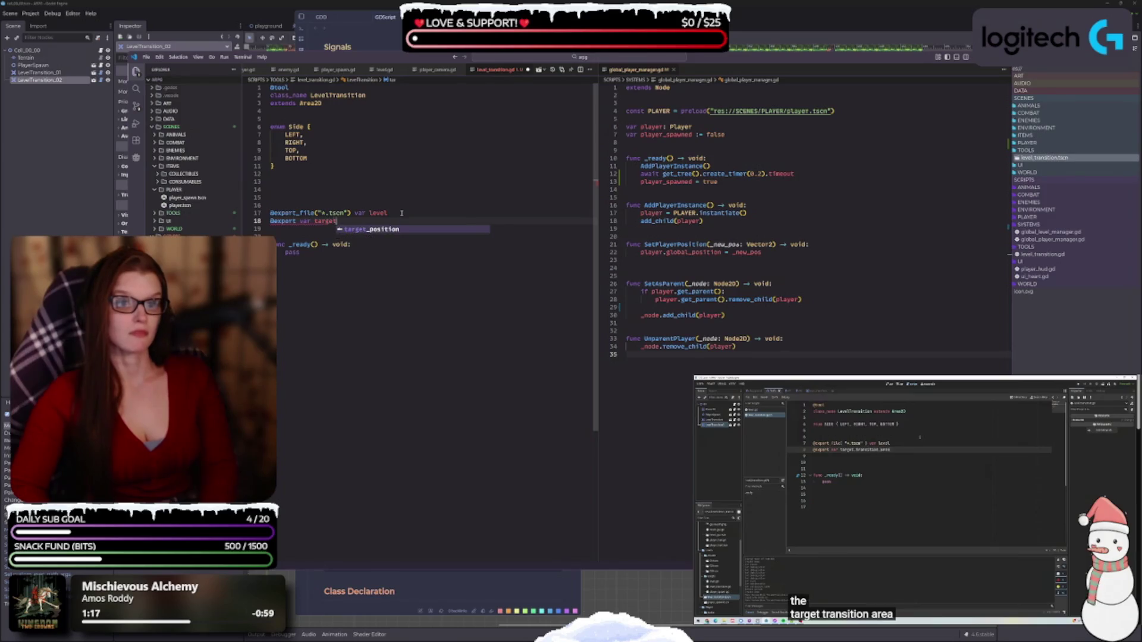
text(_transition)
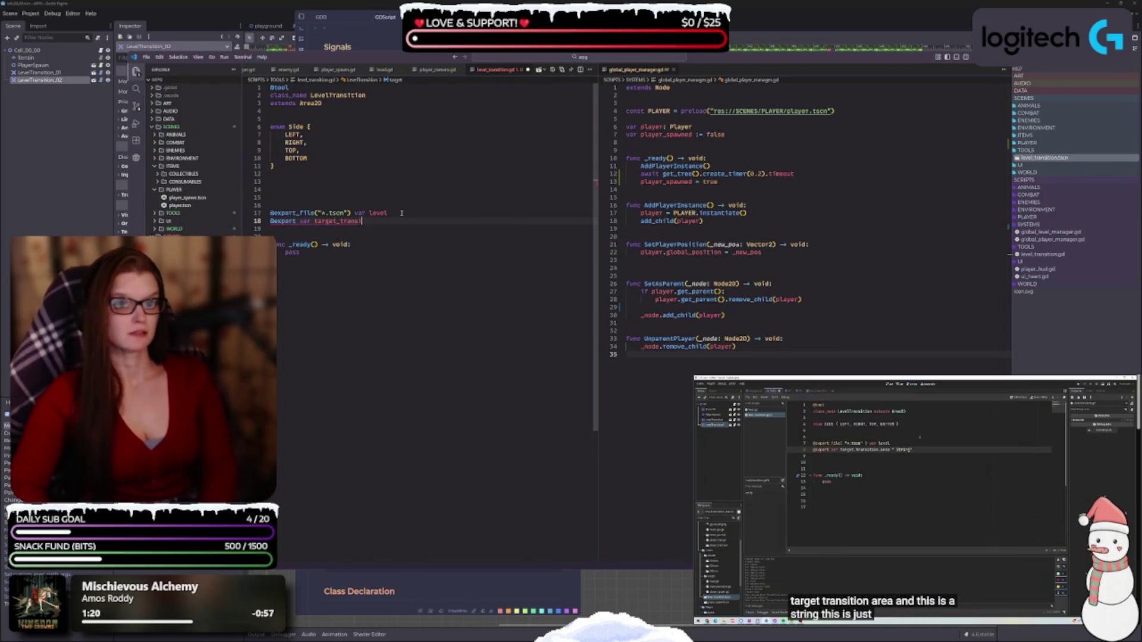
text(_area)
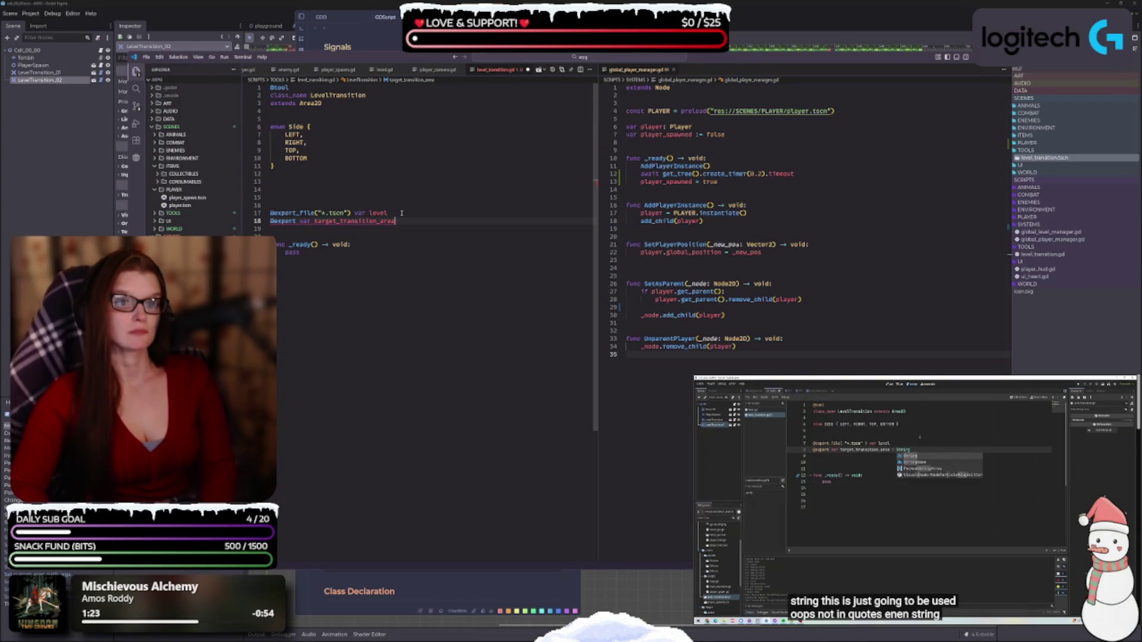
text(a: String )
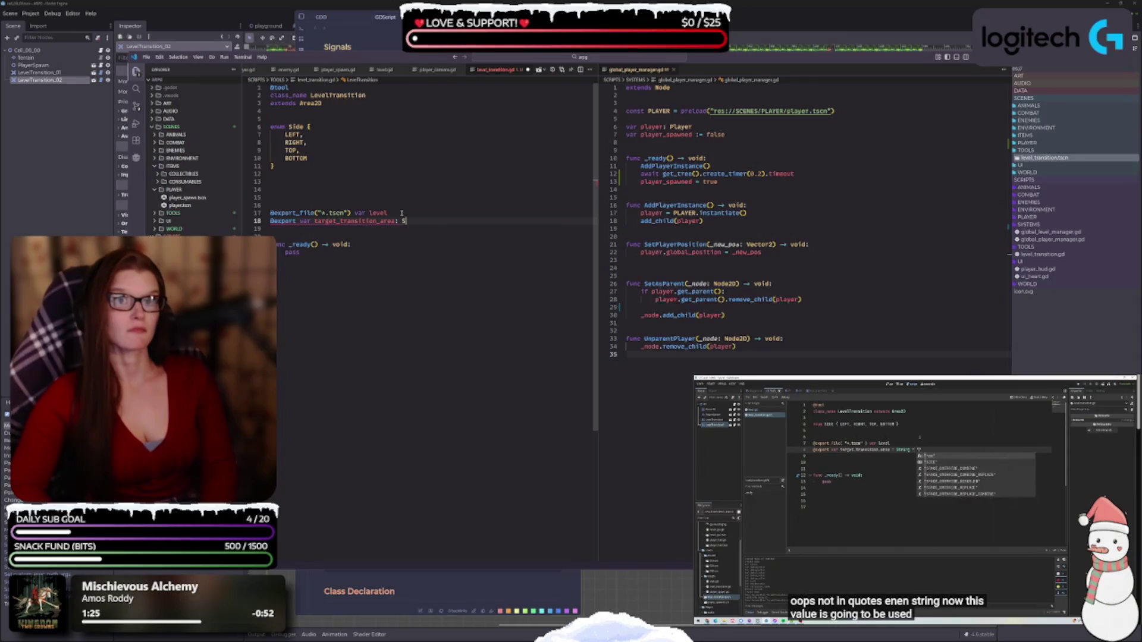
text( "")
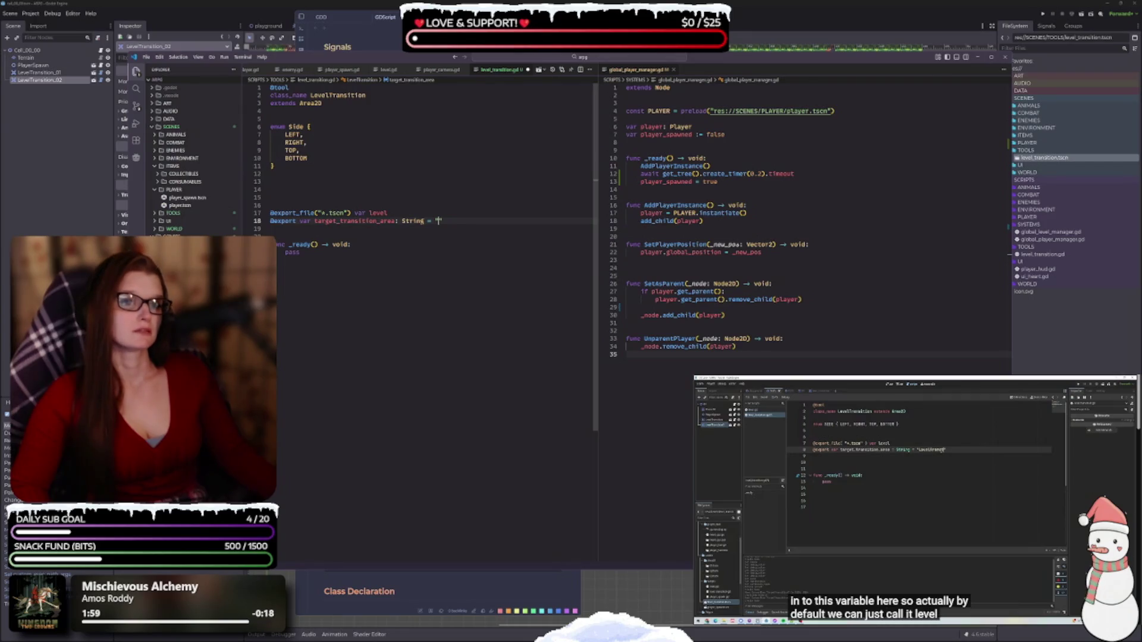
text(evelTransitio)
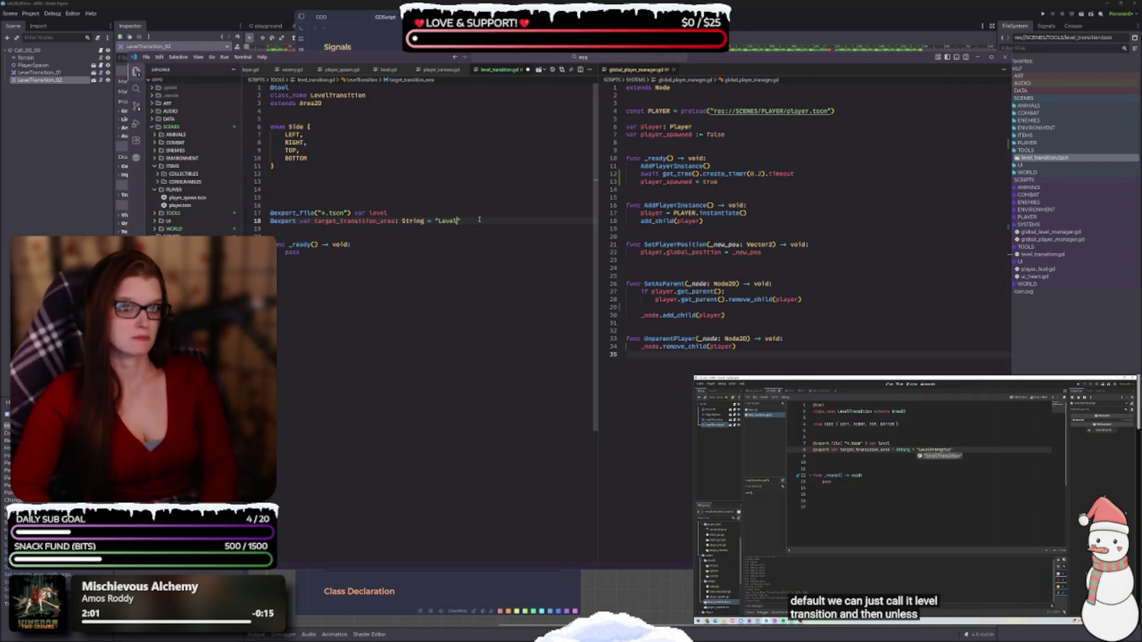
text(n_0)
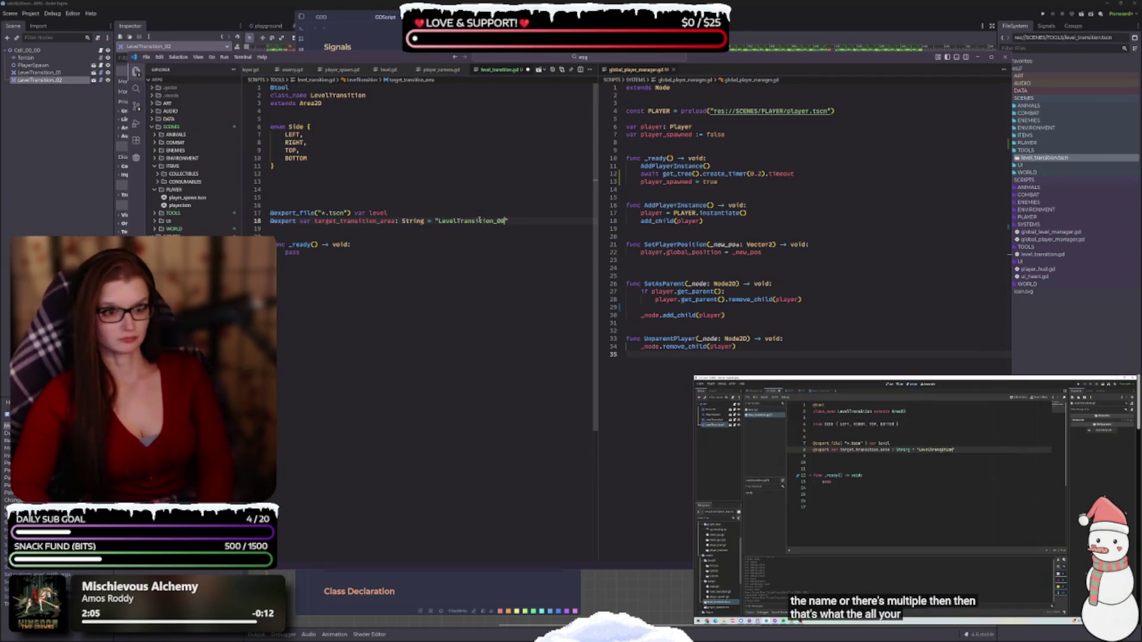
text(1)
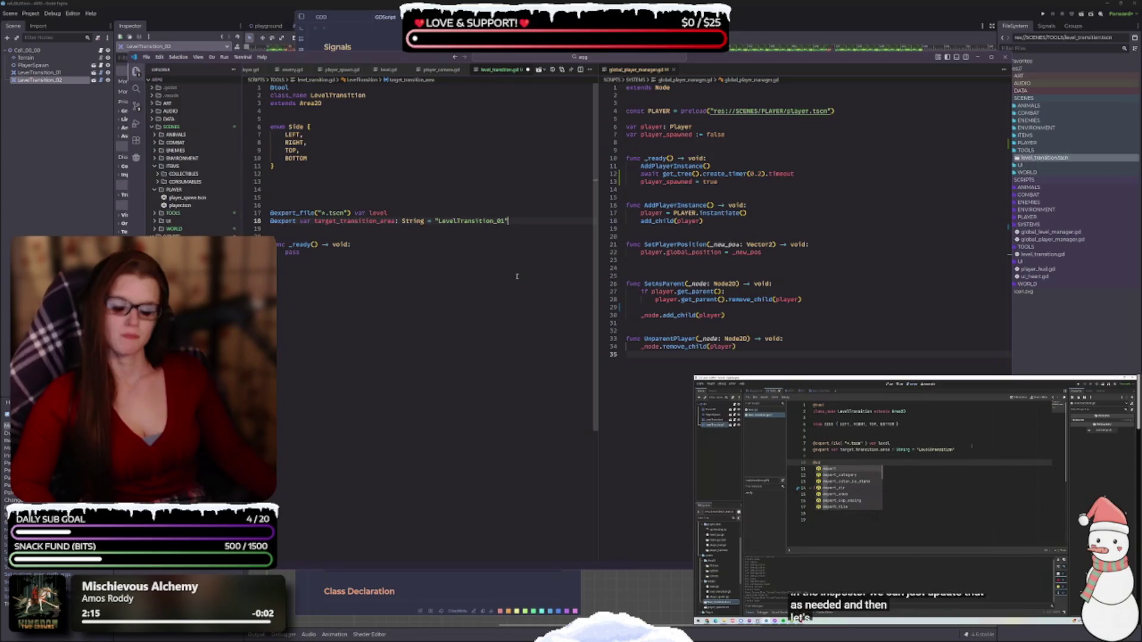
key(ctrl+s)
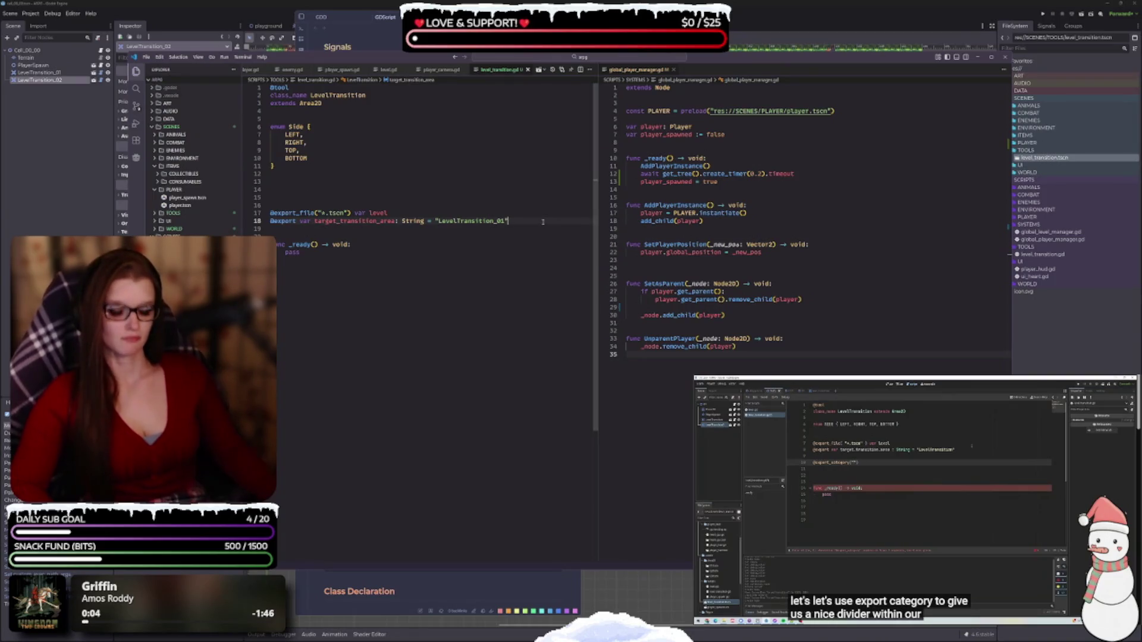
key(Return)
key(Return)
text(@e)
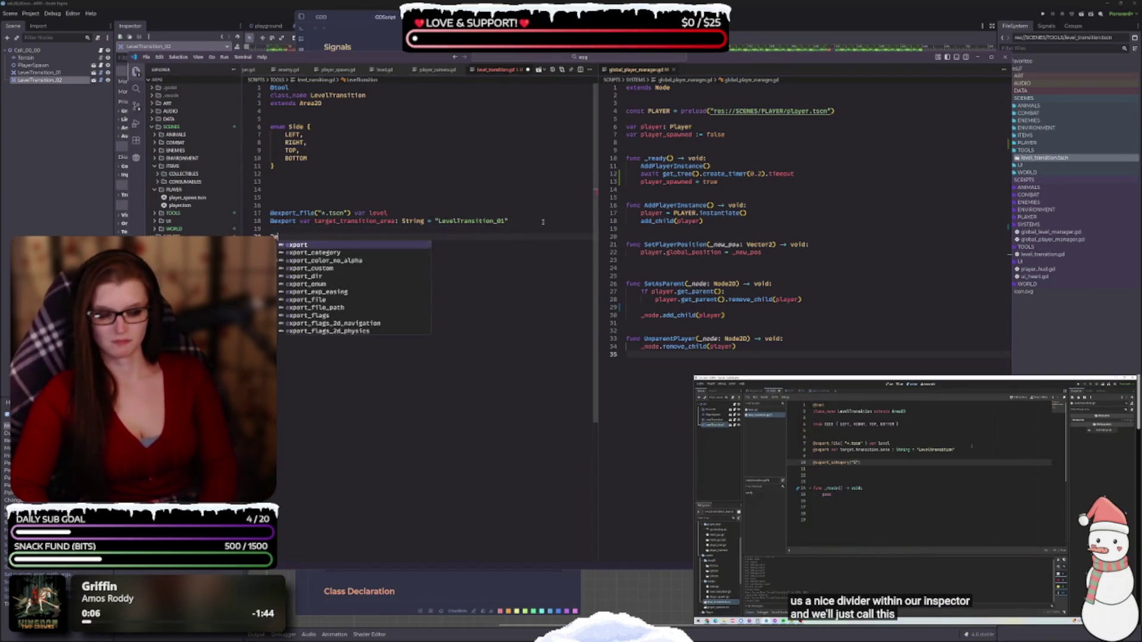
key(Down)
key(Return)
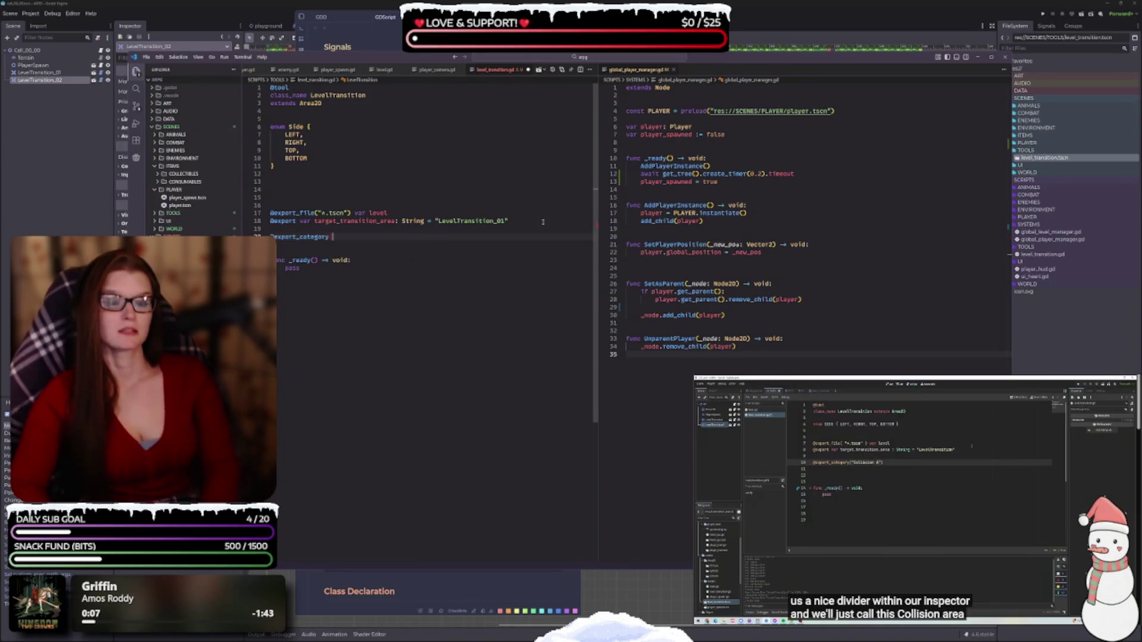
text("Coll)
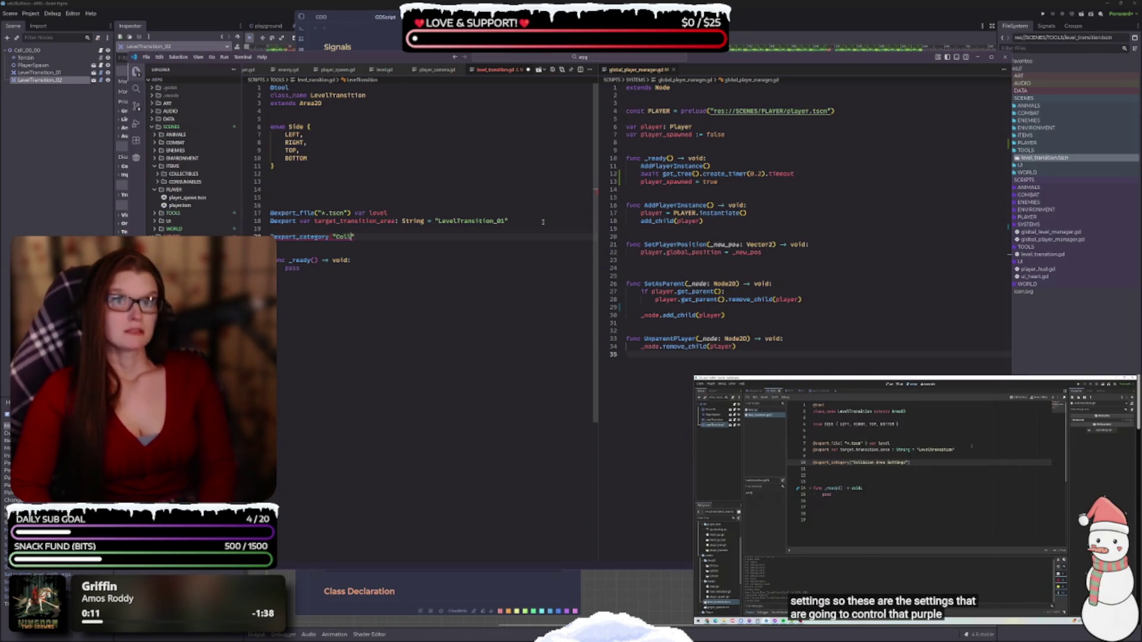
text(ision Are)
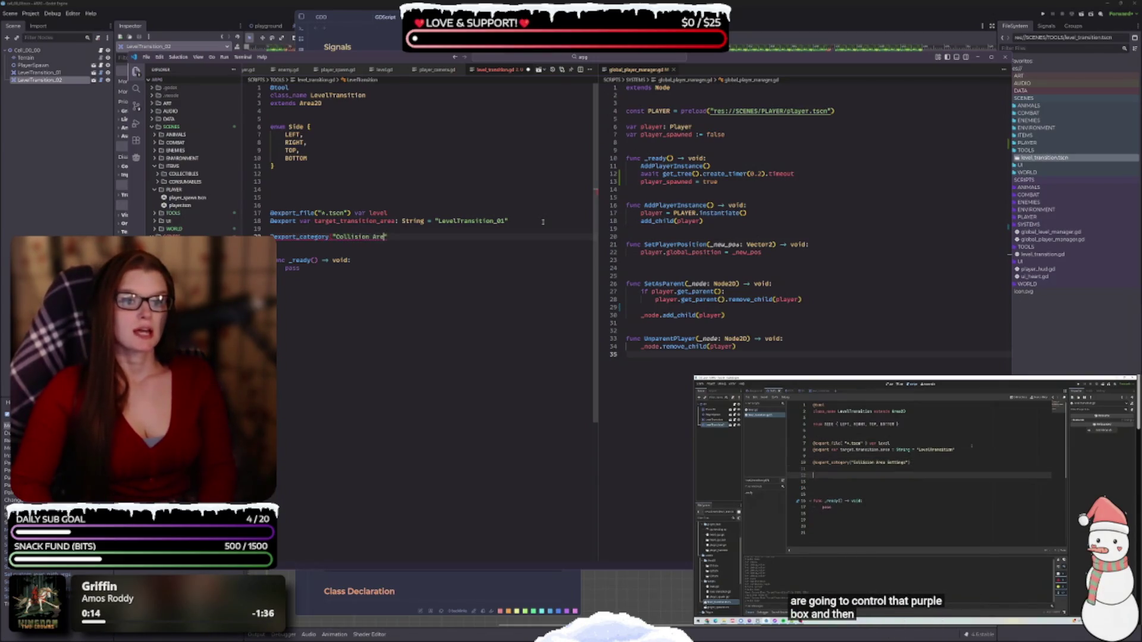
text(a Settings)
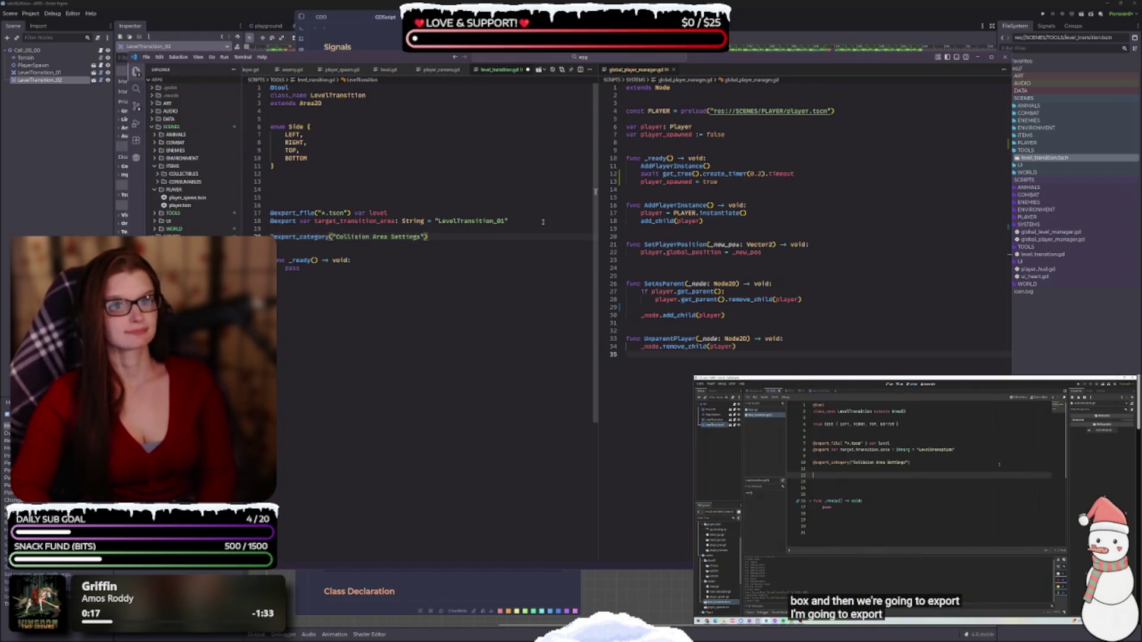
text(@export var side)
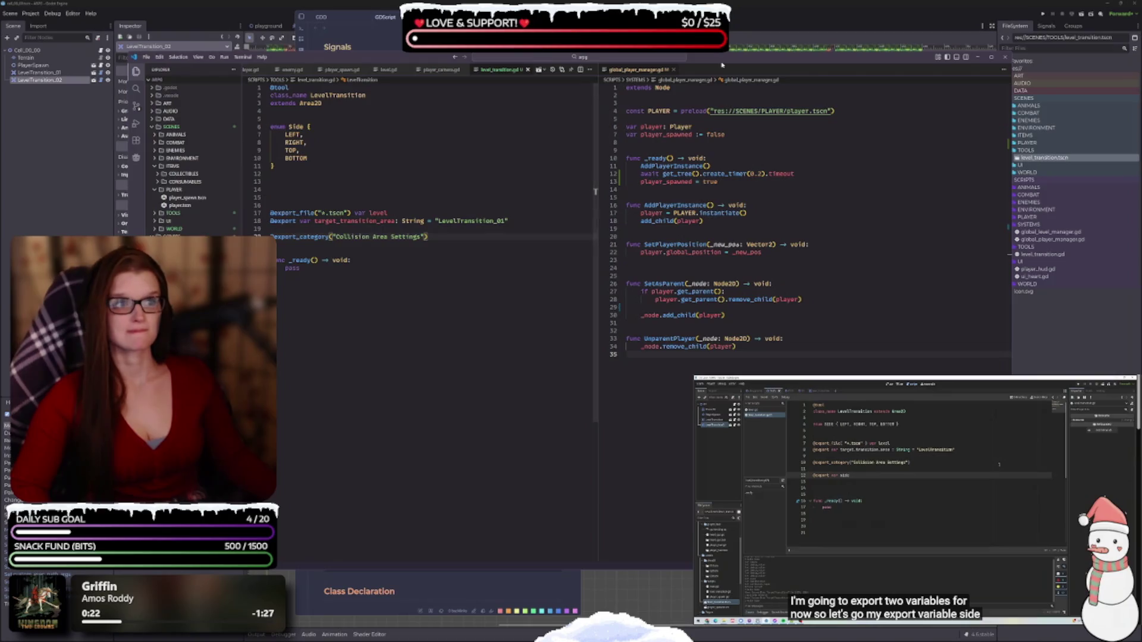
Check LevelTransition_01's Inspector for the new Level and Target Transition Area fields
mouse_move(723, 61)
mouse_down()
mouse_move(771, 126)
mouse_move(834, 99)
mouse_move(799, 100)
mouse_up()
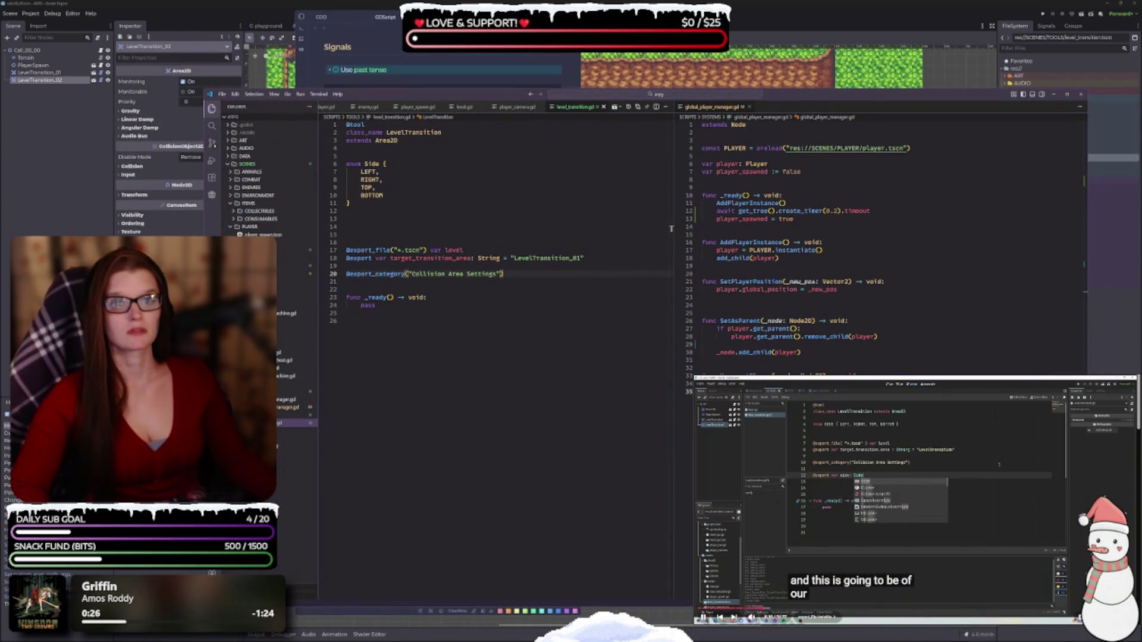
click(880, 455)
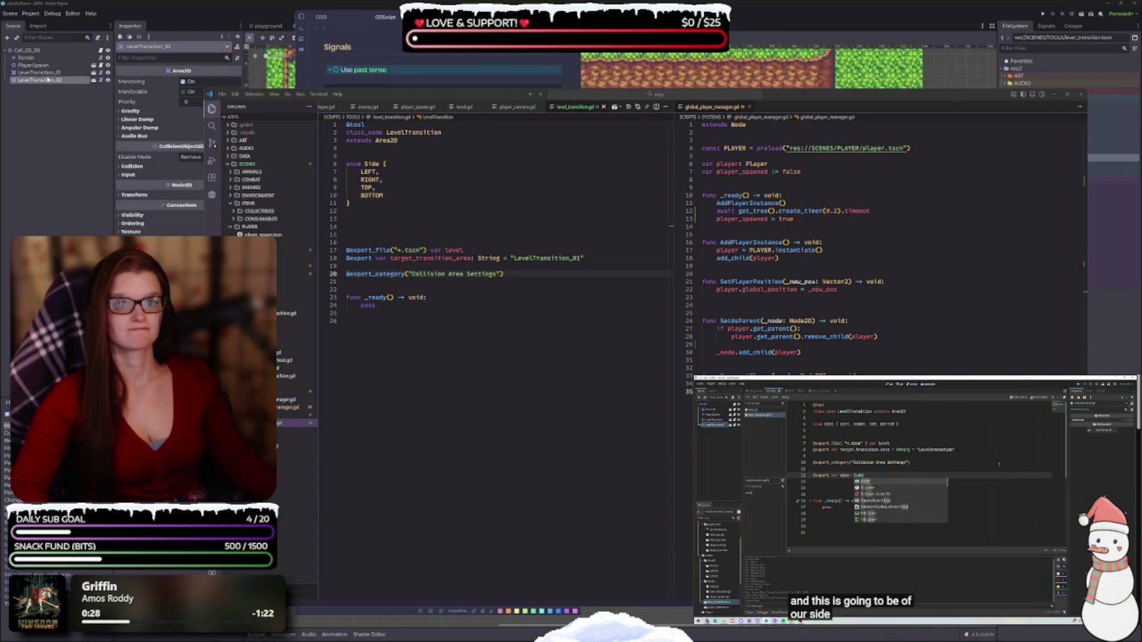
click(41, 72)
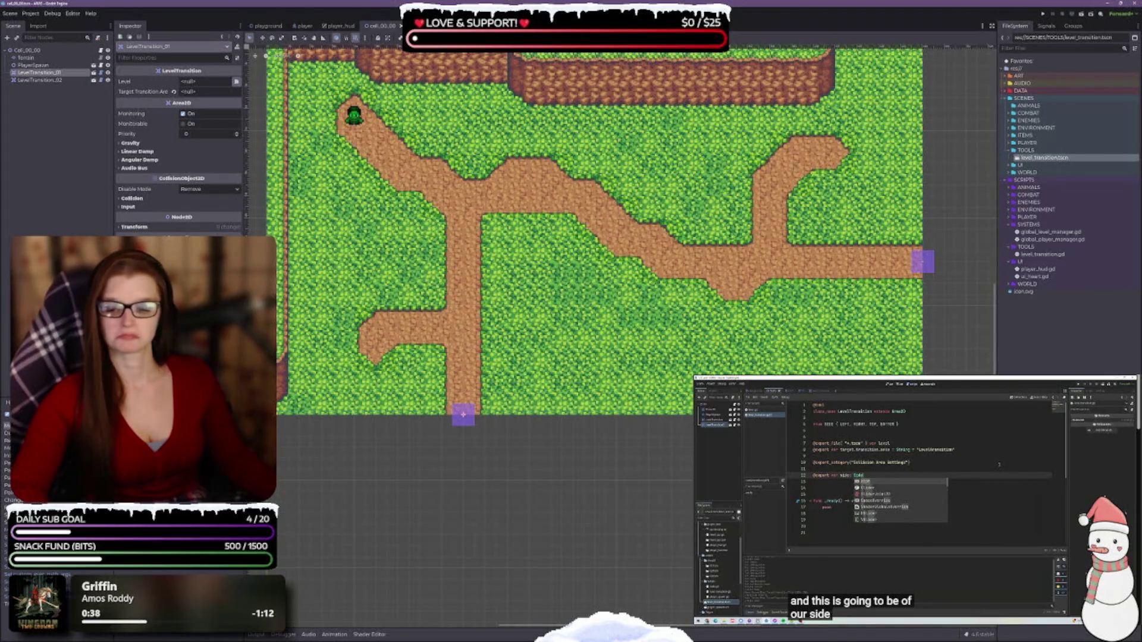
key(alt+Tab)
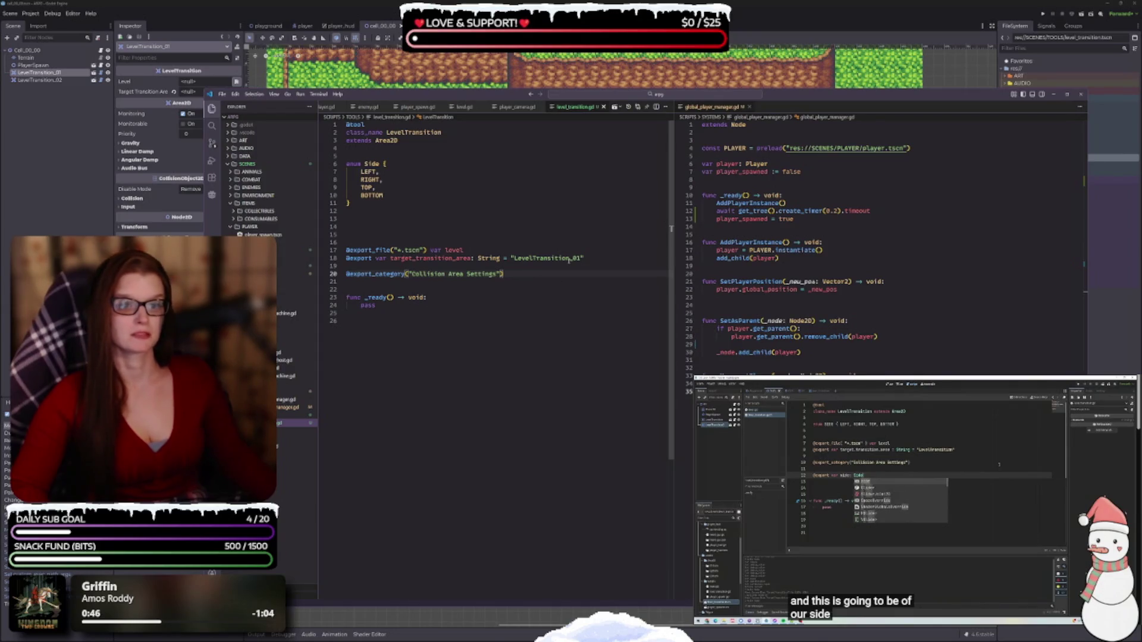
Under Collision Area Settings, export side: Side defaulting to Side.LEFT
key(Return)
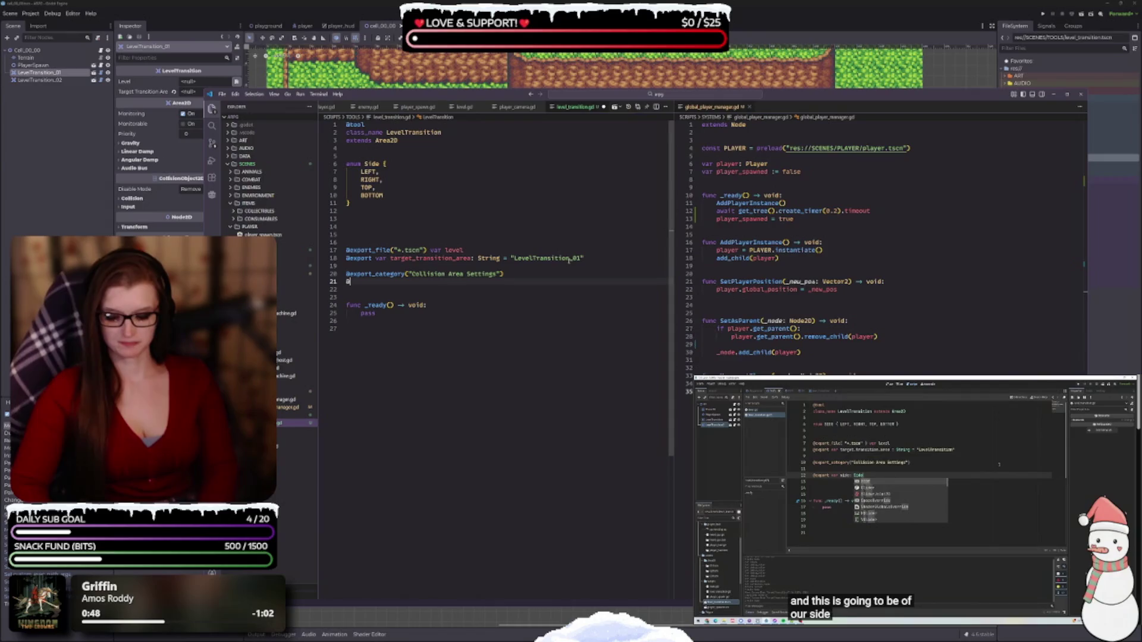
text(export)
text( var )
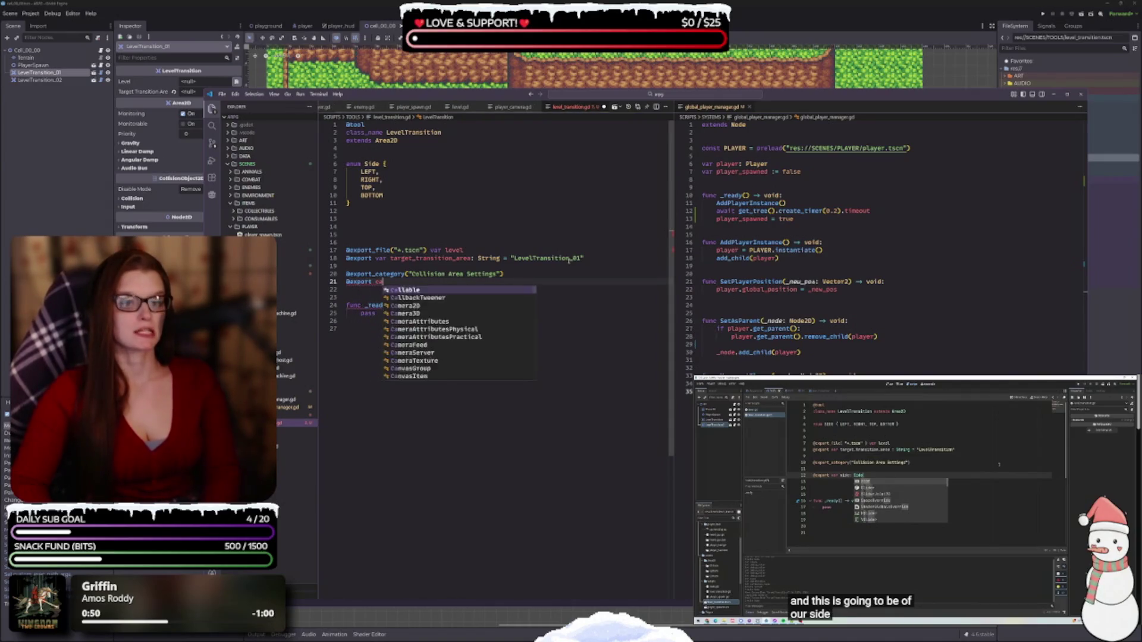
text(var side:)
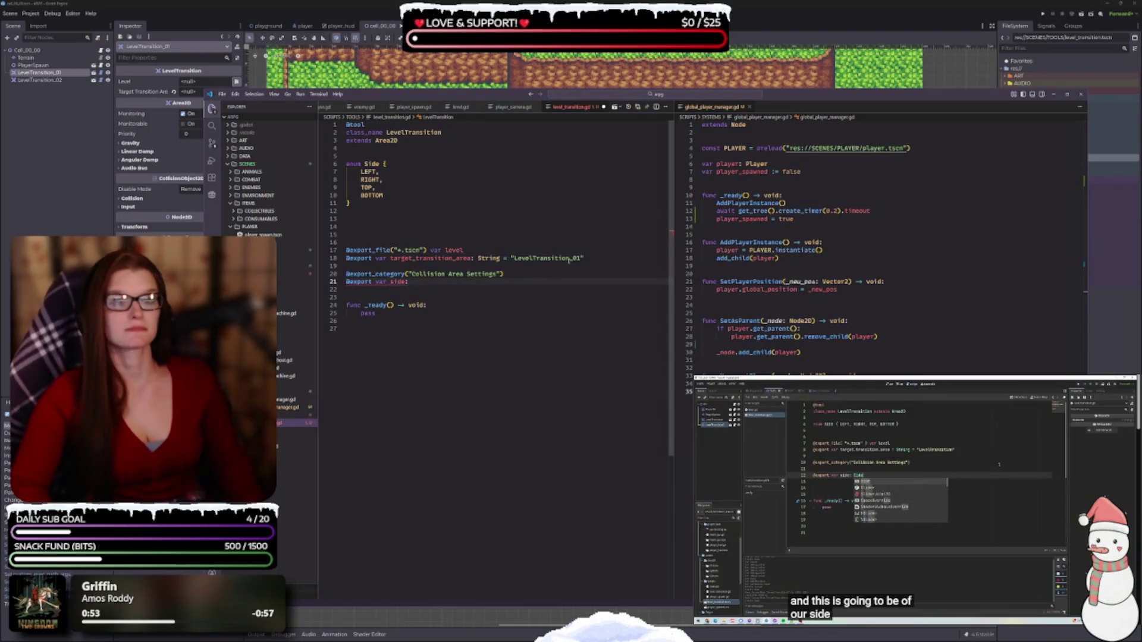
text( Side)
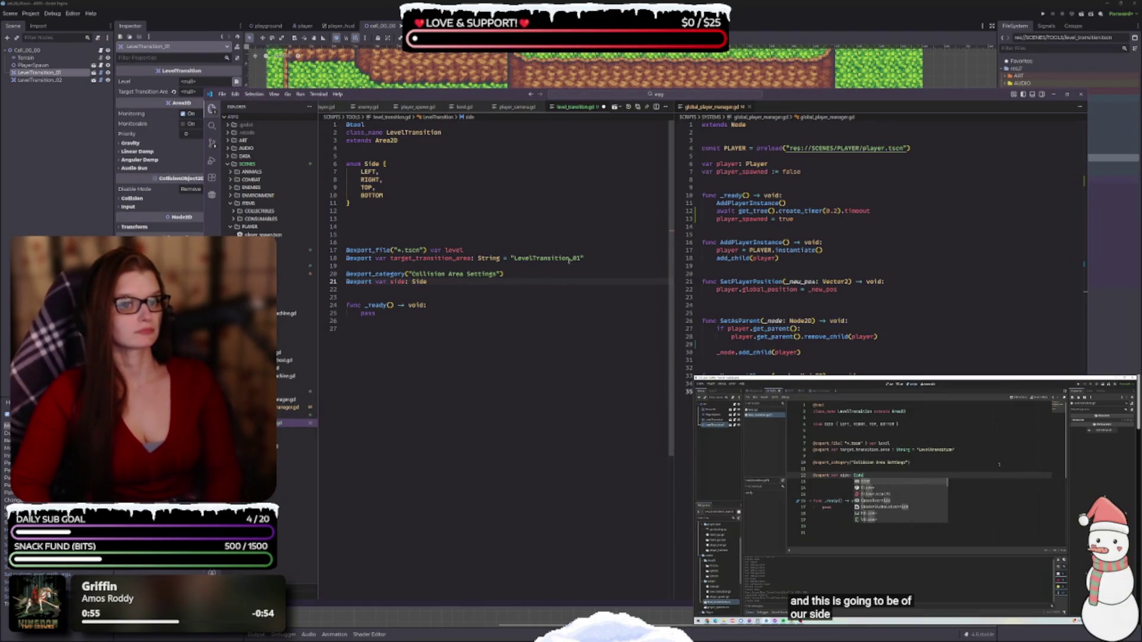
click(526, 281)
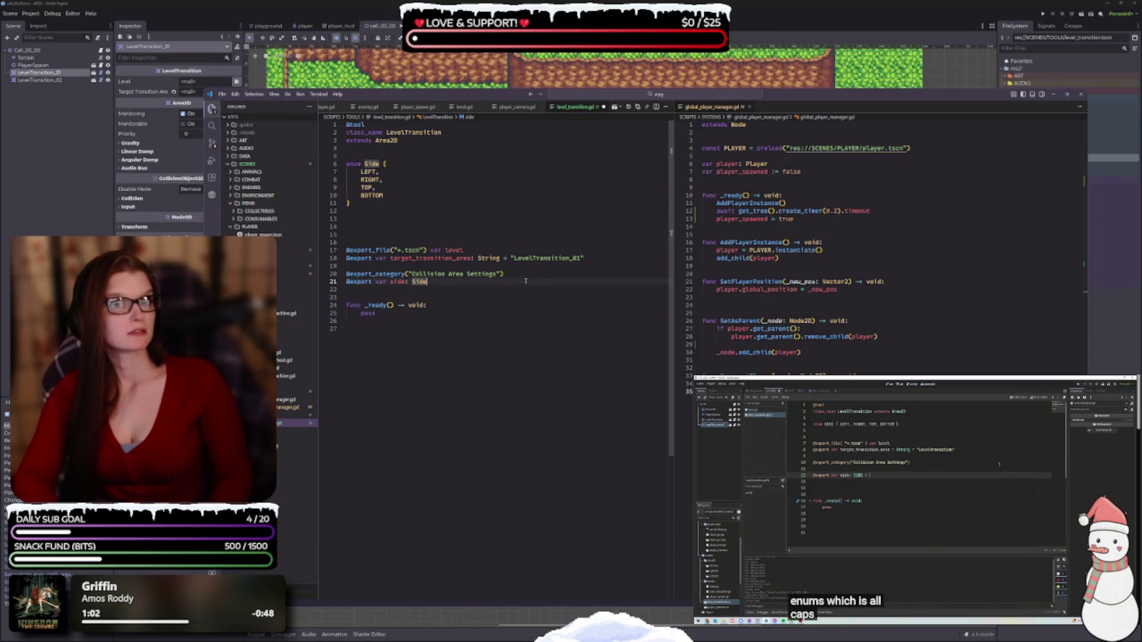
text(=)
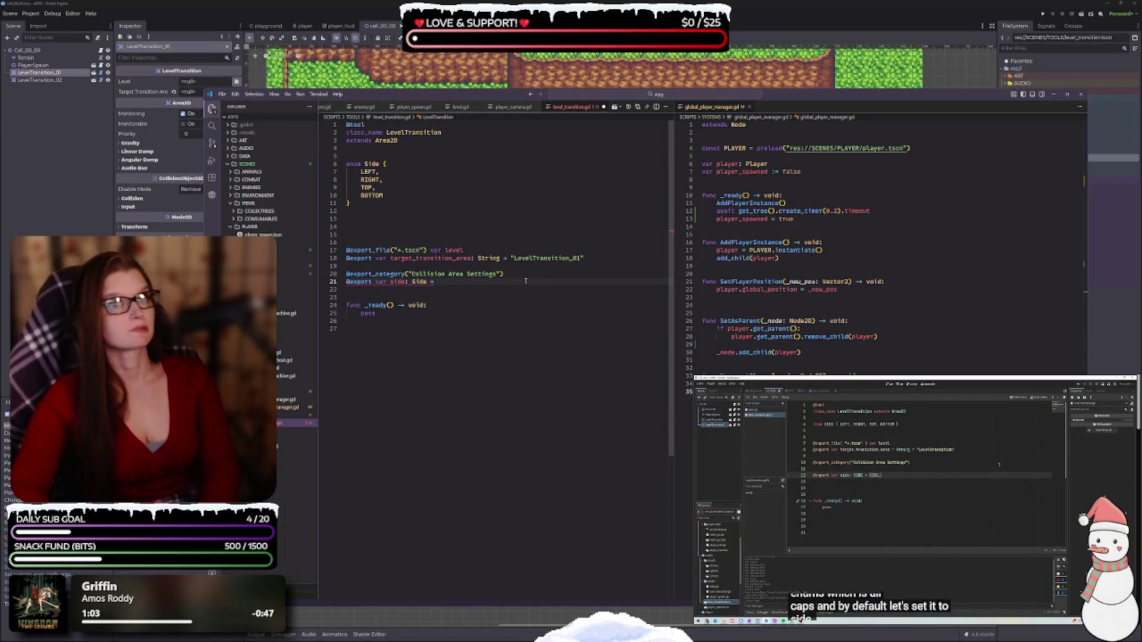
text( Side.)
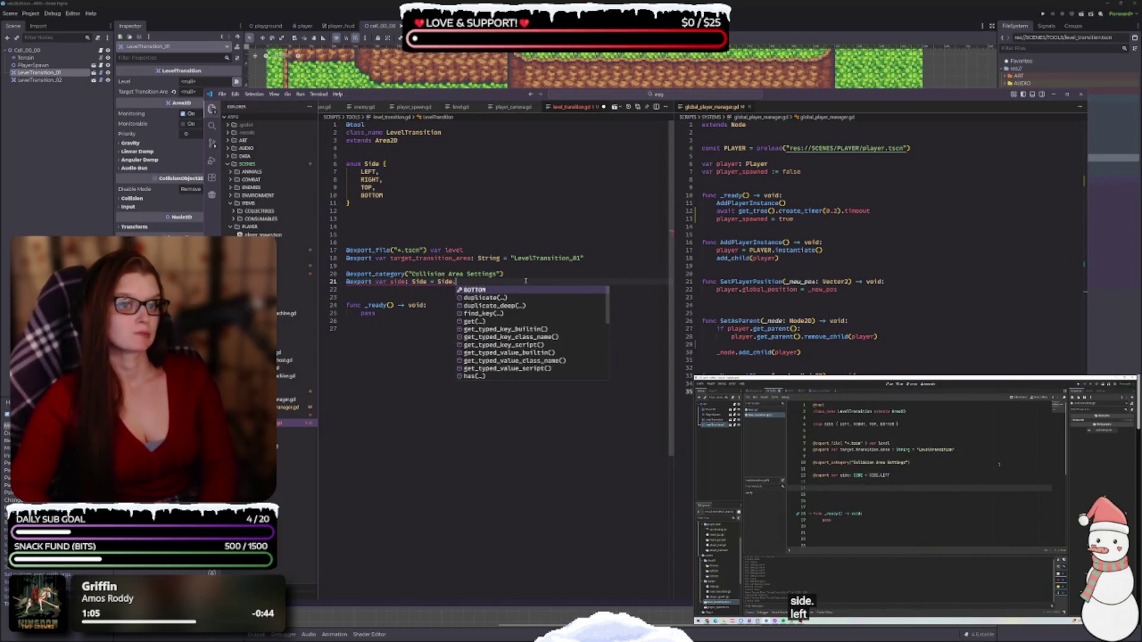
text(LEFT)
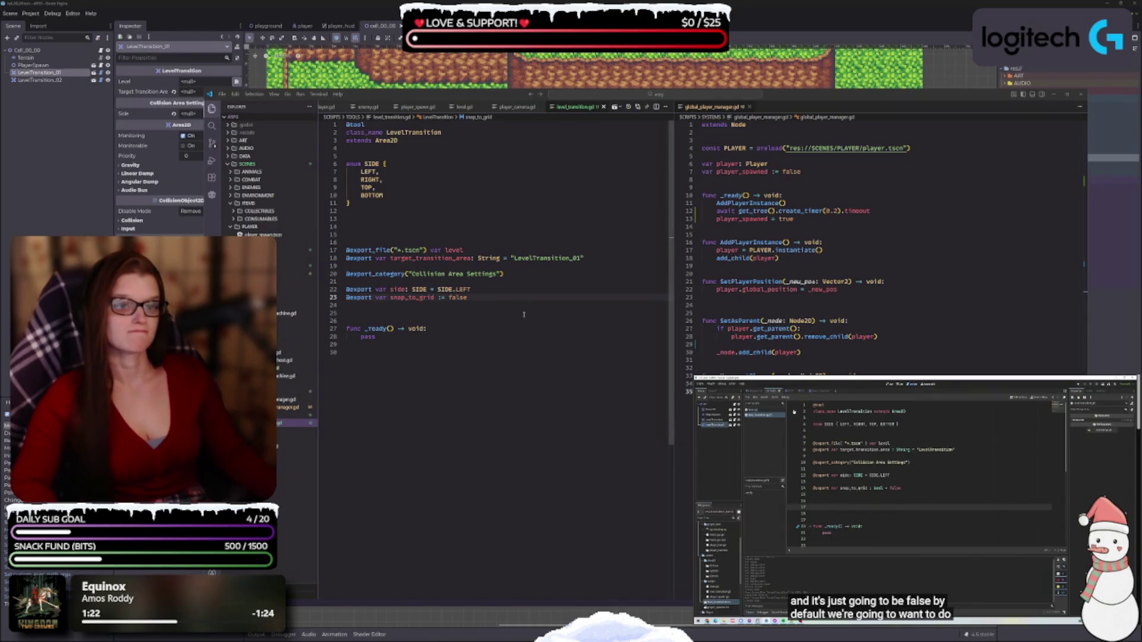
Review the side default on line 22 and check the new exports in Godot's Inspector
click(463, 290)
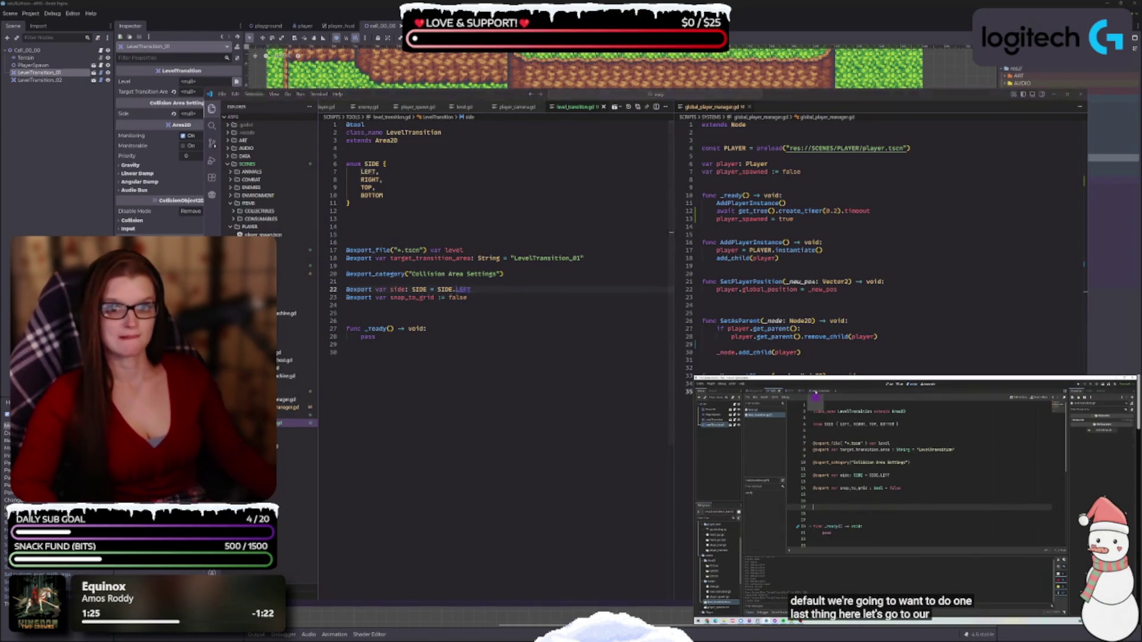
click(52, 200)
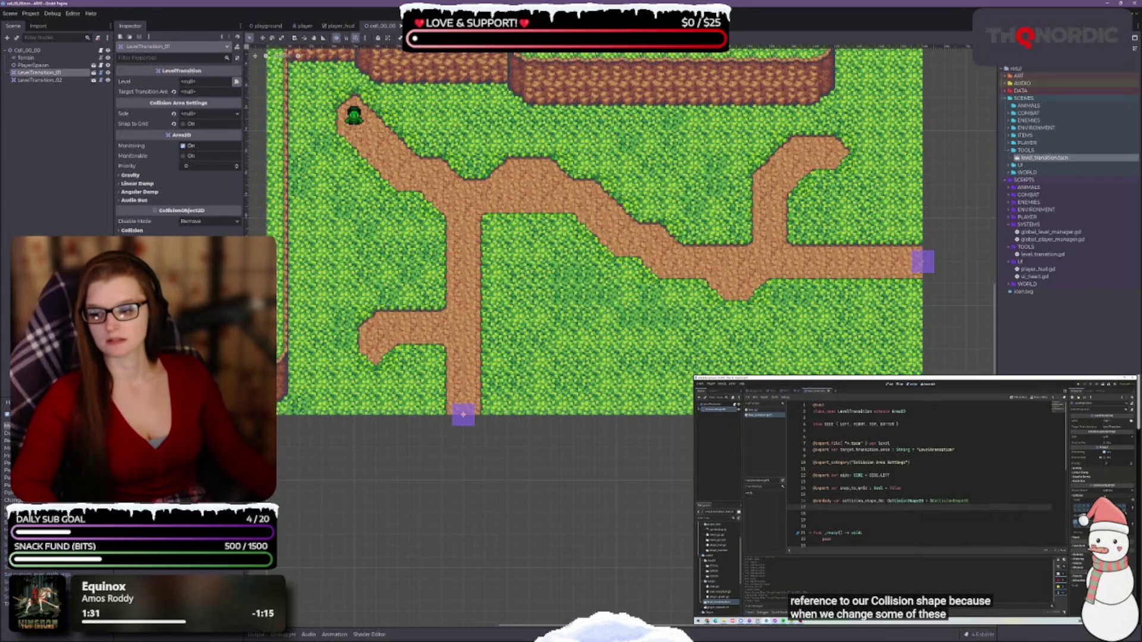
key(alt+Tab)
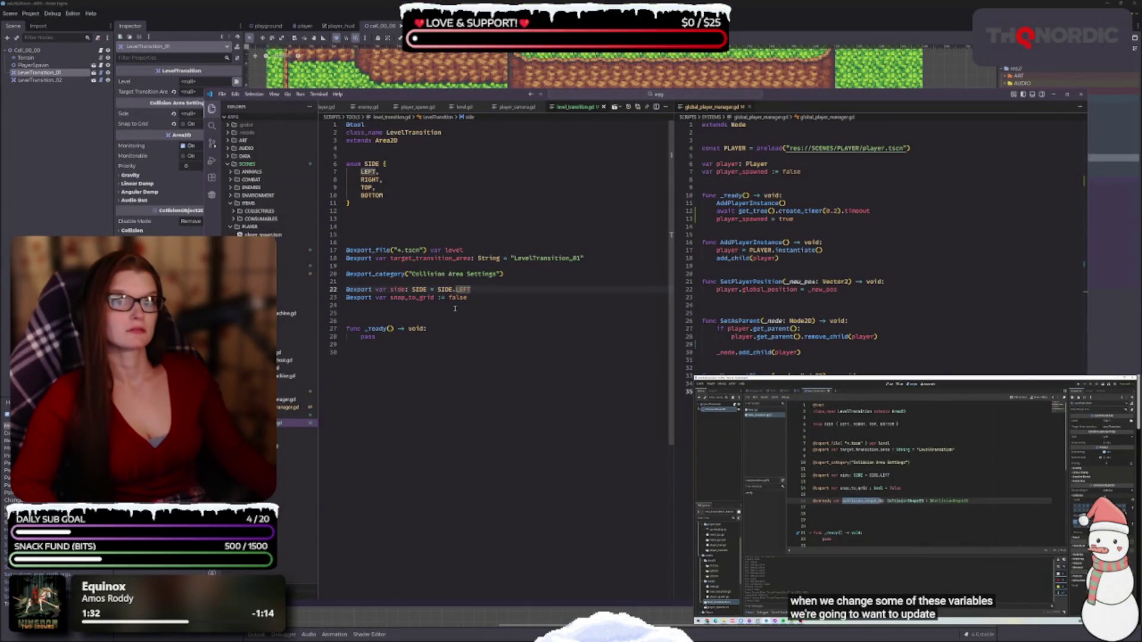
click(493, 299)
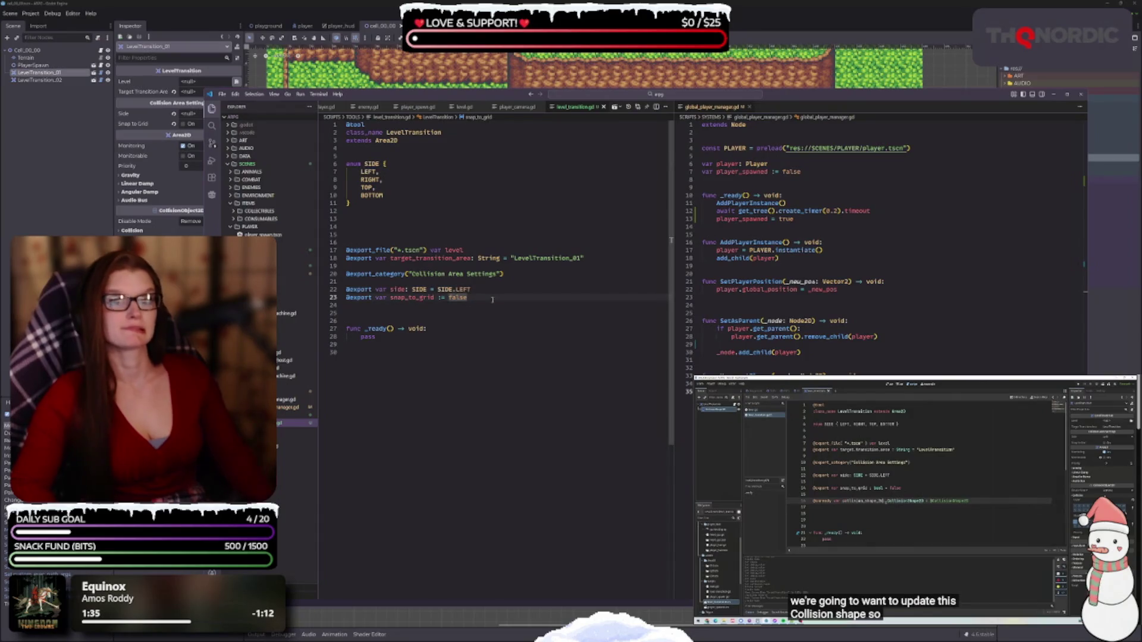
key(Return)
key(Return)
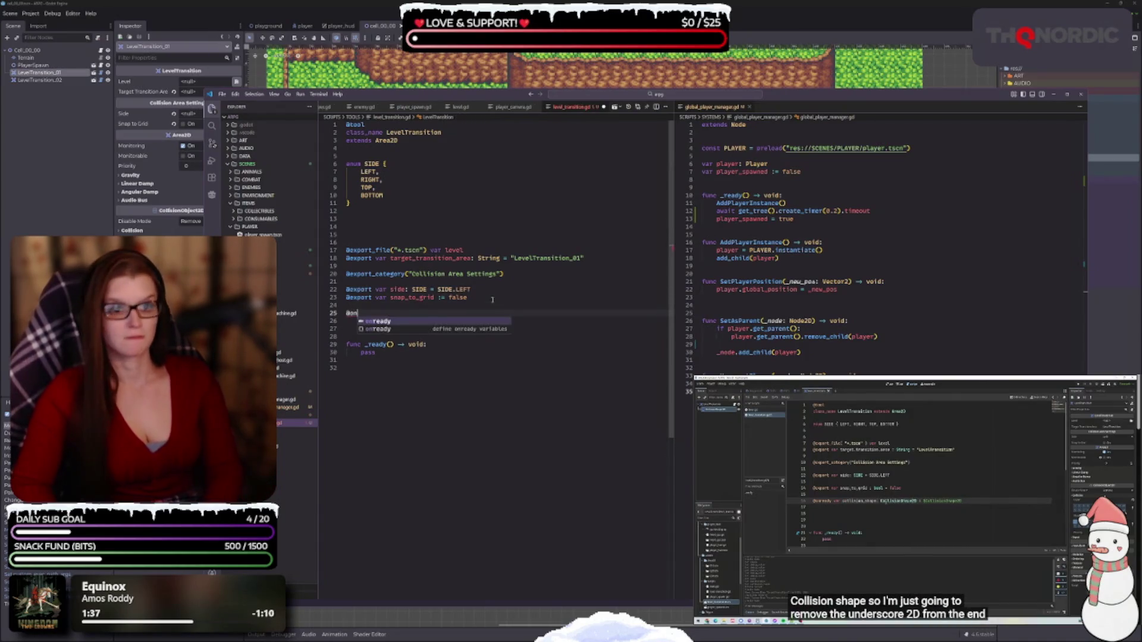
text(@onready)
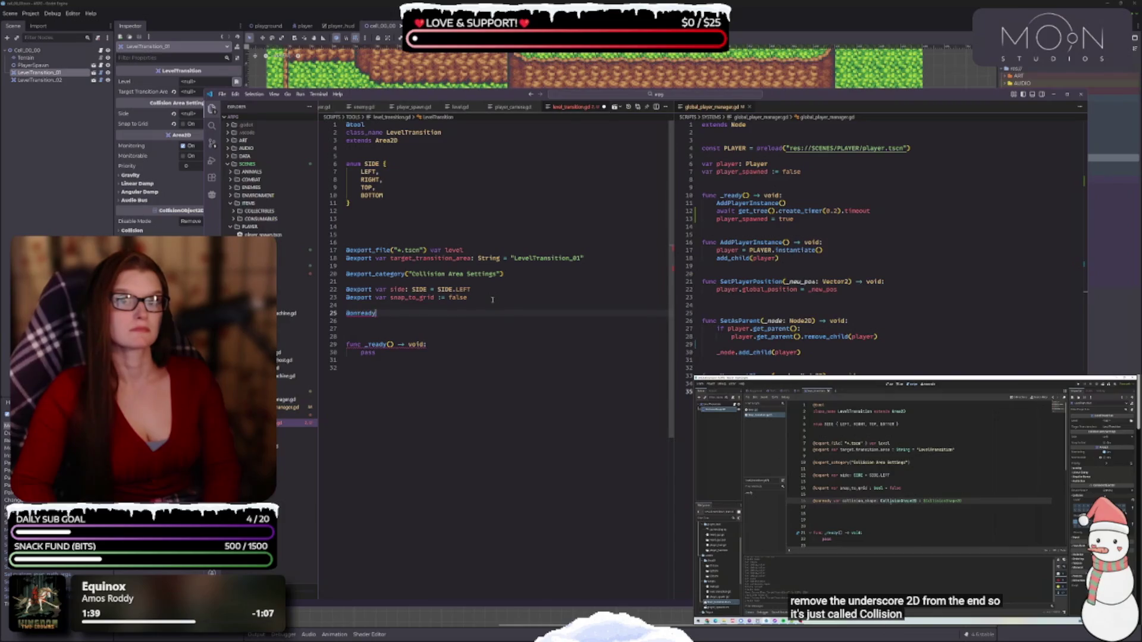
text( var)
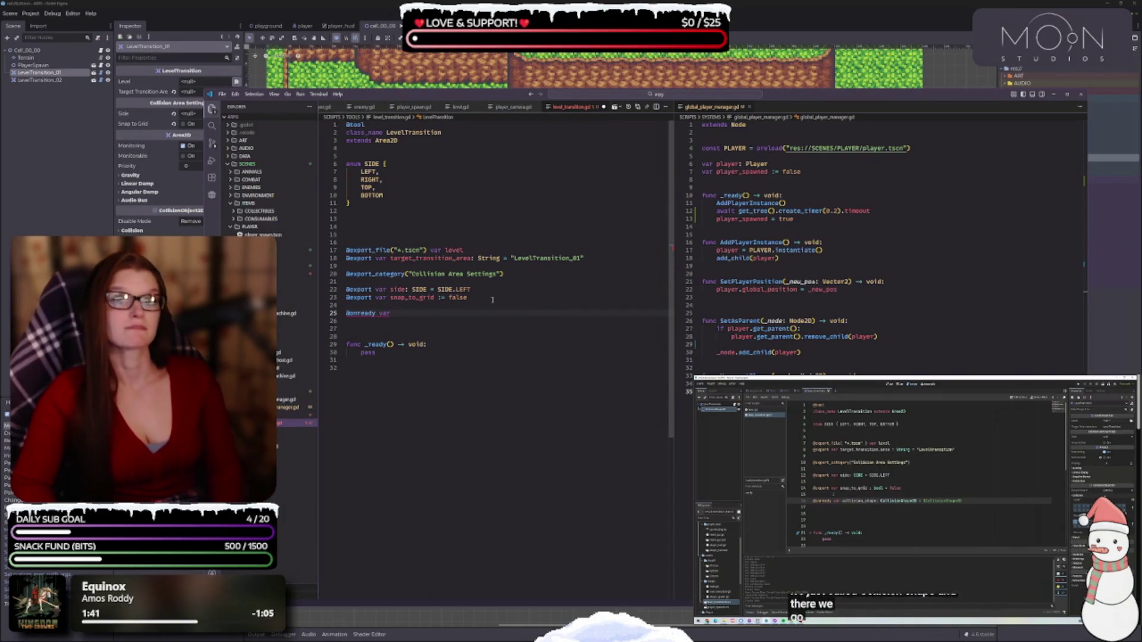
click(914, 500)
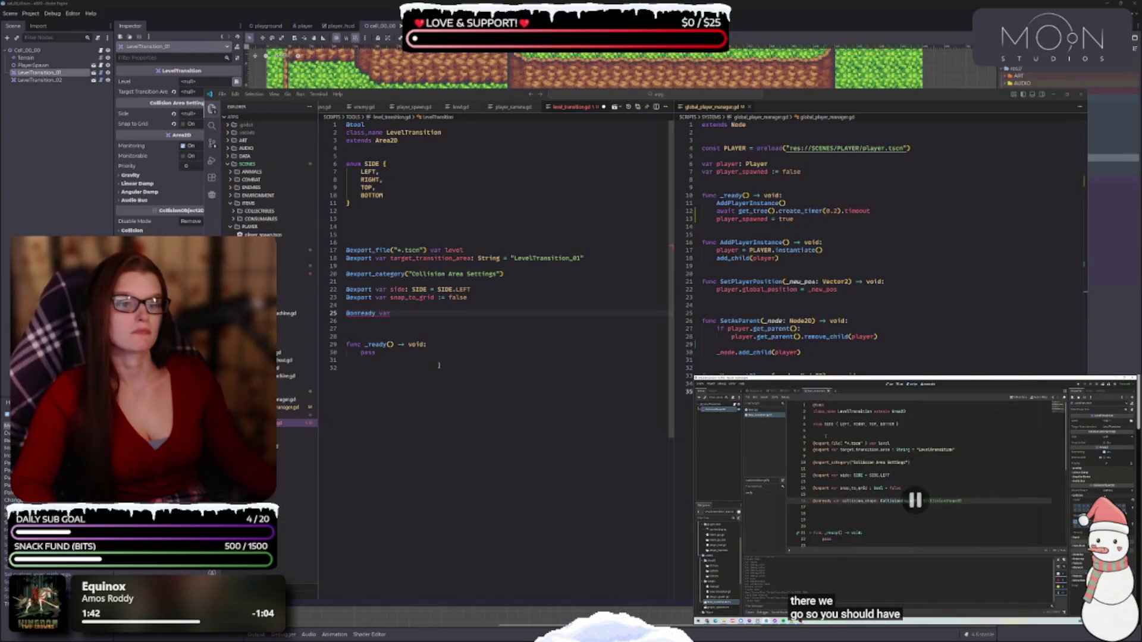
click(422, 315)
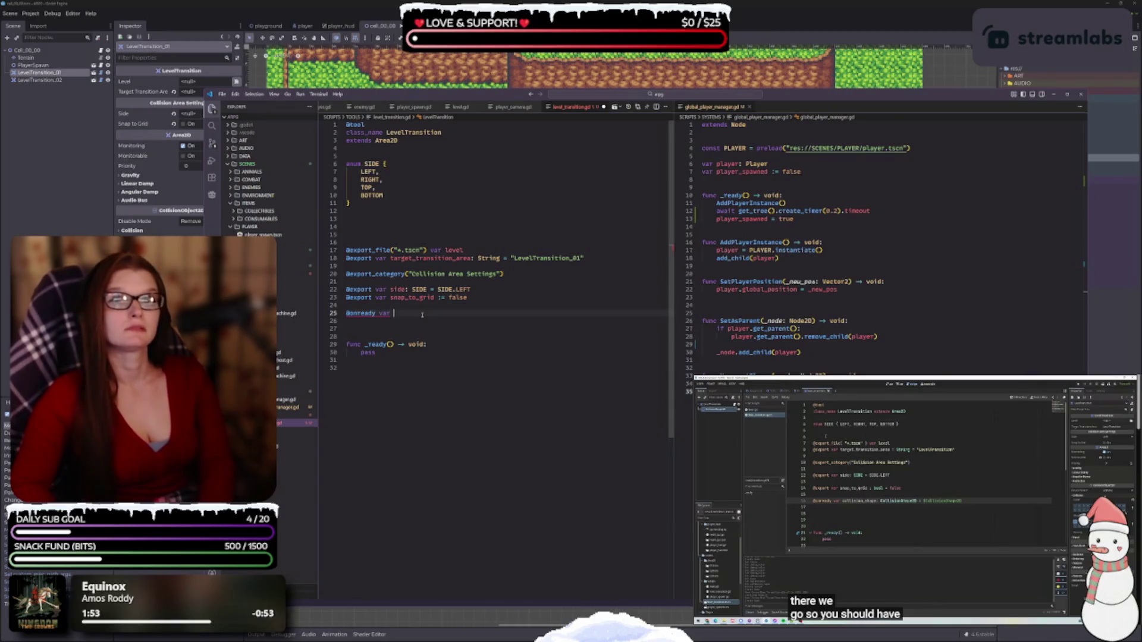
text(collision)
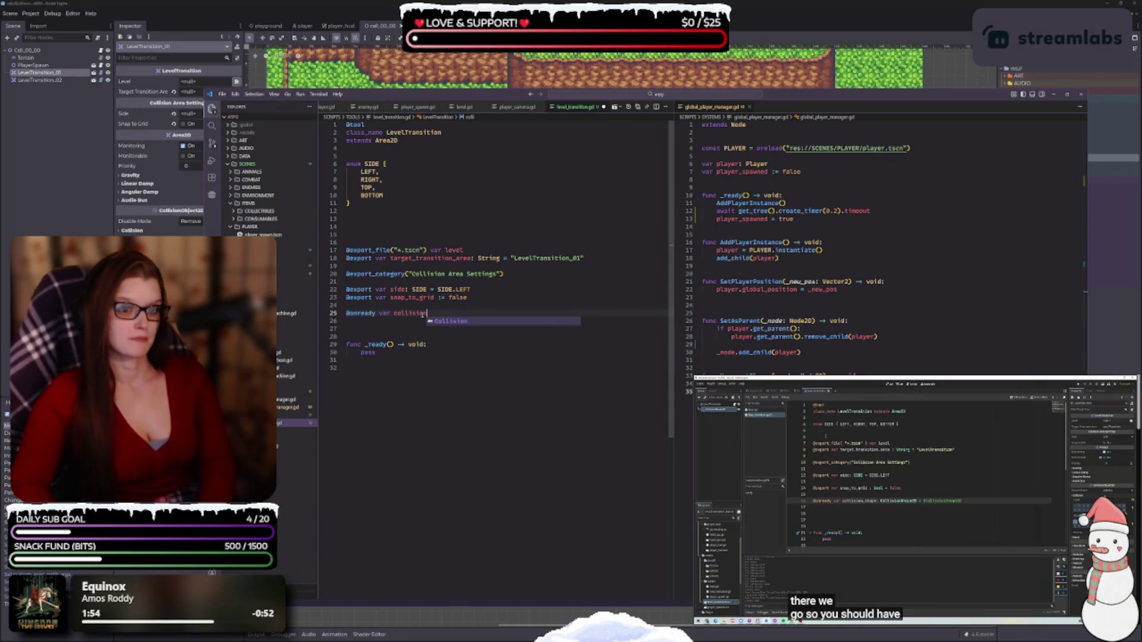
text(_shape: )
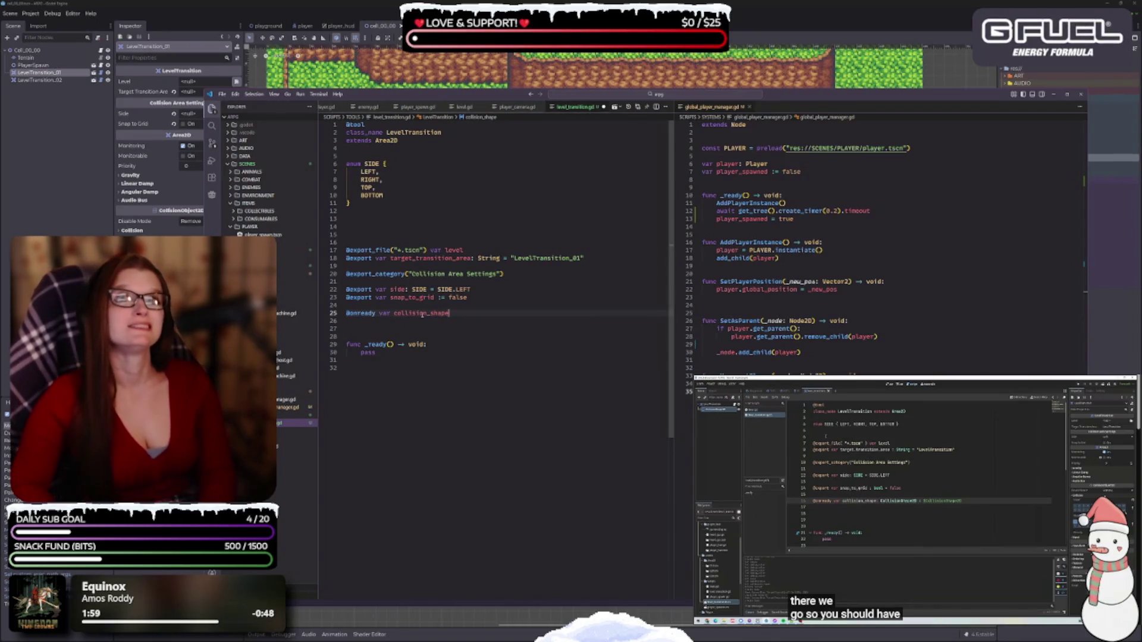
text(Coll)
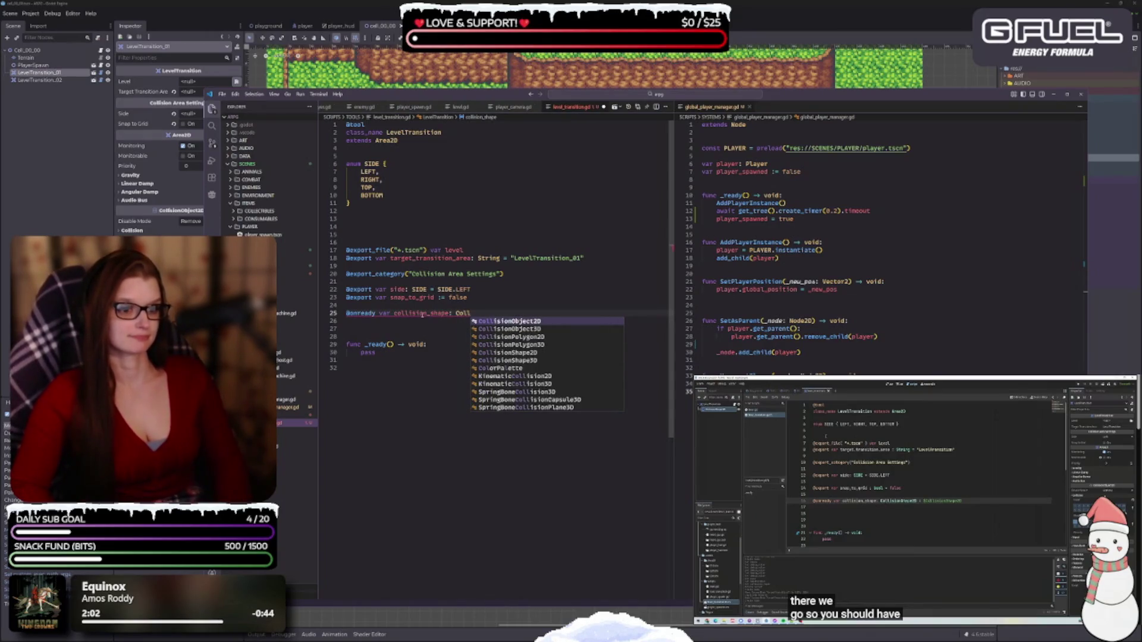
key(Down)
key(Down)
key(Down)
key(Return)
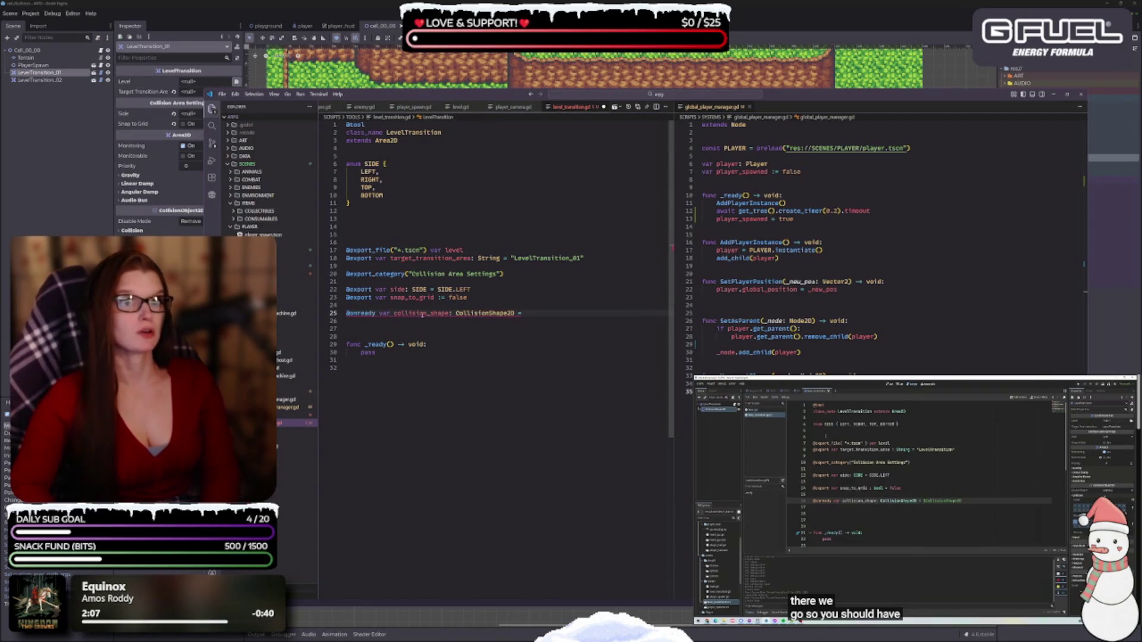
Assign $CollisionShape2D to collision_shape, then bring up the GDScript style guide notes
text($)
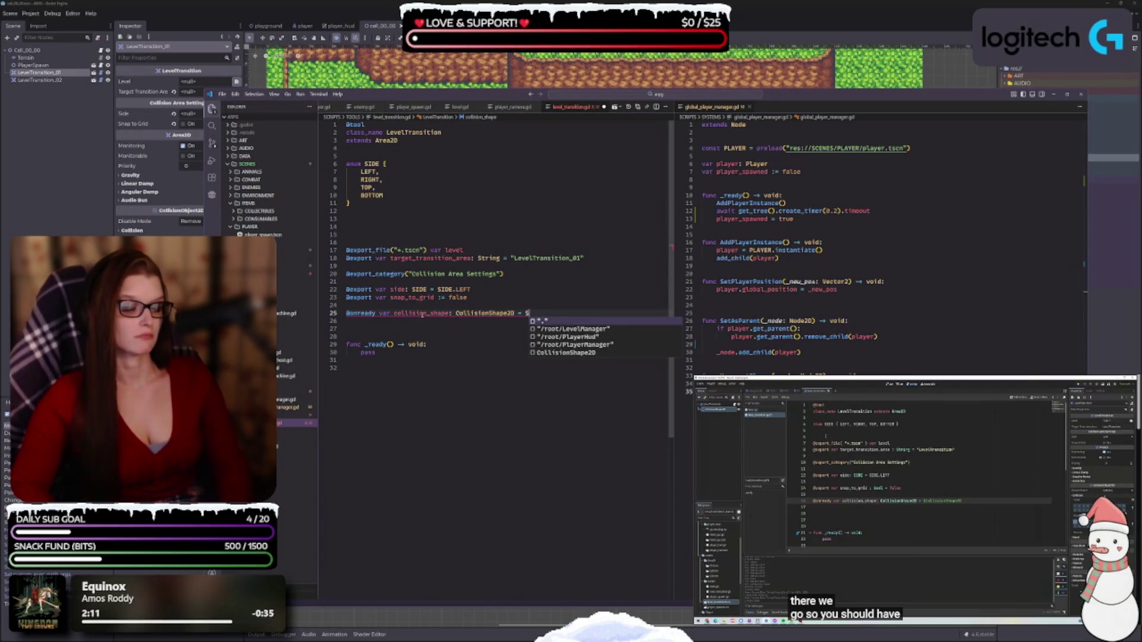
key(Down)
key(Down)
key(Down)
key(Return)
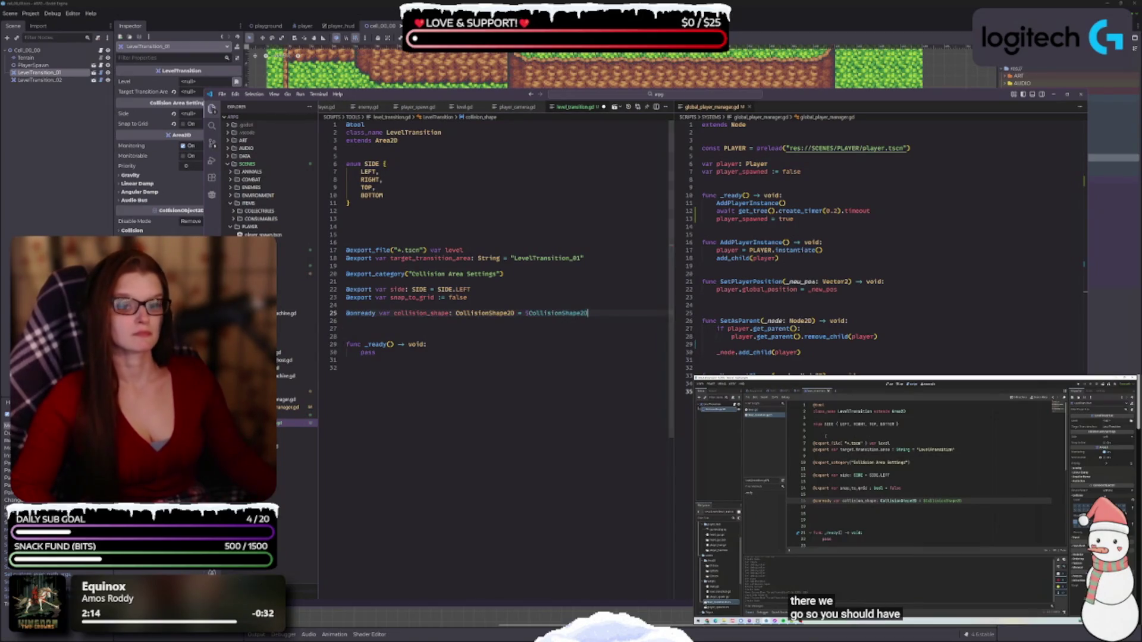
key(alt+Tab)
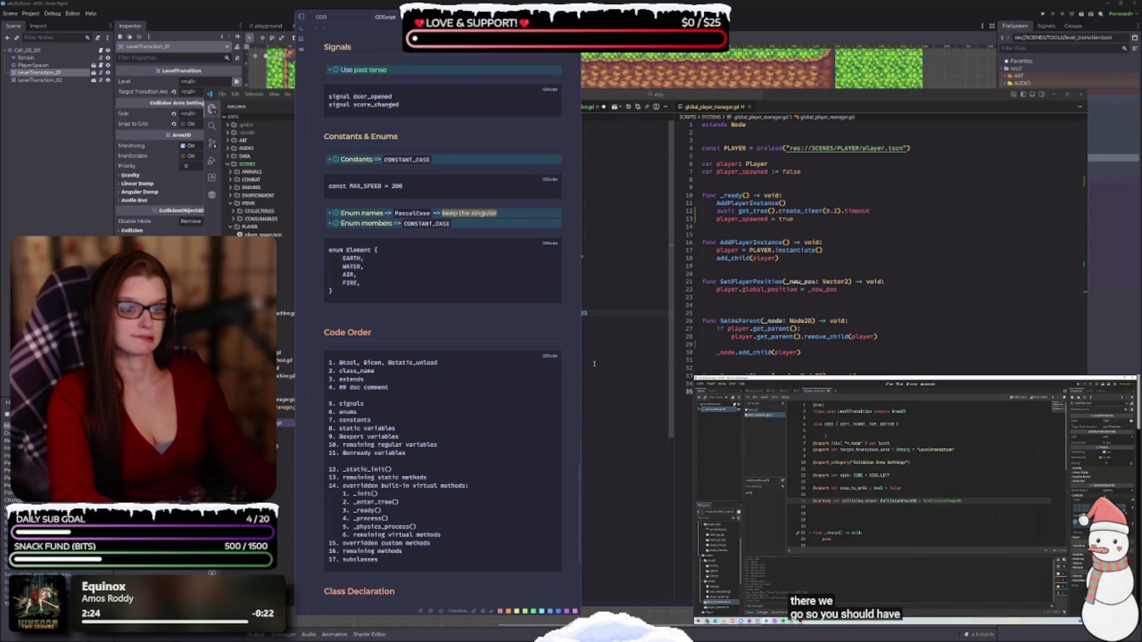
Back in the script, leave one blank line after the enum and close the gap under Collision Area Settings
key(alt+Tab)
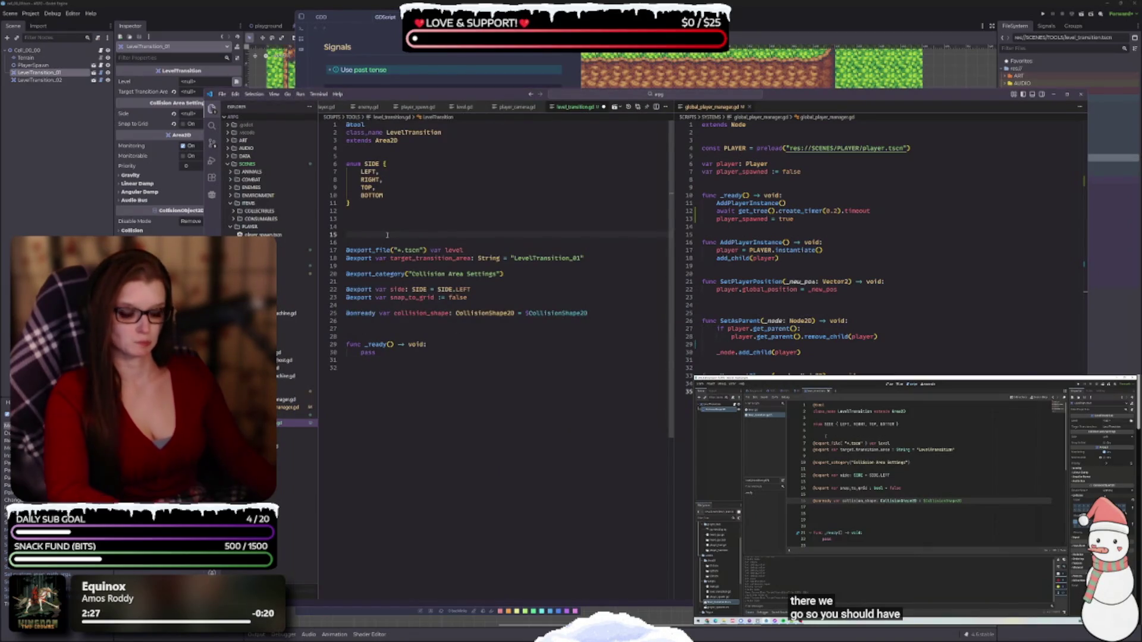
key(BackSpace)
key(BackSpace)
key(BackSpace)
key(Delete)
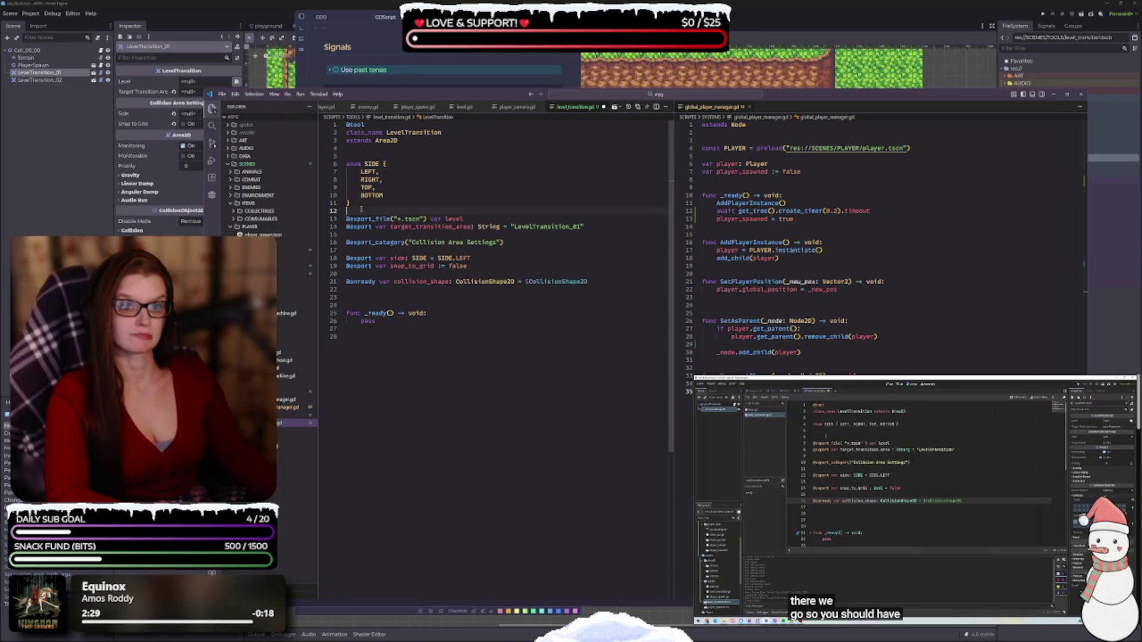
key(Return)
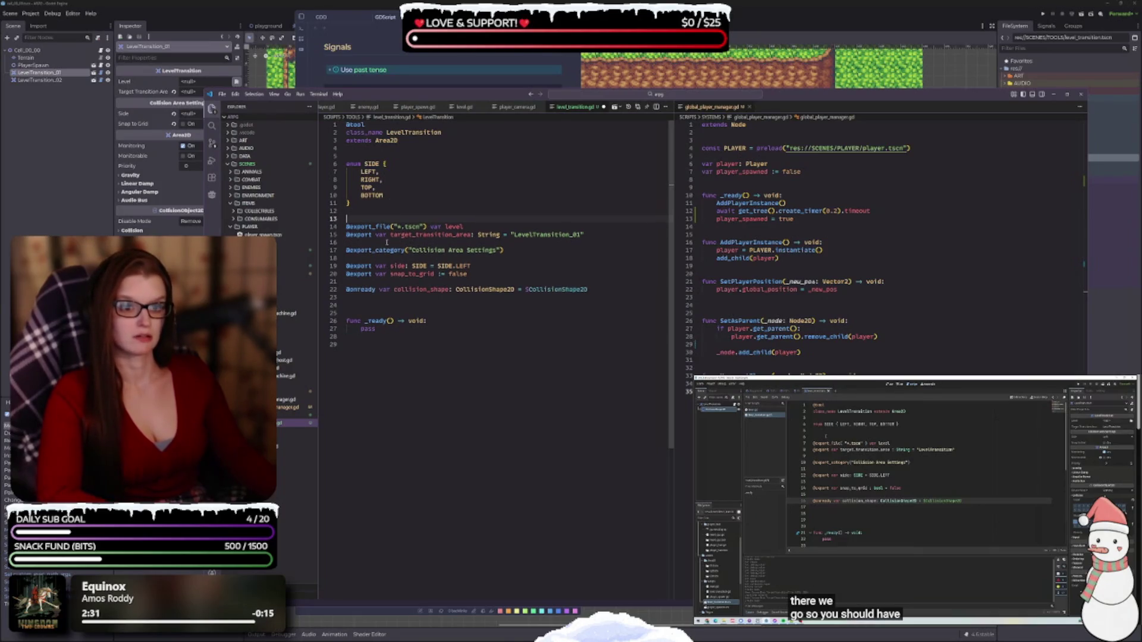
key(BackSpace)
click(365, 272)
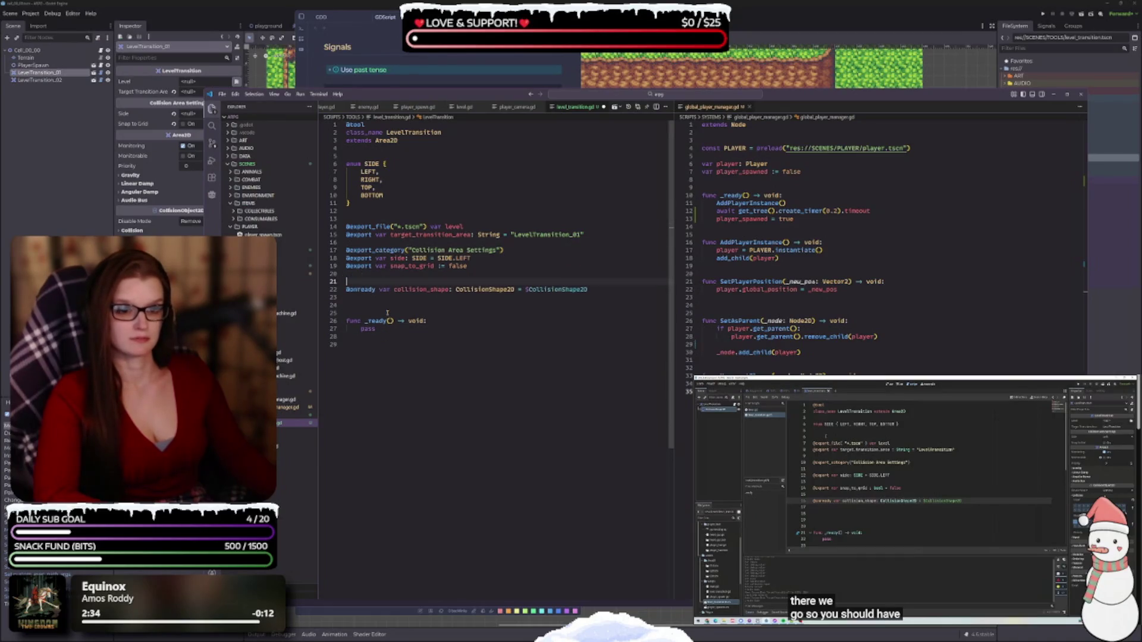
key(Return)
key(Return)
click(382, 324)
key(BackSpace)
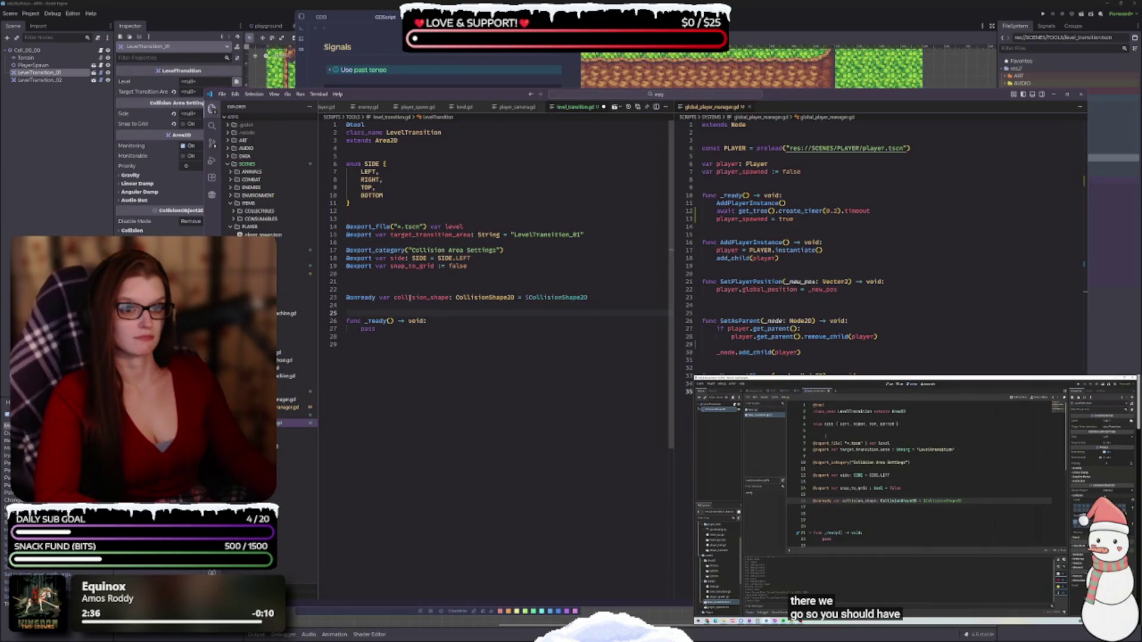
click(357, 281)
key(BackSpace)
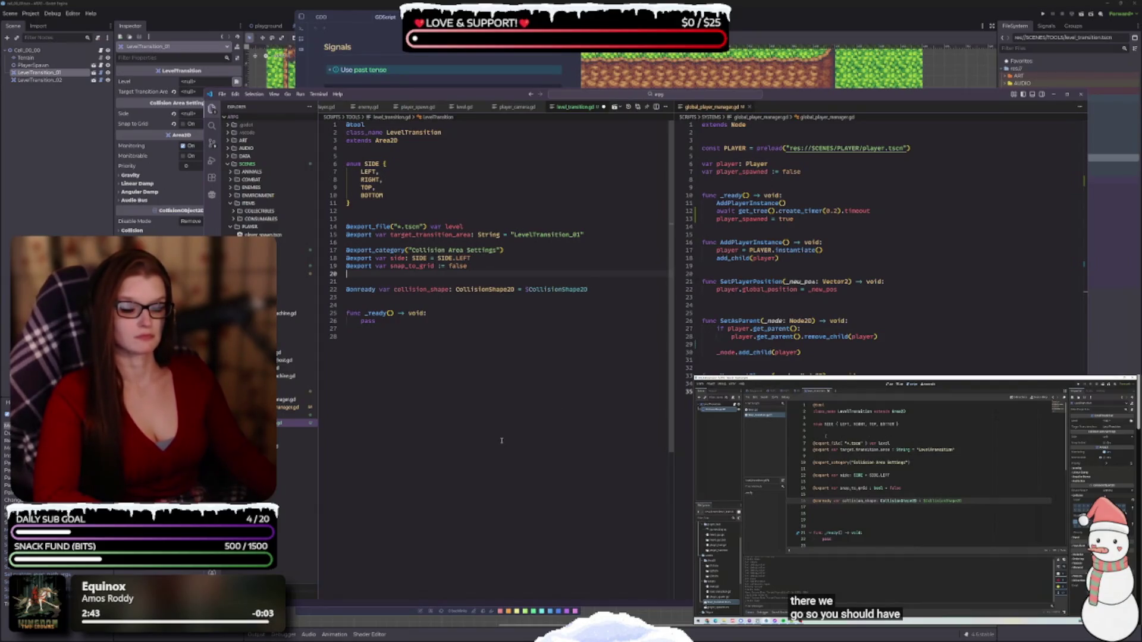
click(368, 210)
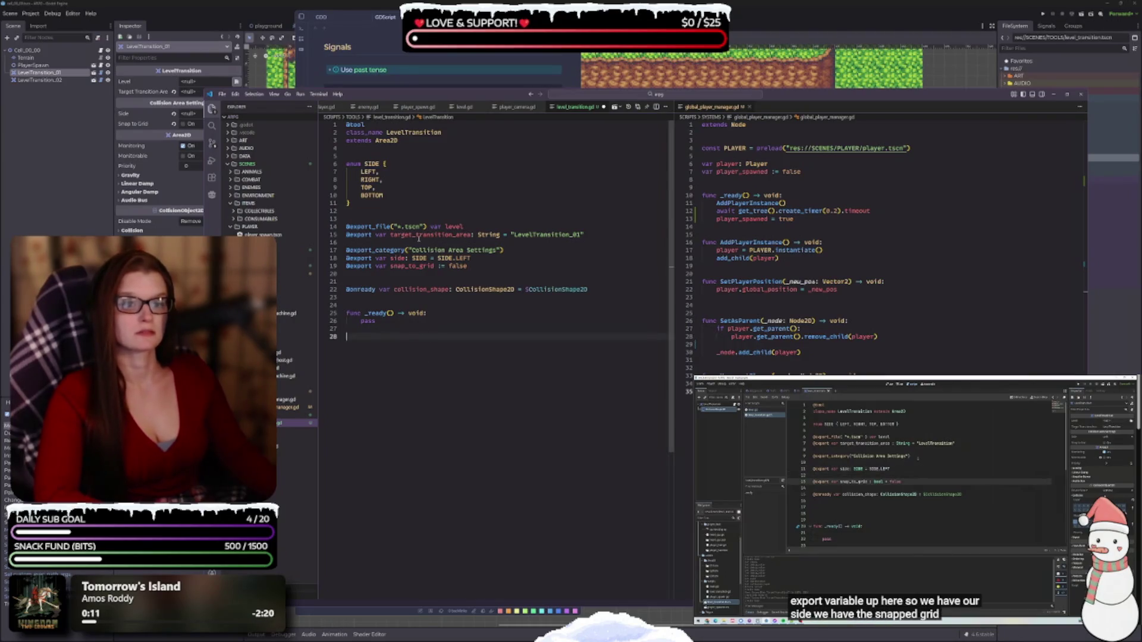
click(487, 267)
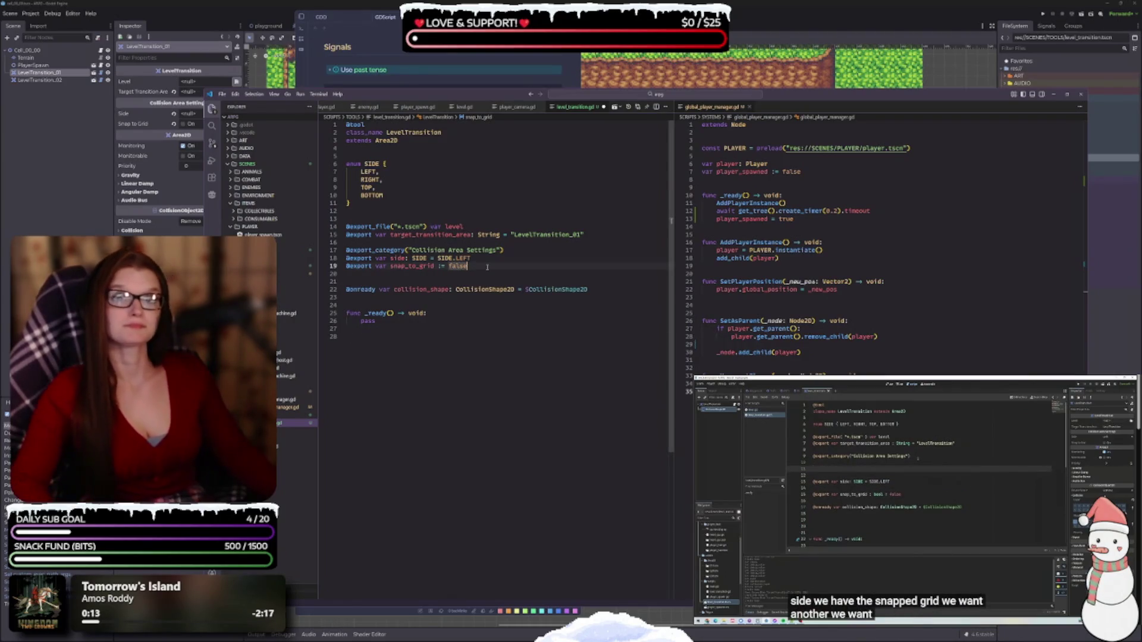
click(525, 250)
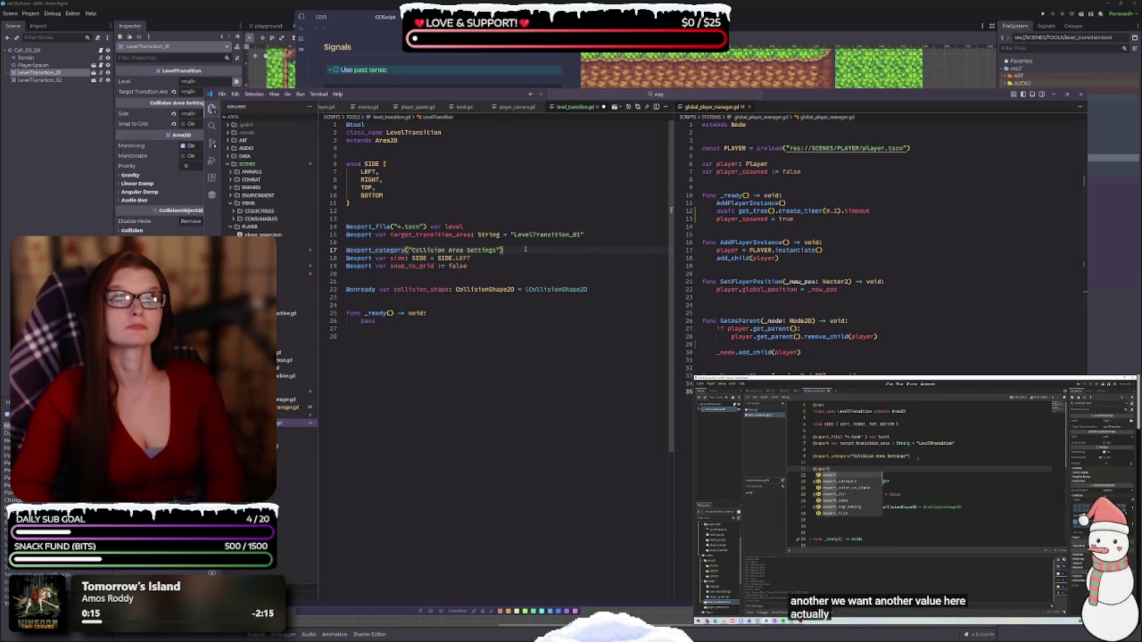
key(Return)
text(@export)
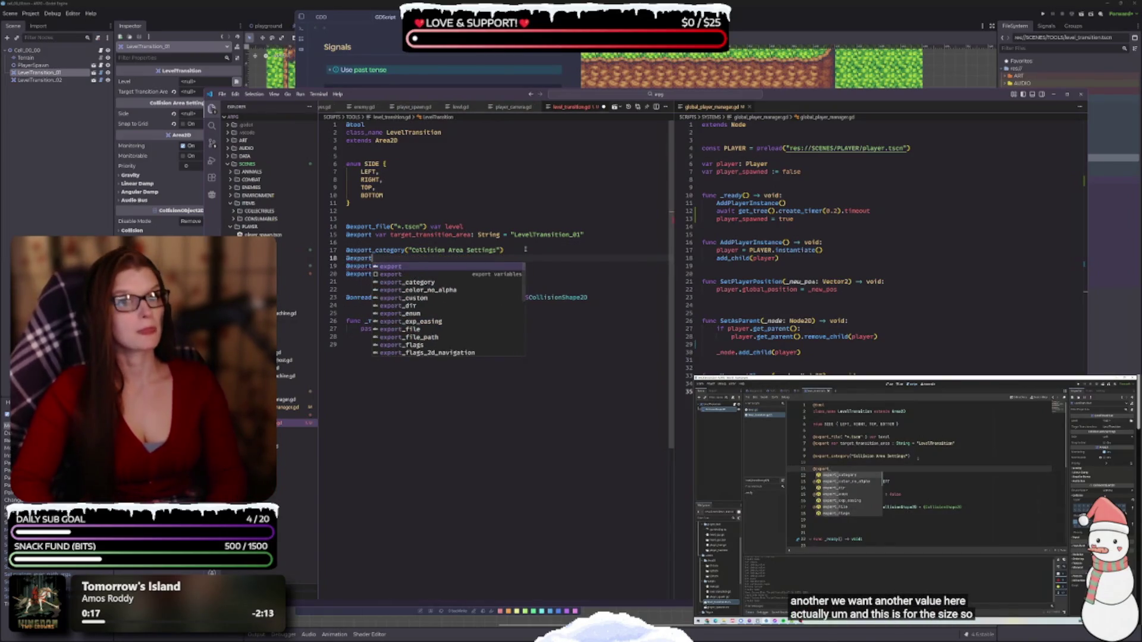
key(Return)
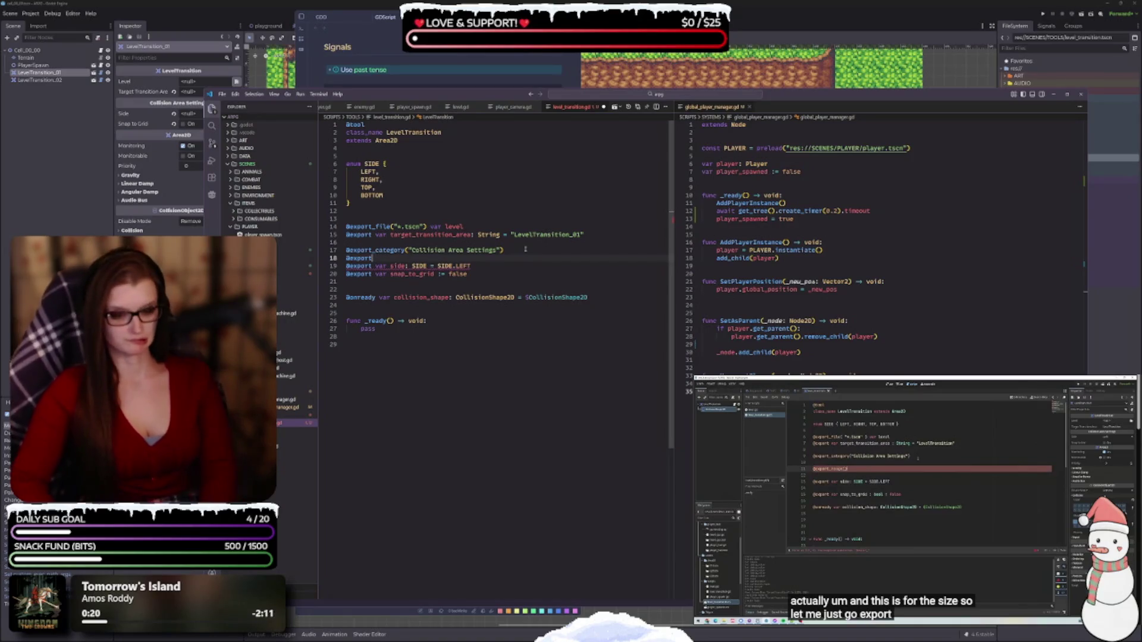
text(_range )
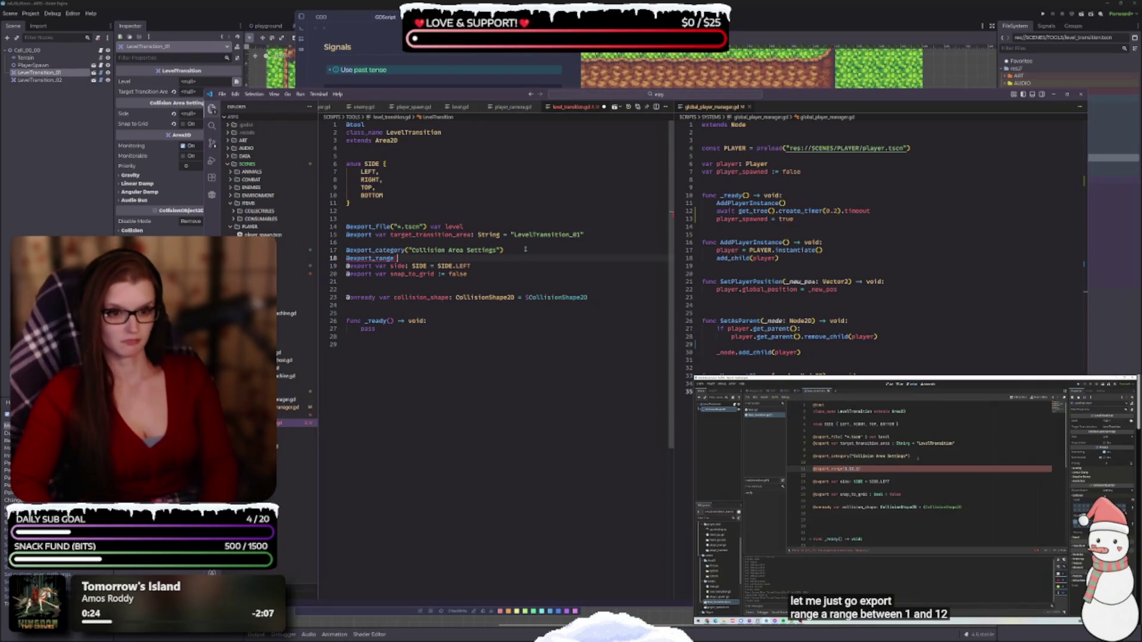
text(()
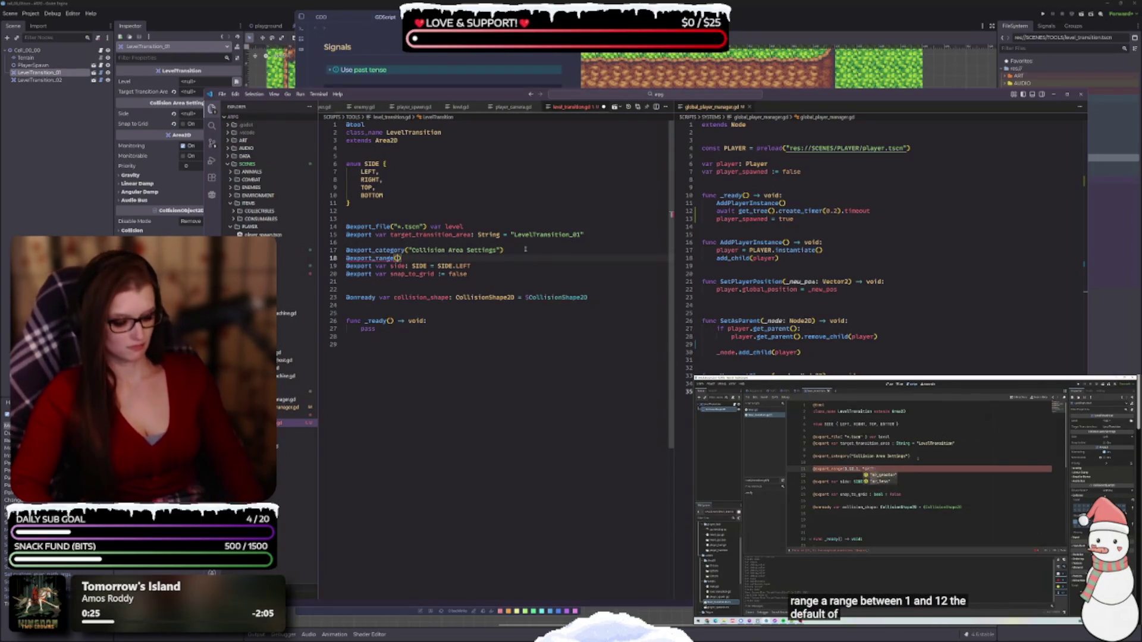
text(1, 12)
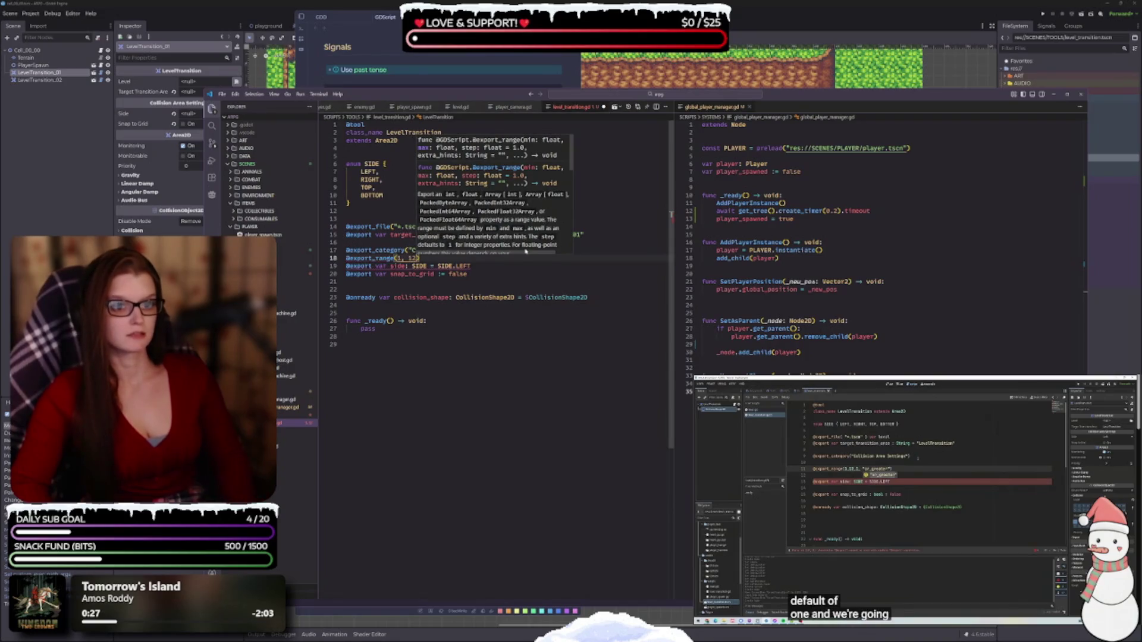
key(Escape)
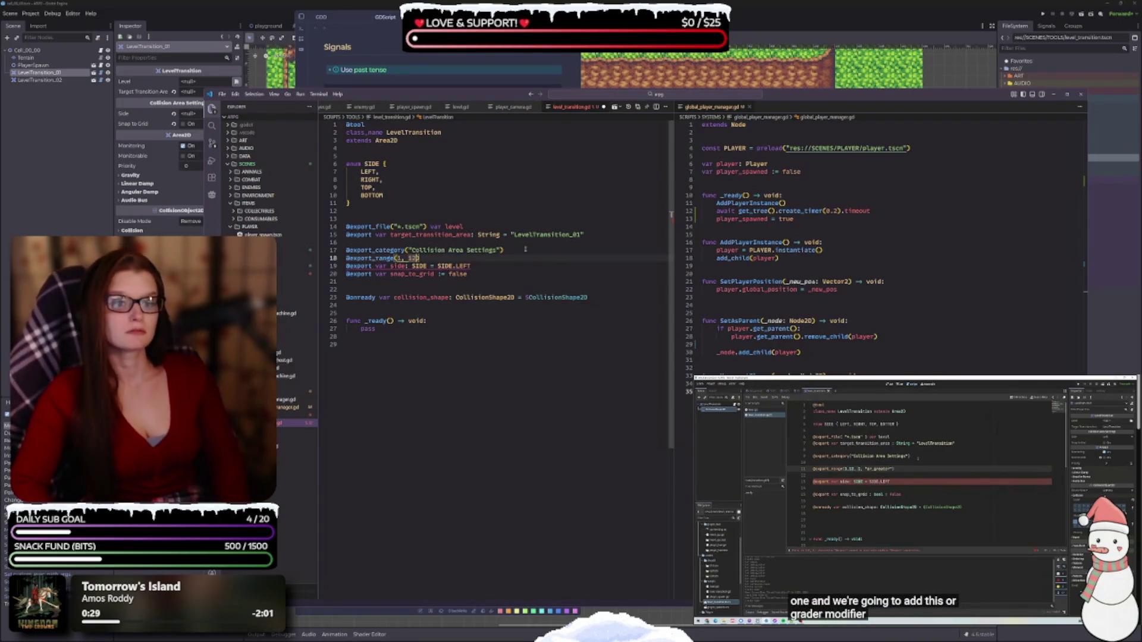
text(, 1)
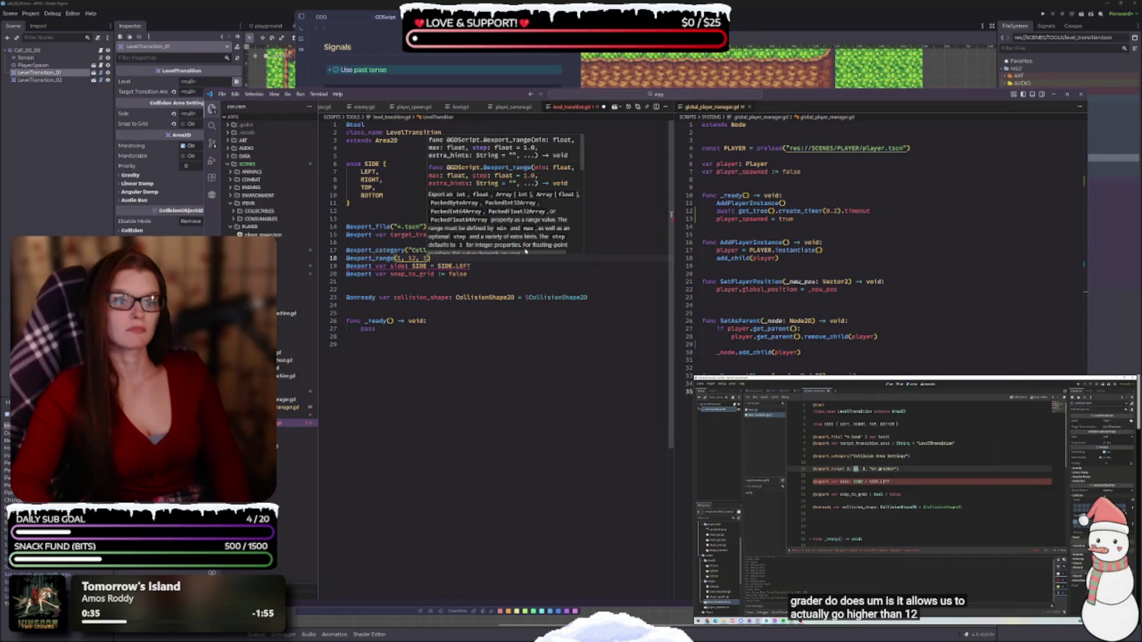
text(, ")
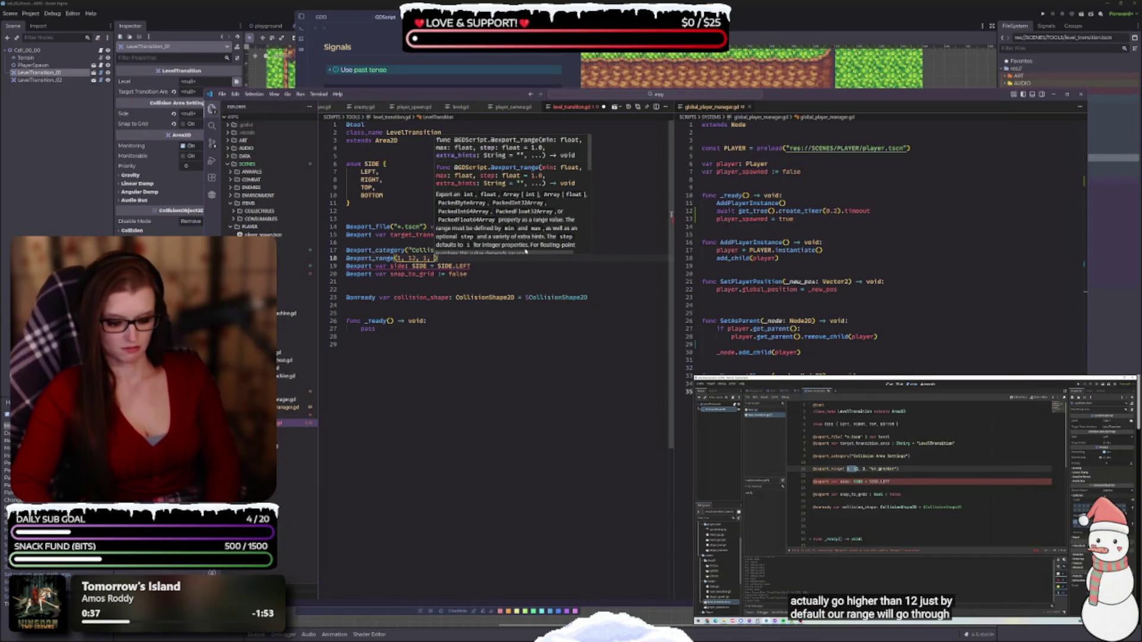
key(Down)
key(Return)
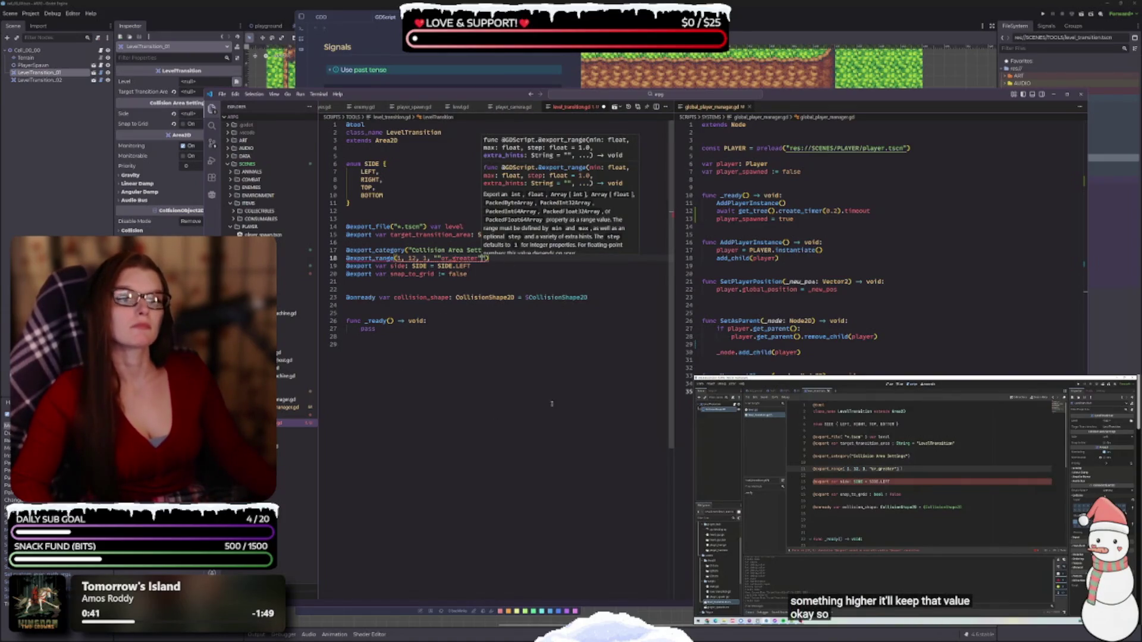
key(BackSpace)
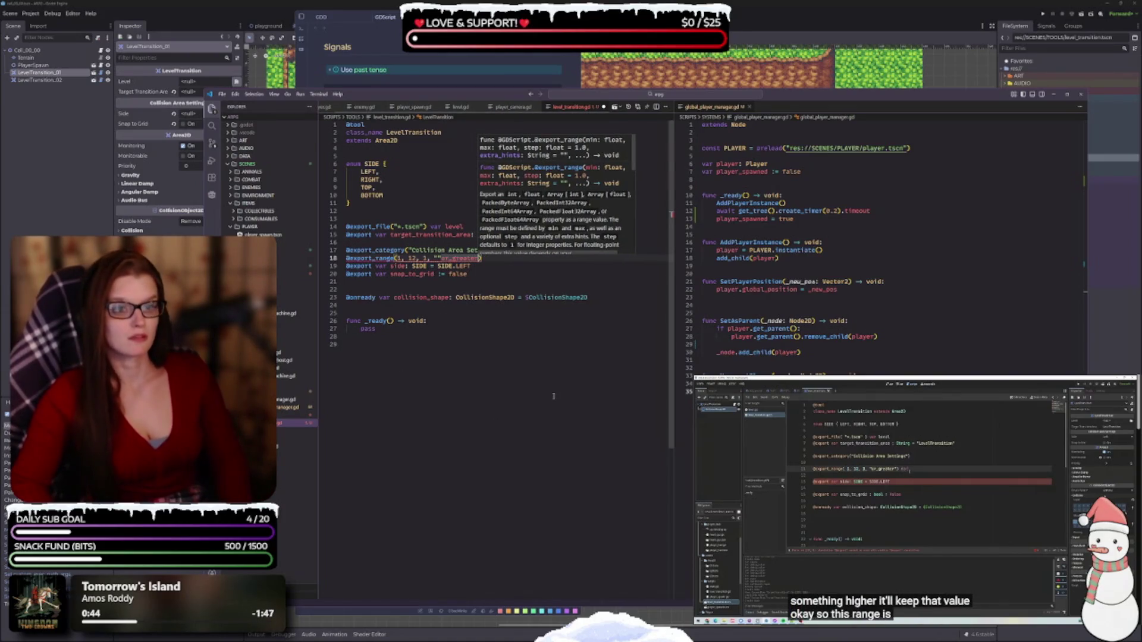
key(Left)
key(Left)
key(Left)
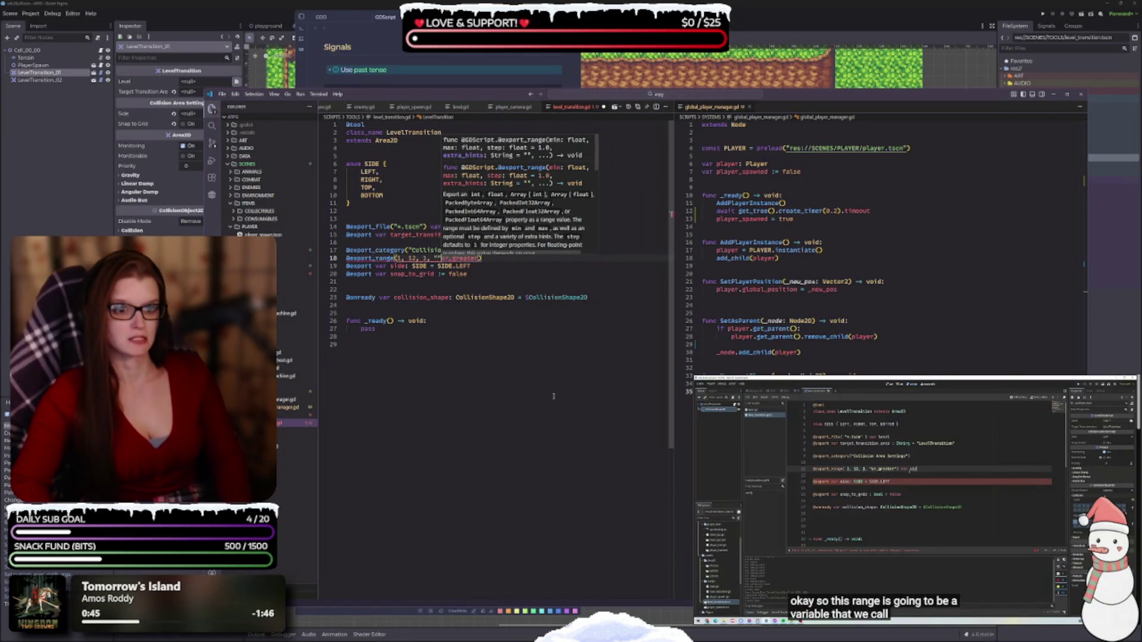
key(Right)
key(Right)
key(Right)
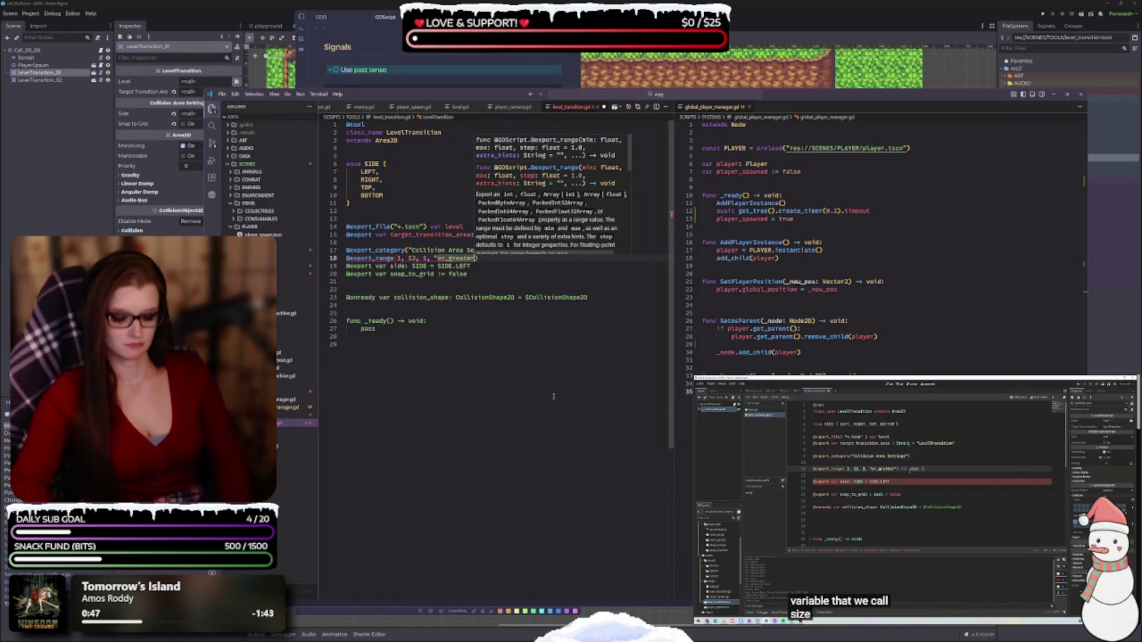
text(")
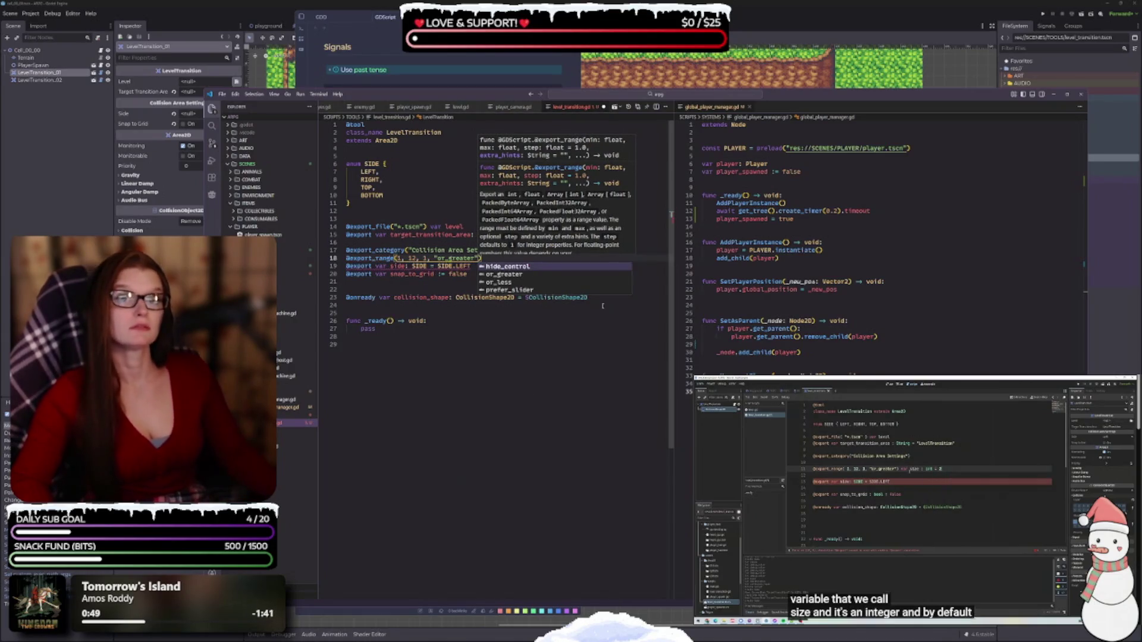
Complete the exported declaration as var size: int = 2
click(347, 344)
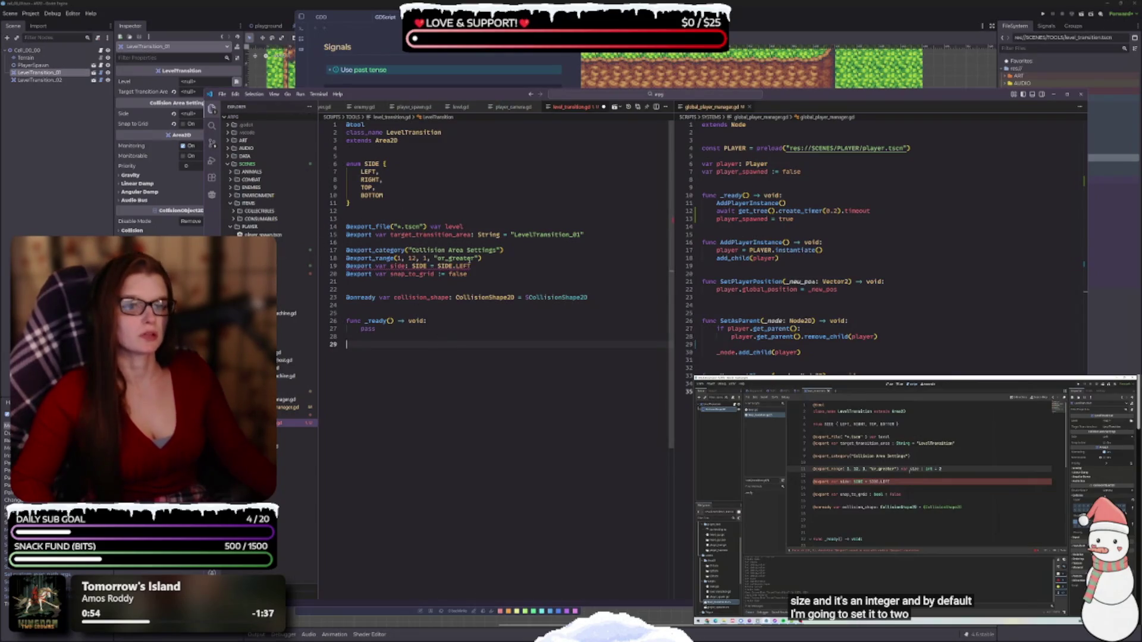
text(var sid)
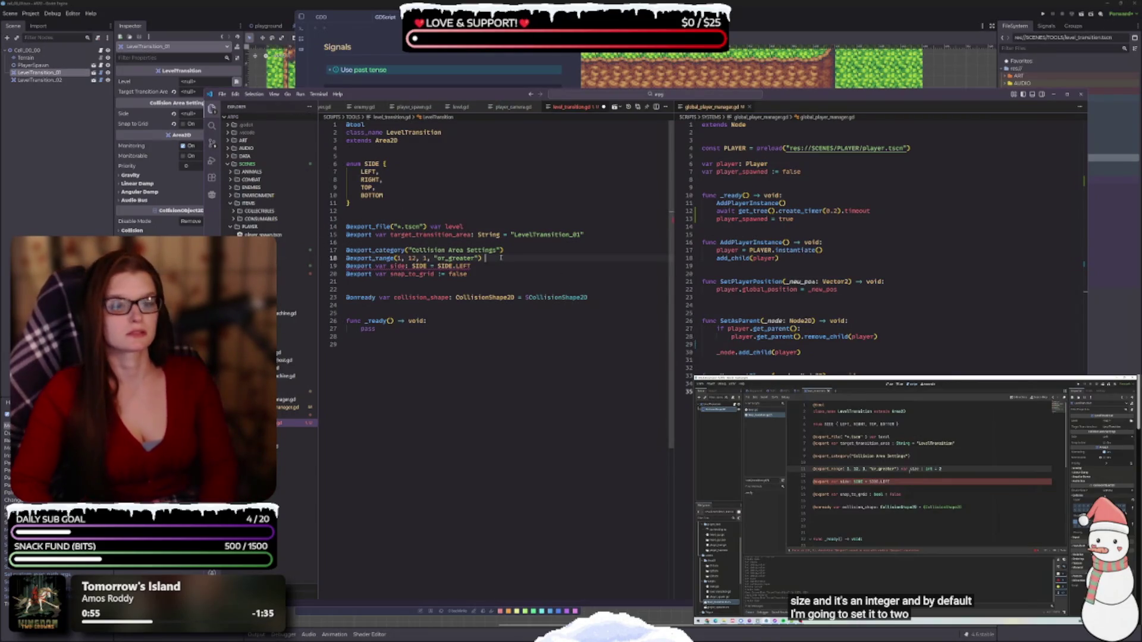
key(BackSpace)
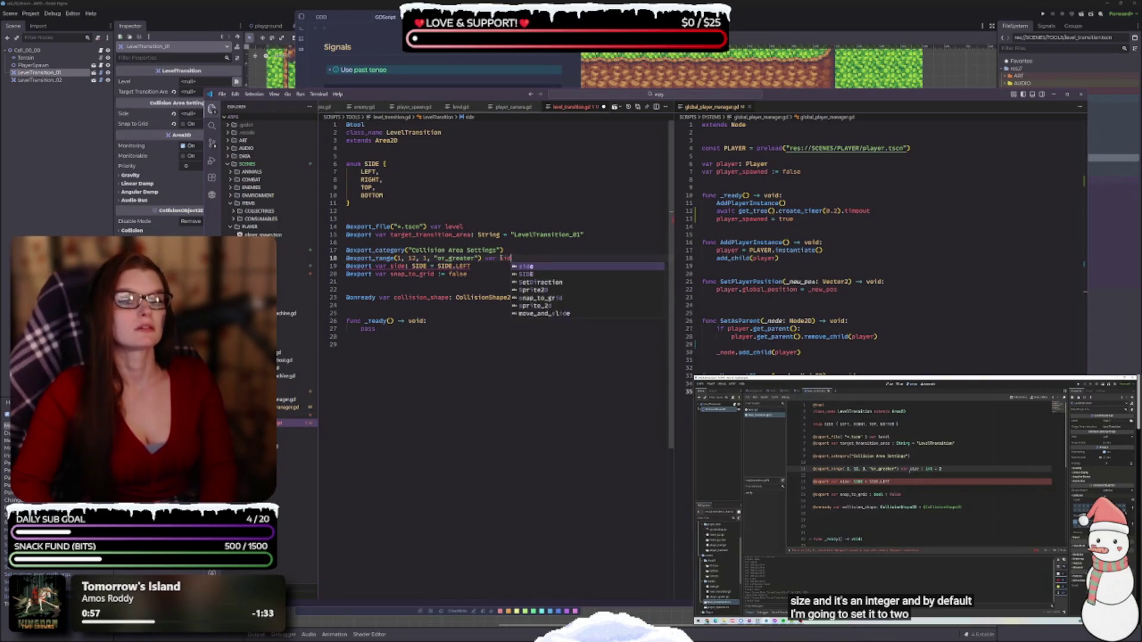
text(ze:)
text(int)
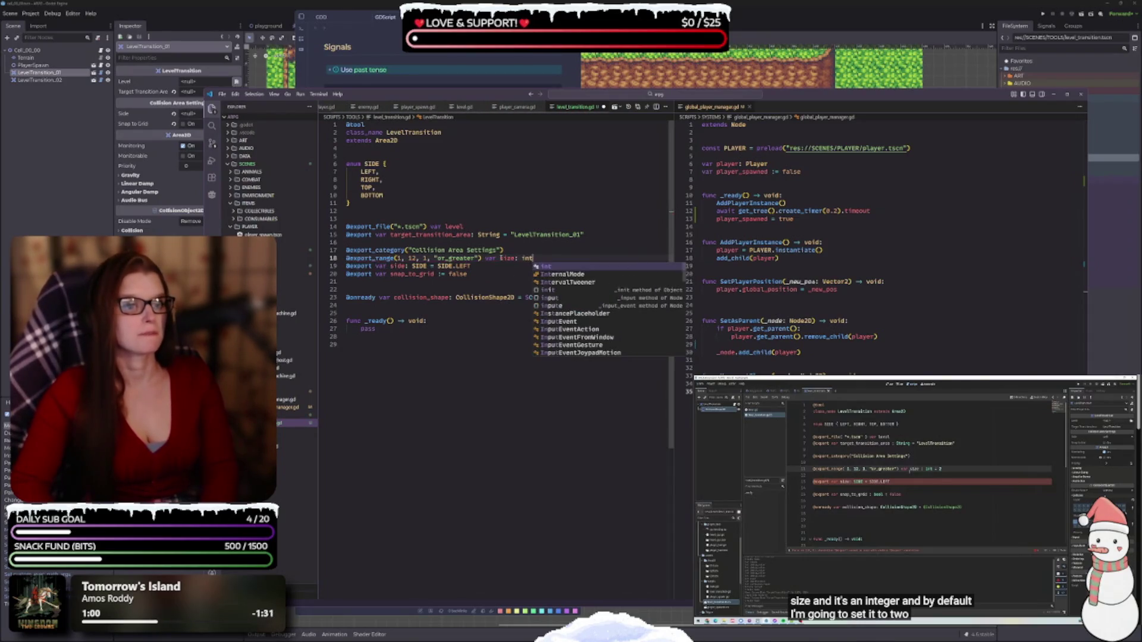
text( = )
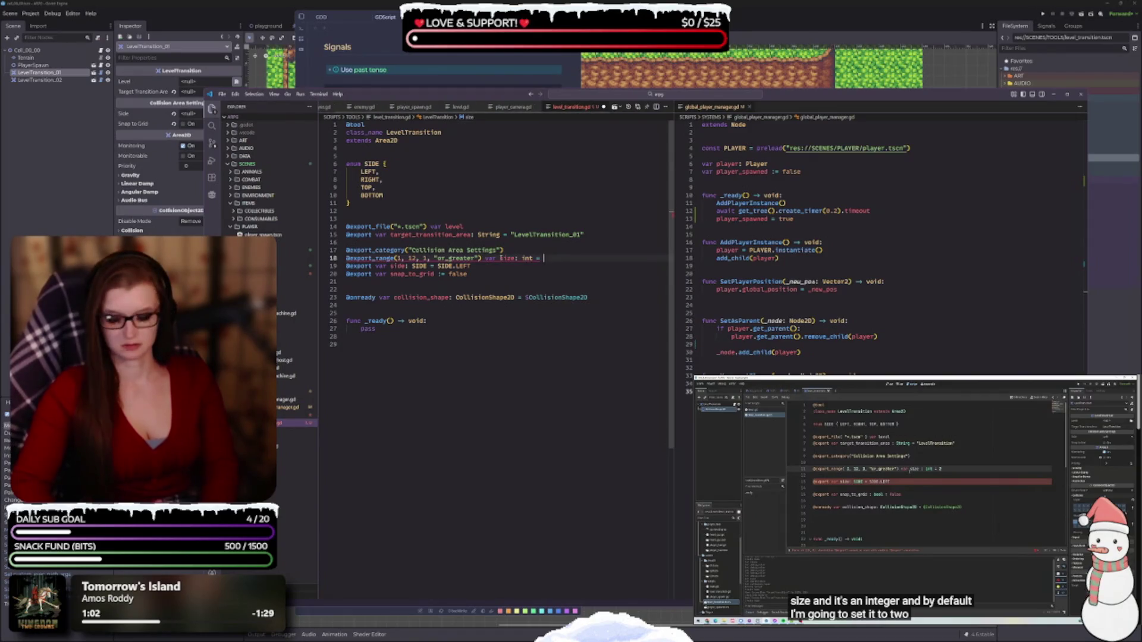
text(2)
mouse_move(966, 544)
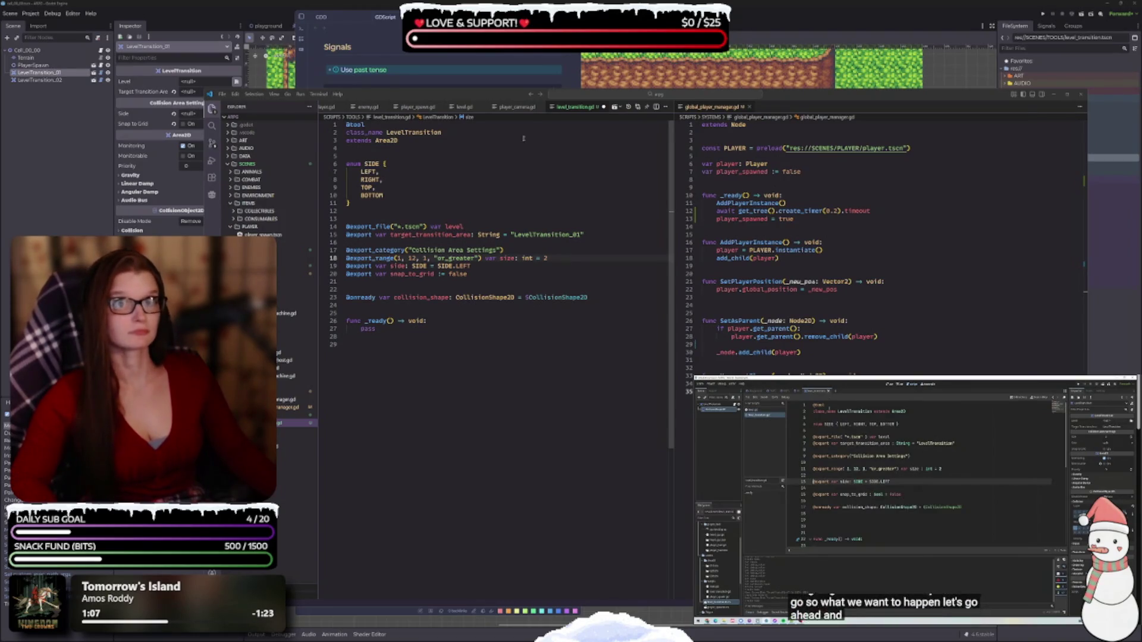
click(571, 260)
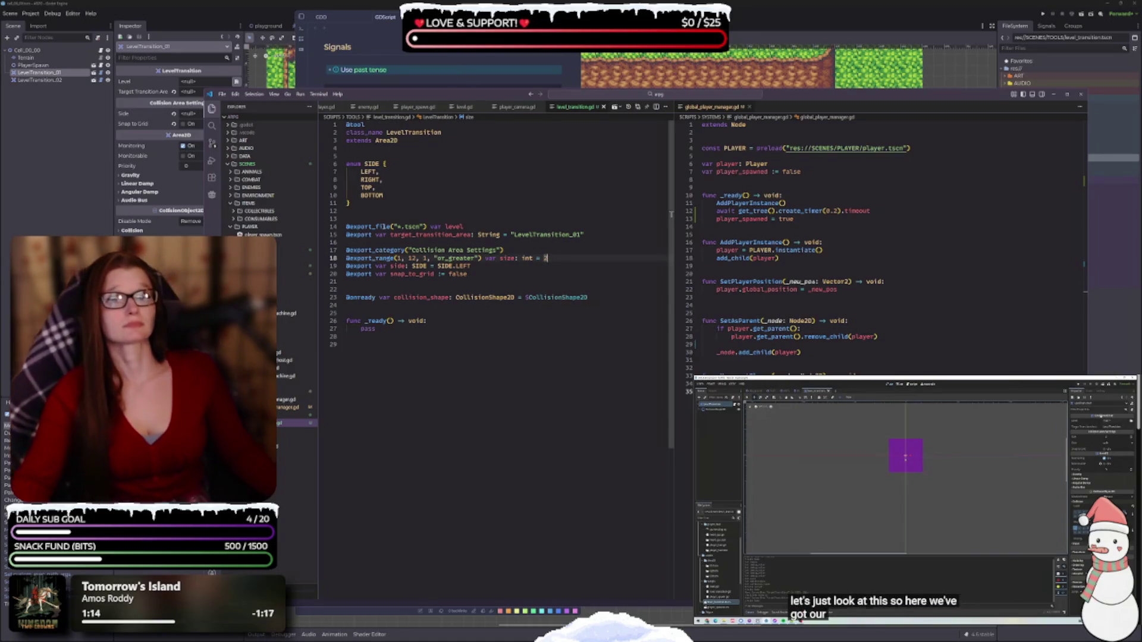
In Godot, select LevelTransition_01 and open level_transition.tscn to confirm Size 2 in the Inspector
mouse_move(365, 227)
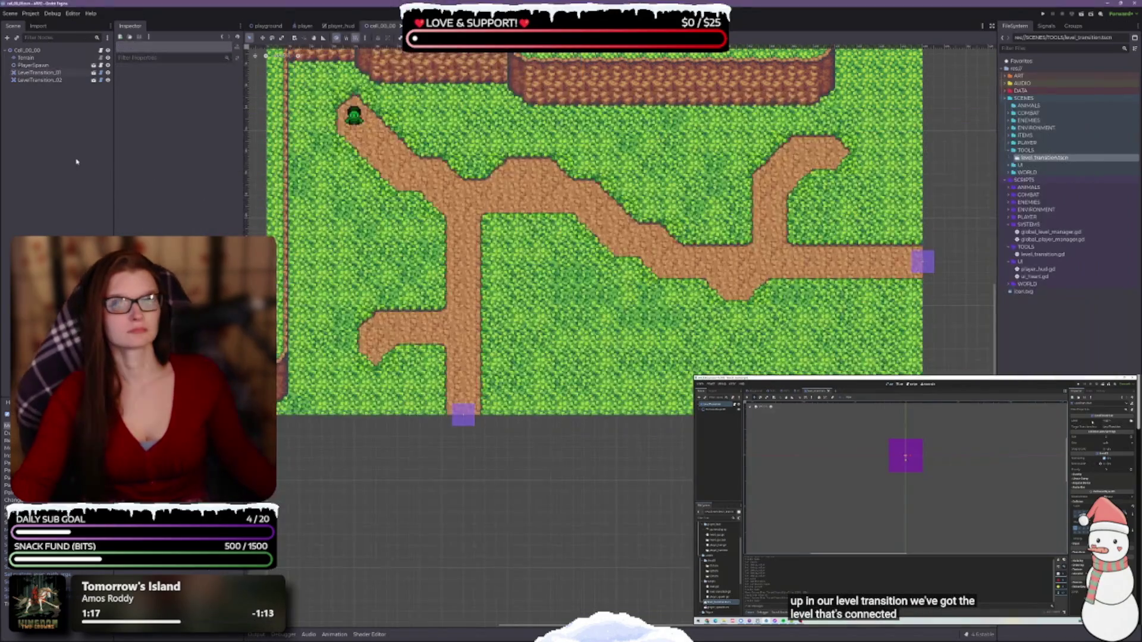
click(65, 75)
click(66, 74)
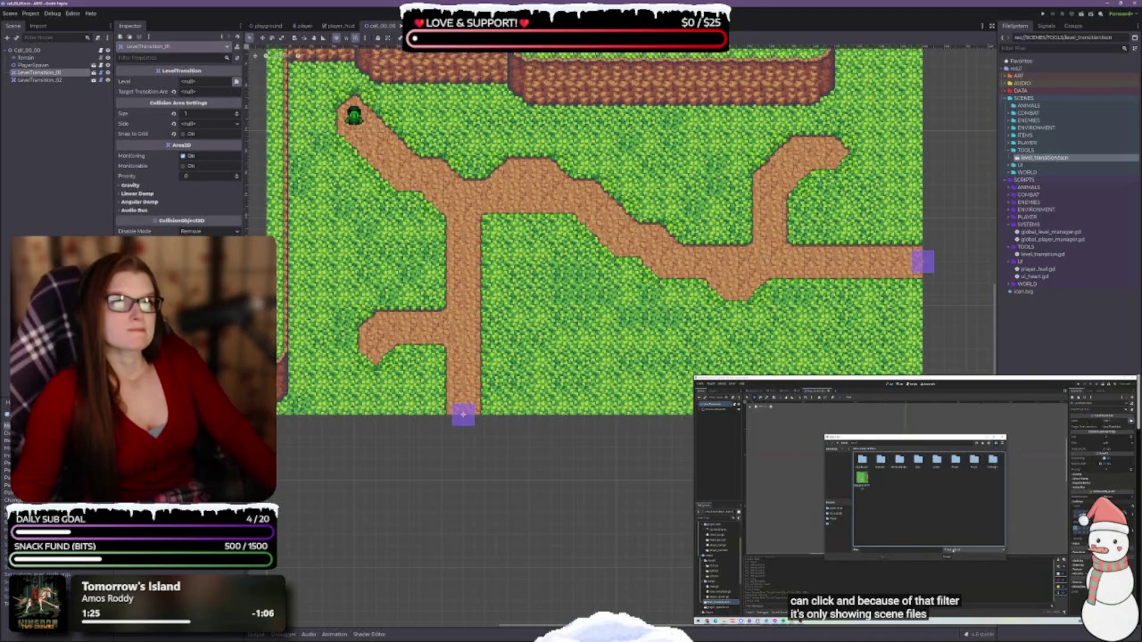
click(93, 72)
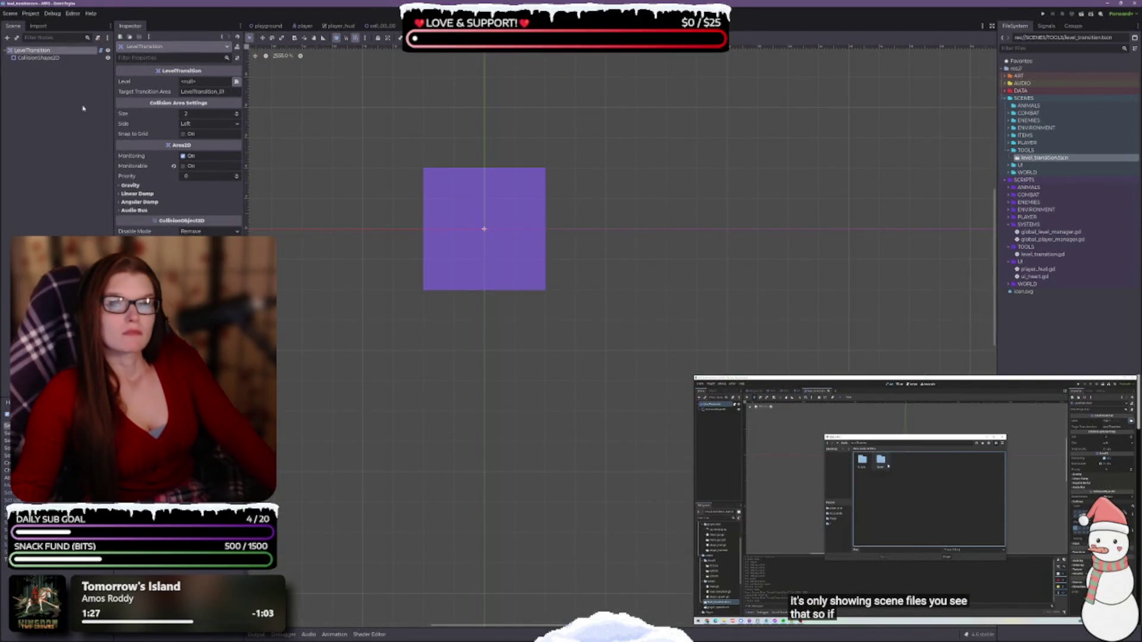
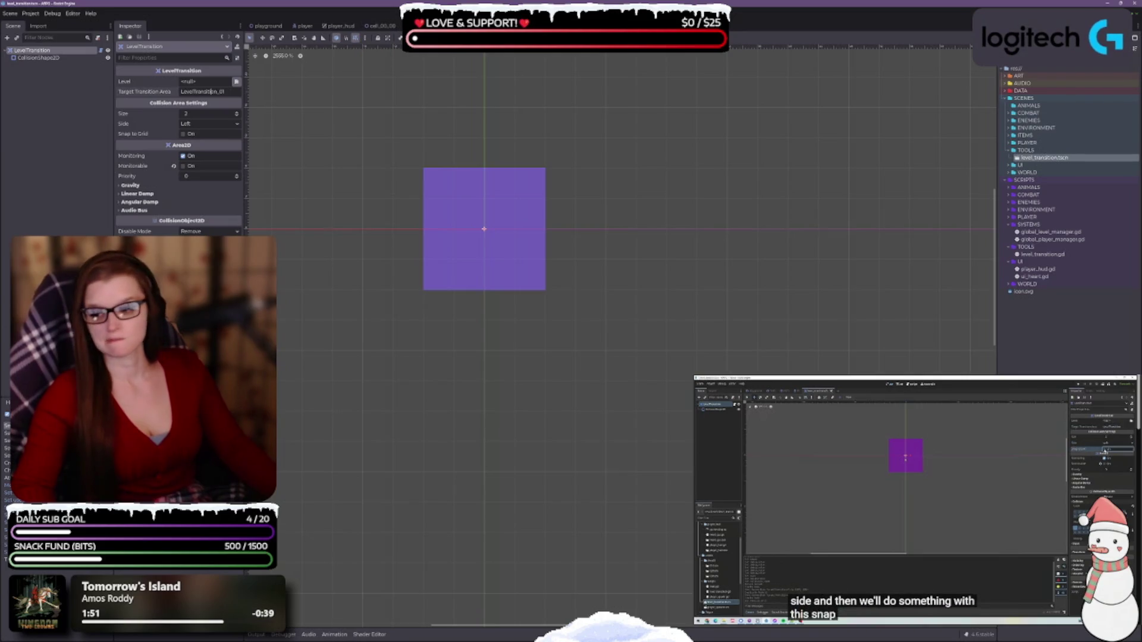
Check the default target transition area name in the script, then reselect the LevelTransition node
key(alt+Tab)
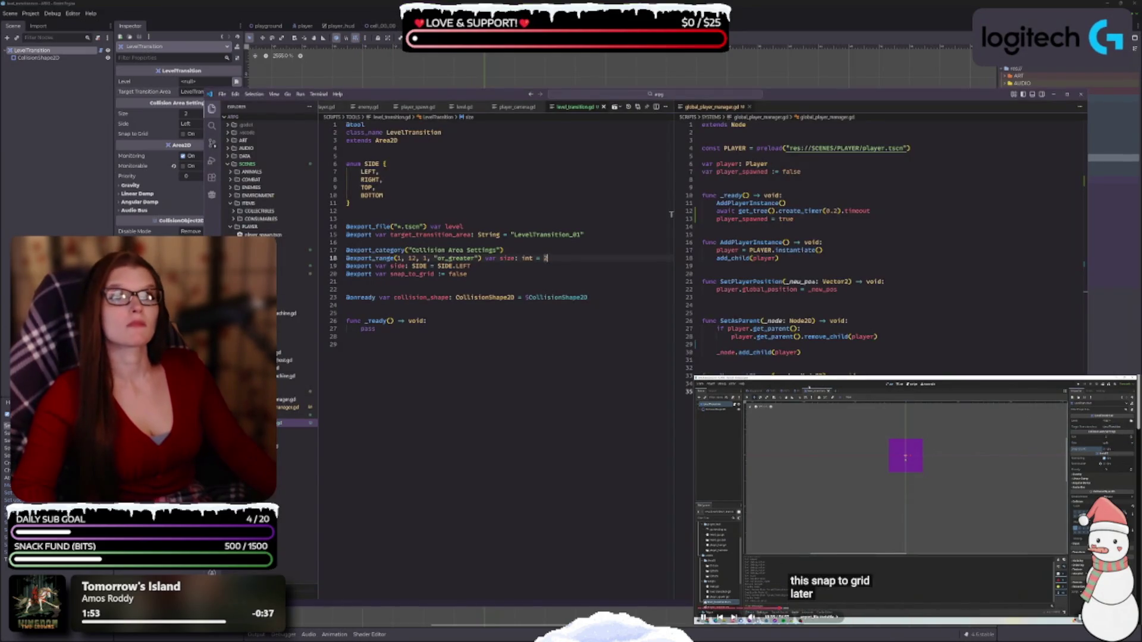
double_click(568, 234)
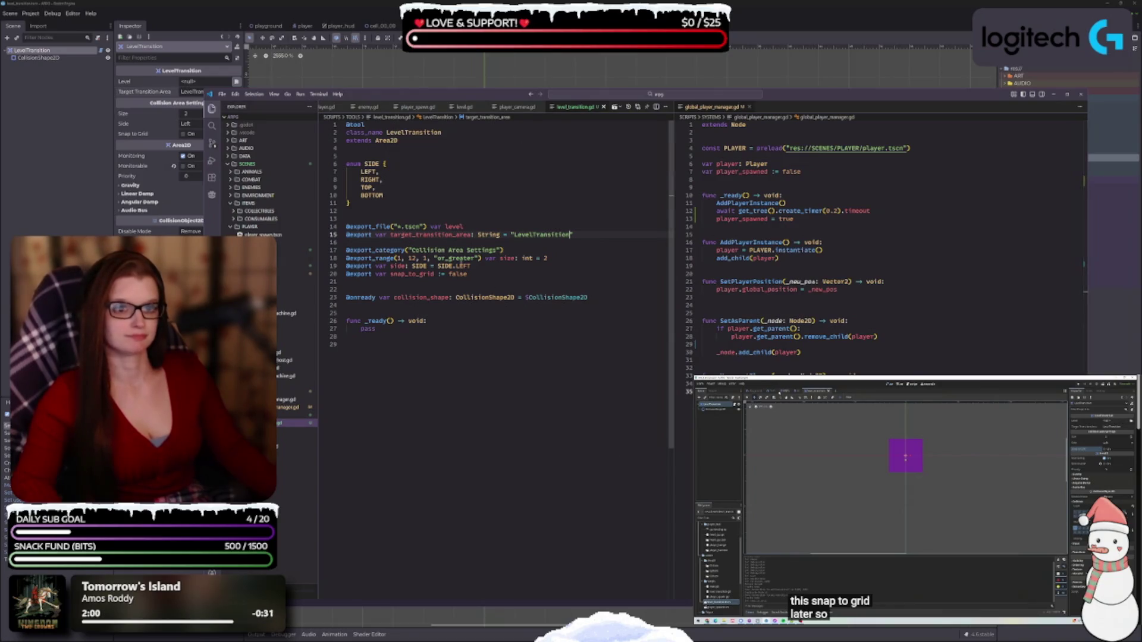
key(alt+Tab)
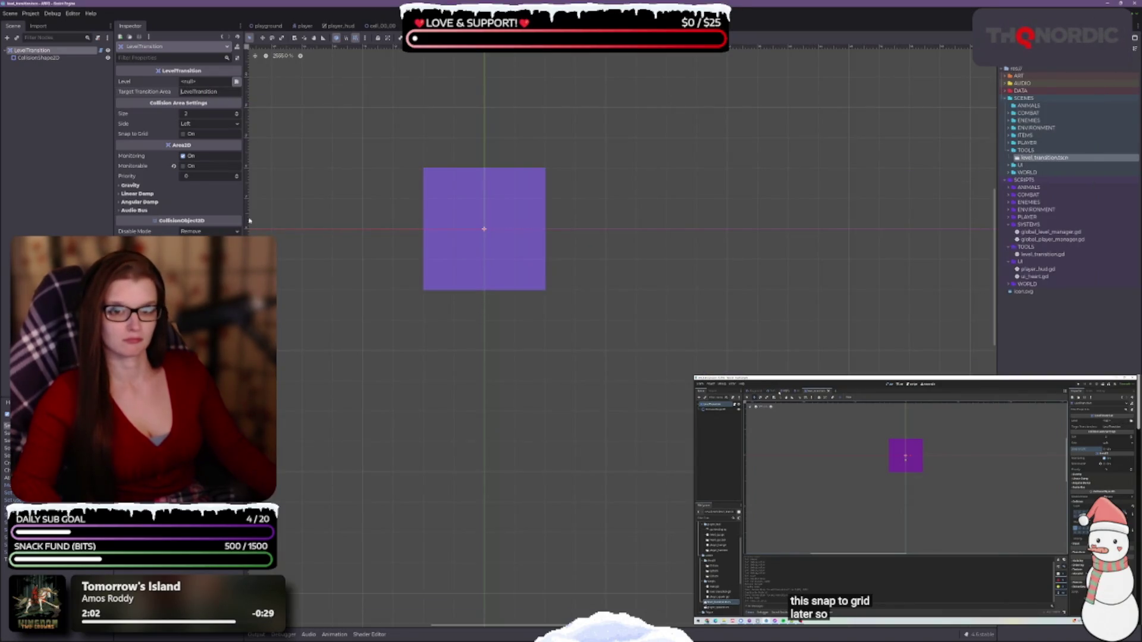
click(60, 190)
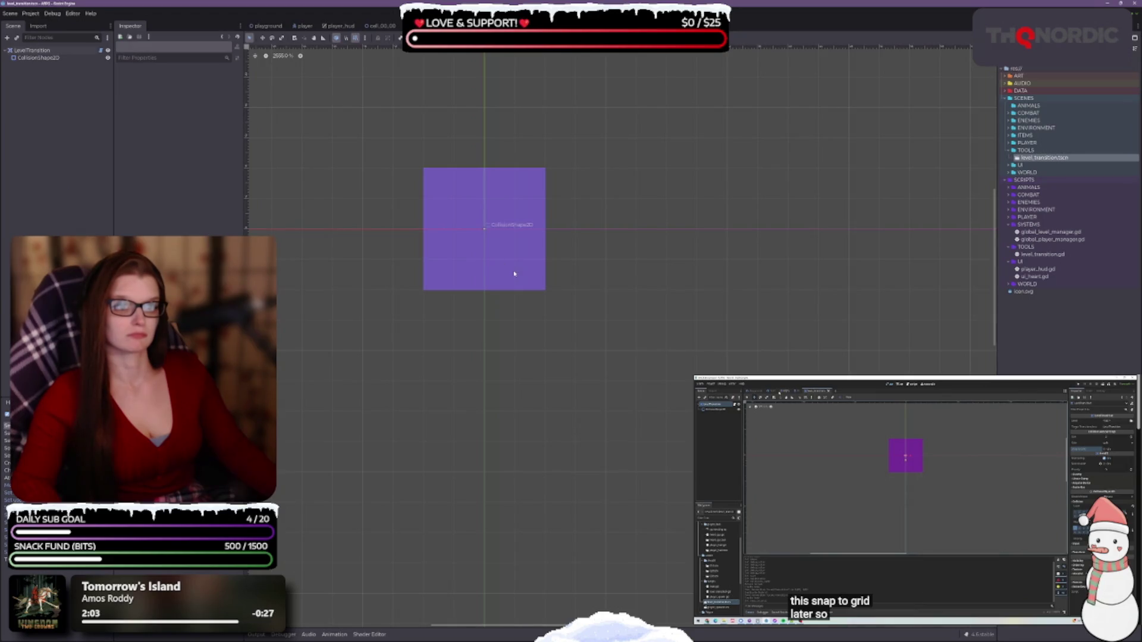
click(35, 50)
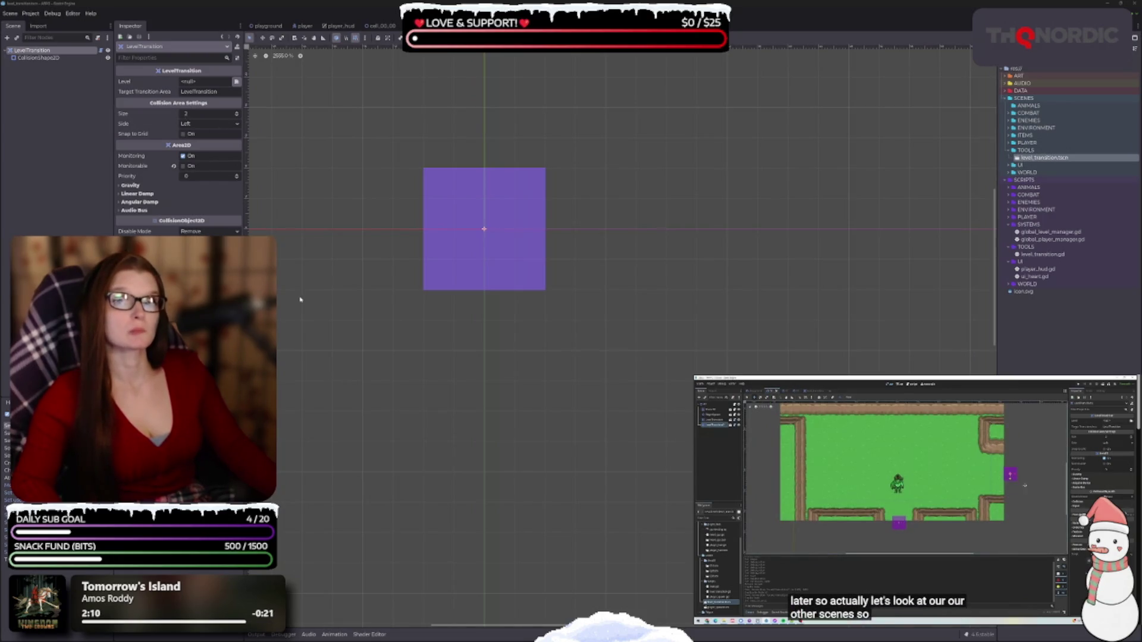
Set the level transition's Side to Bottom in the cell_00_00 scene
click(373, 27)
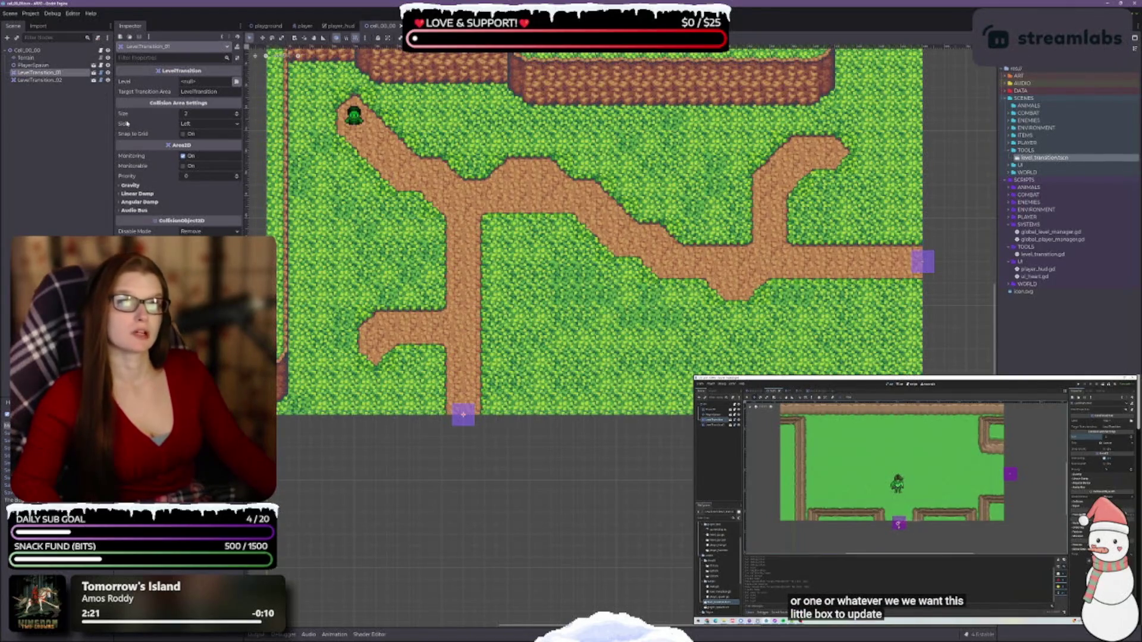
click(184, 124)
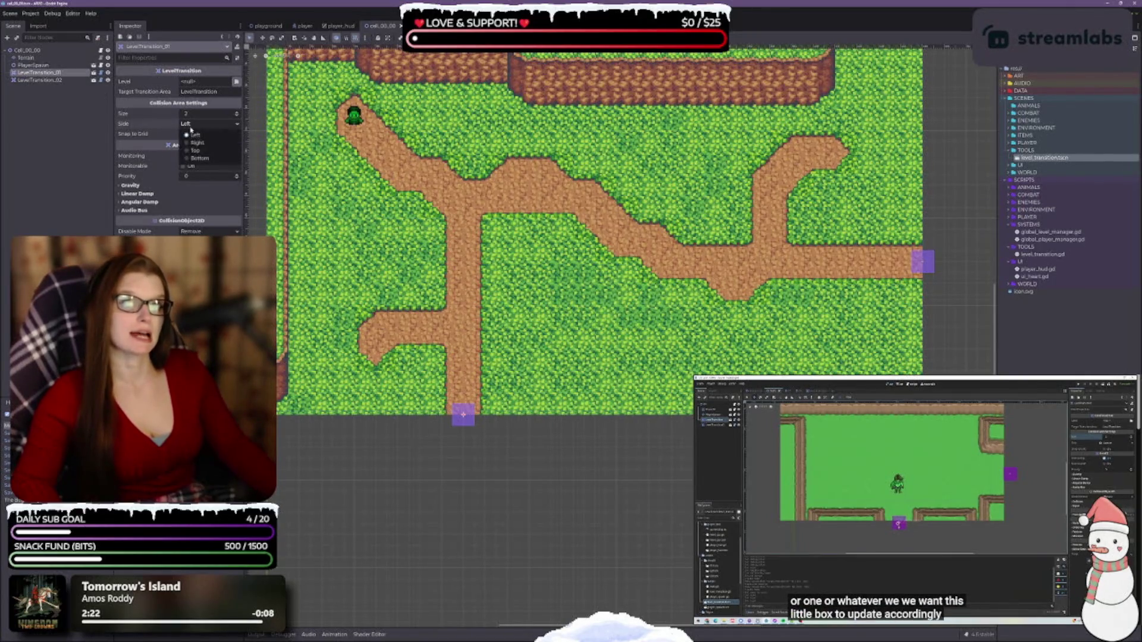
click(204, 160)
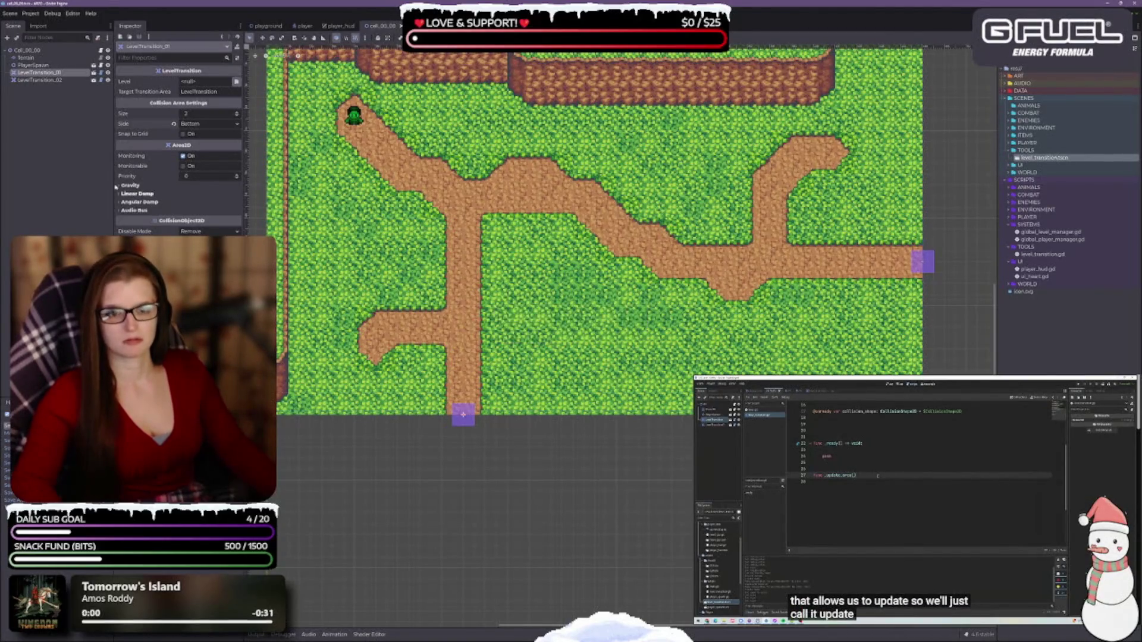
Add an empty func UpdateArea() -> void: below _ready in level_transition.gd
key(alt+Tab)
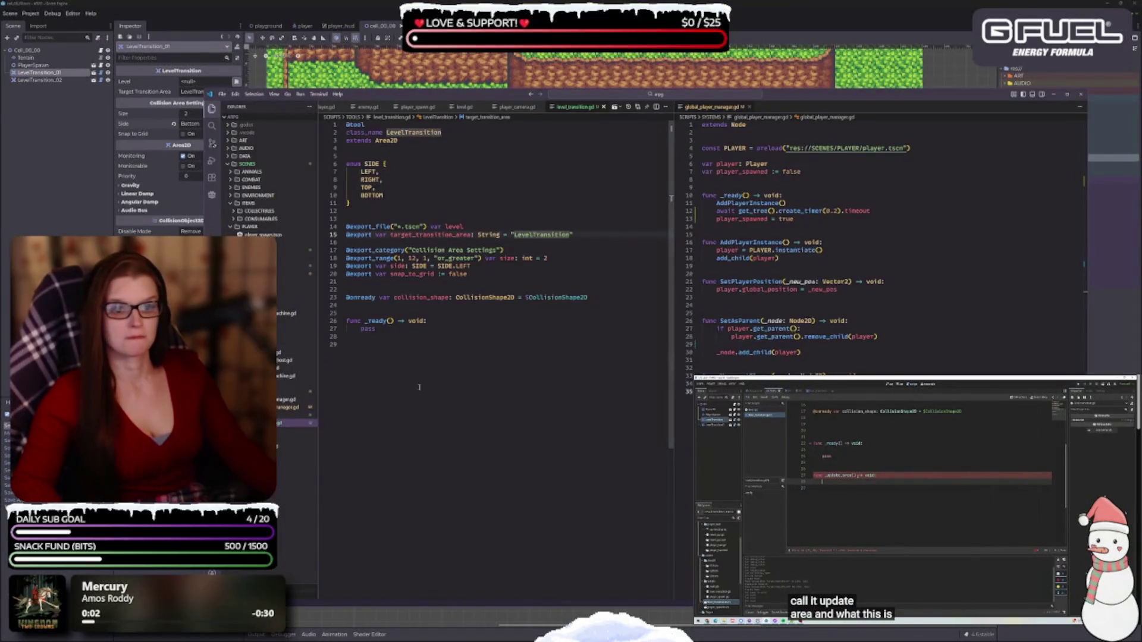
key(Return)
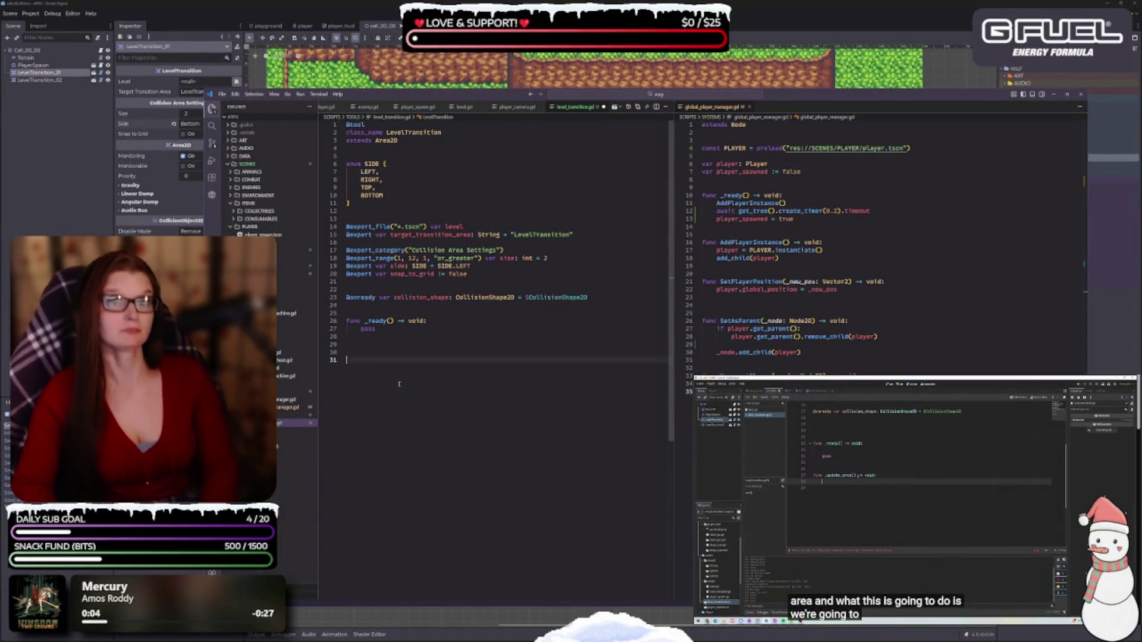
text(func Update)
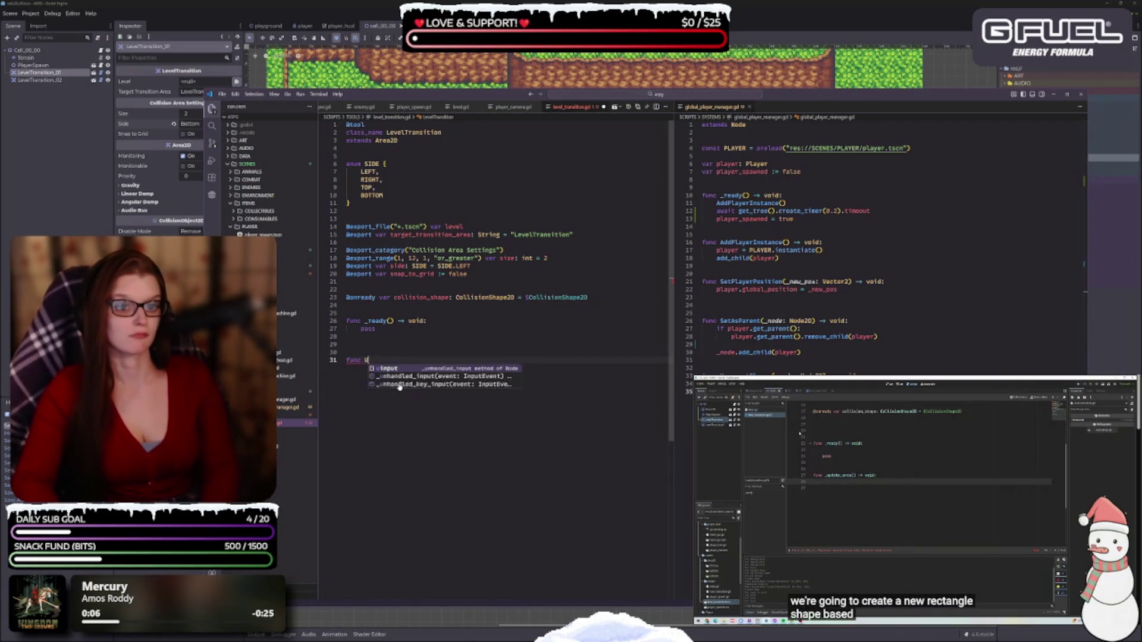
text(Area)
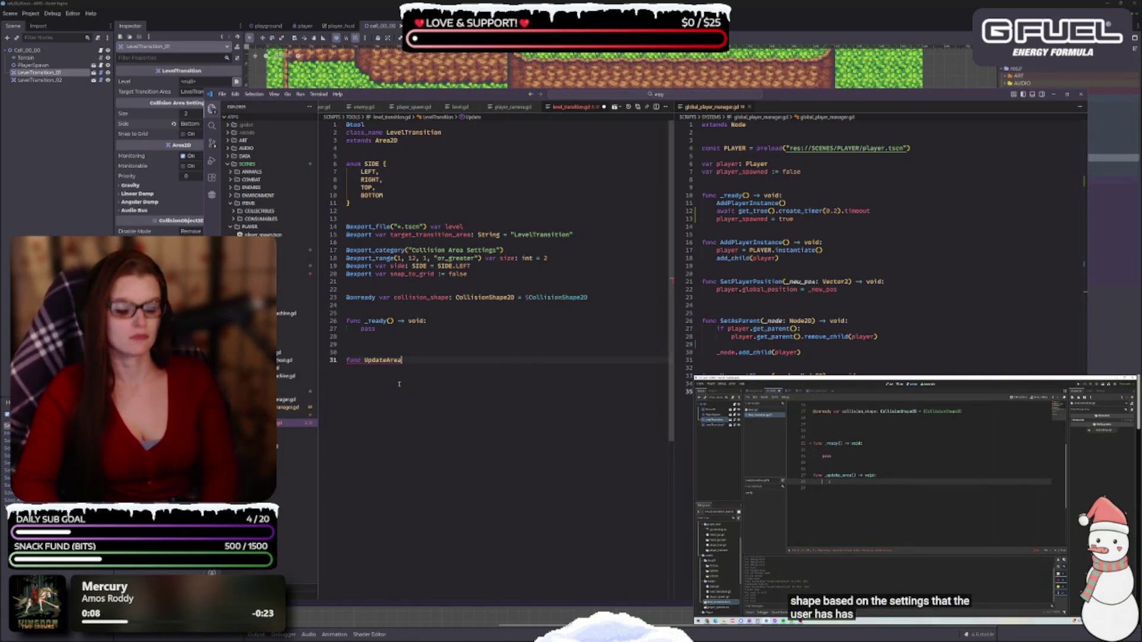
text(() -)
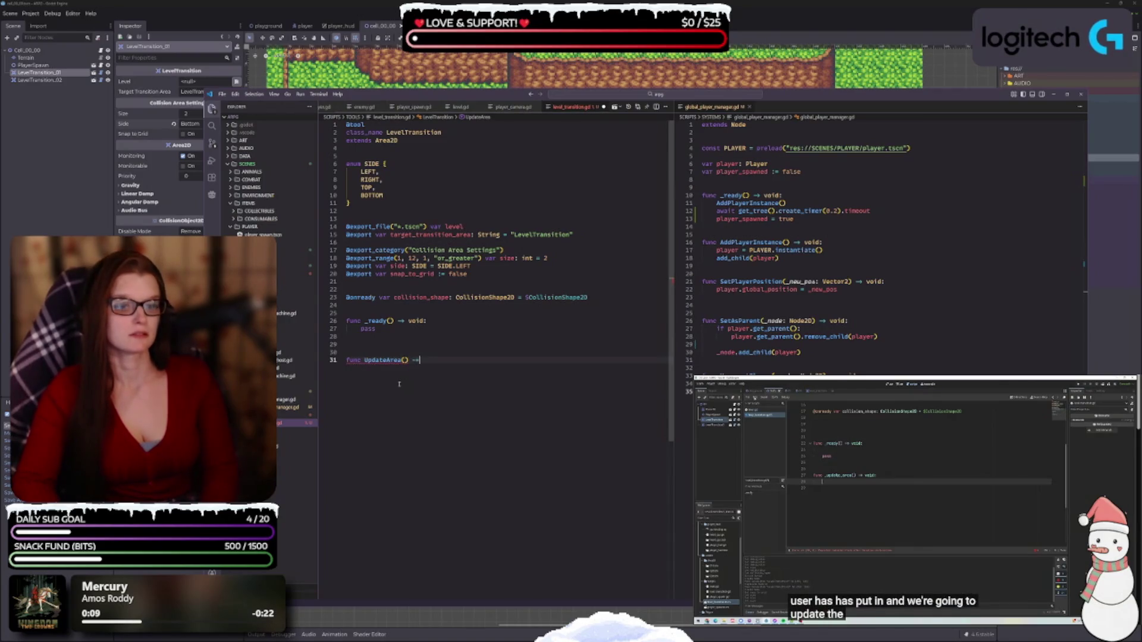
text(> void:)
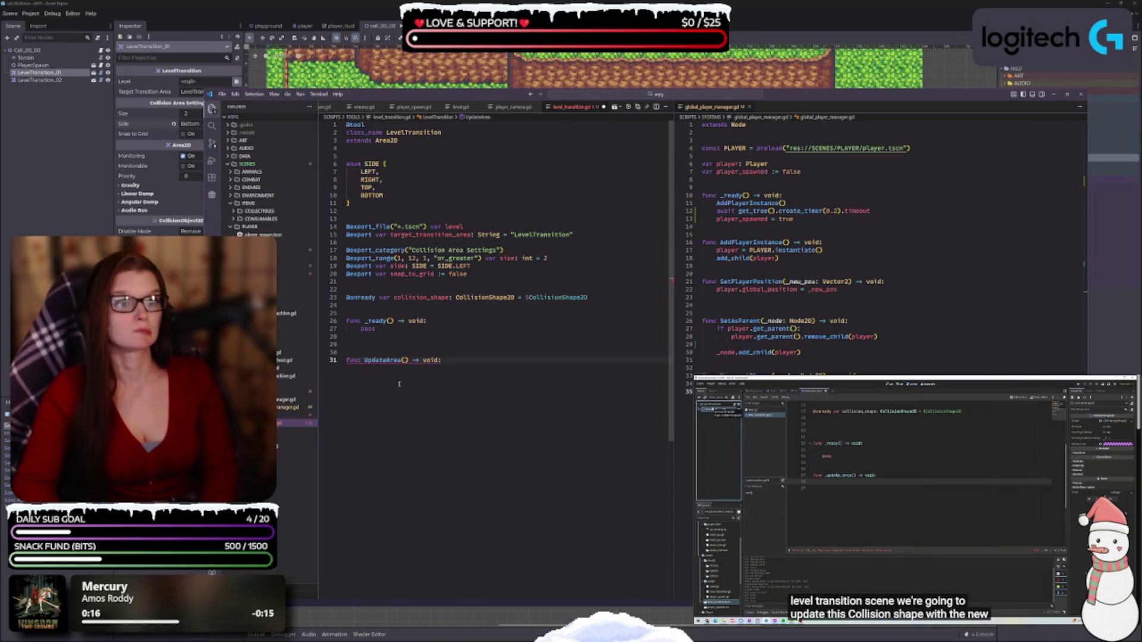
key(Return)
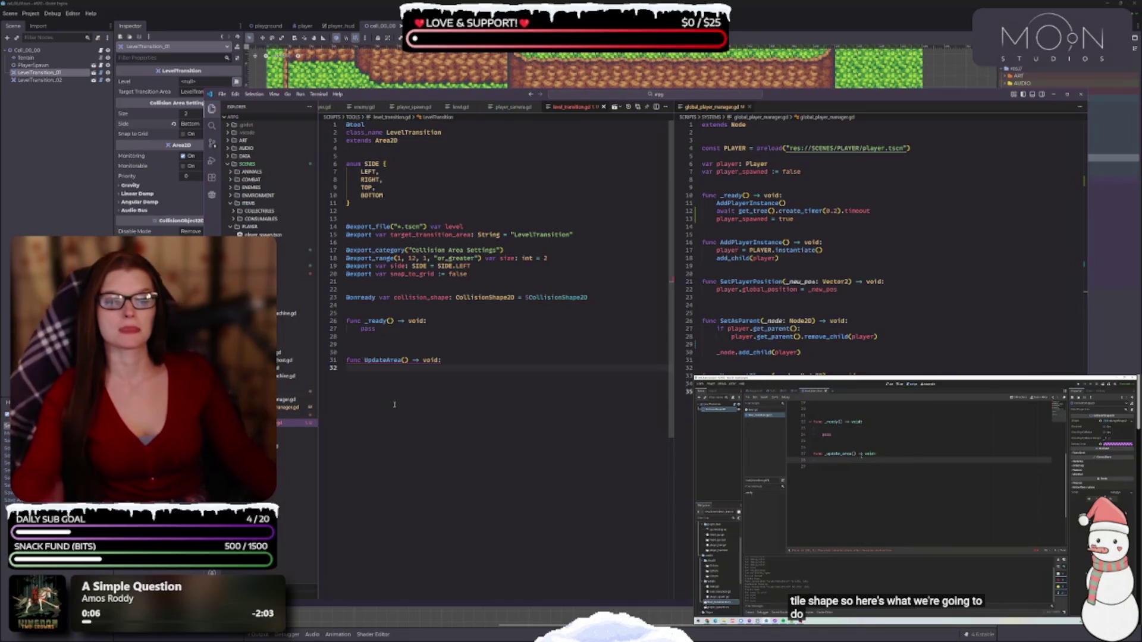
Declare new_rect as Vector2(16, 16) and new_position as Vector2.ZERO inside UpdateArea
scroll(394, 404, down, 3)
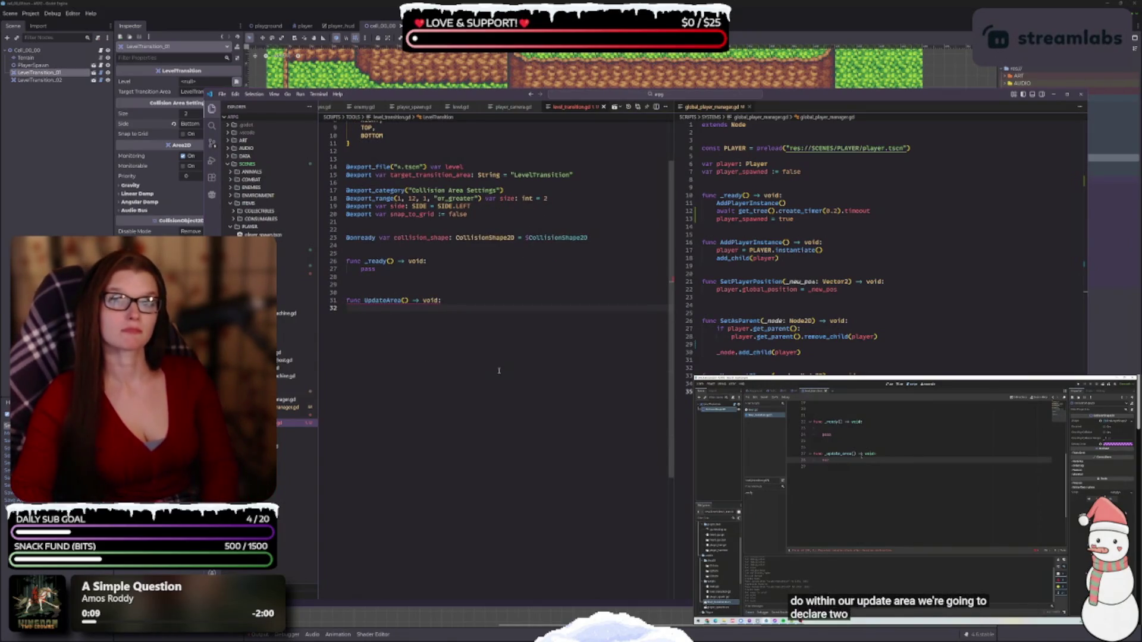
text(var)
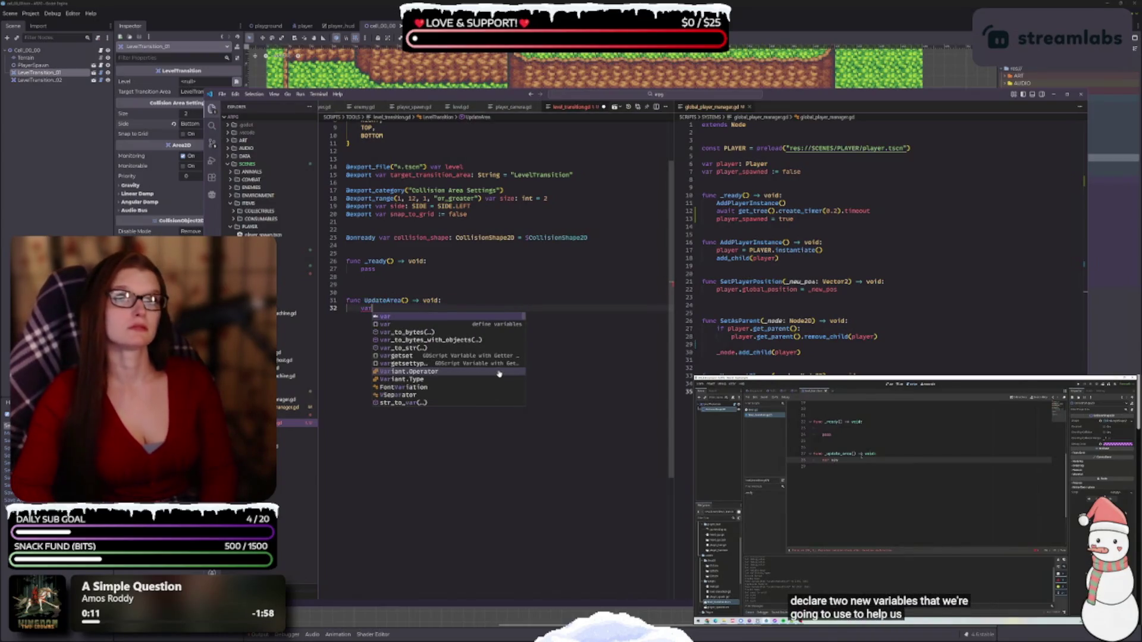
text( new_)
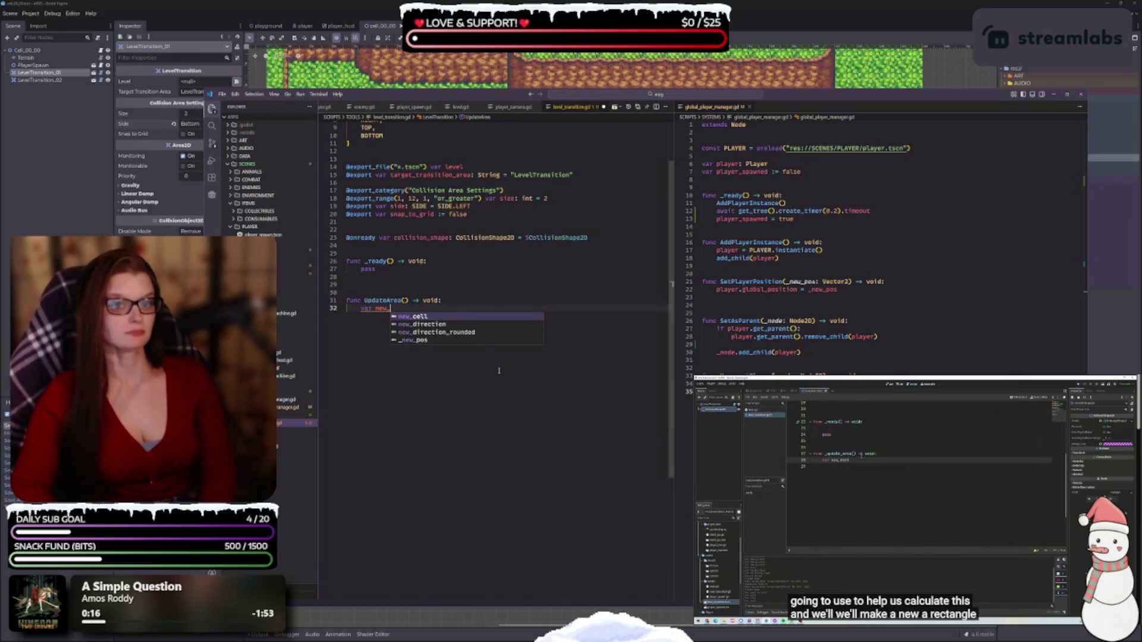
text(rect)
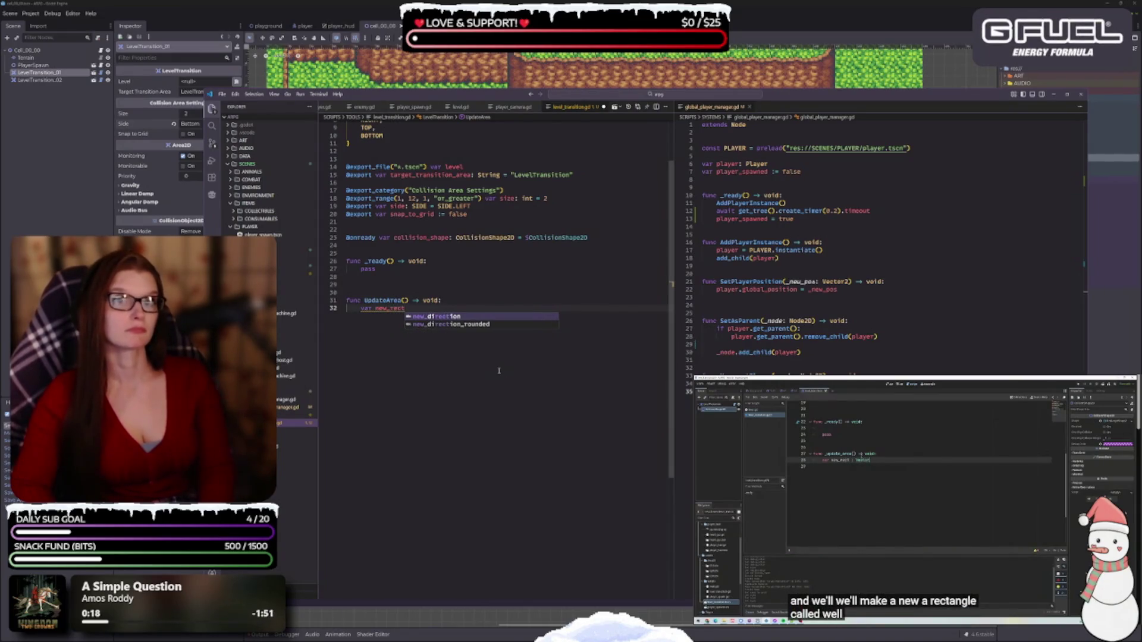
text(: Vector2)
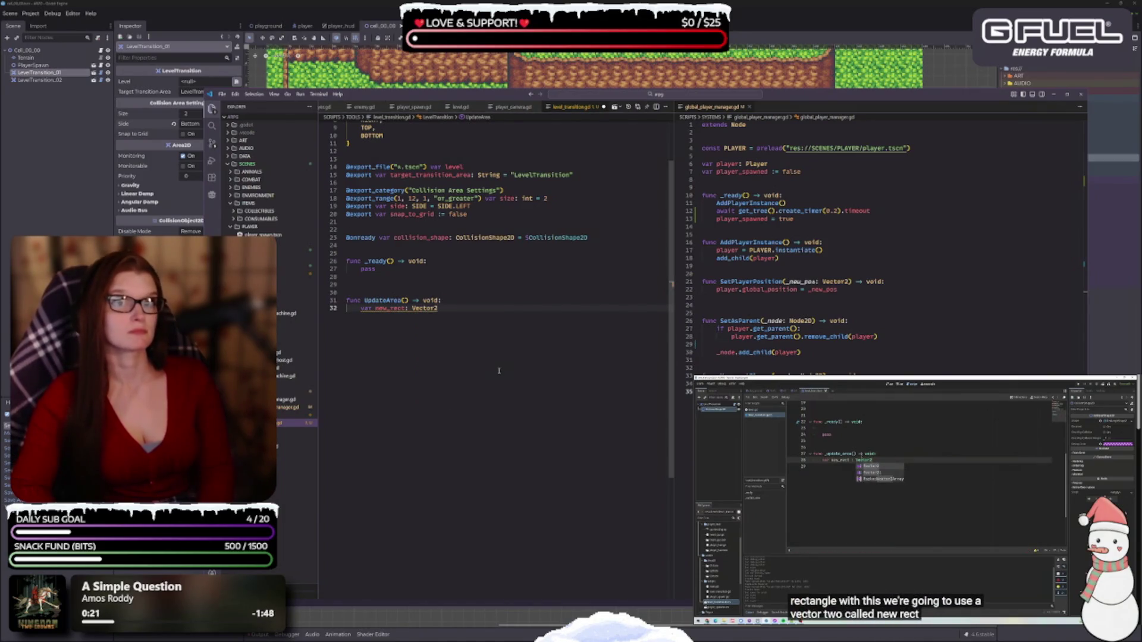
text( = )
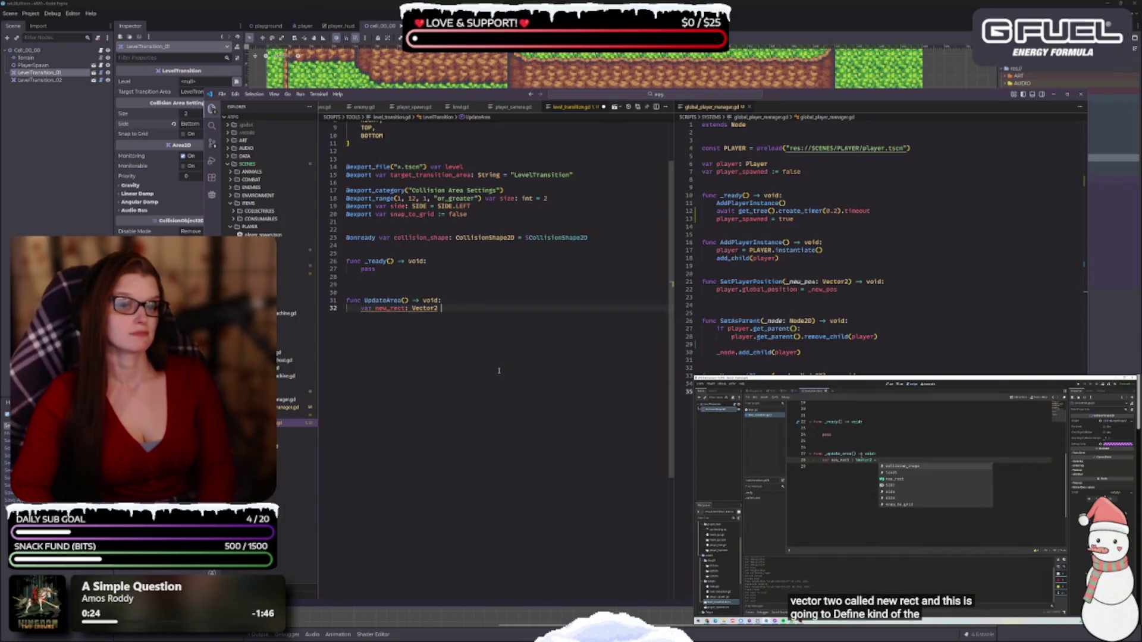
text(Vector2(16)
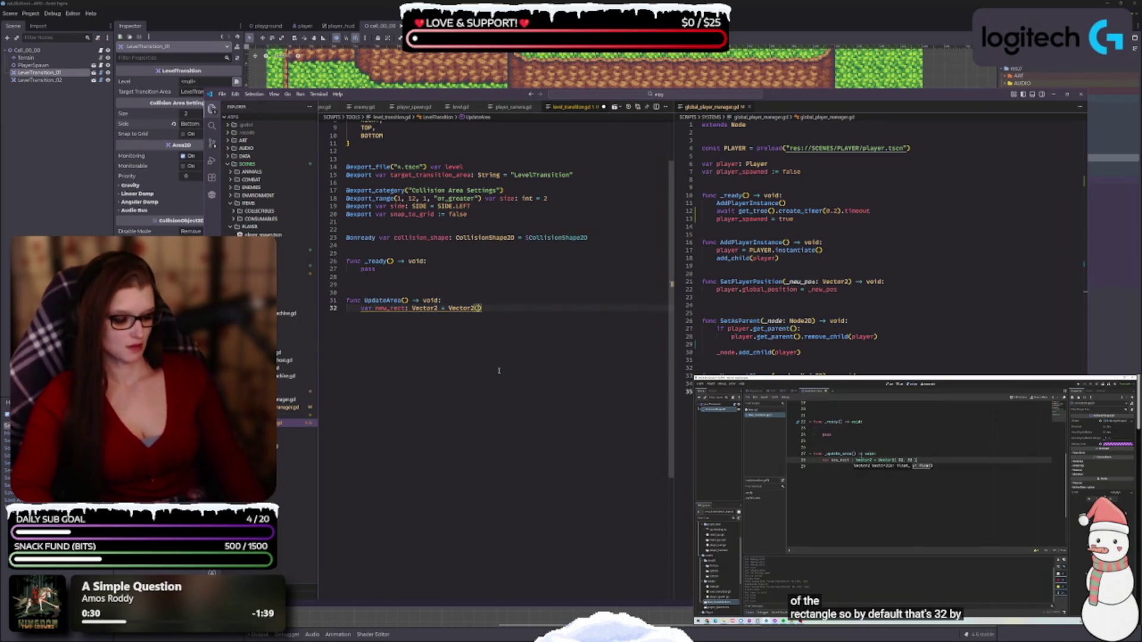
text(, 16)
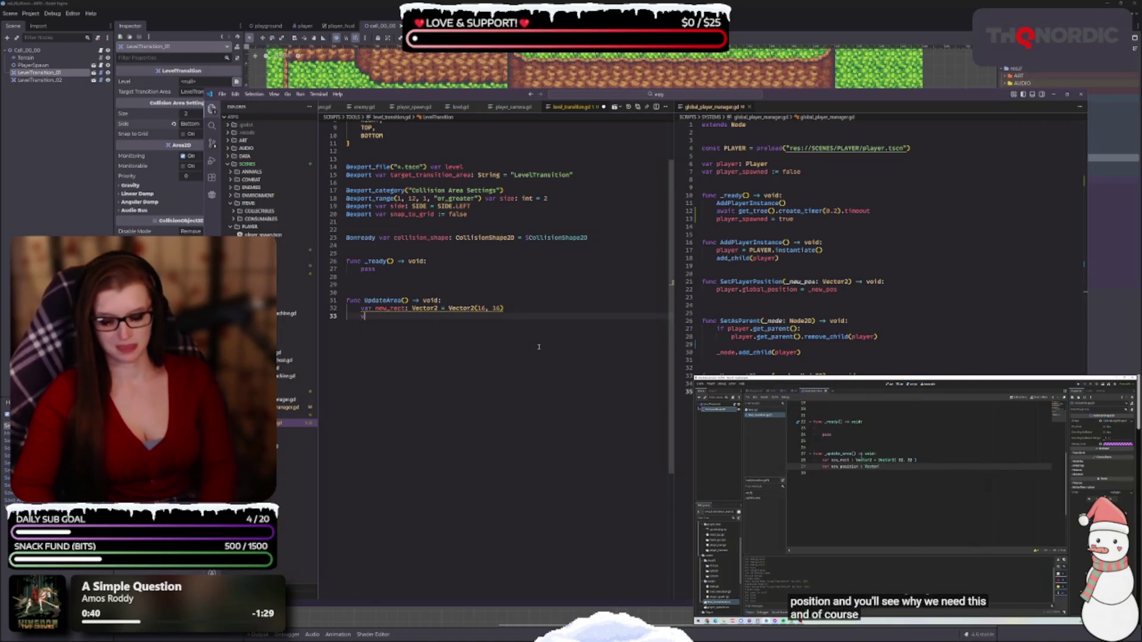
text(var new)
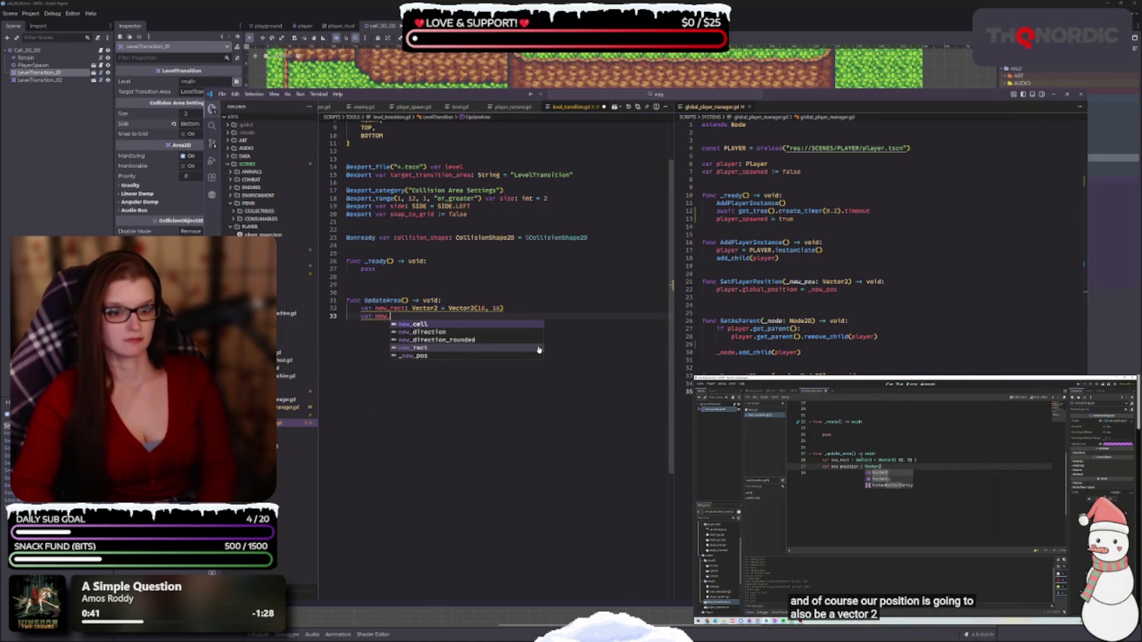
text(_position)
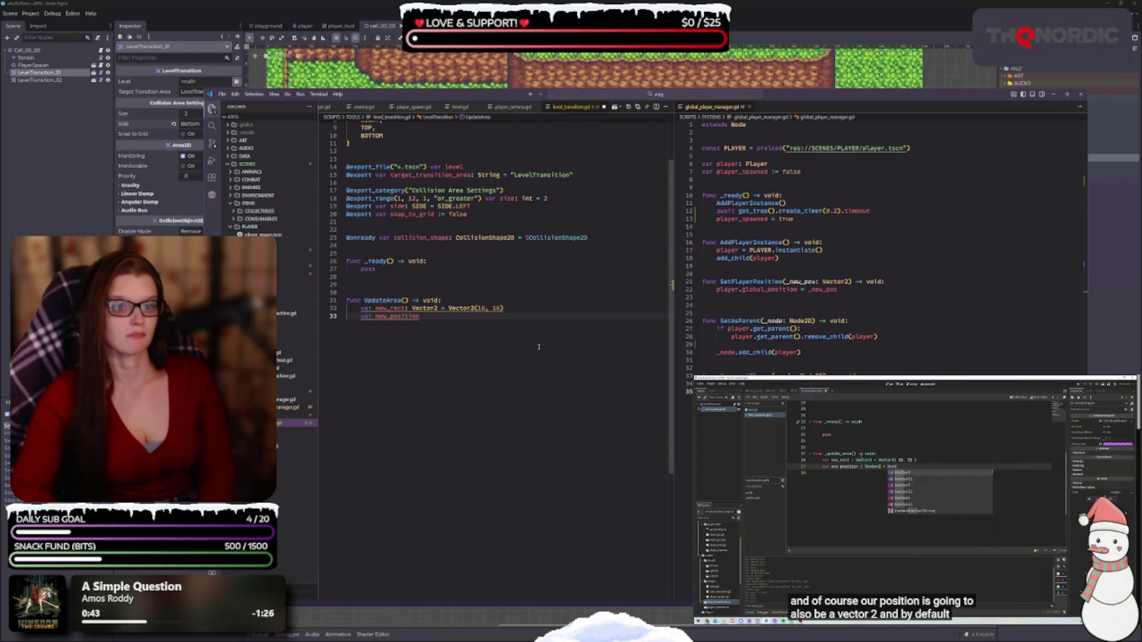
text(: Vector2)
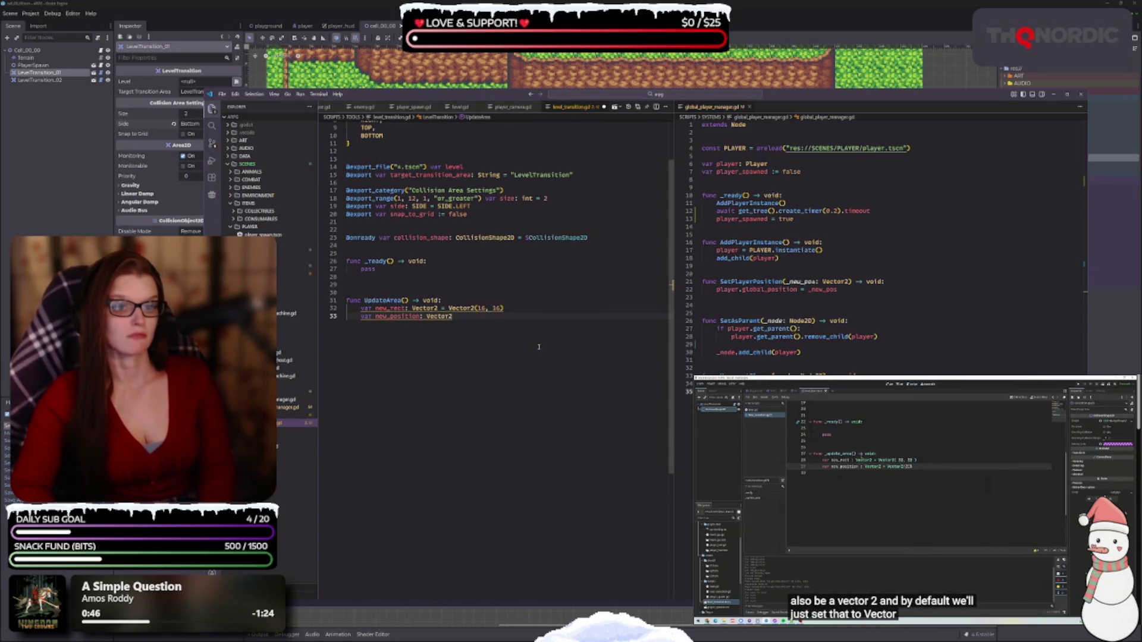
text( = )
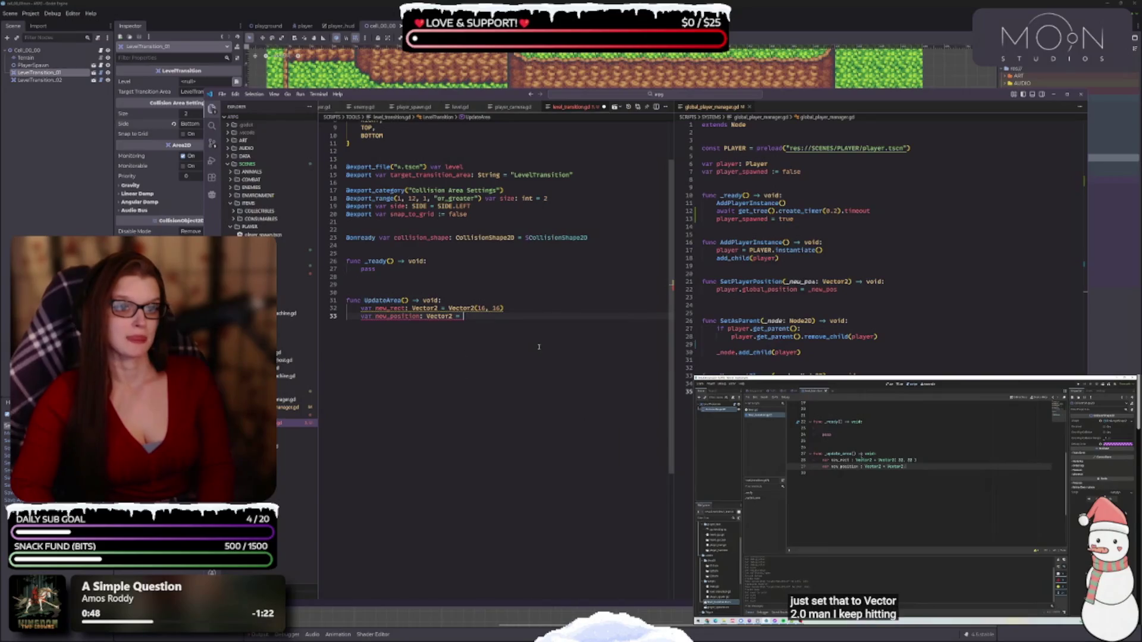
text(Vector2.)
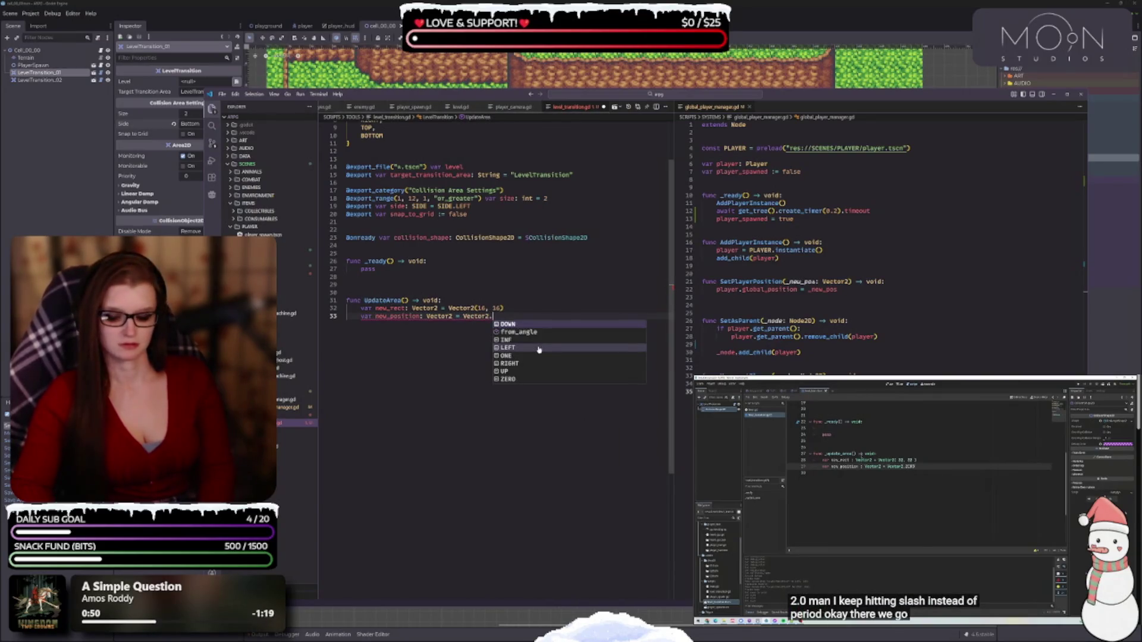
text(ZERO)
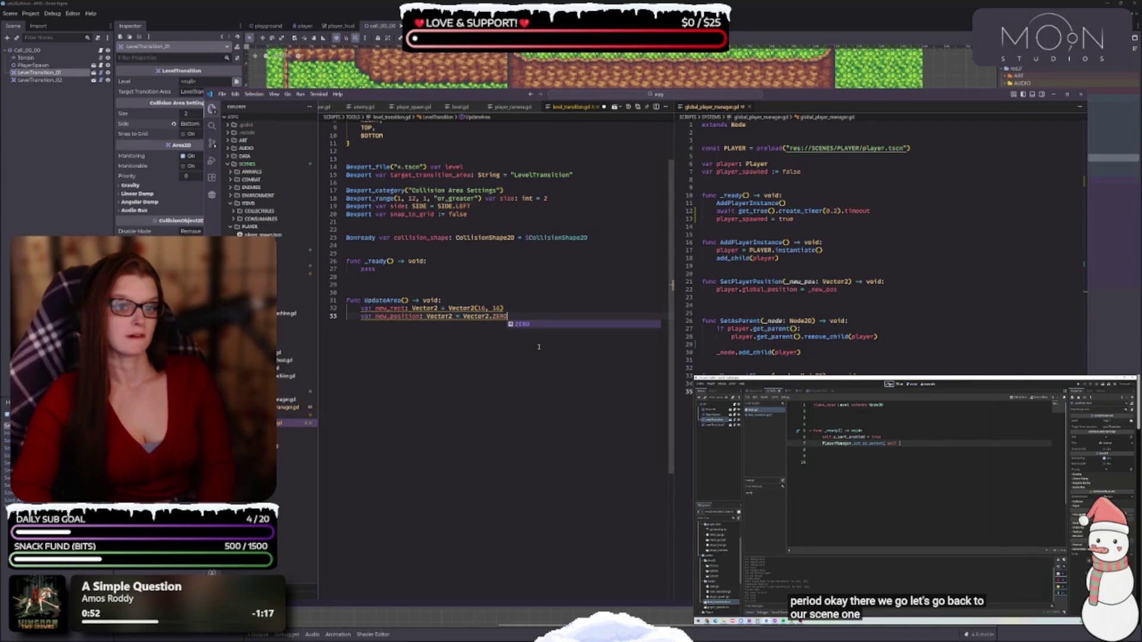
key(Escape)
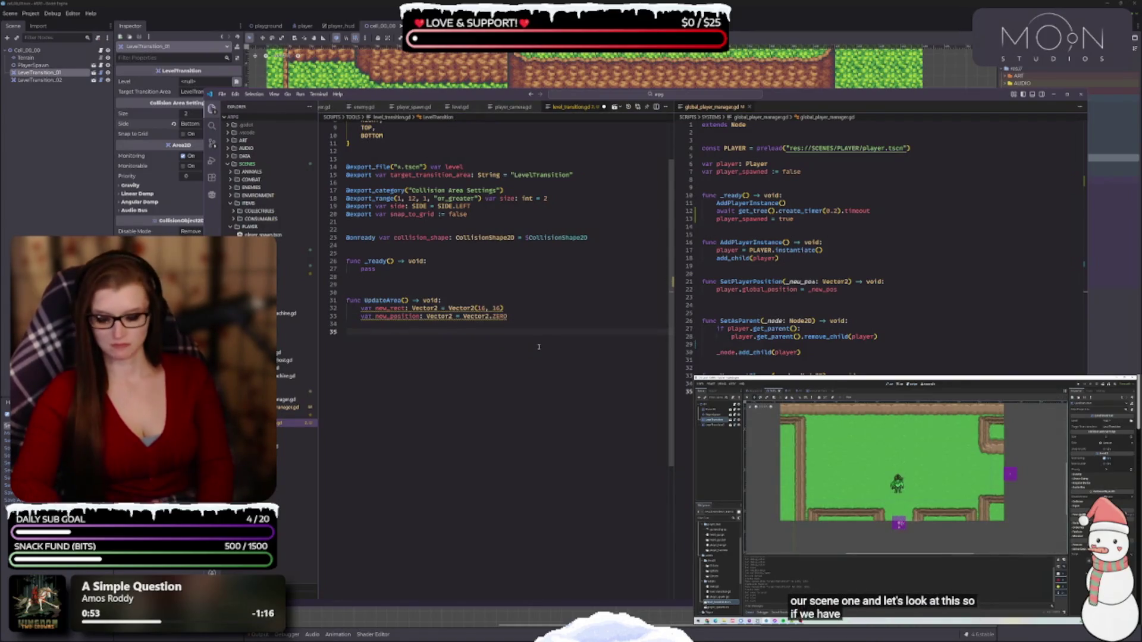
End UpdateArea with a placeholder pass line below the two variables
text(pass)
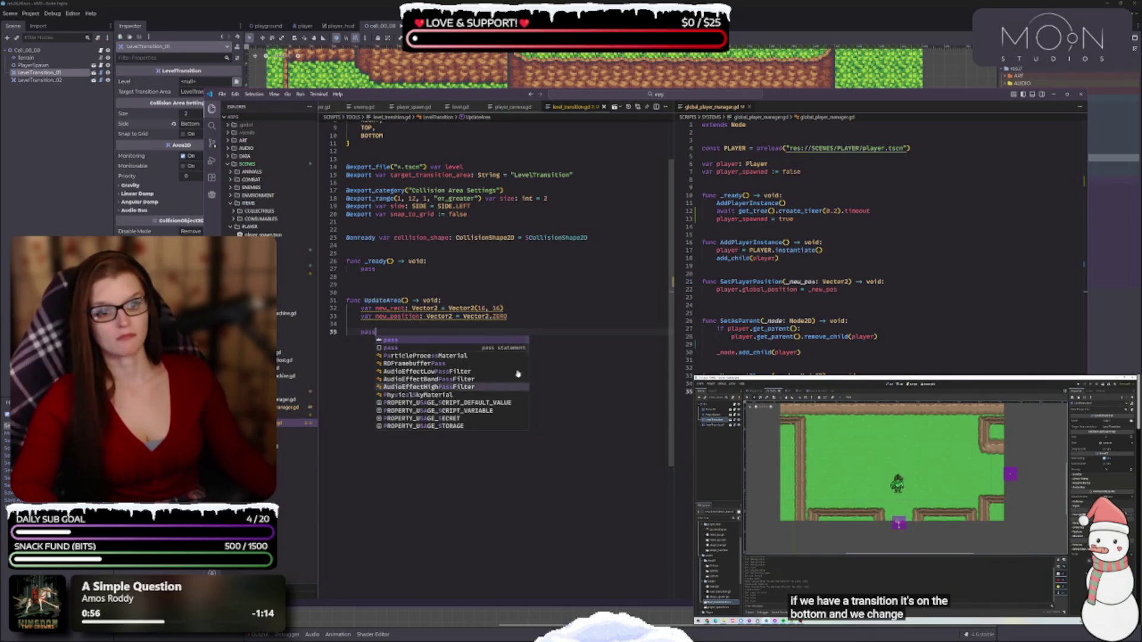
key(Escape)
key(Up)
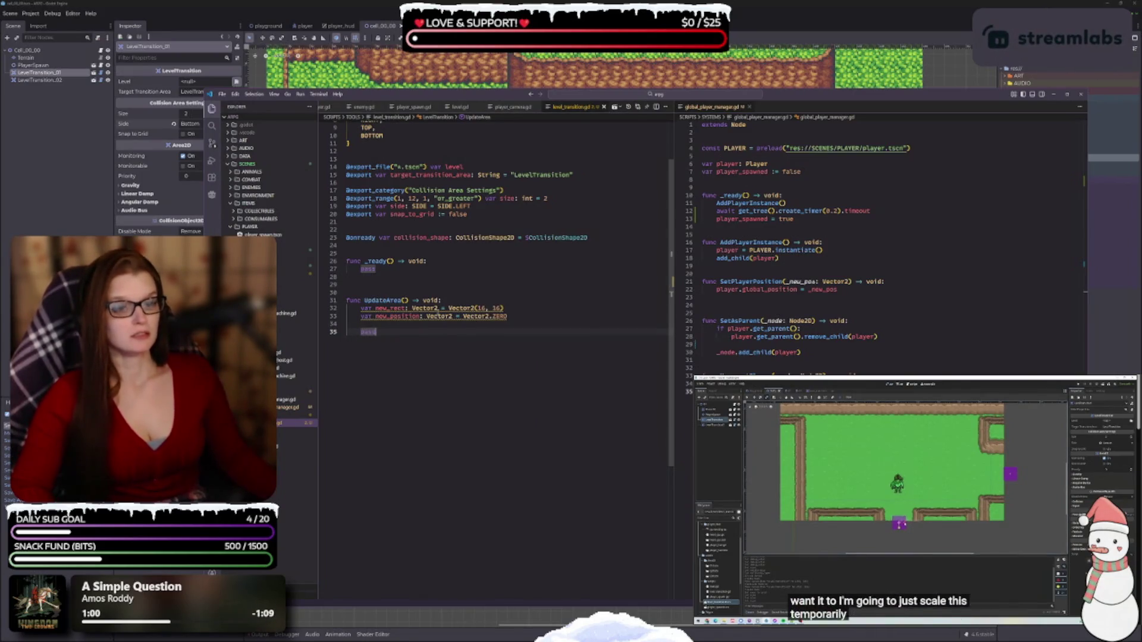
mouse_move(434, 308)
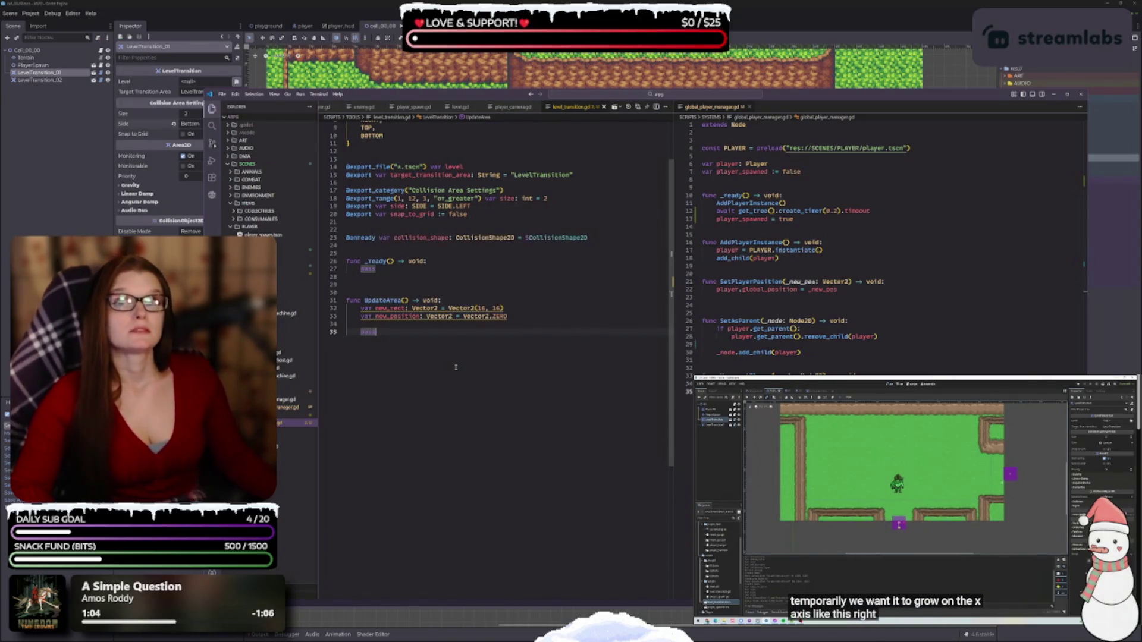
scroll(450, 382, down, 2)
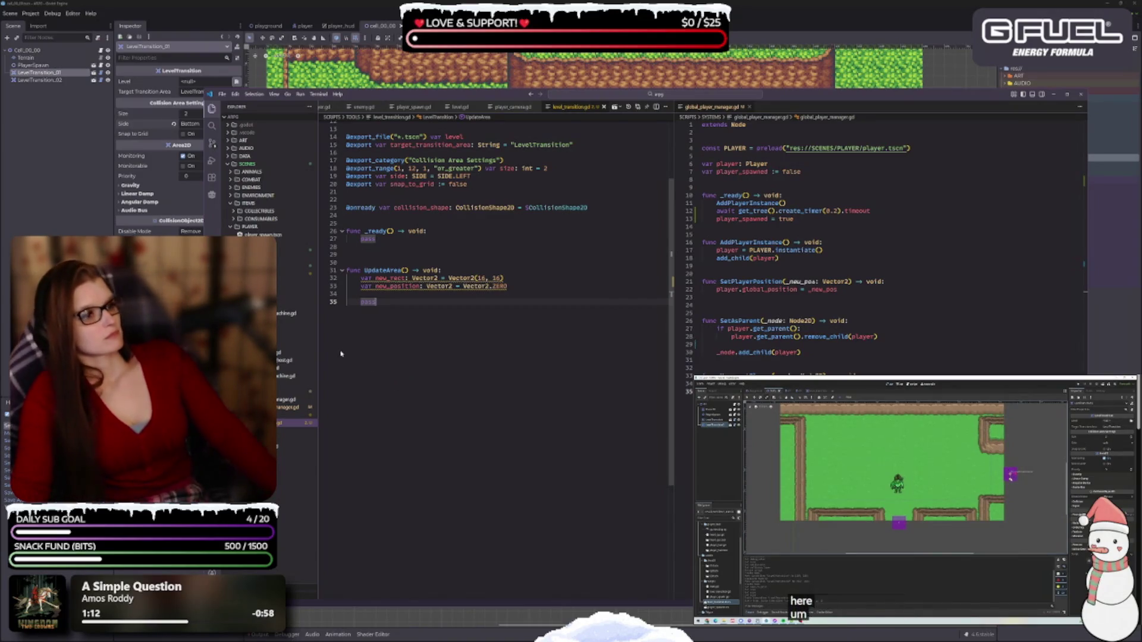
scroll(415, 318, up, 2)
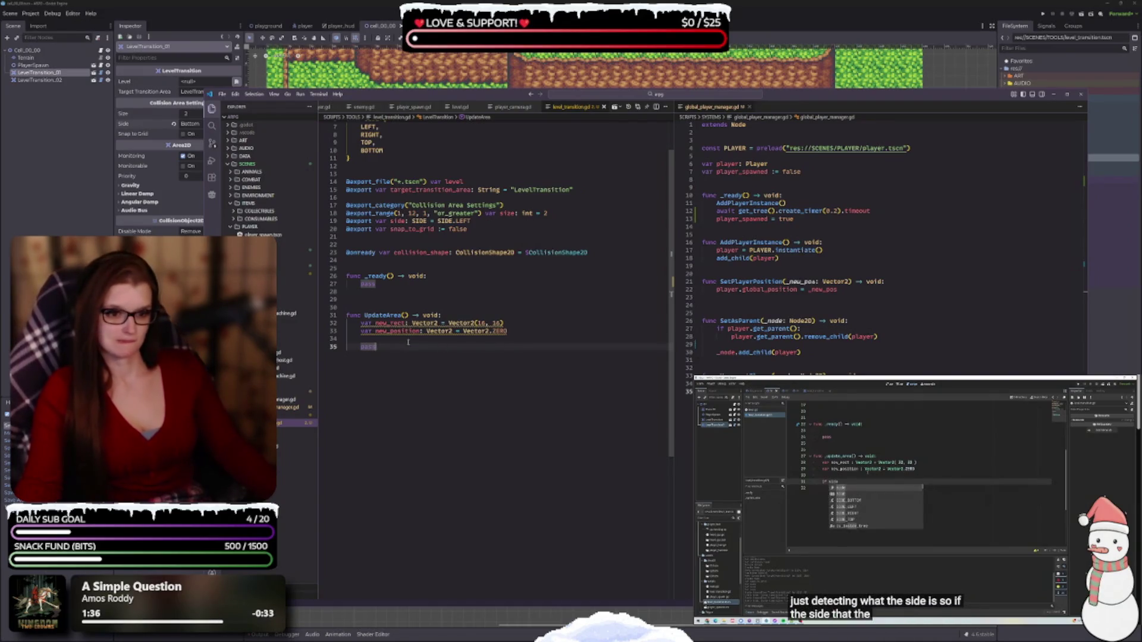
Insert an if side == SIDE.TOP: condition above pass in UpdateArea
key(Home)
key(Home)
key(Return)
key(Up)
key(Return)
key(Up)
key(Tab)
text(if side == )
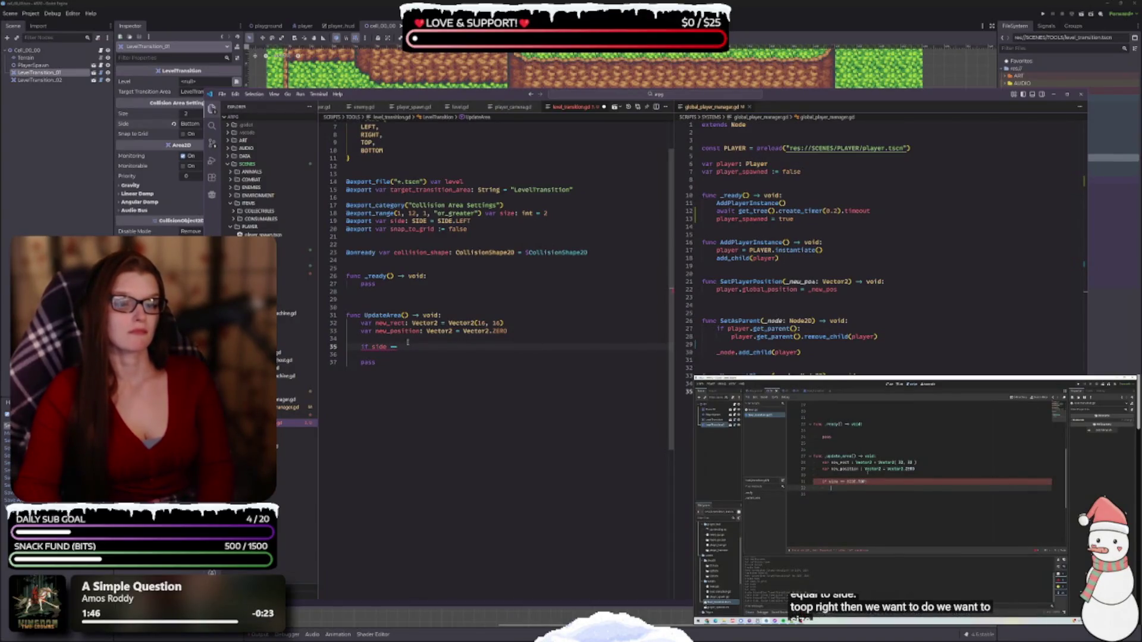
text(SI)
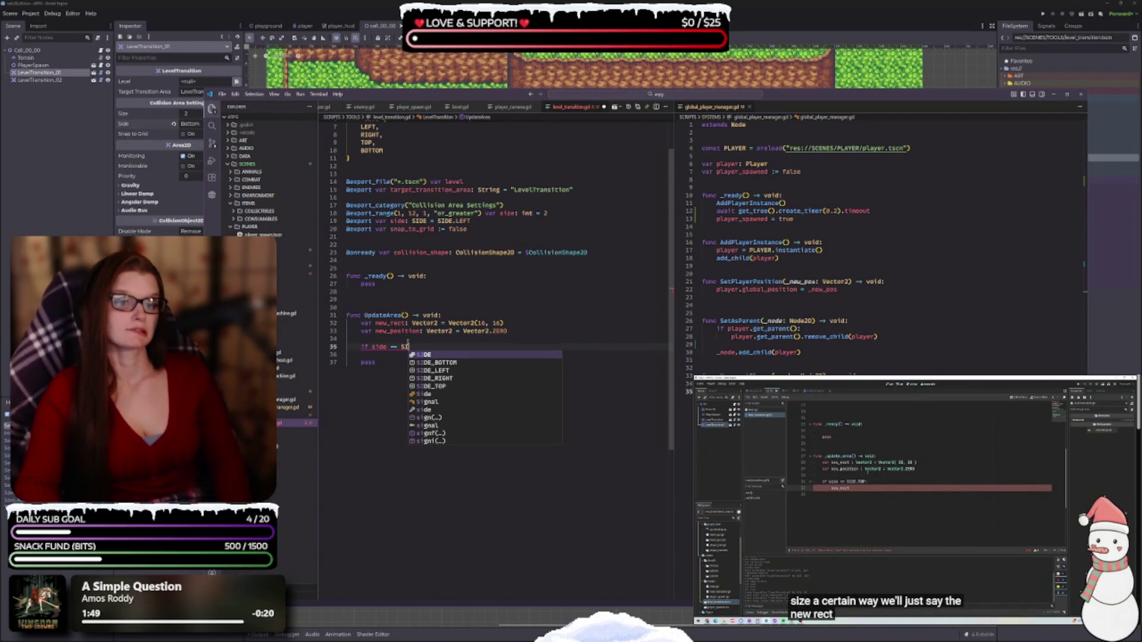
text(DE.TO)
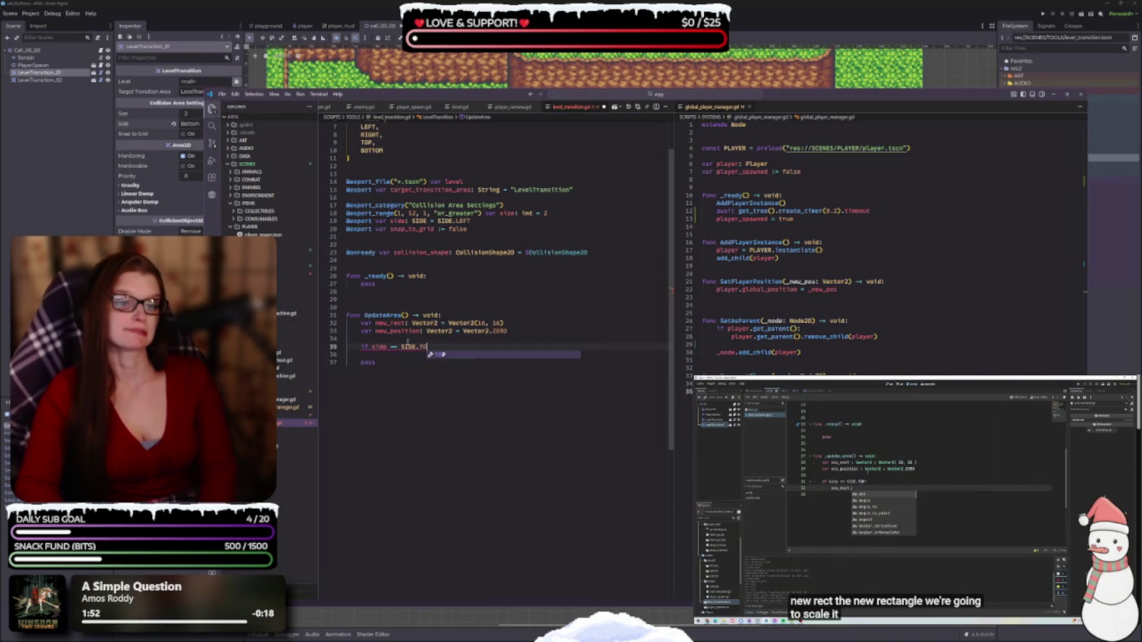
text(P:)
key(Return)
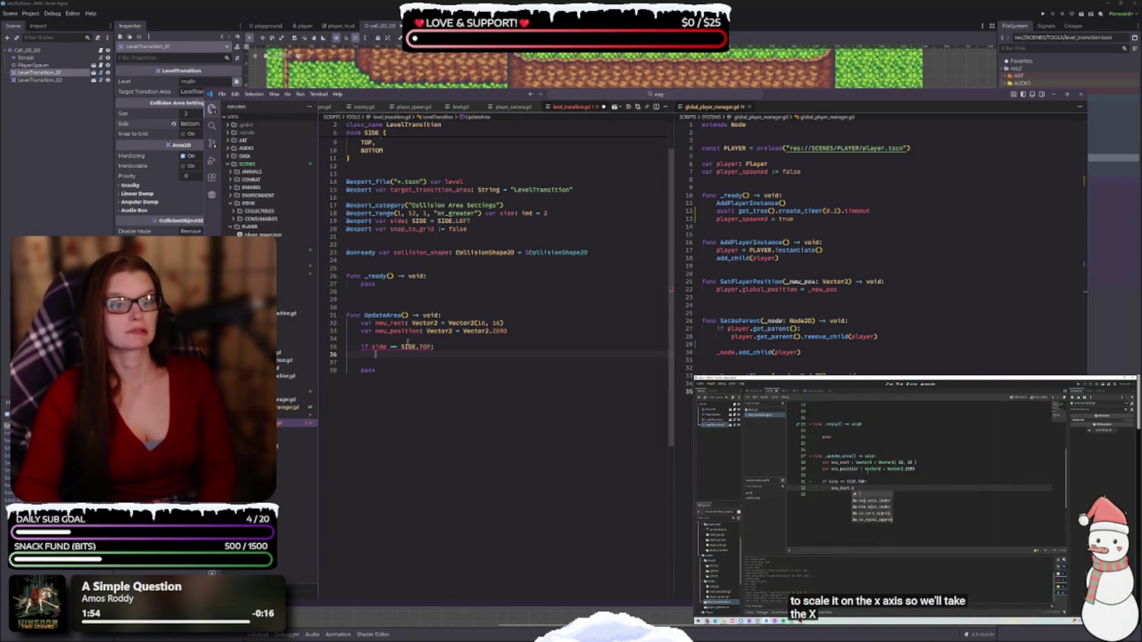
Give the TOP branch new_rect.x *= size and new_position.y -= 8, then begin an elif for SIDE.BOTTOM
text(new_rect)
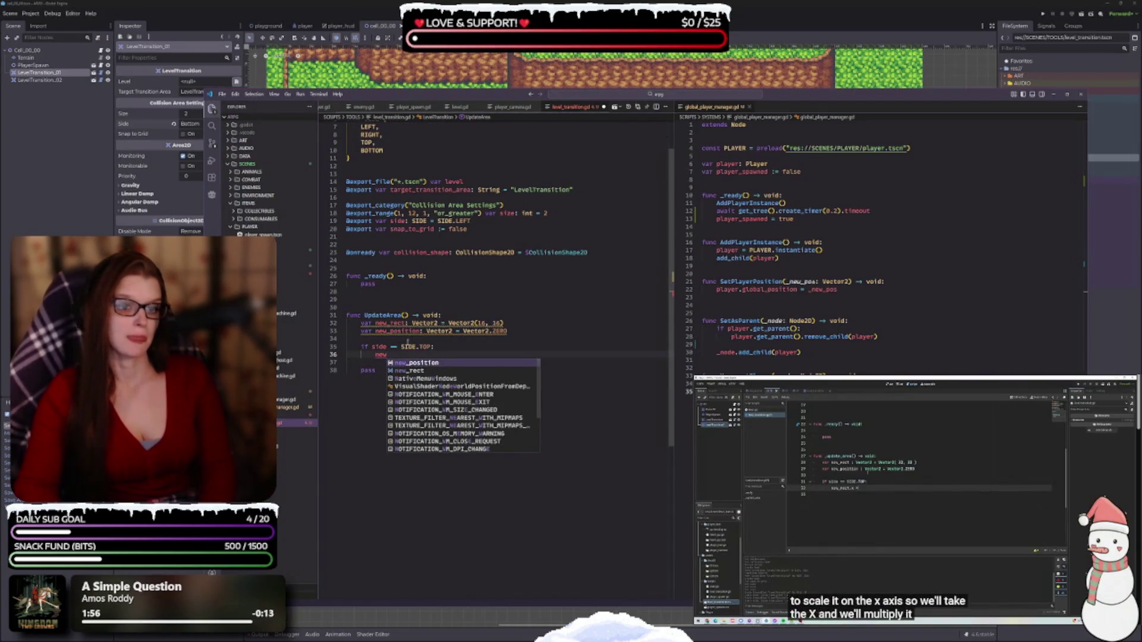
text(.x *=)
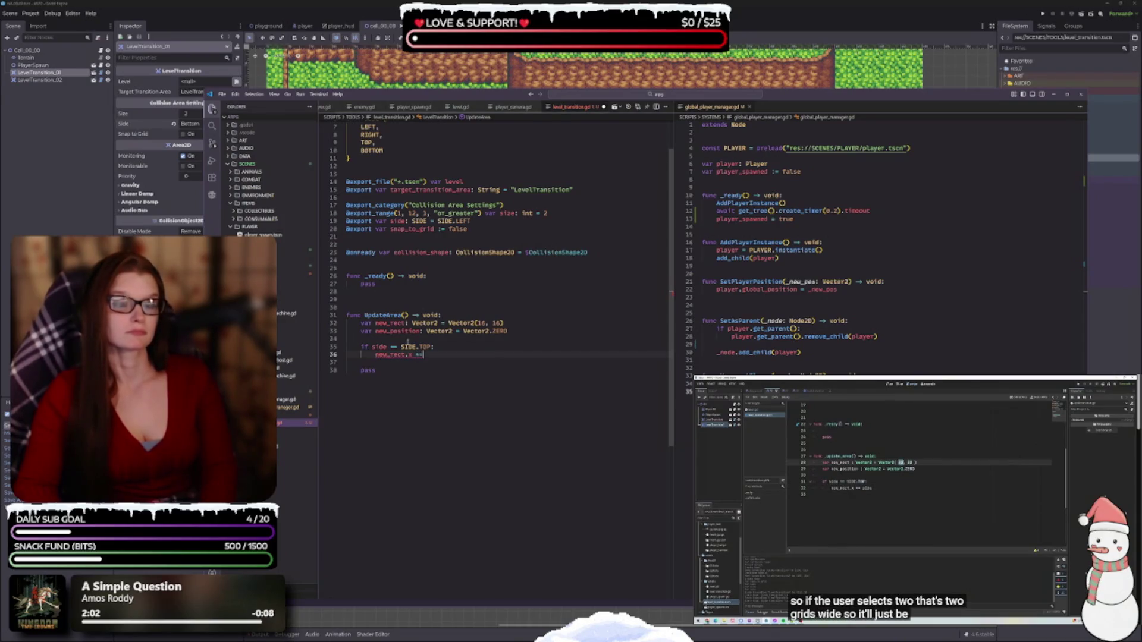
text( size)
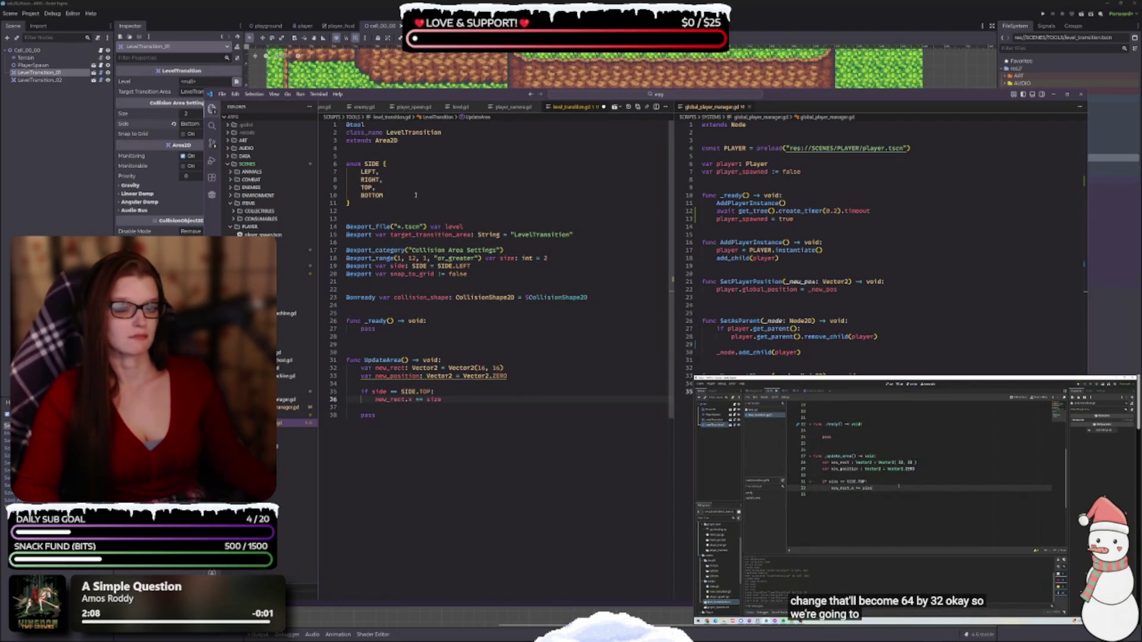
scroll(467, 198, up, 1)
scroll(467, 198, down, 3)
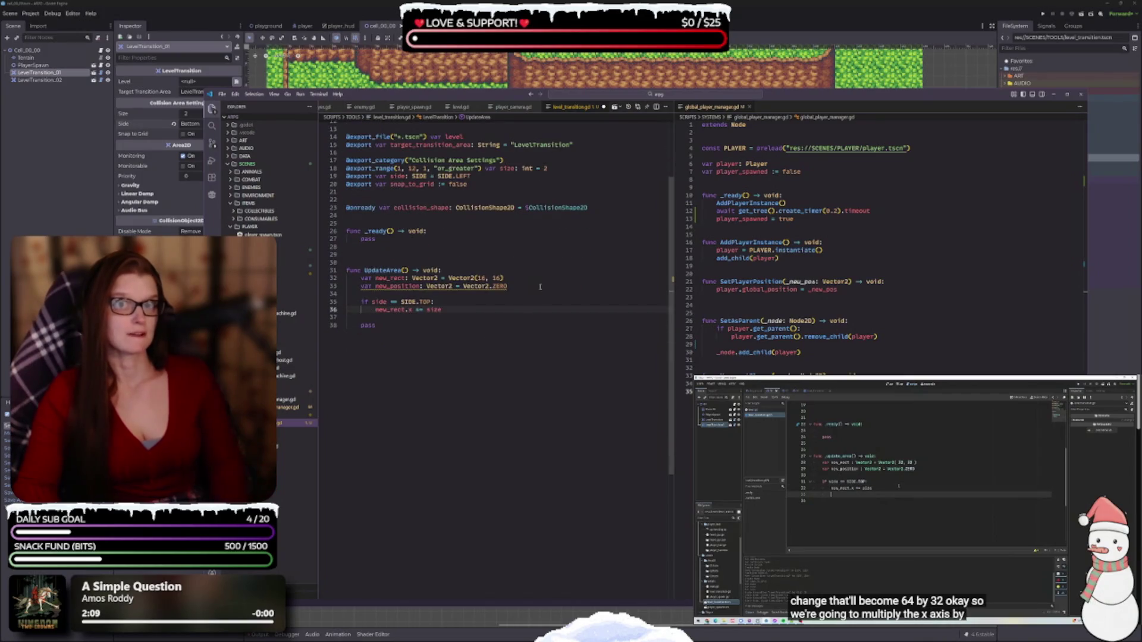
key(Return)
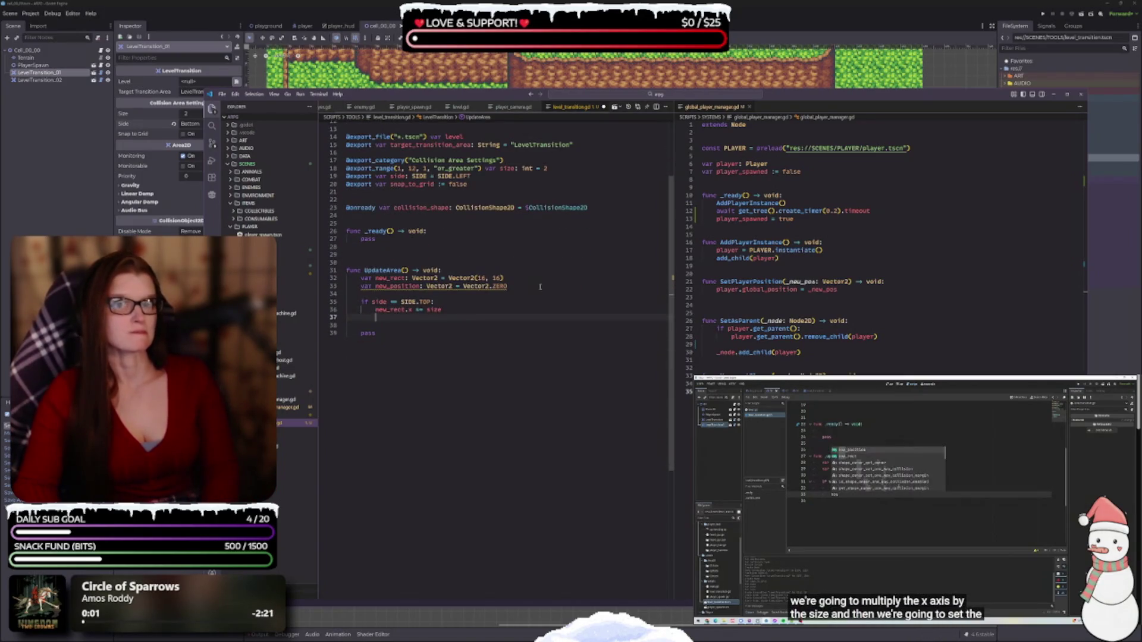
text(new_position)
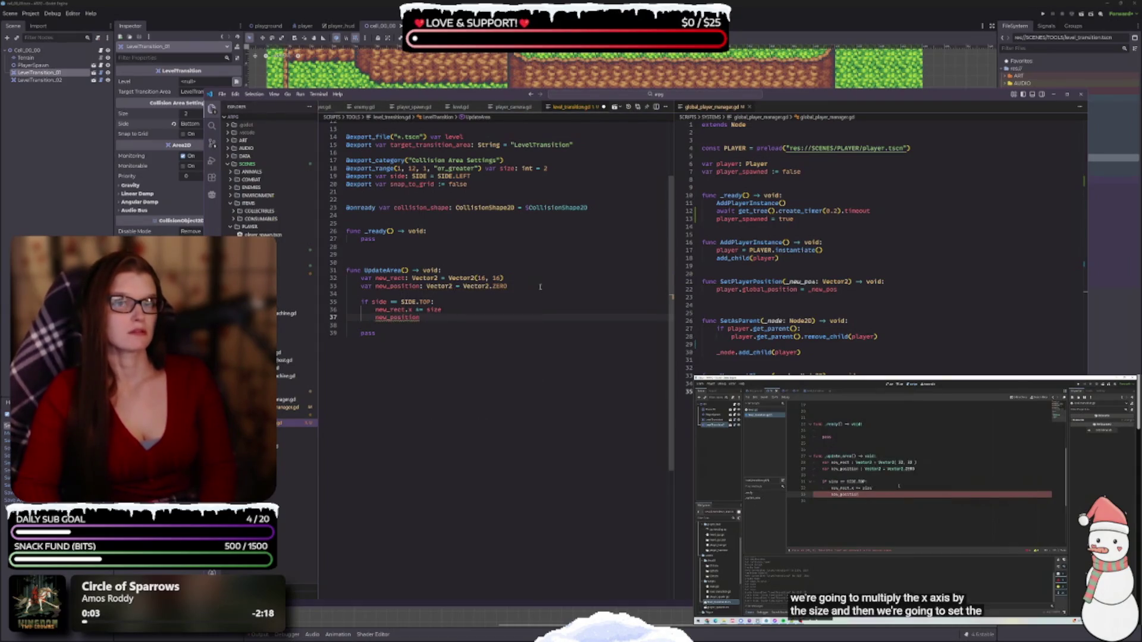
text(.)
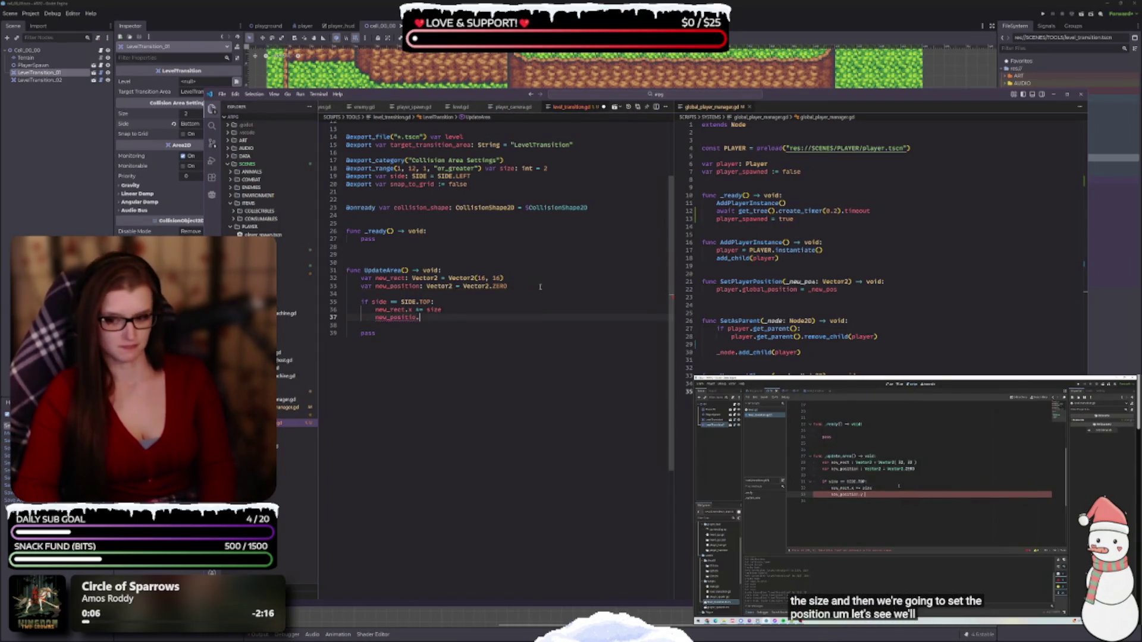
key(BackSpace)
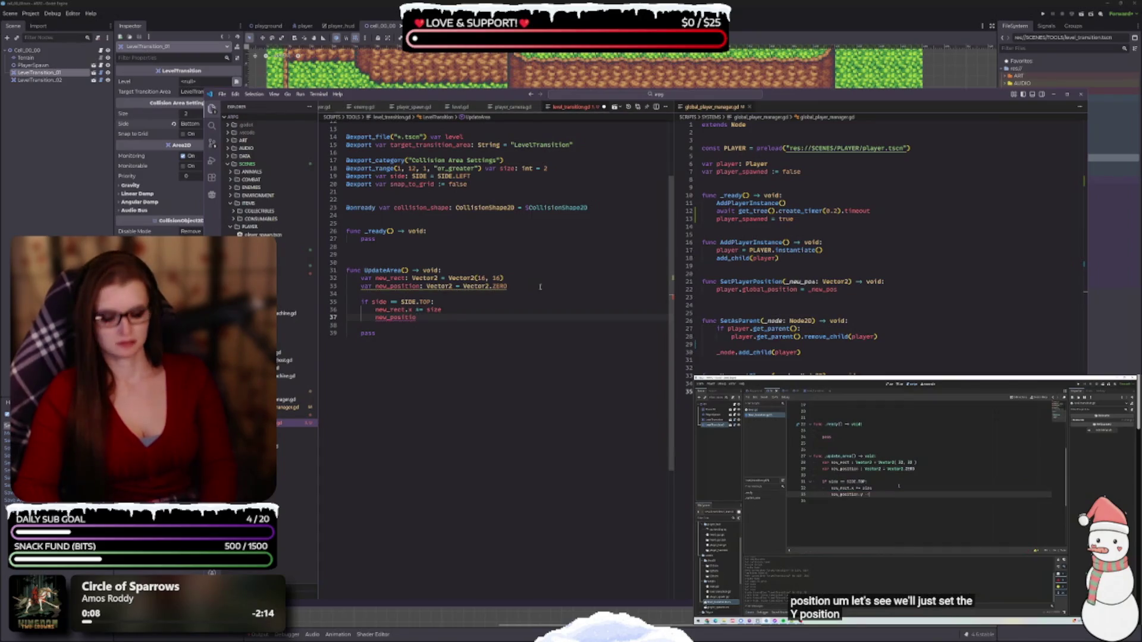
text(.y )
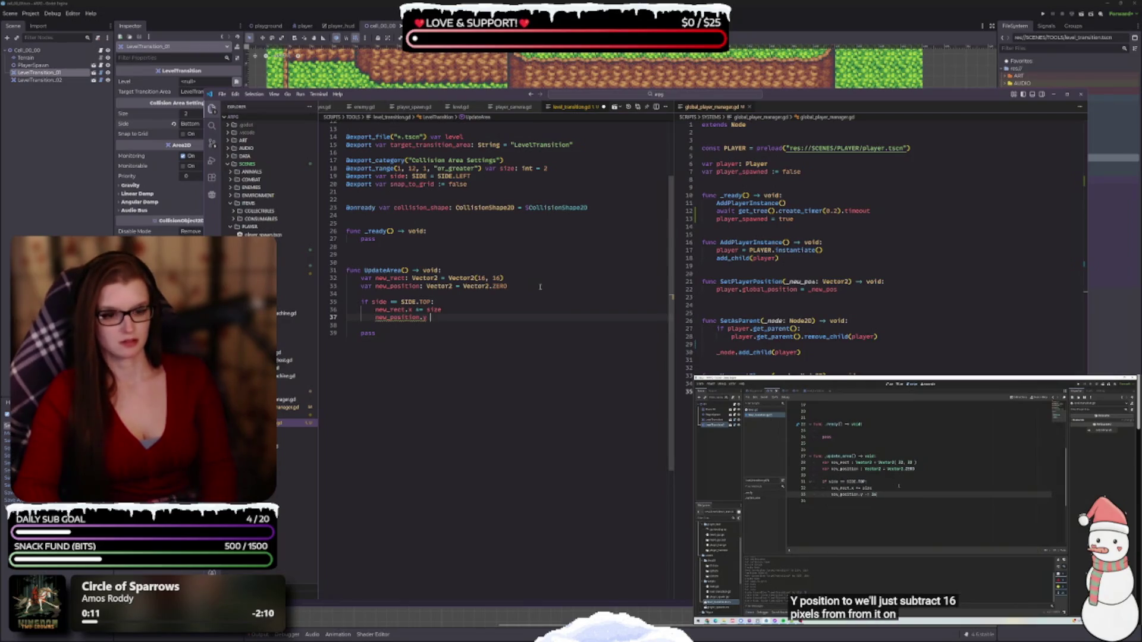
text(-=)
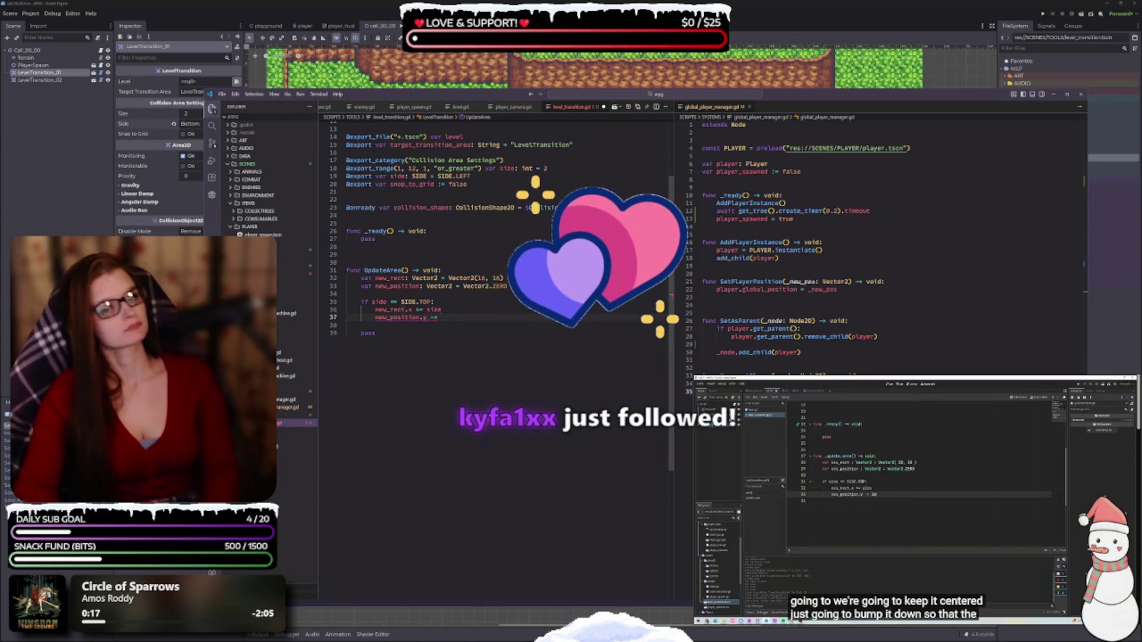
text(8)
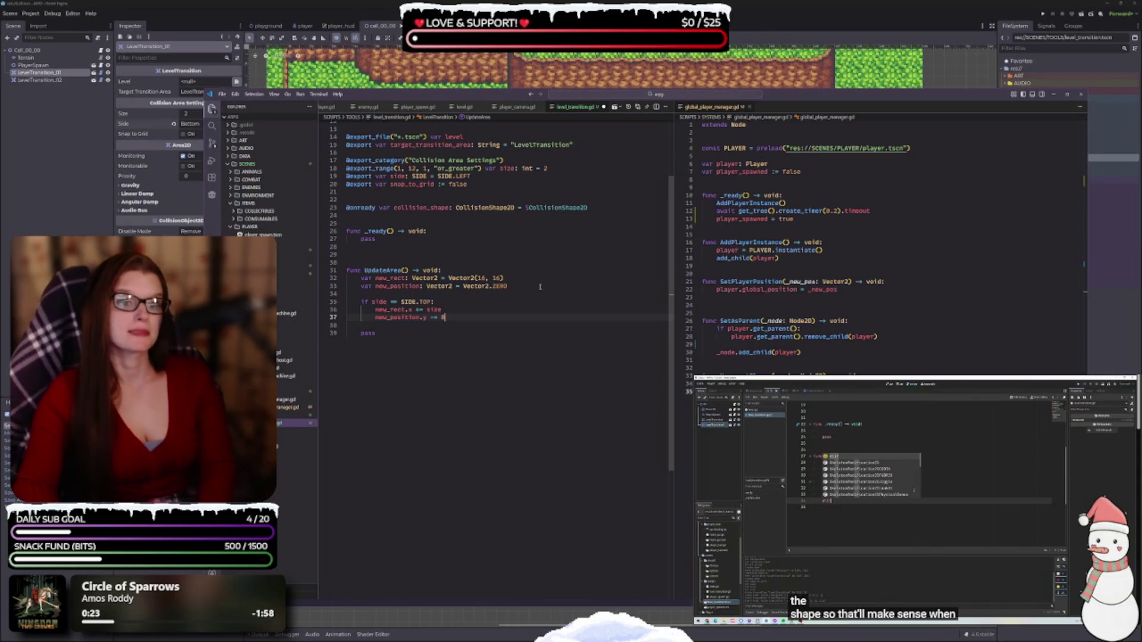
key(Return)
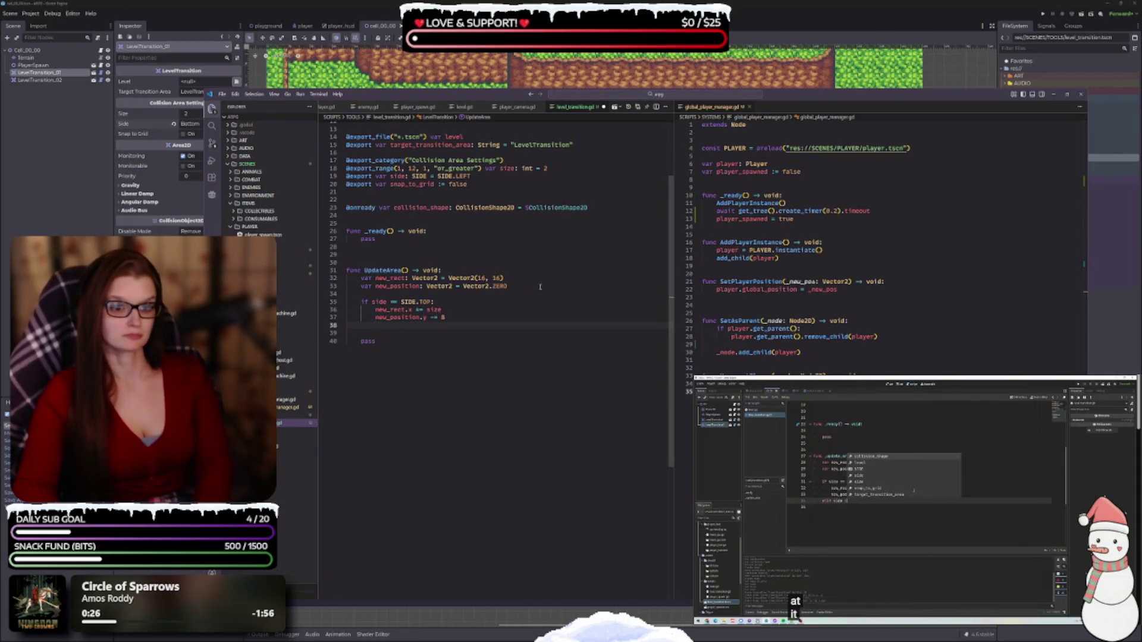
text(elif:)
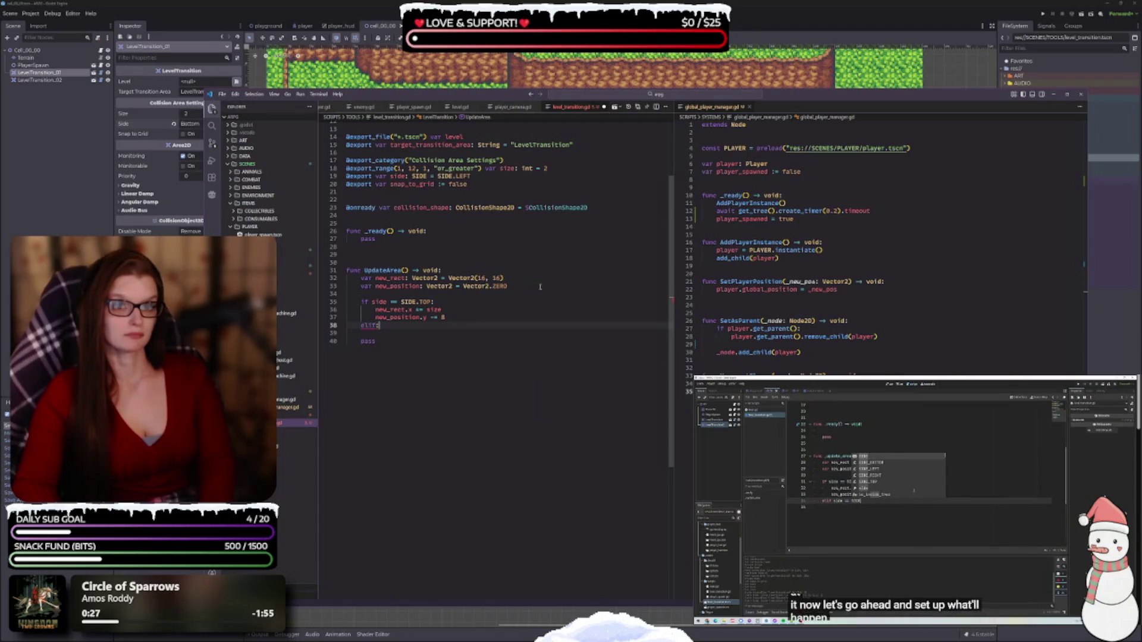
text( side == S)
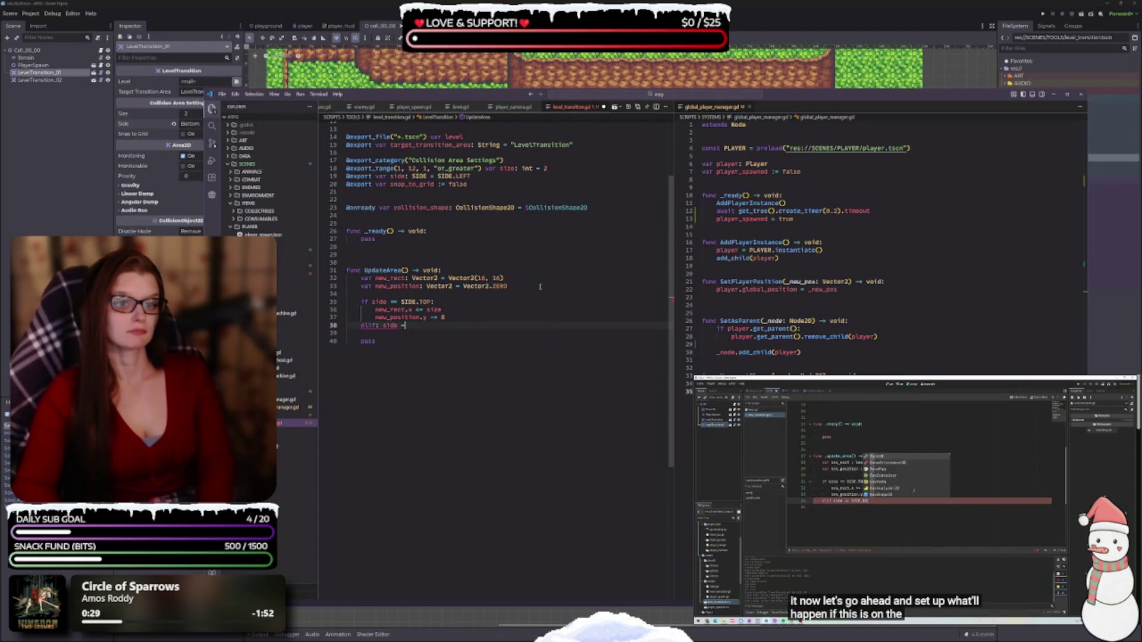
text(IDE.BOTTOM)
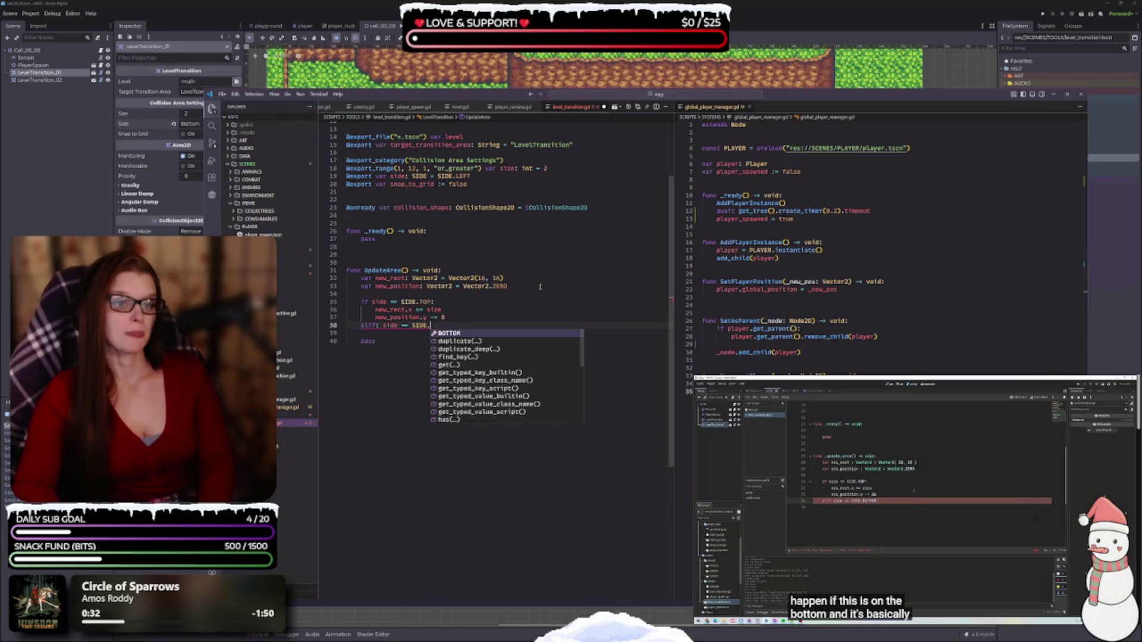
text(:)
Add new_rect.x += size as the first line of the BOTTOM branch
key(Return)
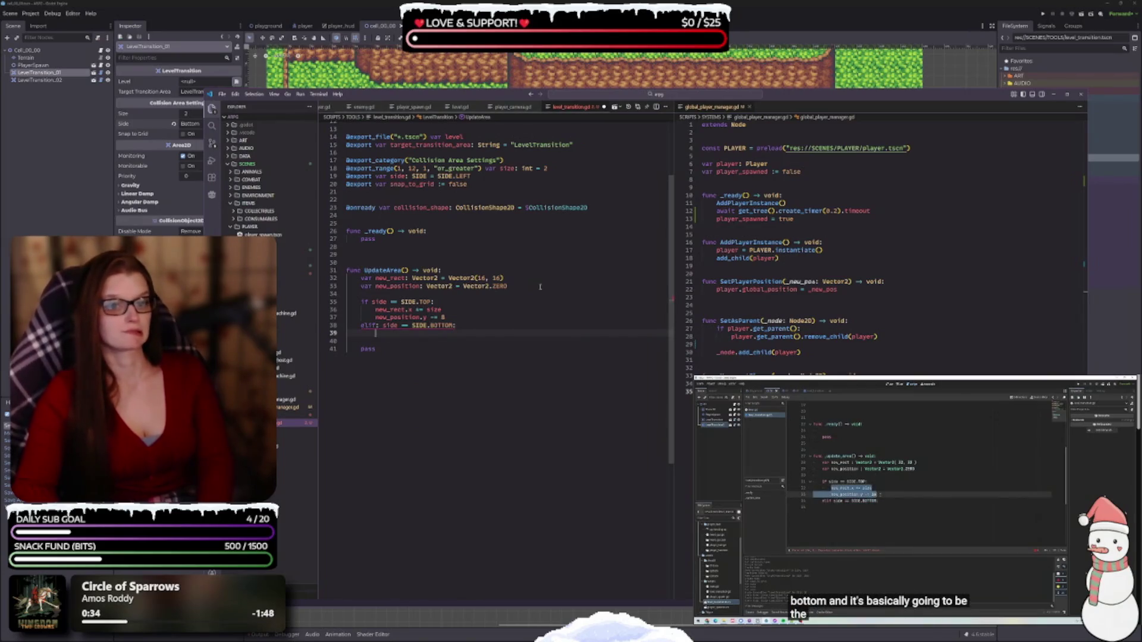
text(new_)
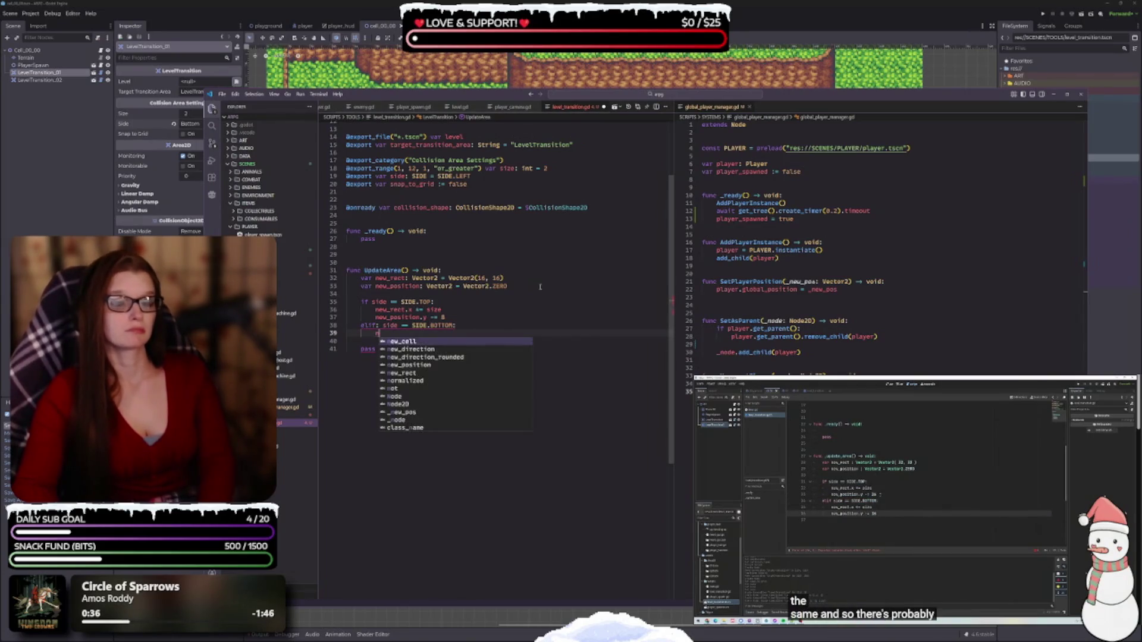
text(rect)
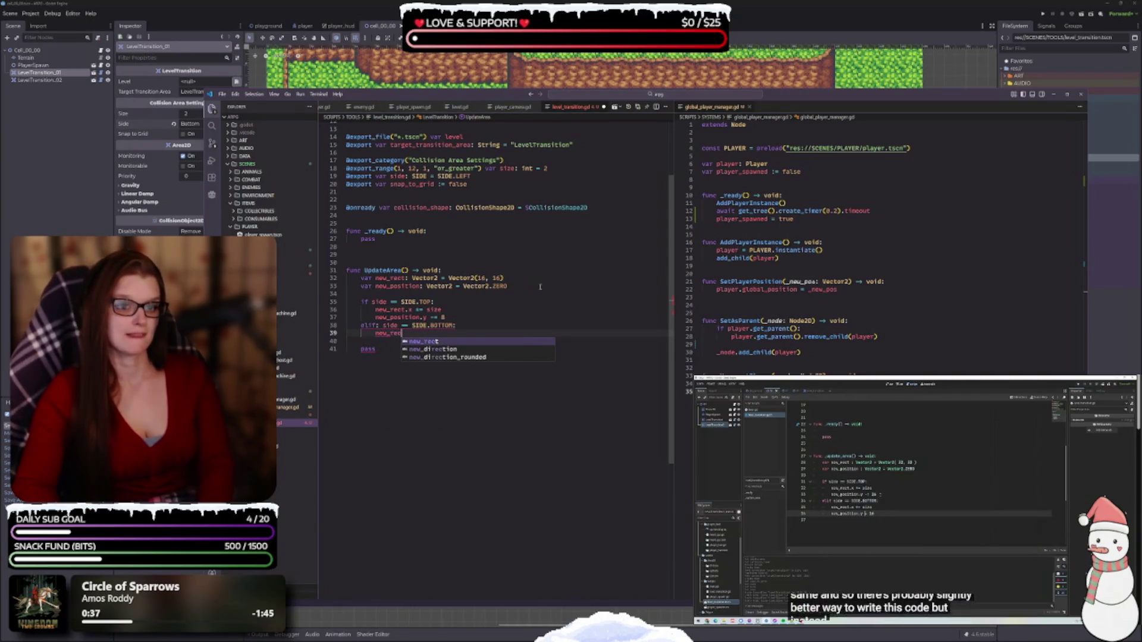
text(.x)
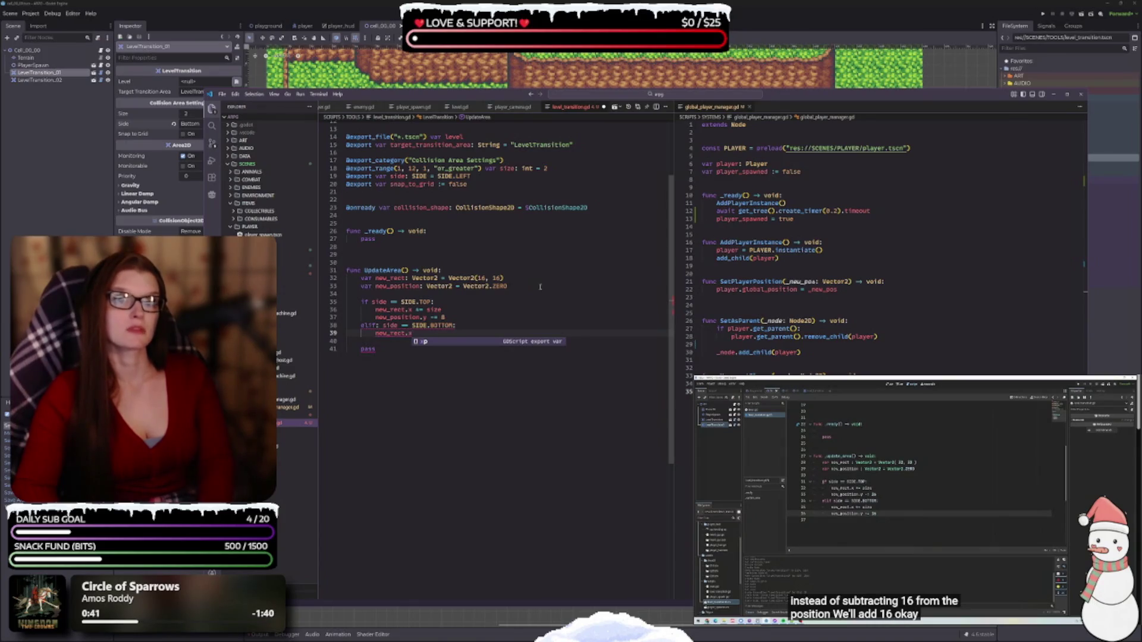
key(Escape)
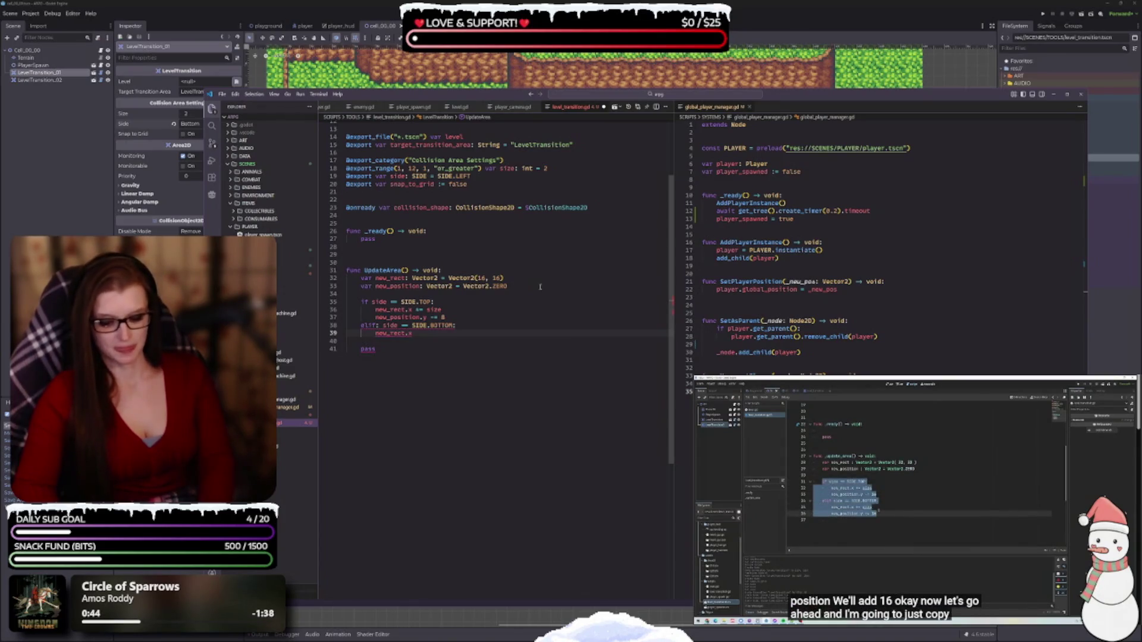
text(+= size)
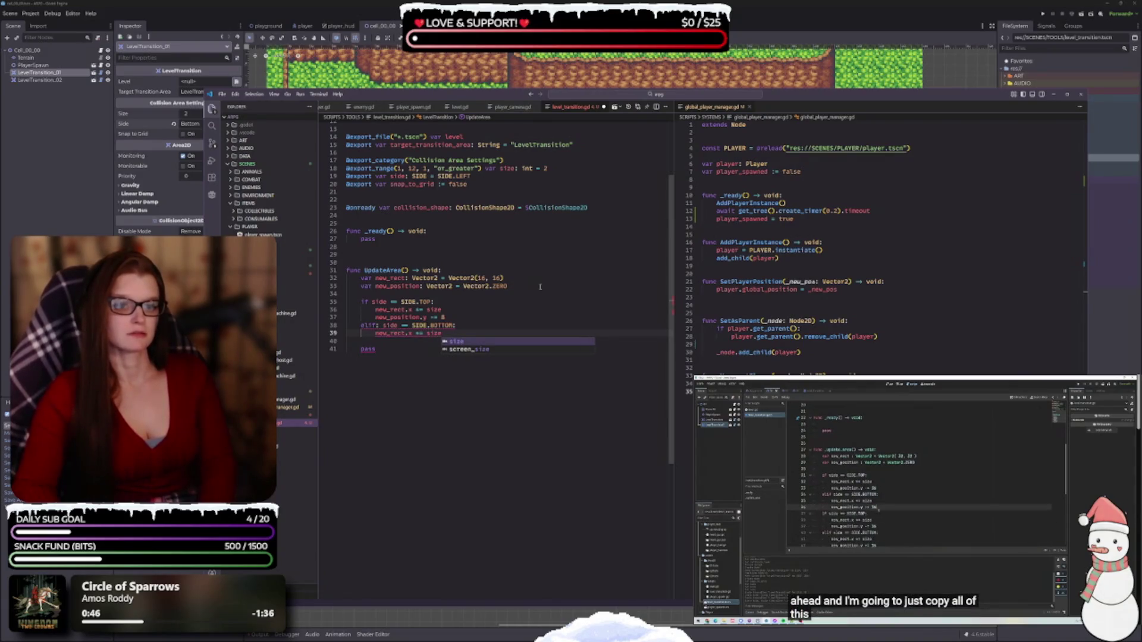
key(Escape)
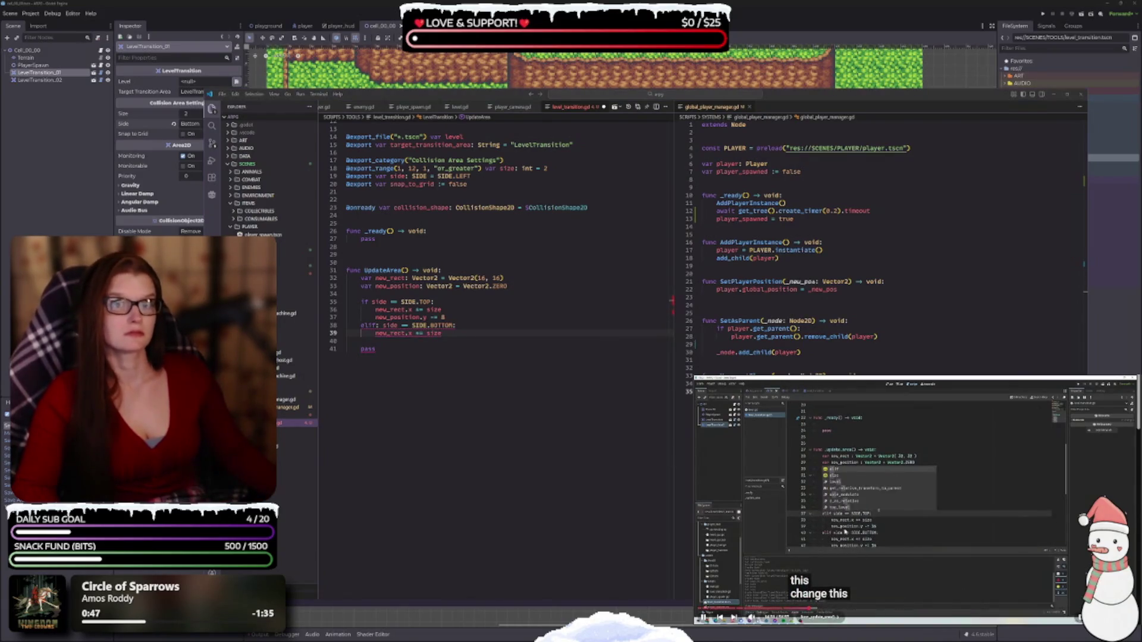
Begin the BOTTOM branch's new_position line and remove the stray colon after elif
click(455, 335)
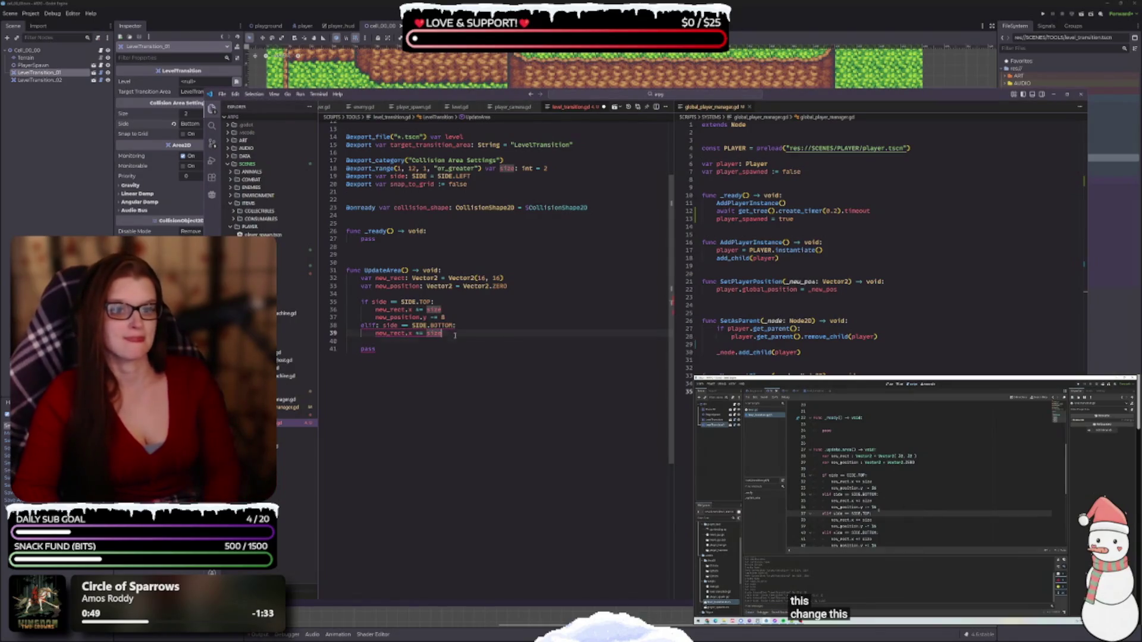
key(Return)
text(new)
key(Tab)
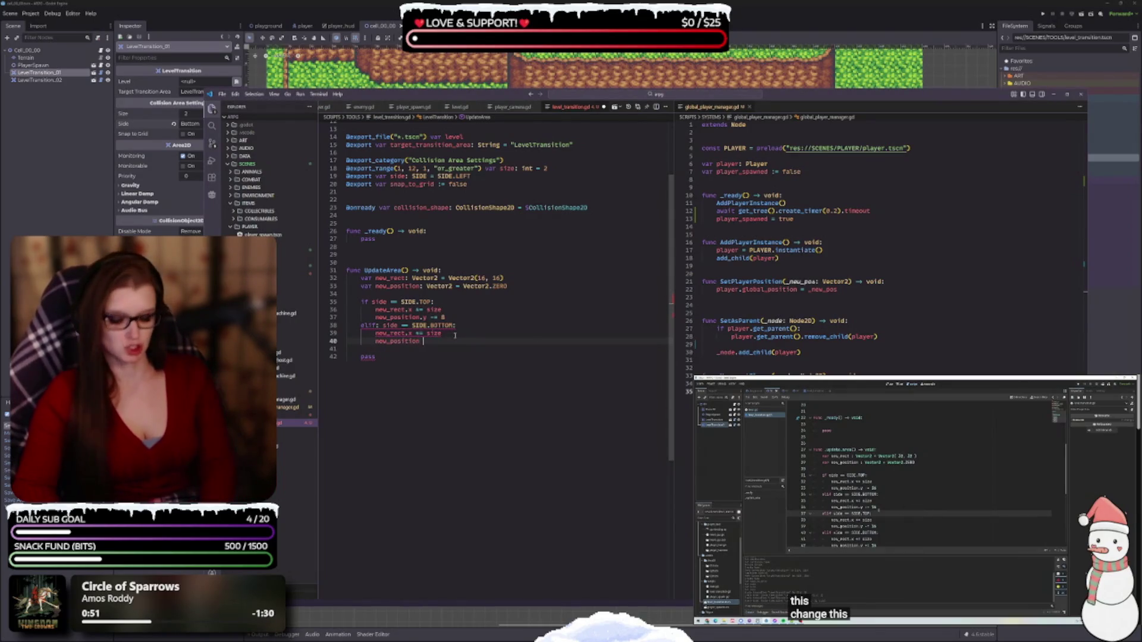
text(.y += 8)
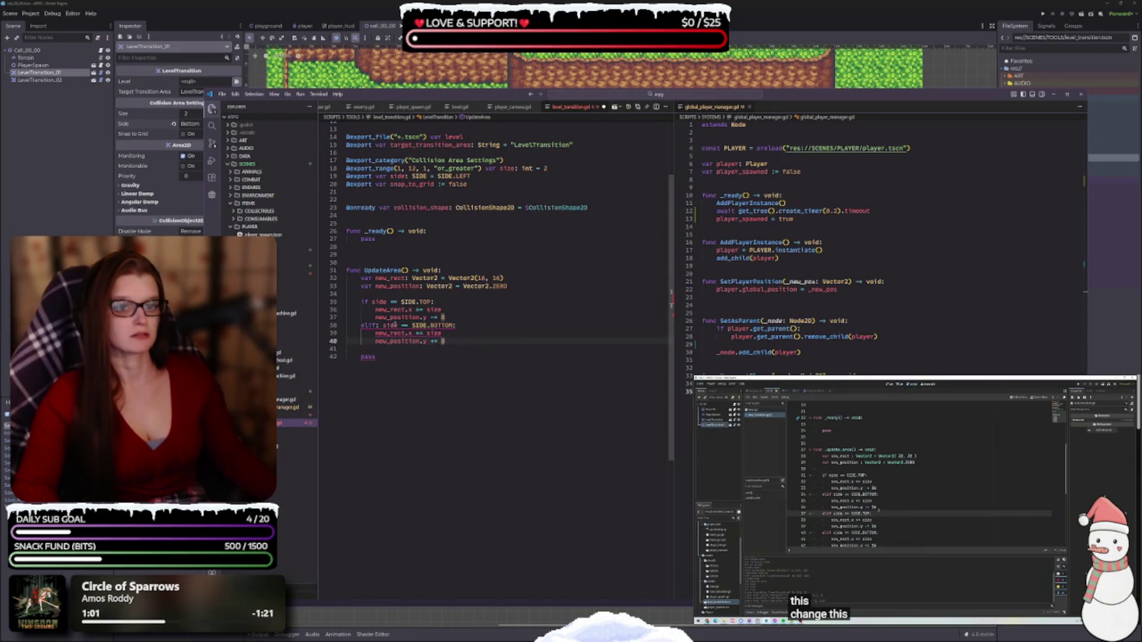
click(377, 325)
key(BackSpace)
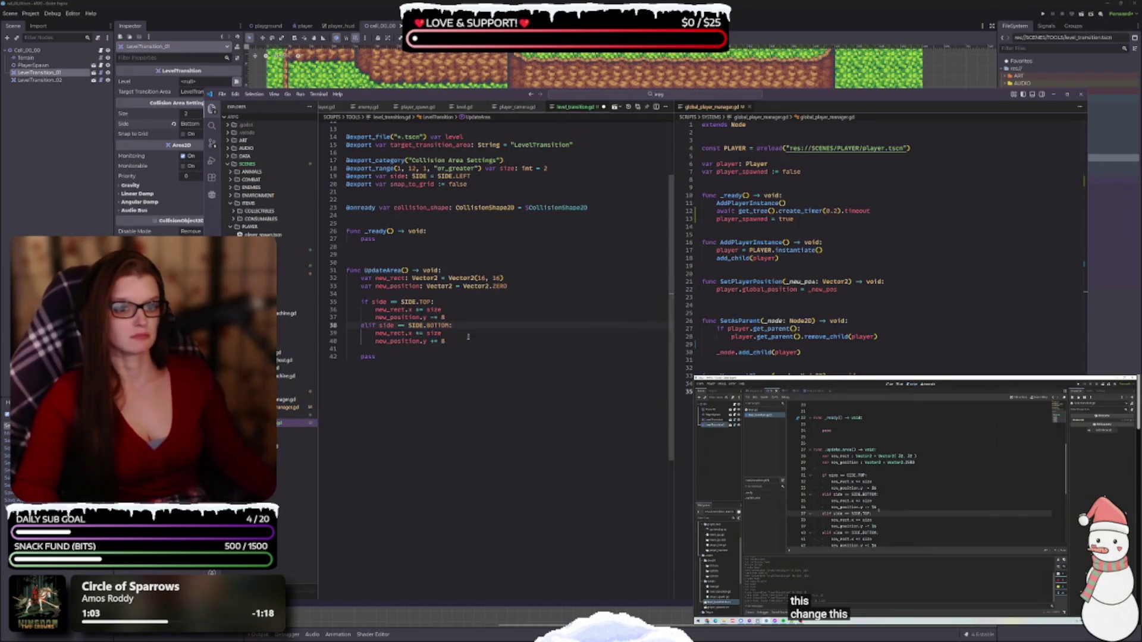
double_click(465, 330)
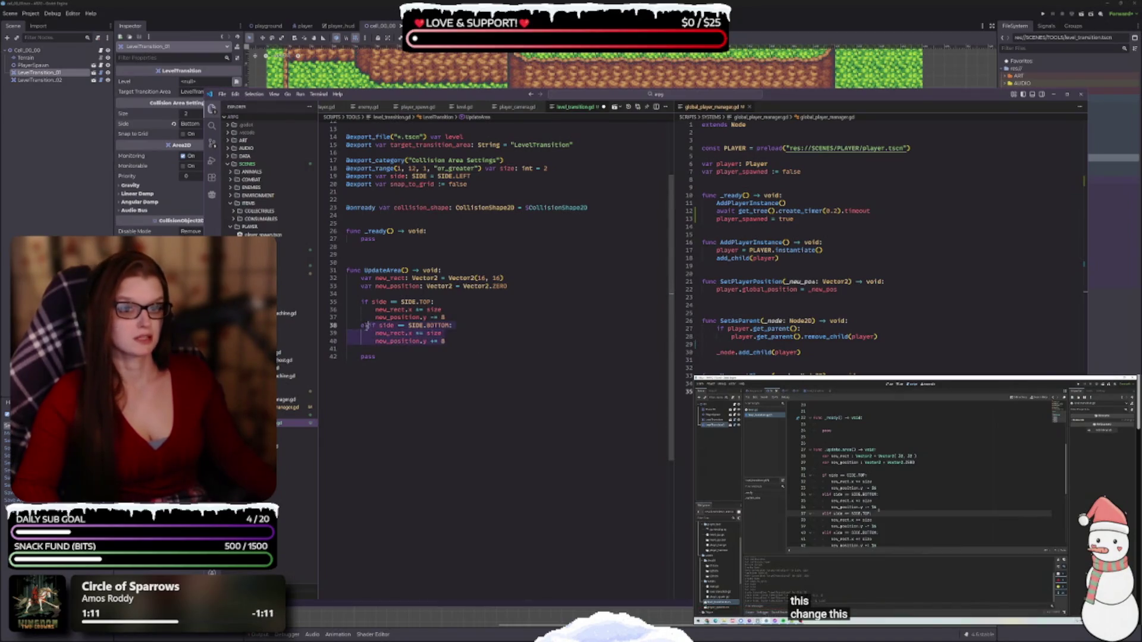
Paste two copies of the BOTTOM branch and change their conditions to SIDE.LEFT and SIDE.RIGHT
click(476, 338)
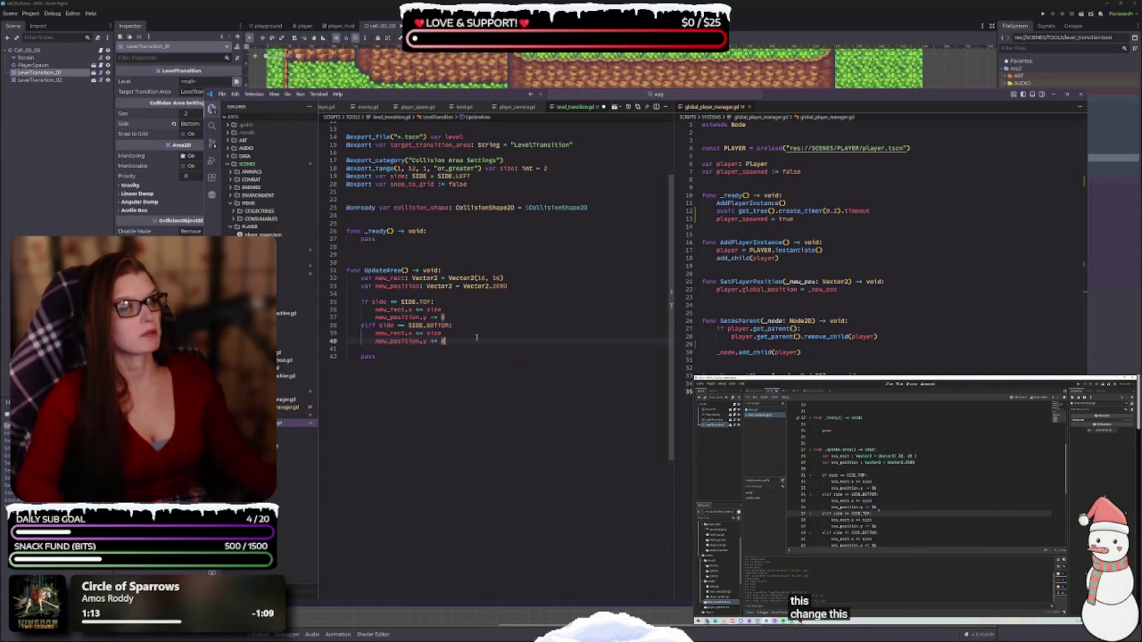
key(ctrl+v)
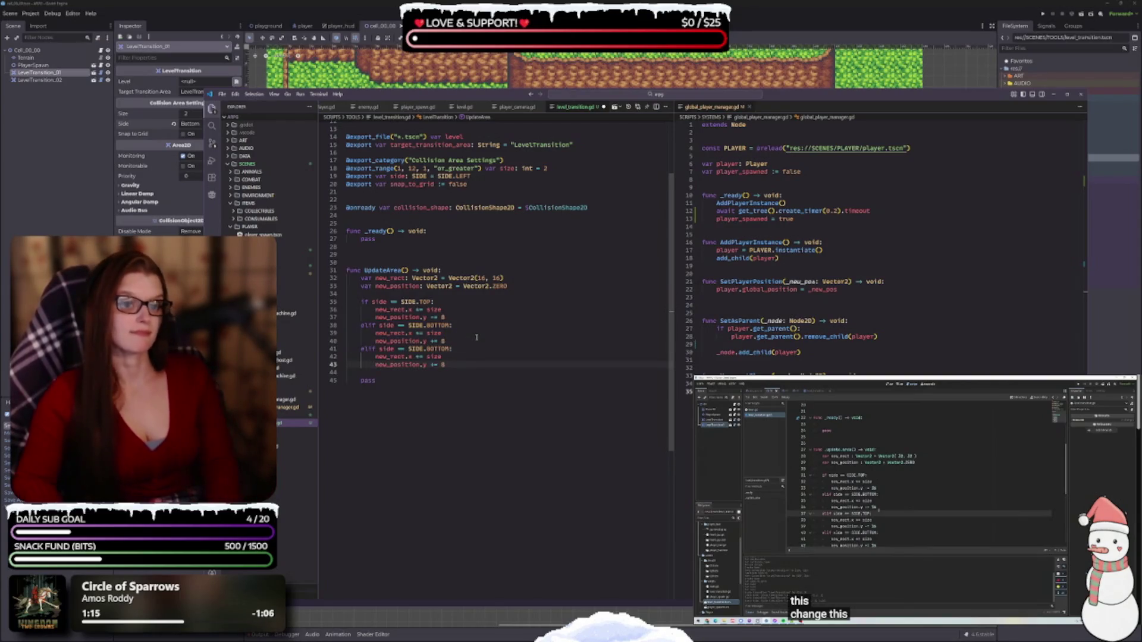
key(ctrl+v)
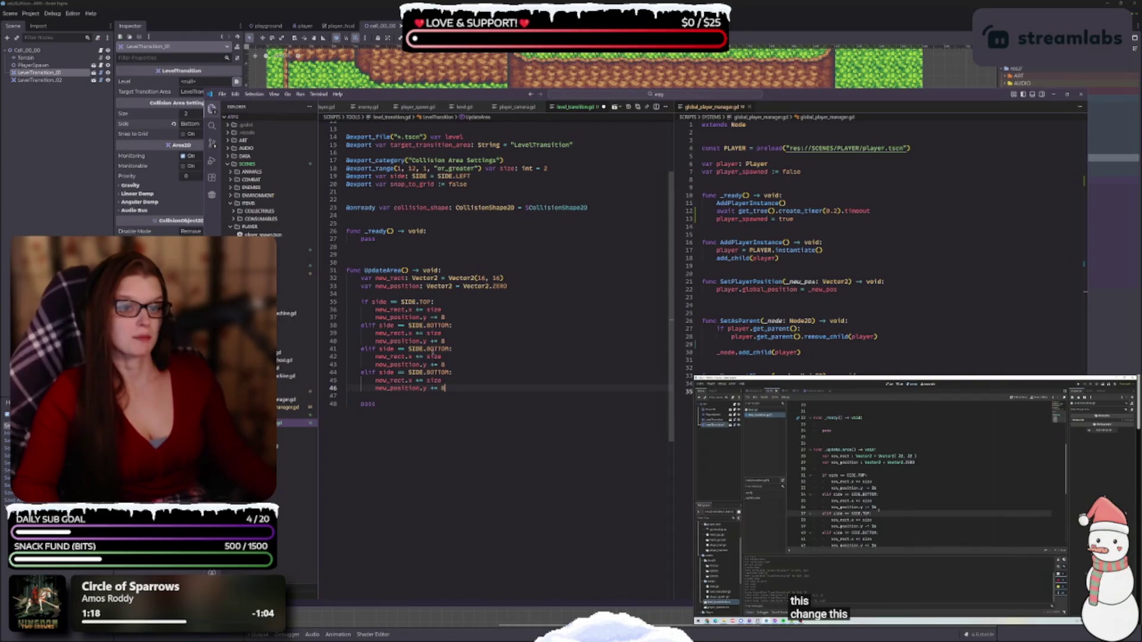
double_click(432, 351)
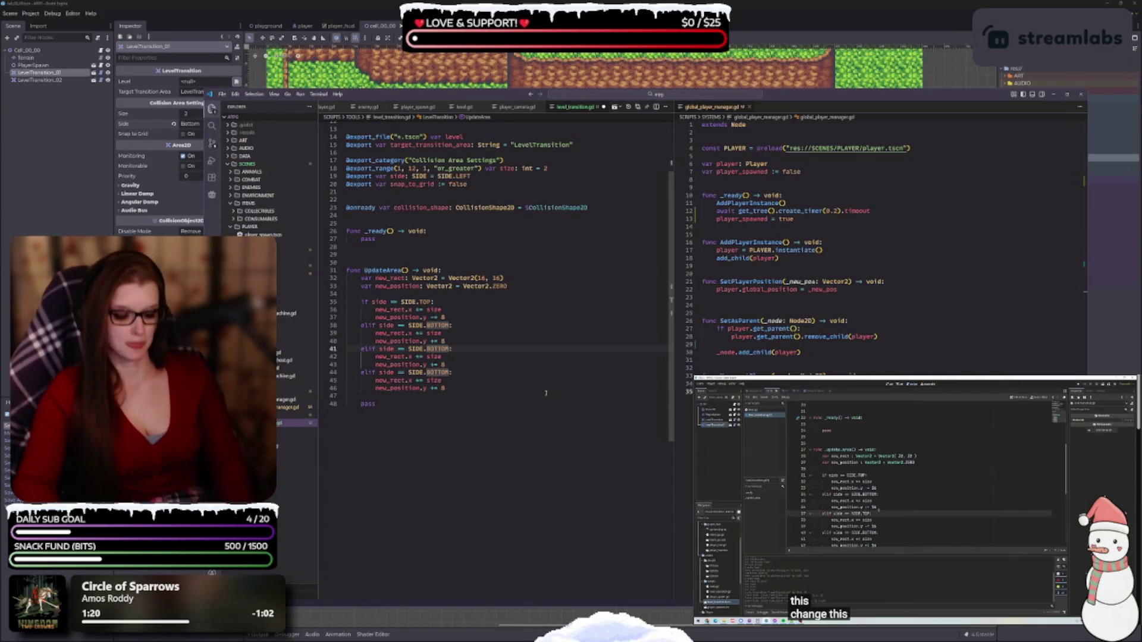
key(Right)
key(BackSpace)
key(BackSpace)
key(BackSpace)
text(LEFT)
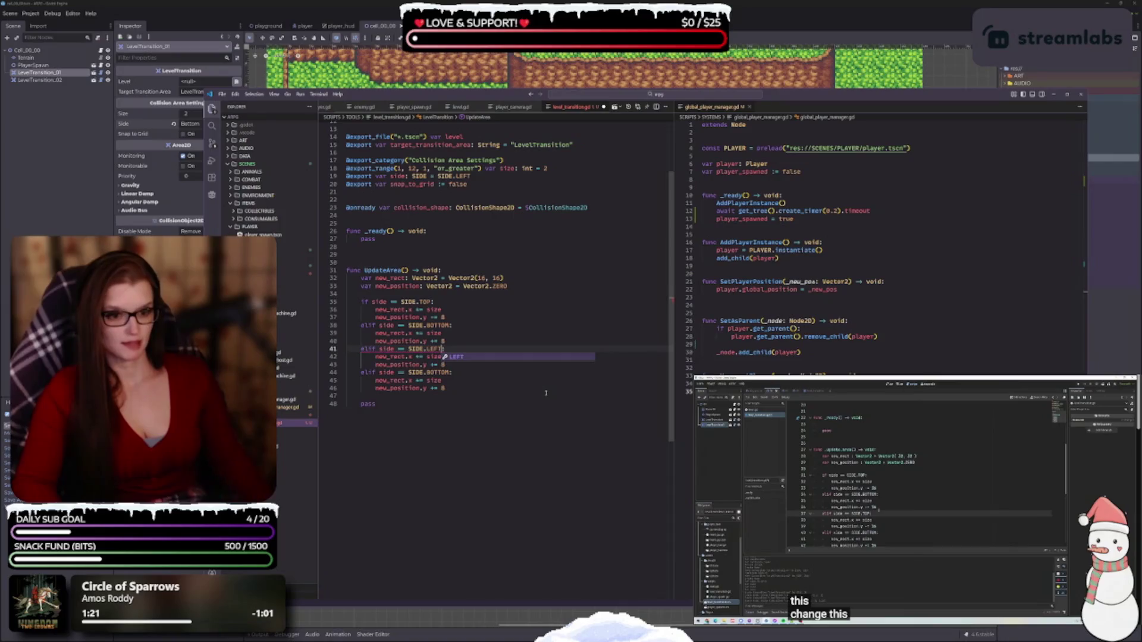
click(546, 392)
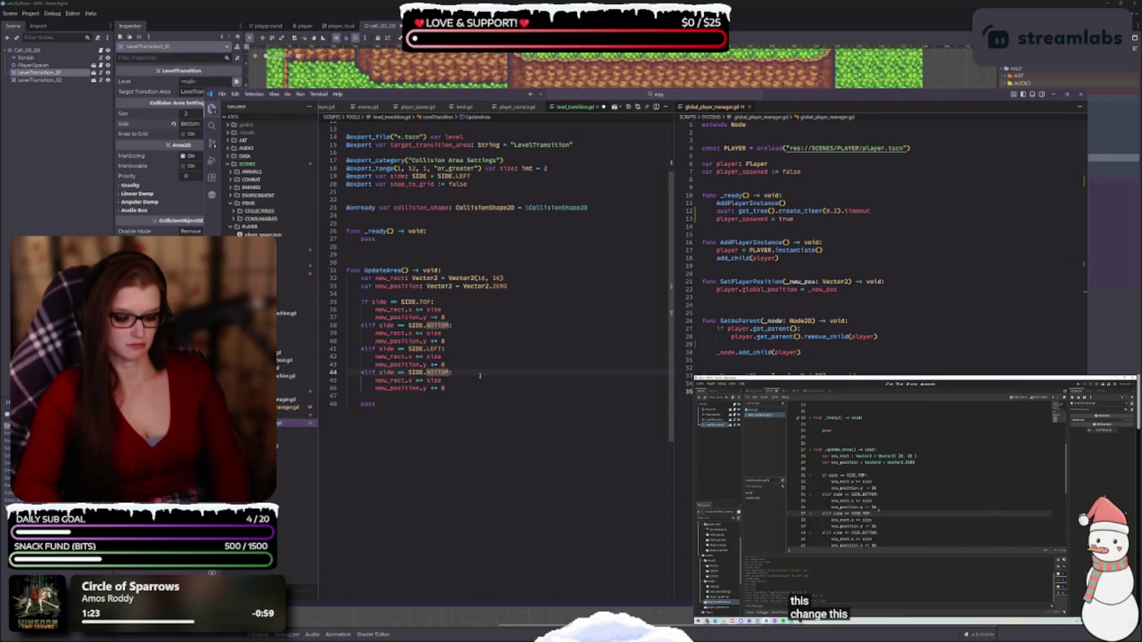
key(BackSpace)
key(BackSpace)
text(RIGHT)
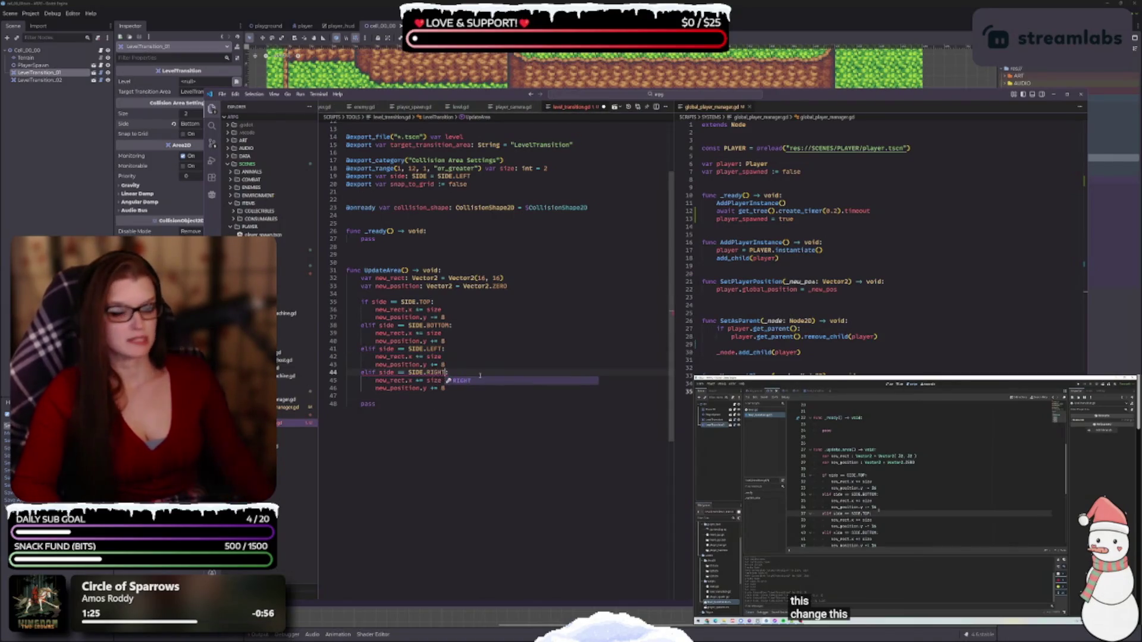
click(493, 397)
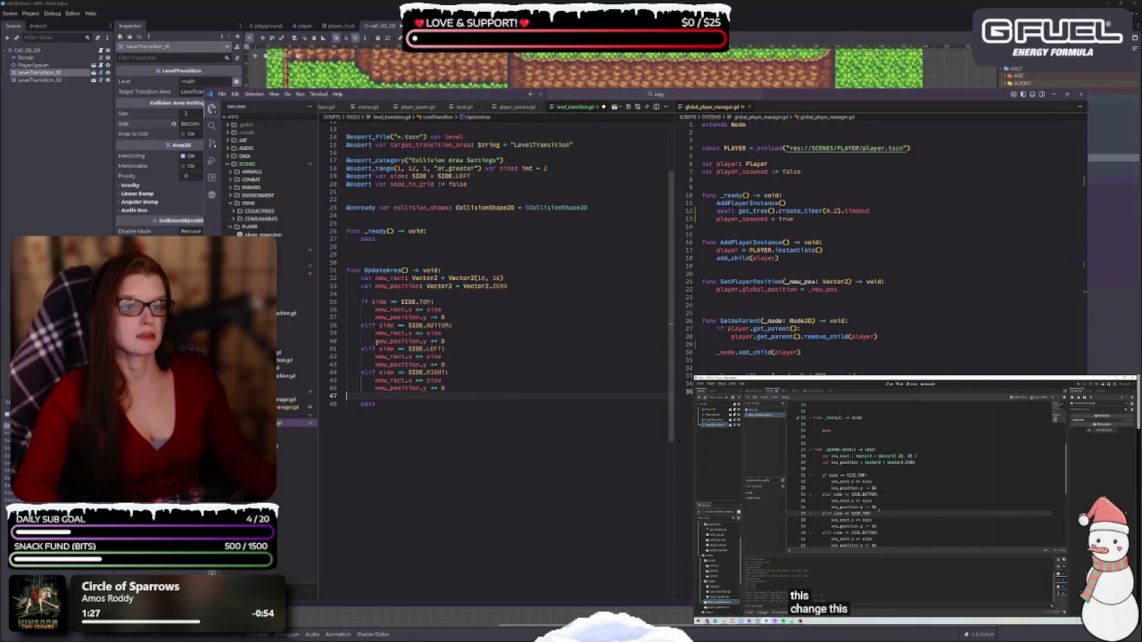
click(410, 356)
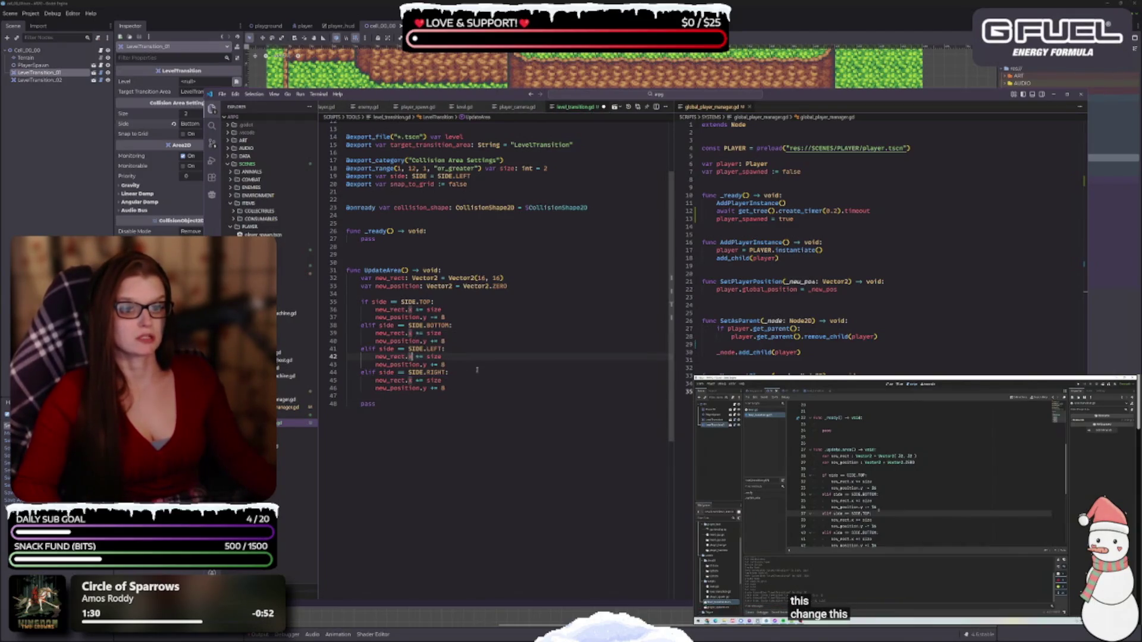
Switch the LEFT and RIGHT branches to update new_rect.y and new_position.x
double_click(411, 357)
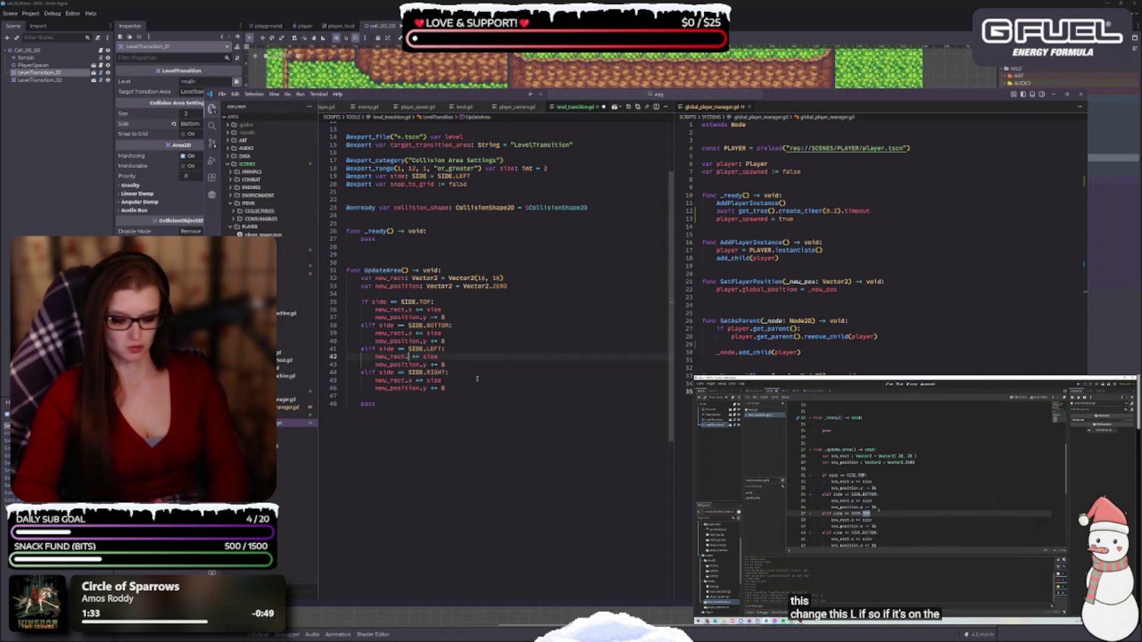
text(y)
key(ctrl+End)
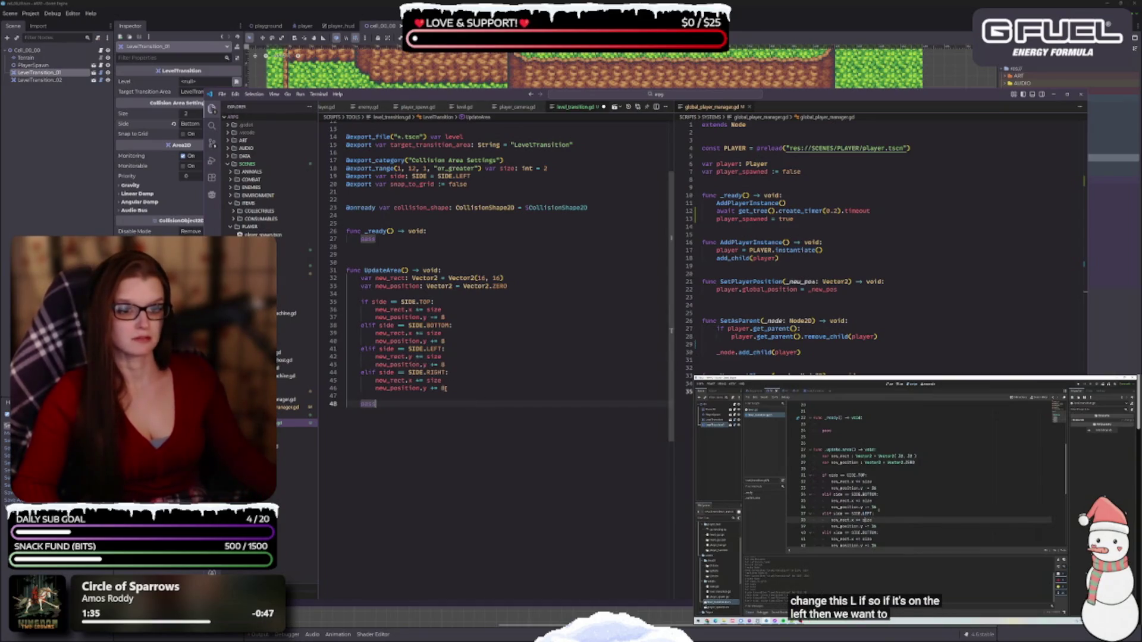
double_click(410, 380)
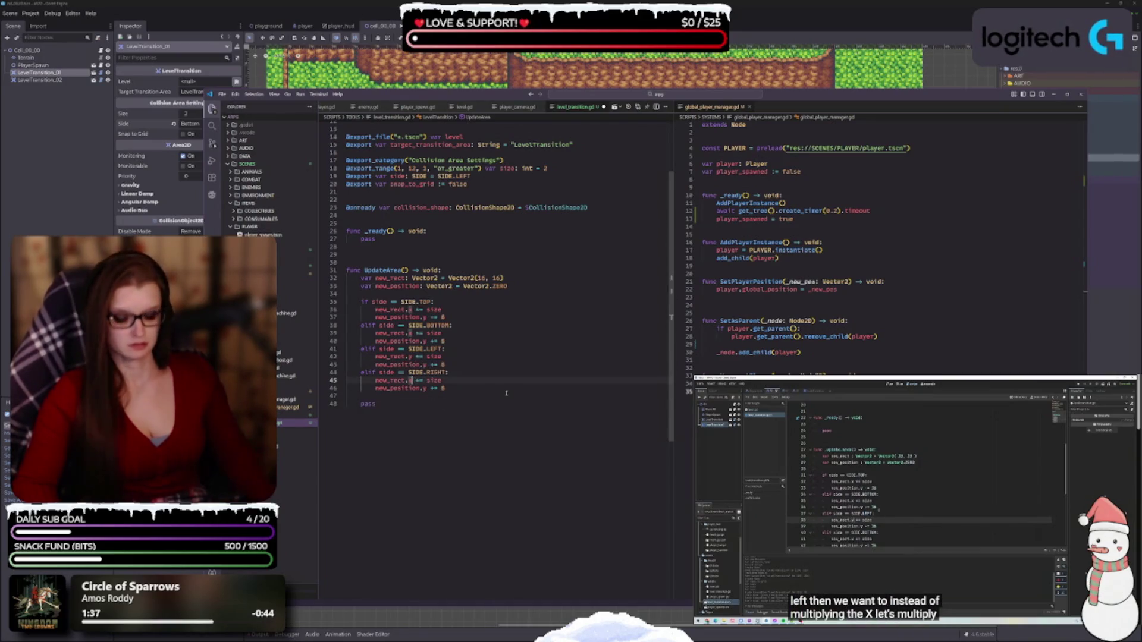
text(y)
click(506, 392)
click(424, 323)
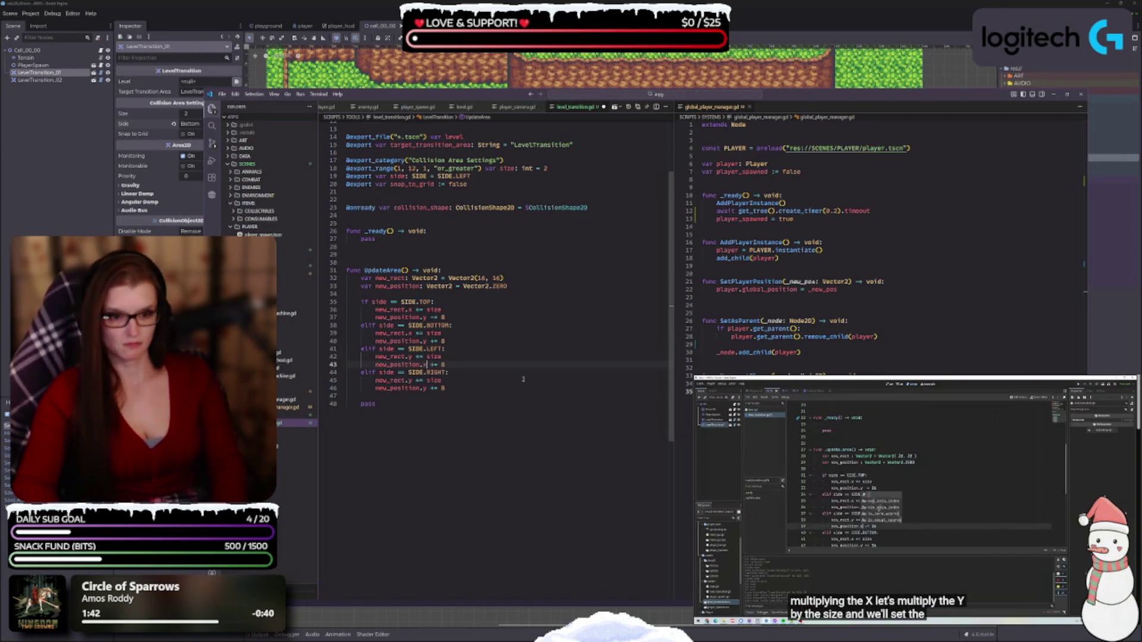
text(x)
key(Up)
key(Up)
key(Up)
double_click(427, 388)
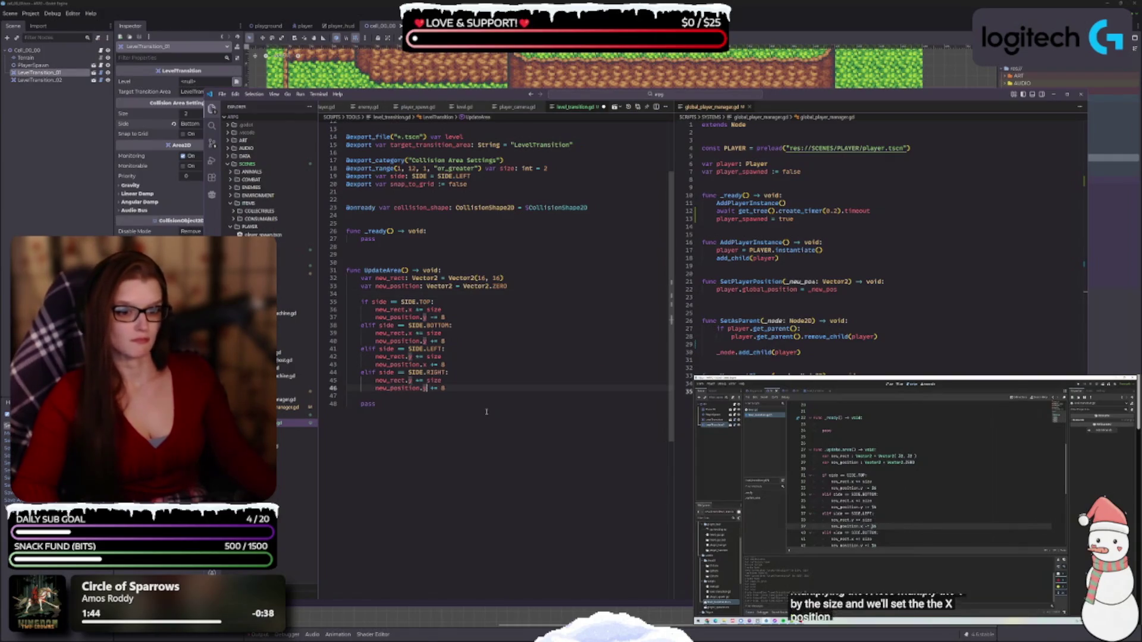
text(x)
double_click(434, 357)
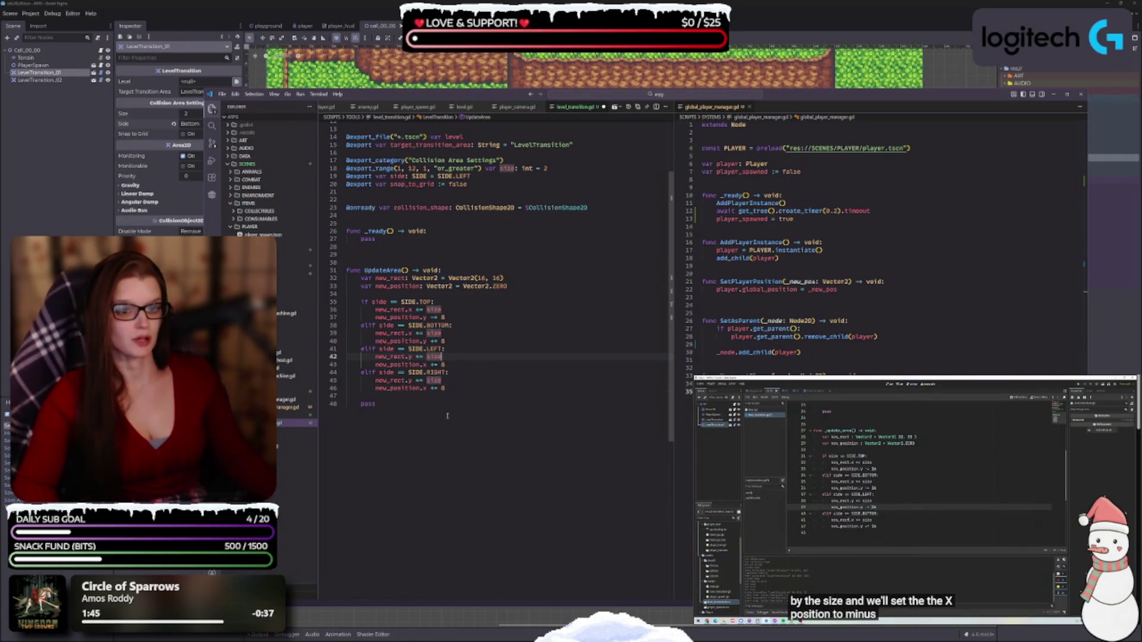
click(436, 364)
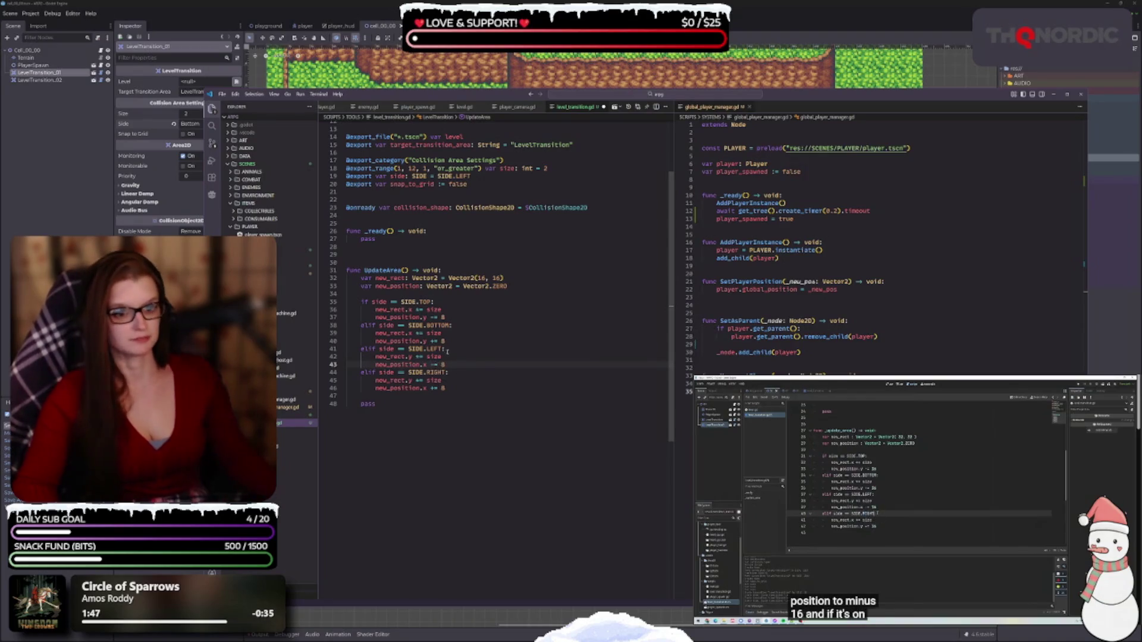
click(457, 387)
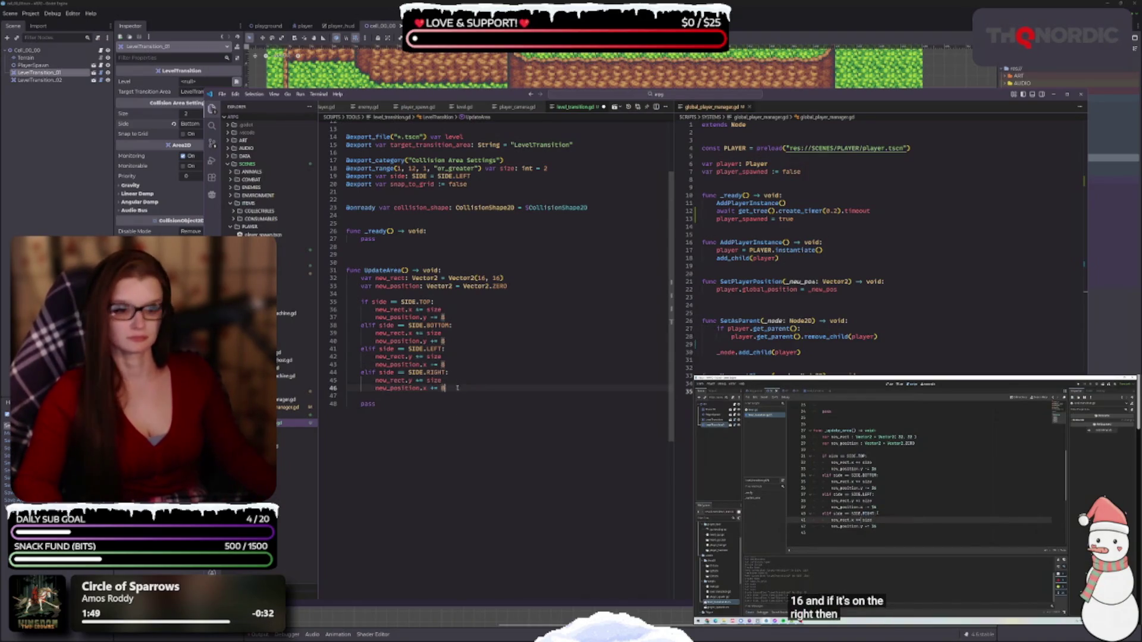
Save level_transition.gd
key(ctrl+s)
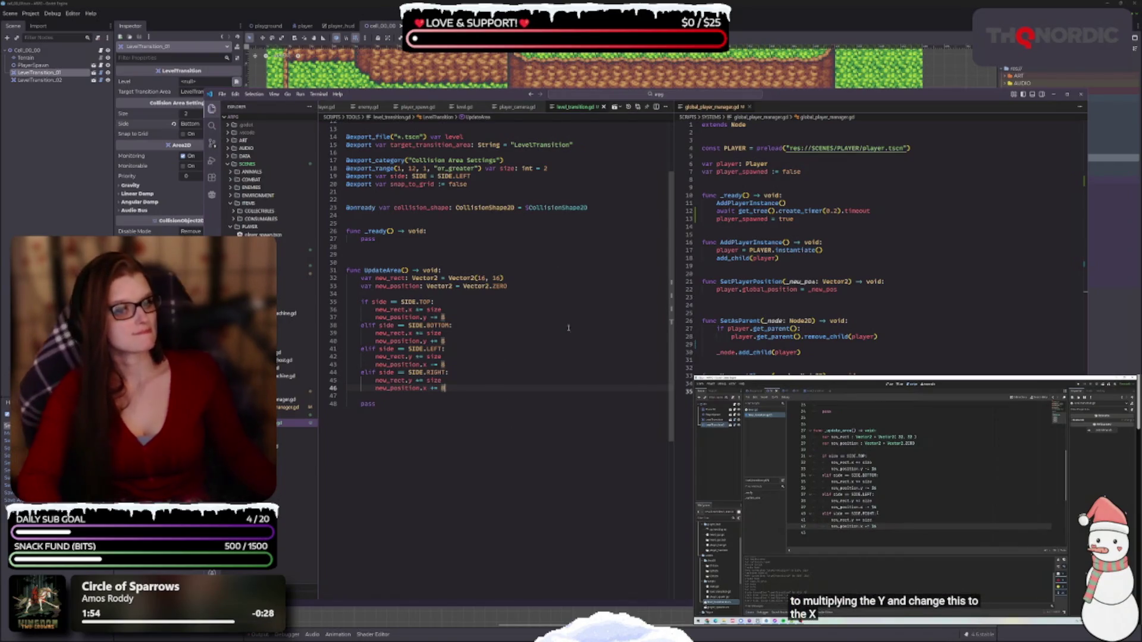
scroll(463, 347, down, 1)
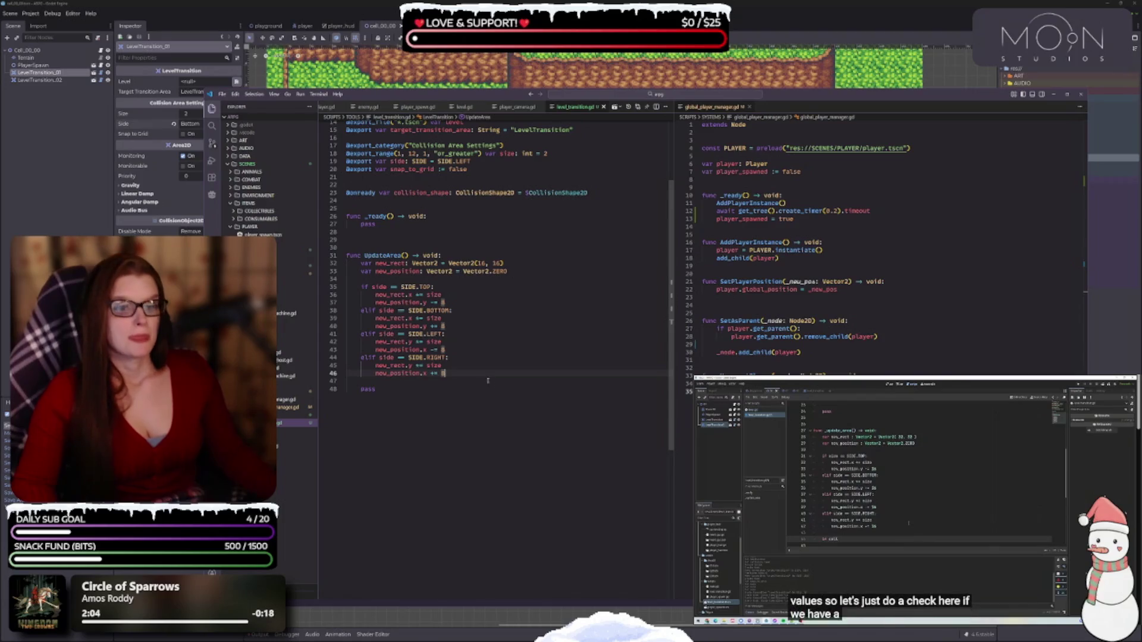
key(Return)
key(Return)
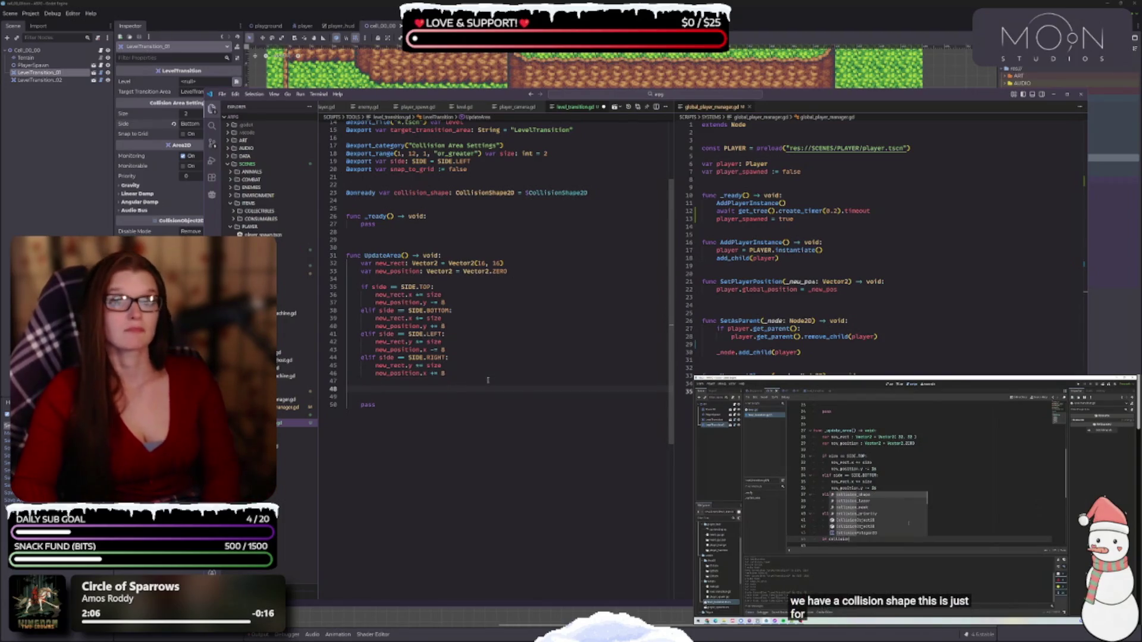
Add an if collision_shape == null: check to UpdateArea
text(if coll)
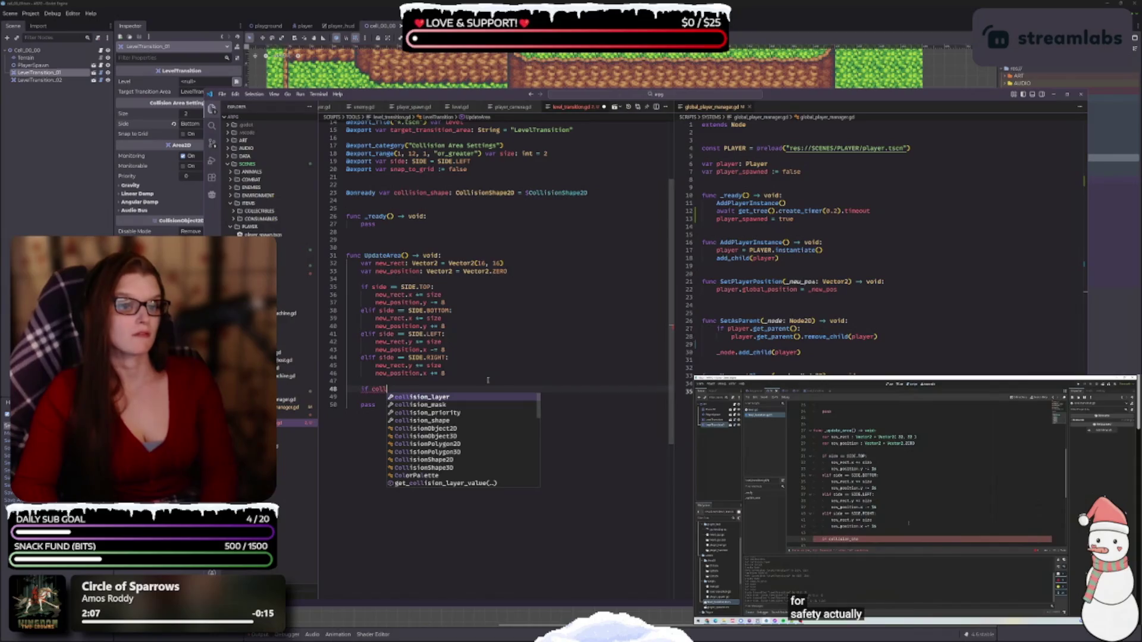
text(i)
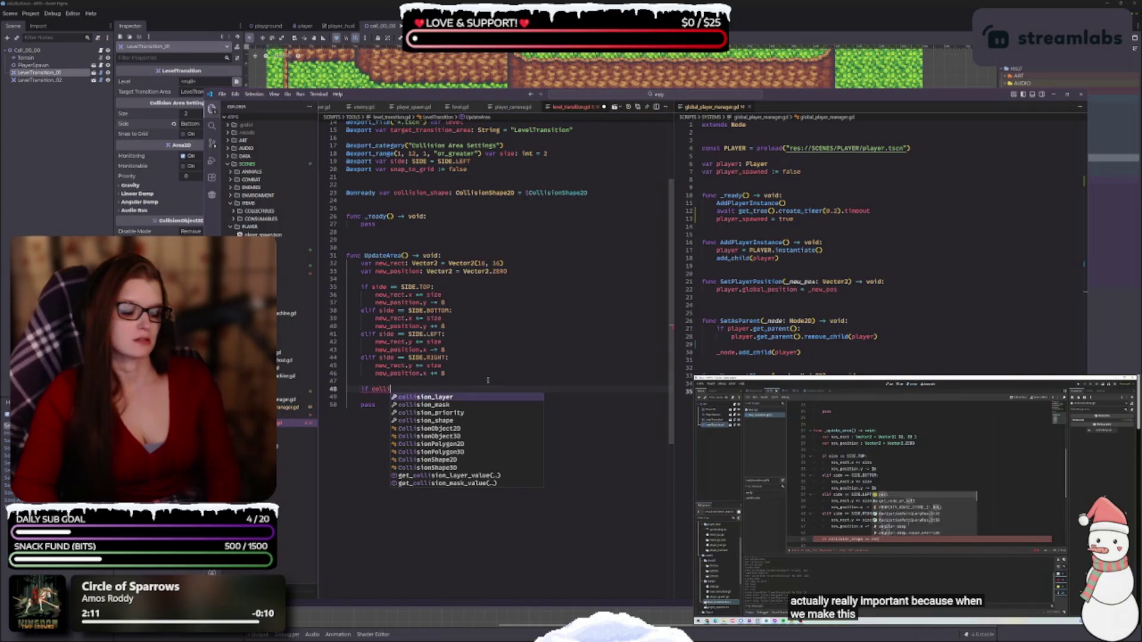
key(Down)
key(Down)
key(Down)
key(Return)
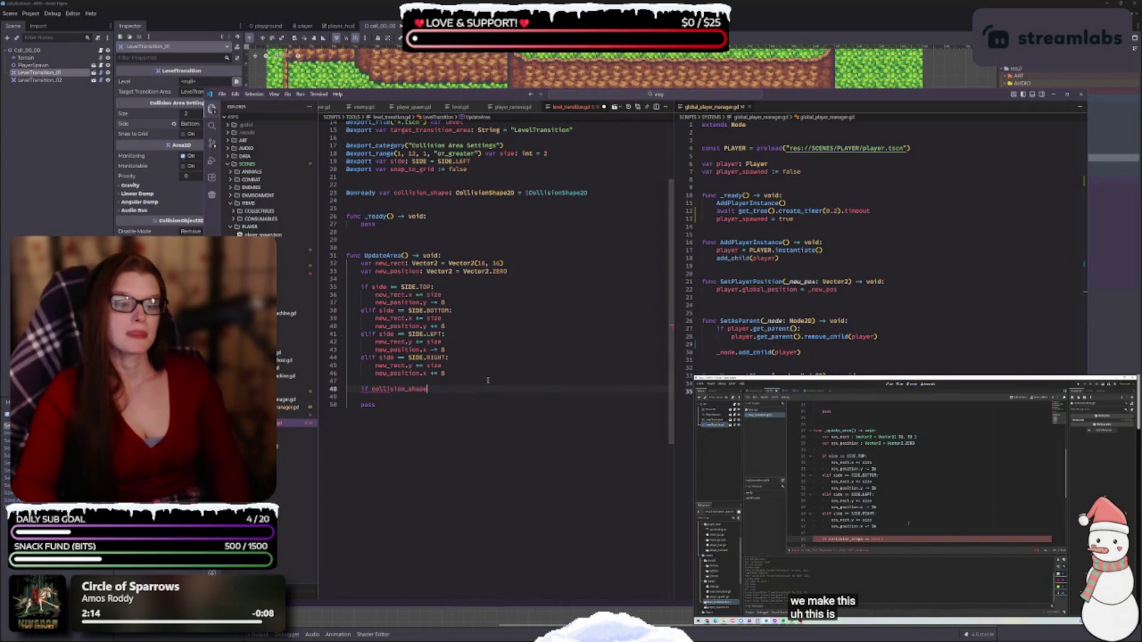
text(== null:)
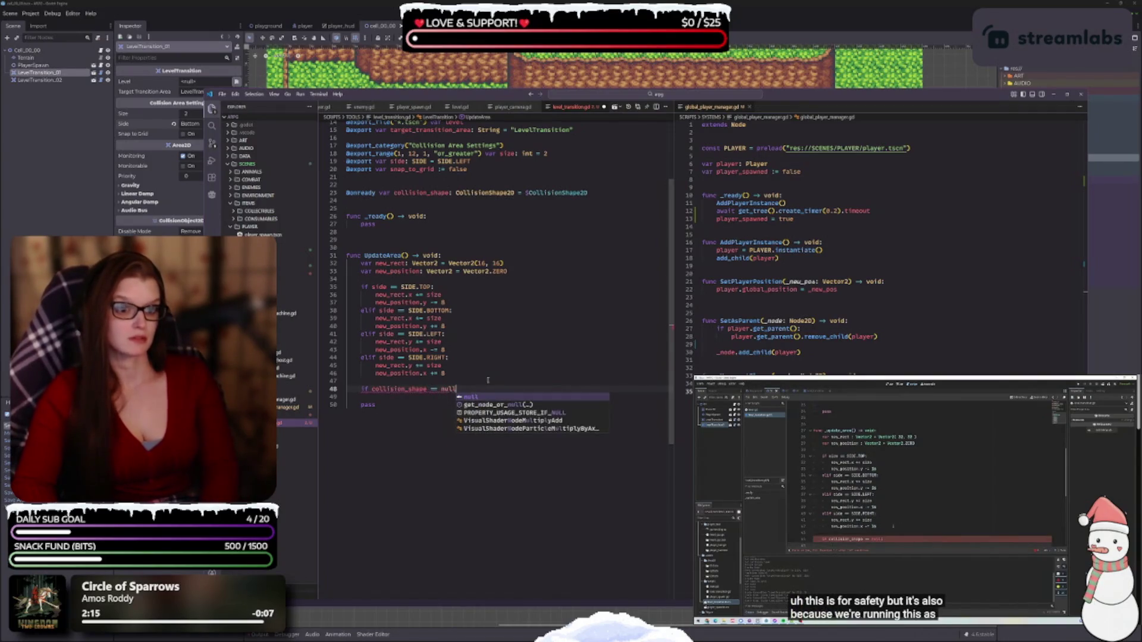
key(Return)
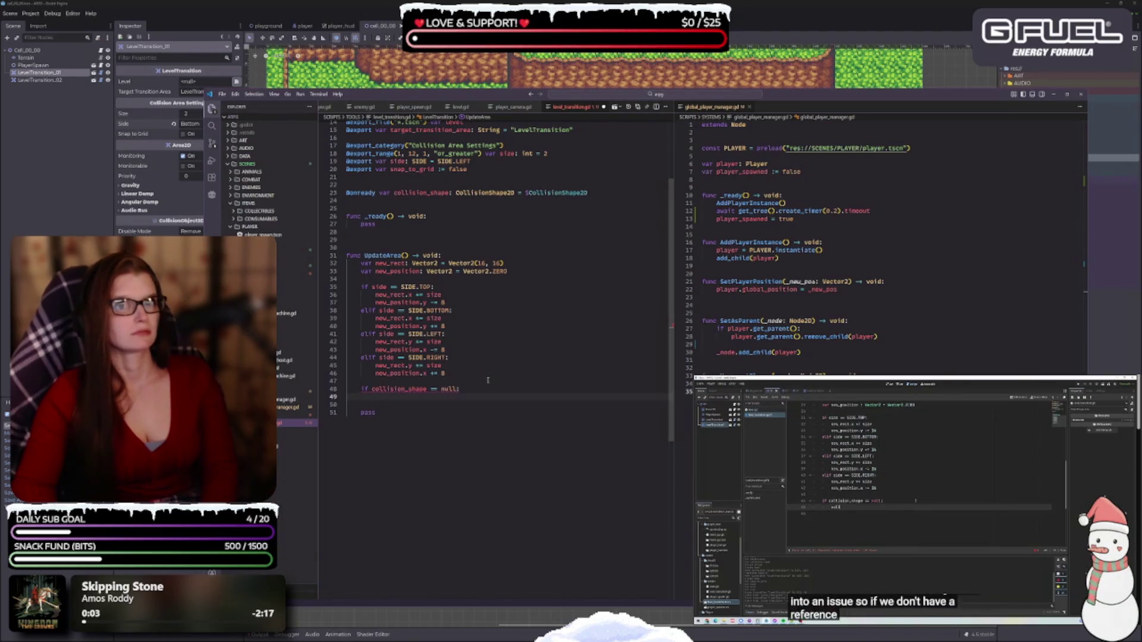
Inside the check, assign collision_shape = get_node("CollisionShape2D")
text(coll)
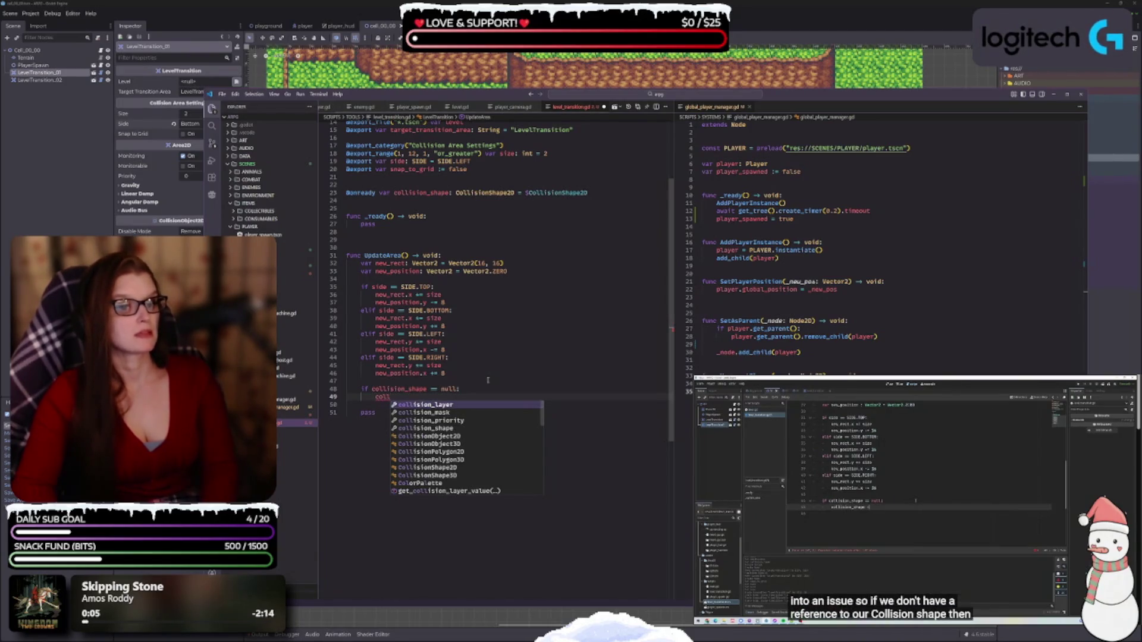
key(Down)
key(Down)
key(Down)
key(Return)
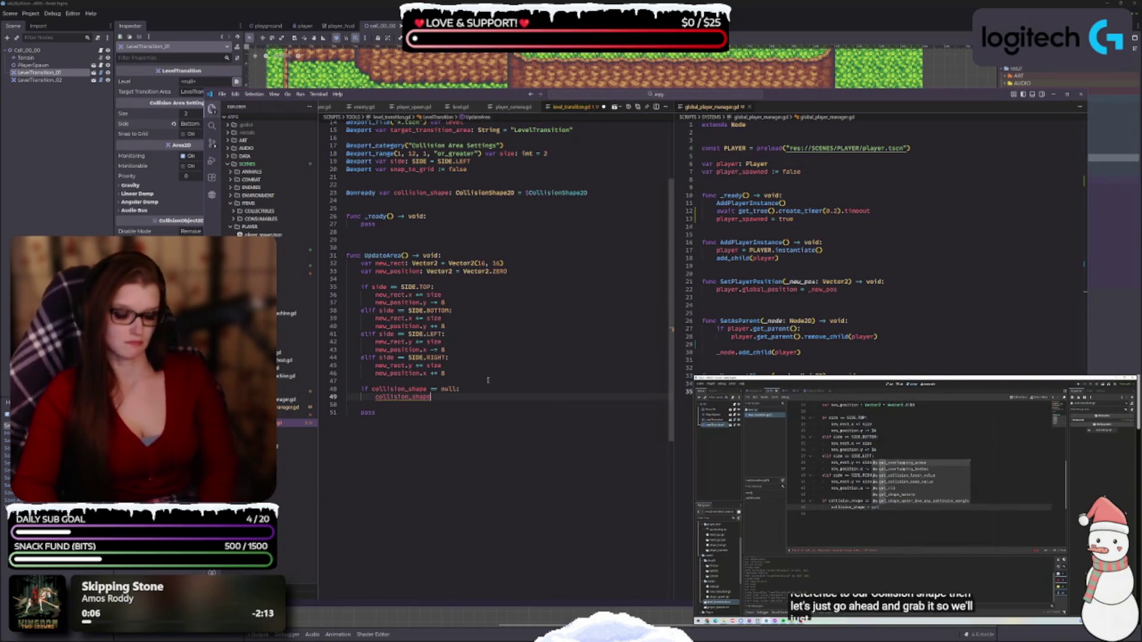
text(=)
text(get)
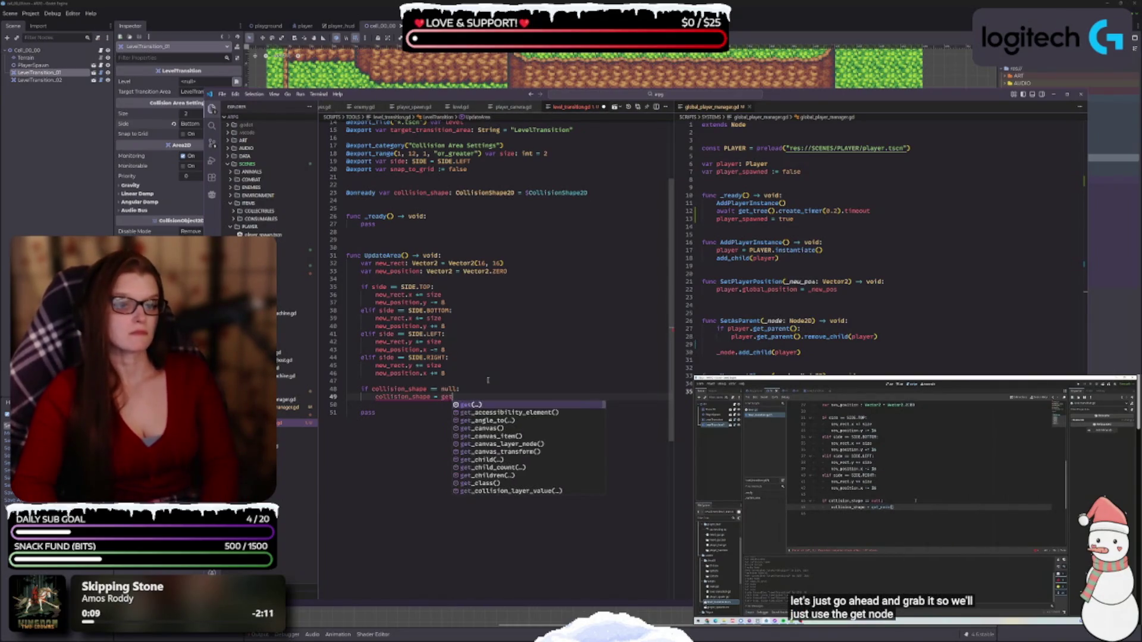
text(_node()
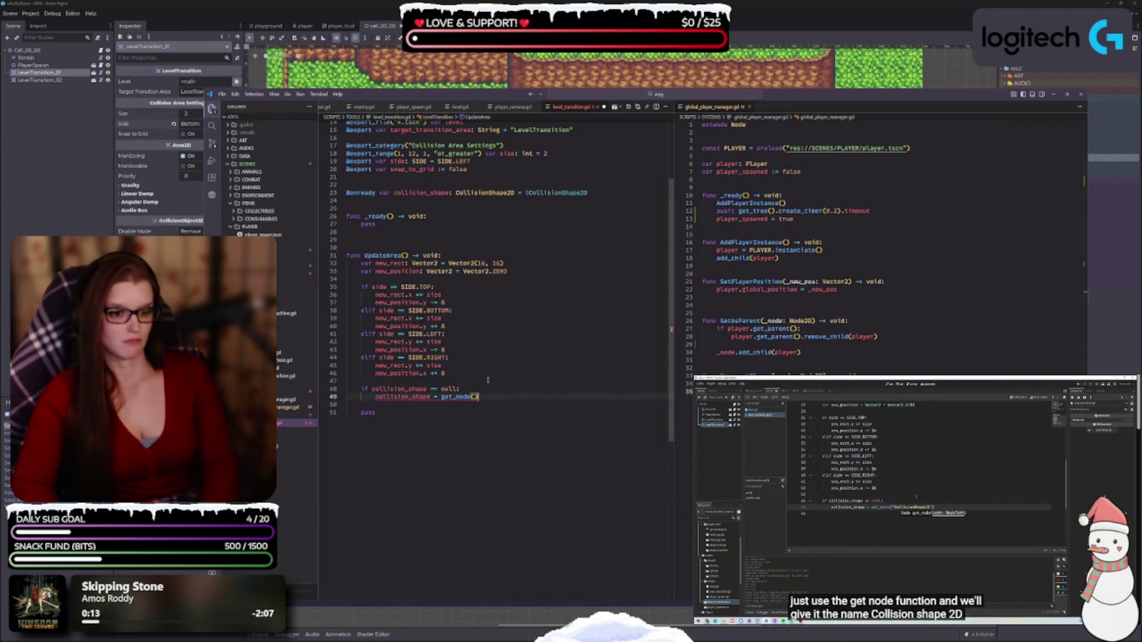
text(")
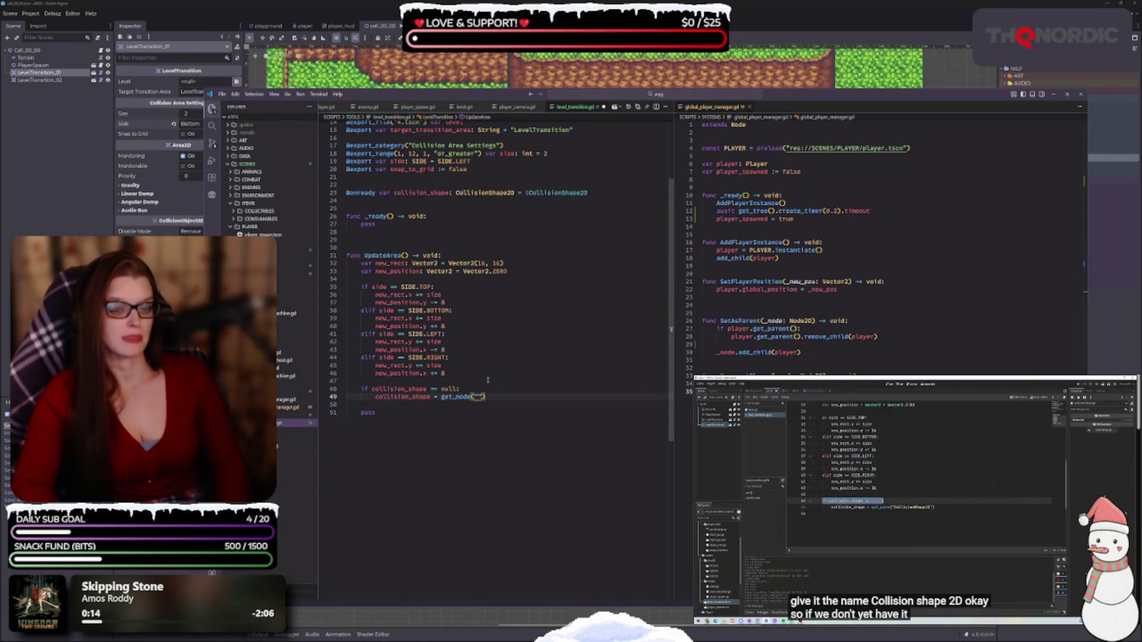
text(Coll)
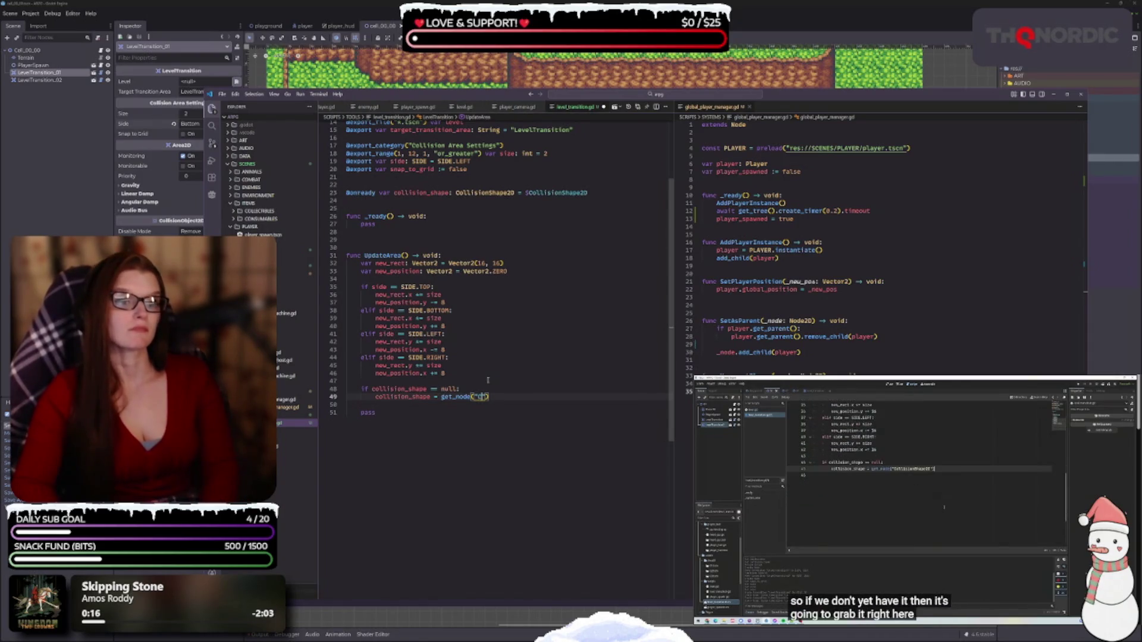
text(isionShape)
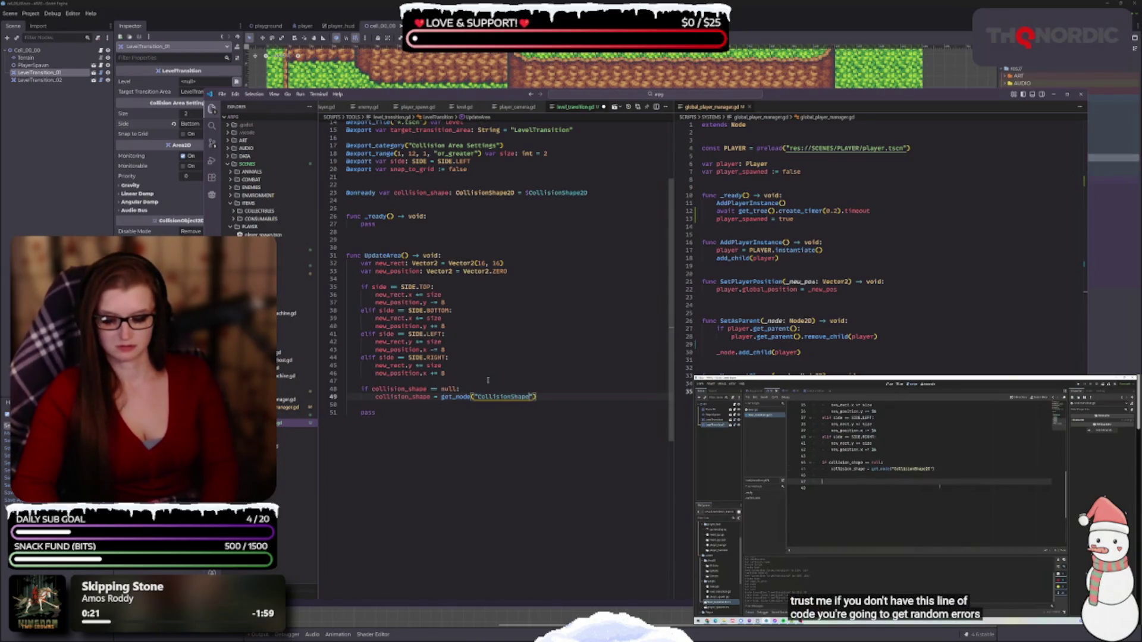
text(2D)
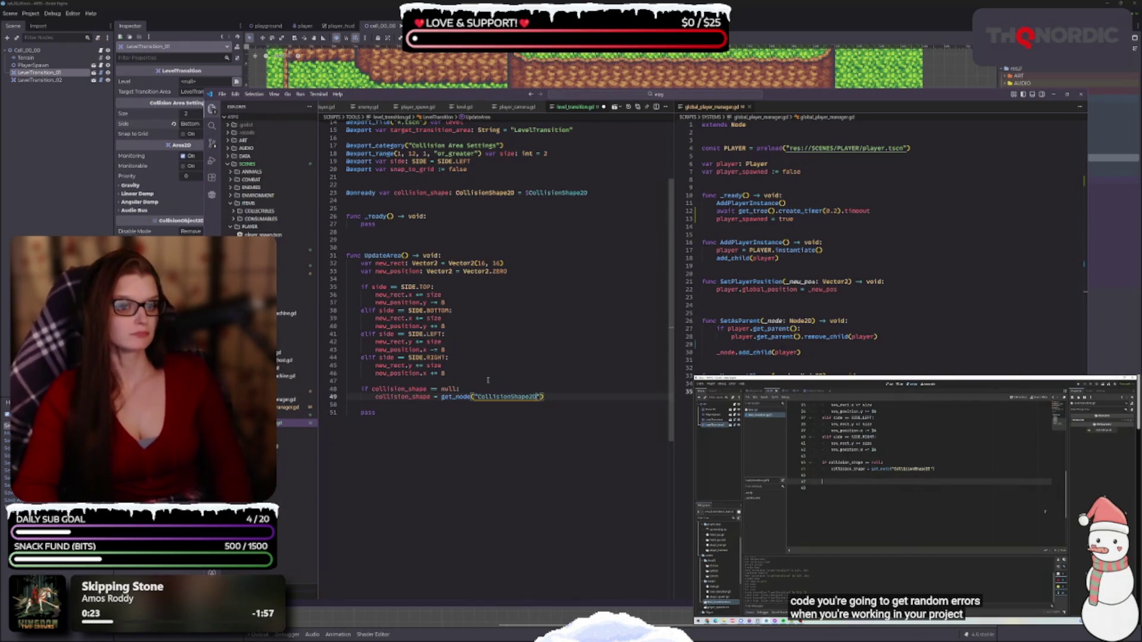
key(End)
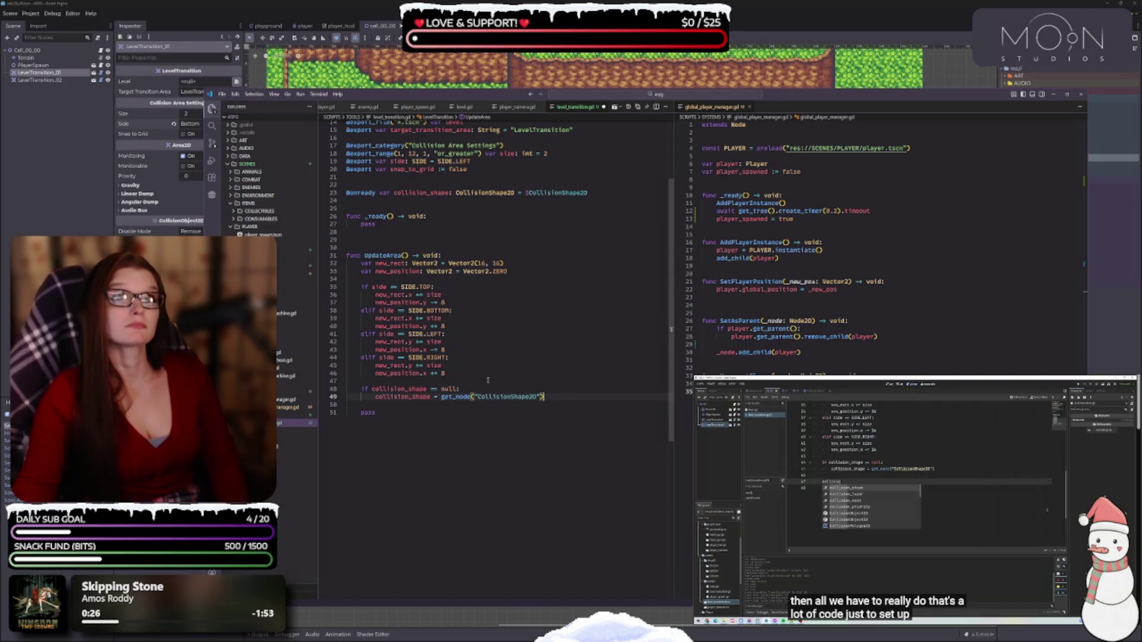
key(Return)
key(Return)
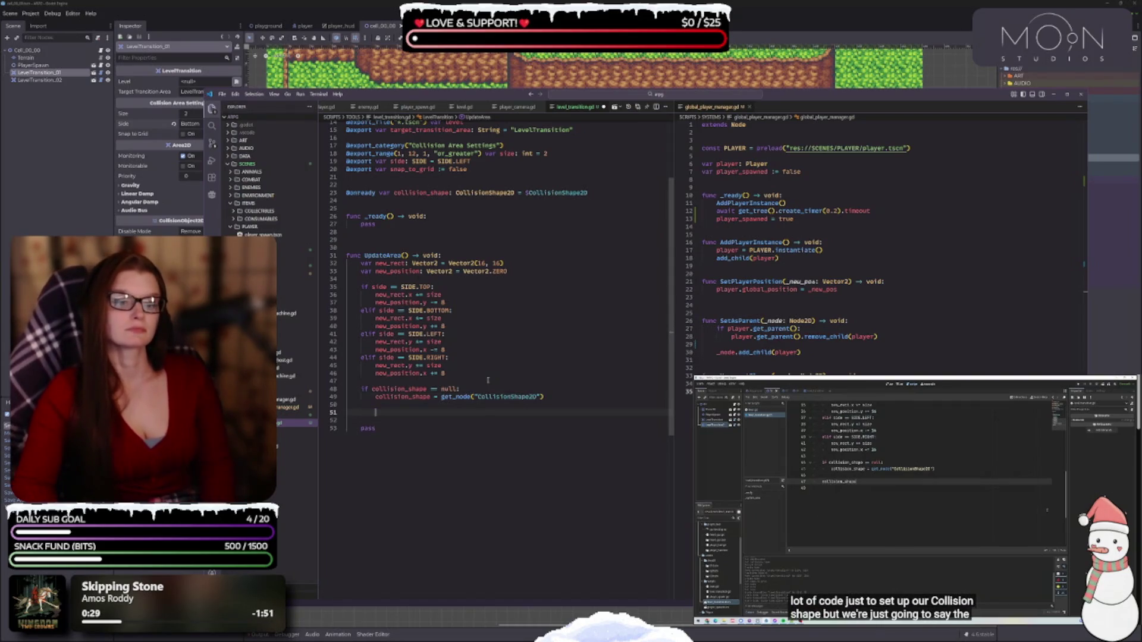
Set collision_shape.shape.size = new_rect after the null check
key(BackSpace)
text(ll)
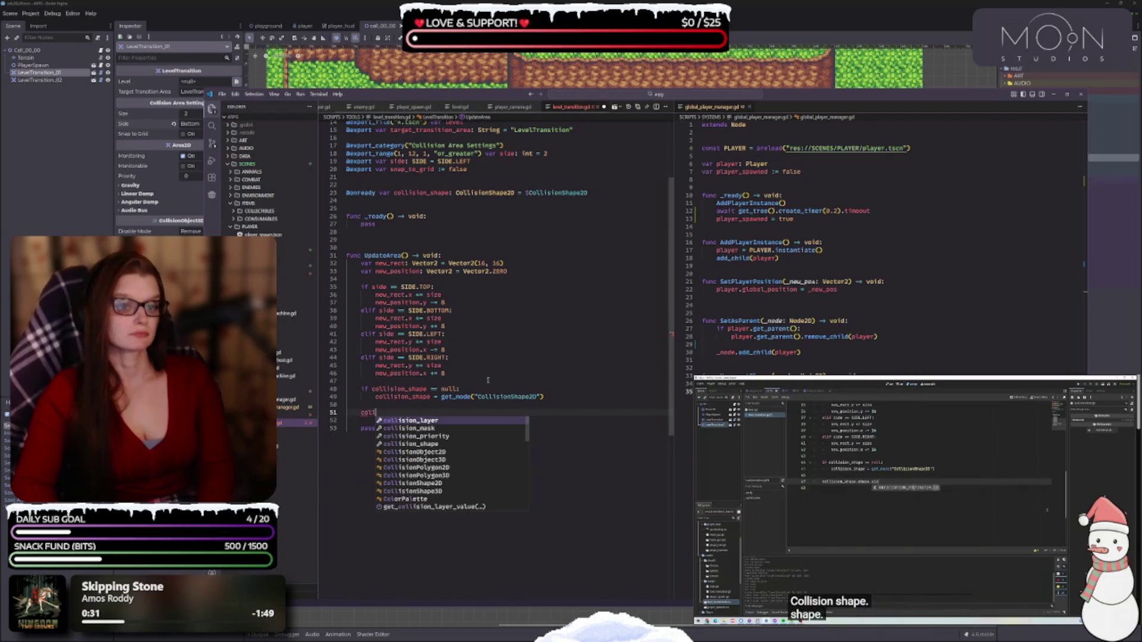
key(Down)
key(Down)
key(Down)
key(Return)
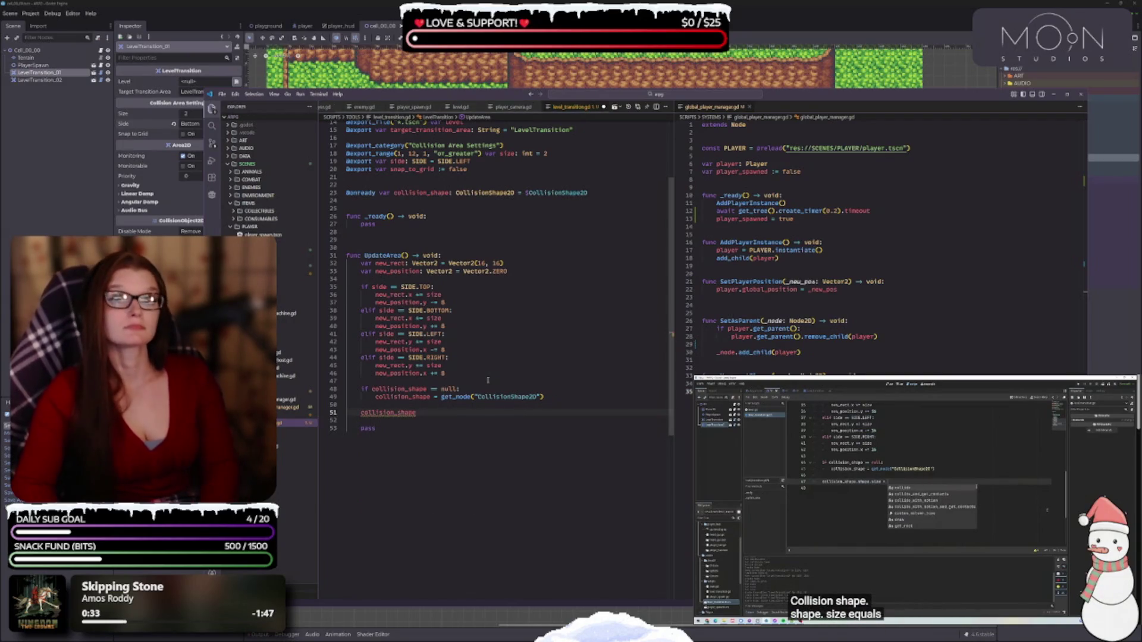
text(.shape.siz)
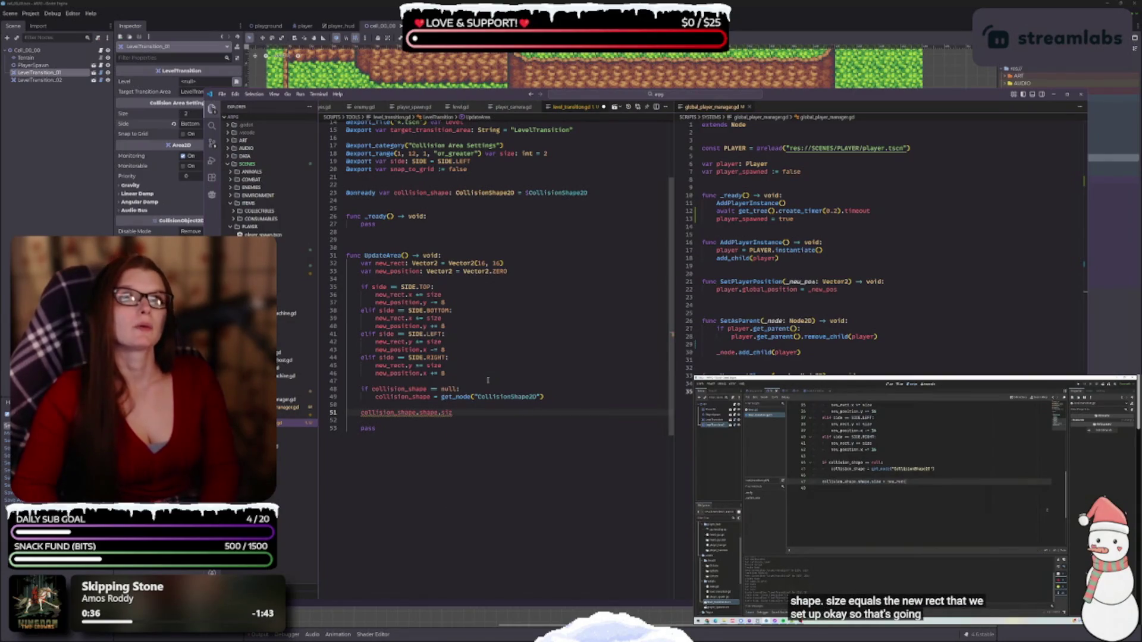
text(e)
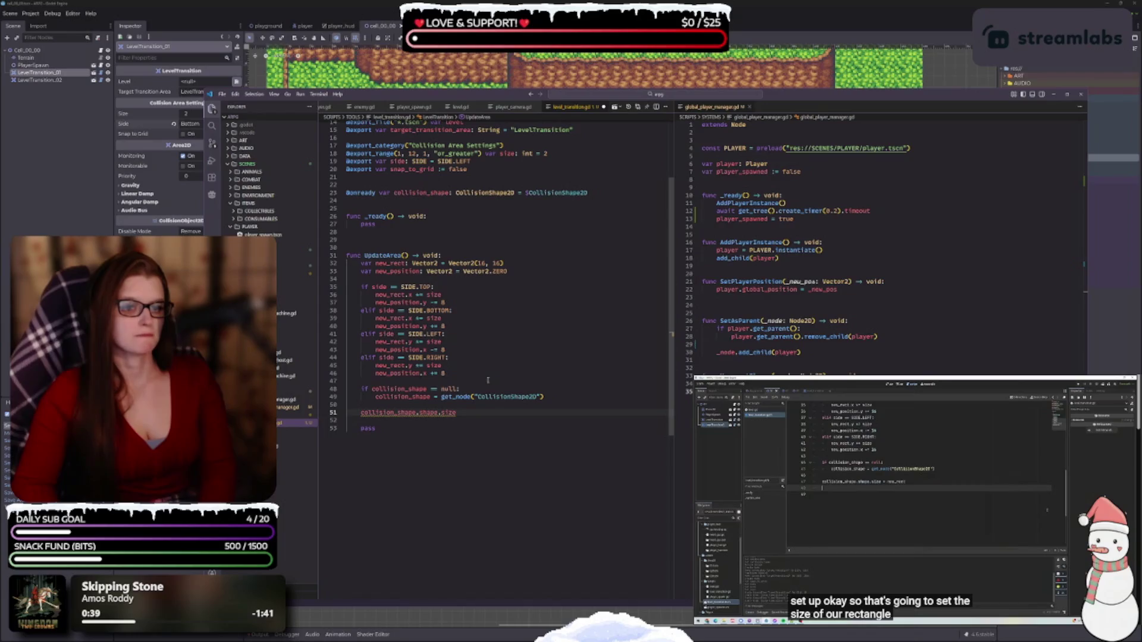
text( = )
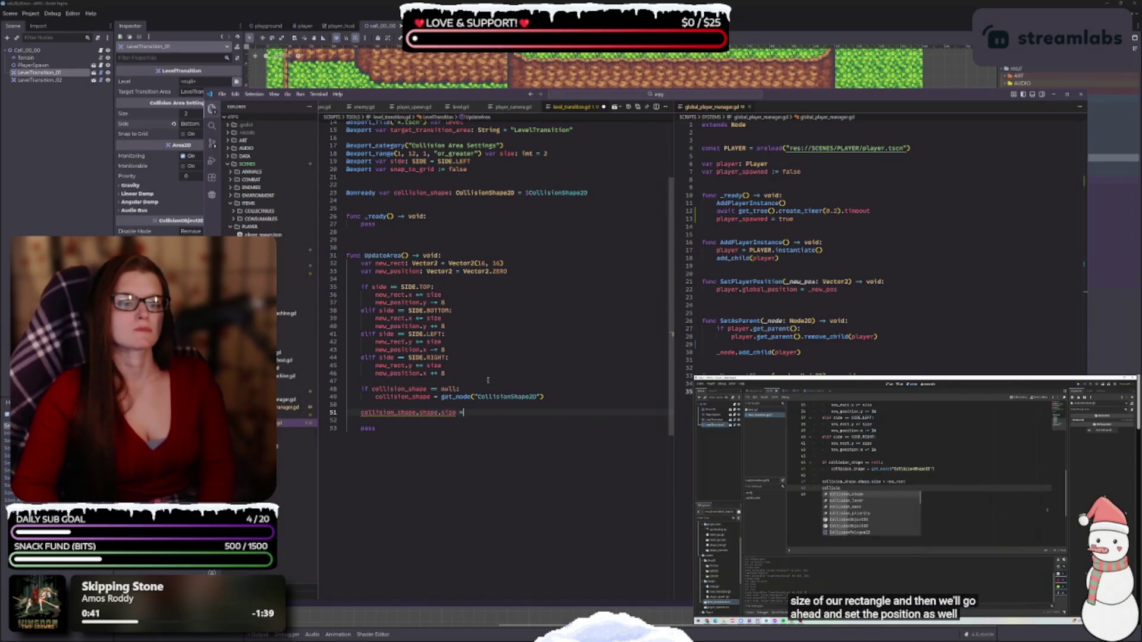
text(new)
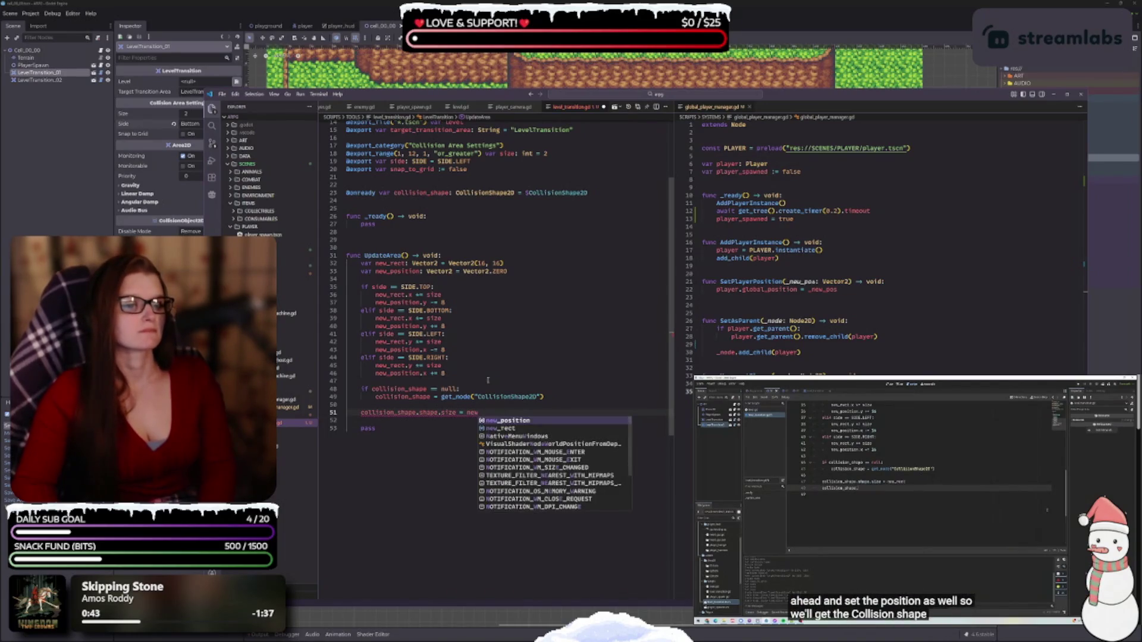
text(_rect)
key(Return)
key(Down)
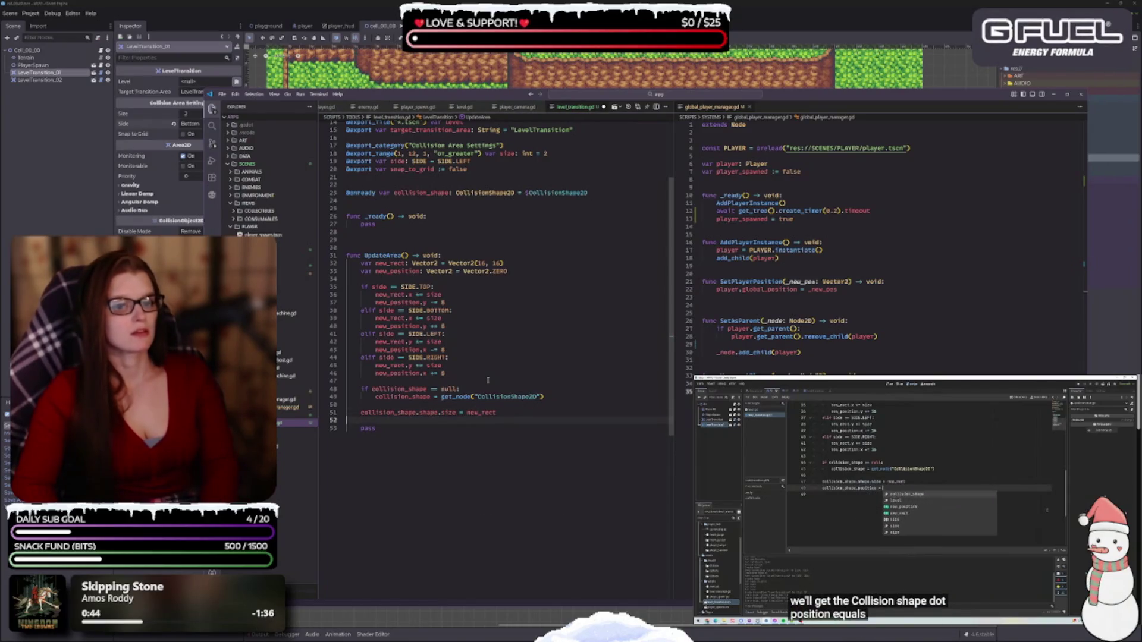
Add collision_shape.position = new_position and delete the leftover pass
key(Return)
key(Up)
text(co)
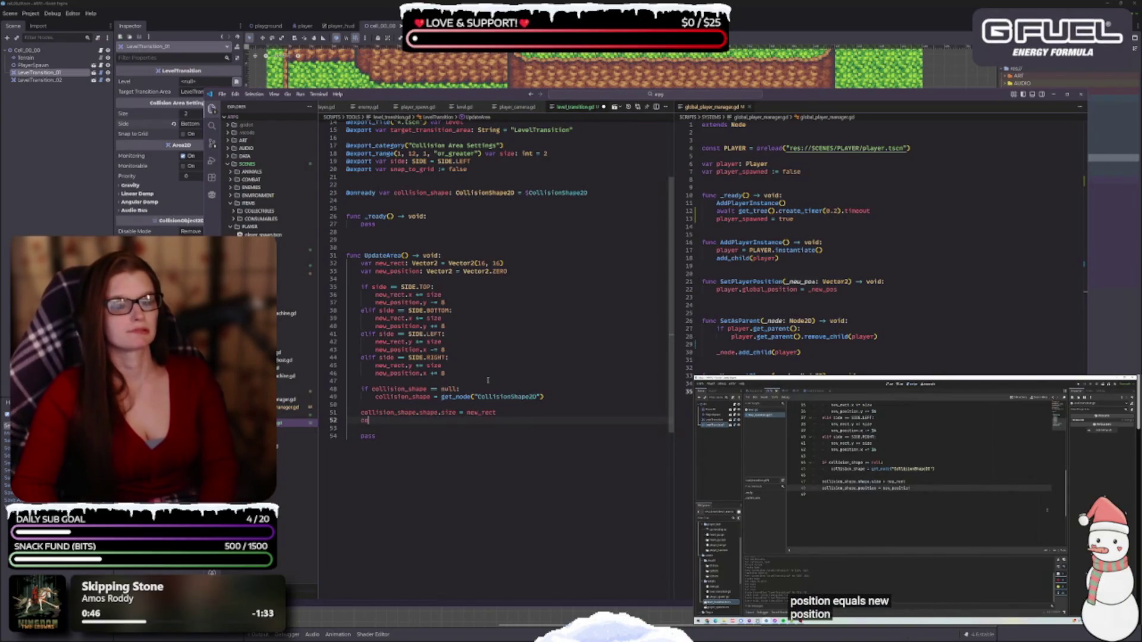
text(ll)
key(Down)
key(Down)
key(Down)
key(Return)
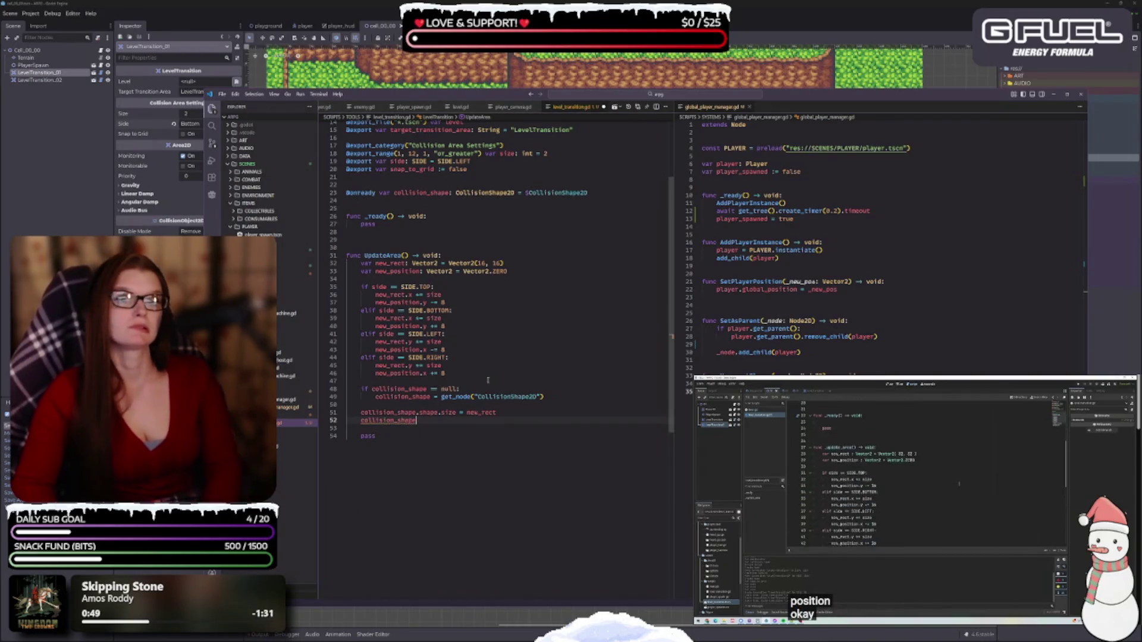
text(.pos)
key(Return)
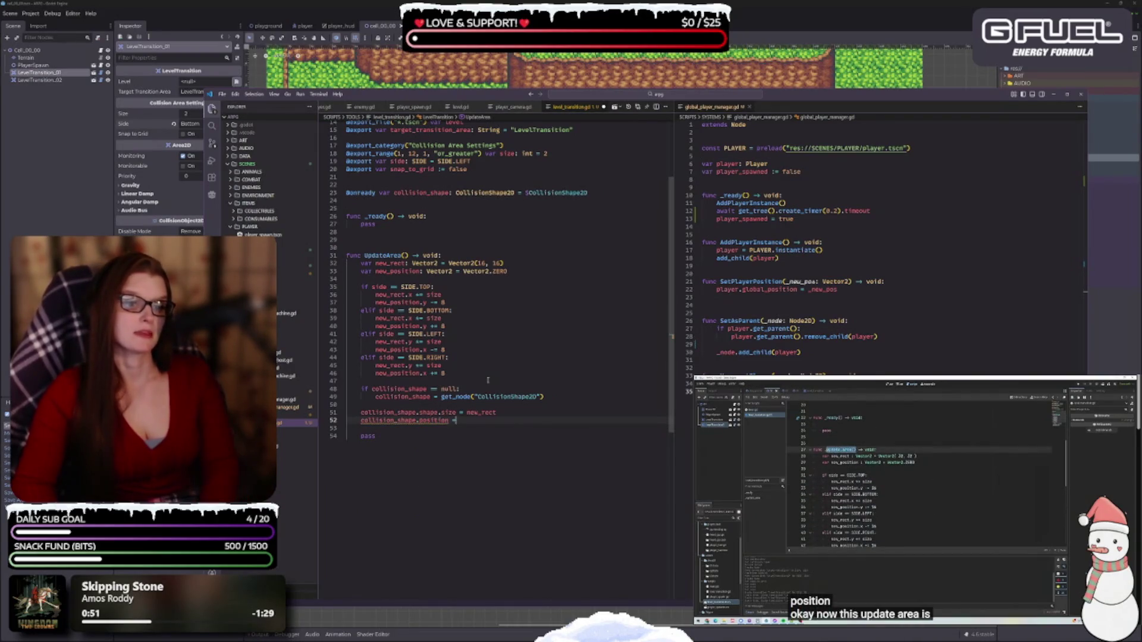
text(new)
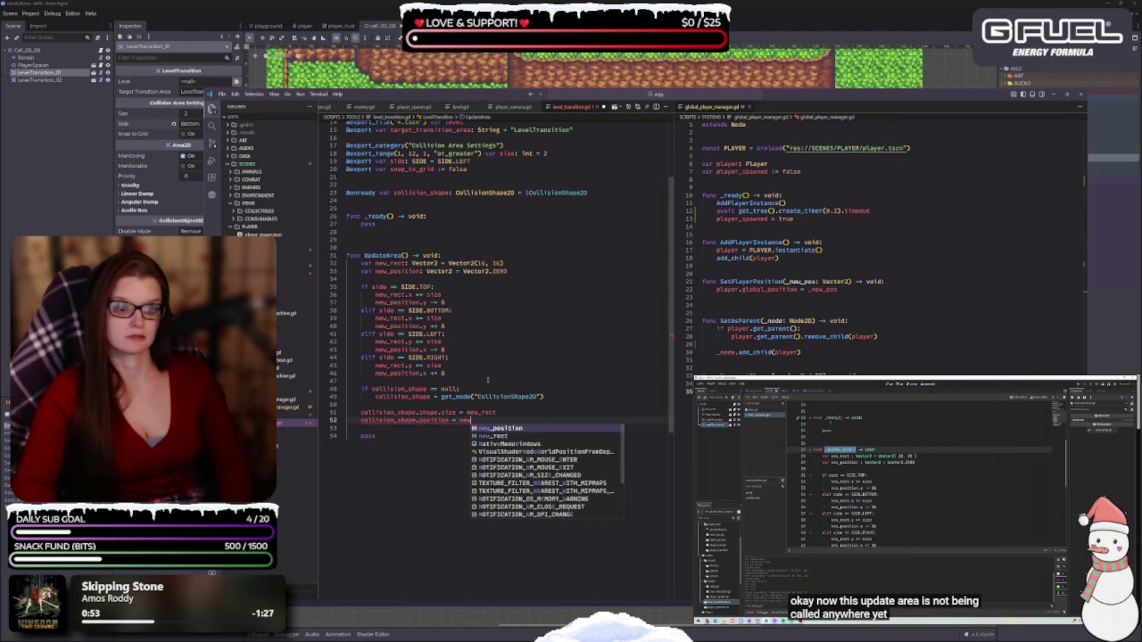
key(Return)
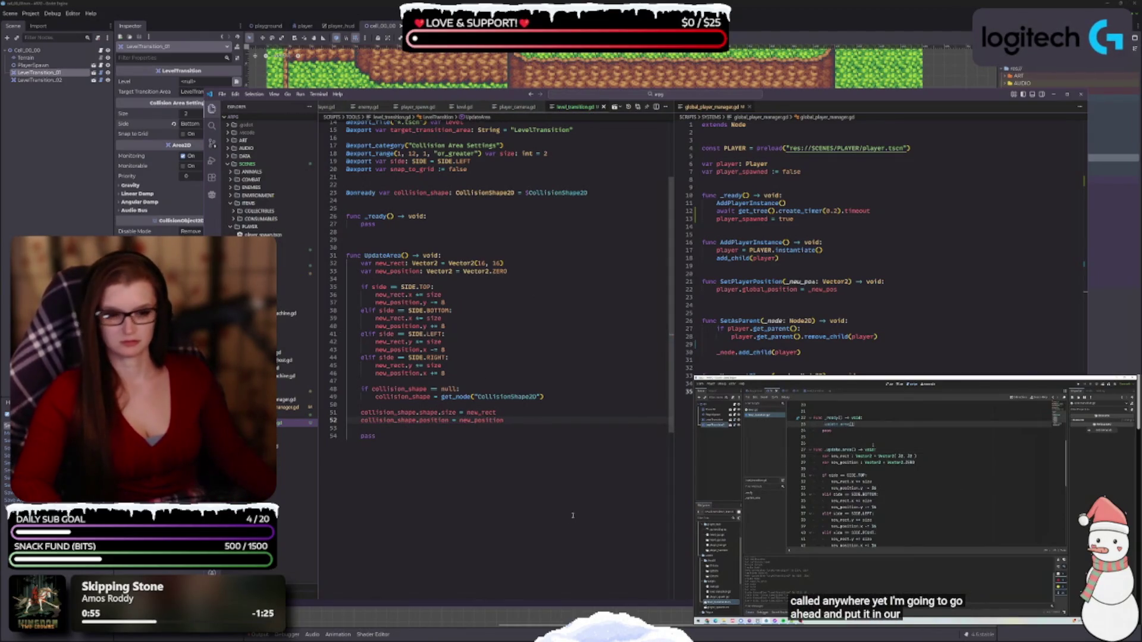
click(398, 448)
key(BackSpace)
key(BackSpace)
key(BackSpace)
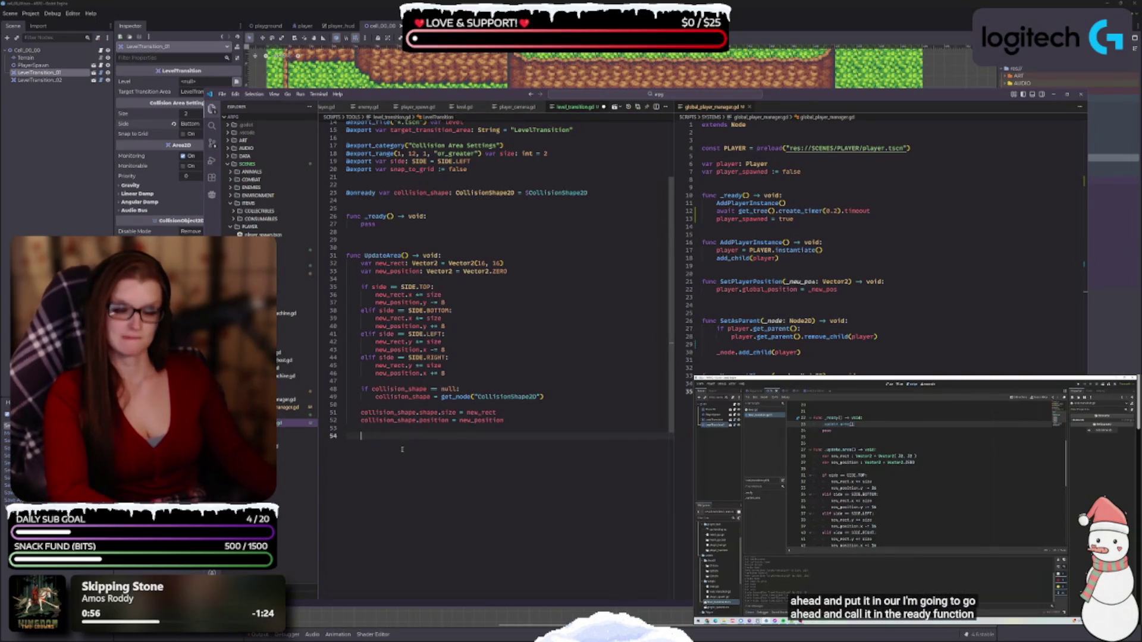
Add an UpdateArea() call at the top of _ready in level_transition.gd and save
scroll(402, 449, up, 5)
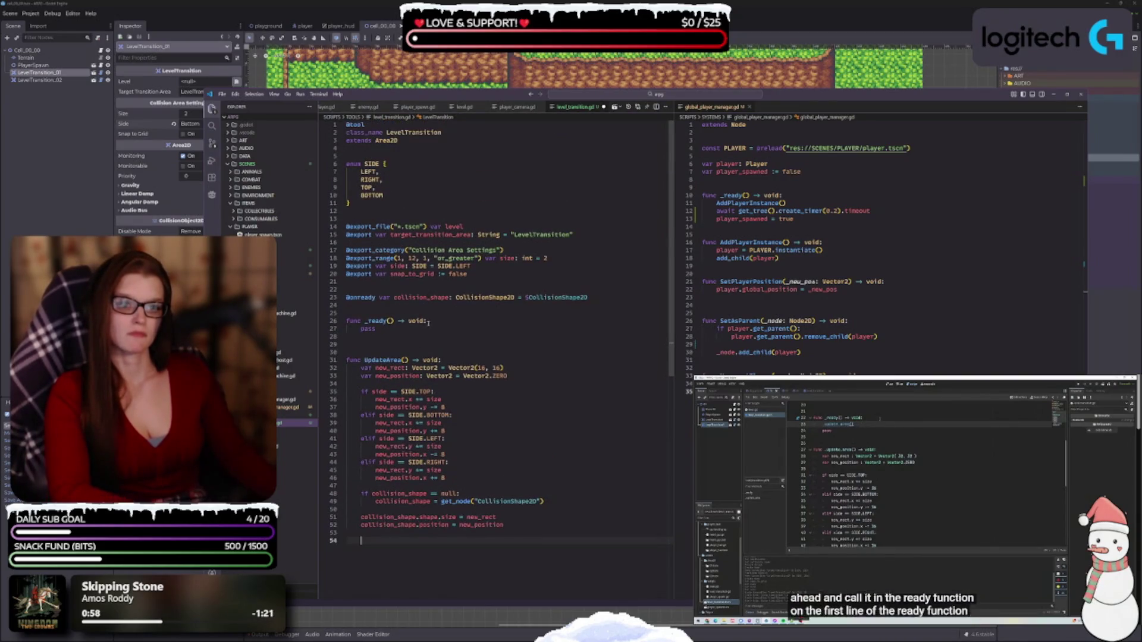
click(478, 331)
key(shift+Home)
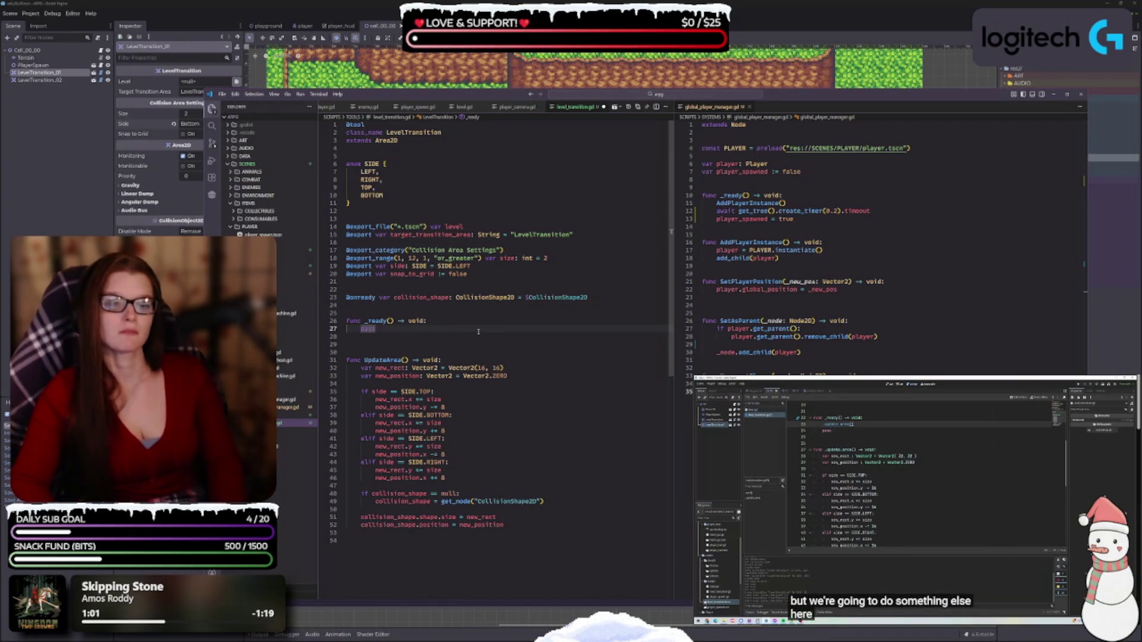
key(Return)
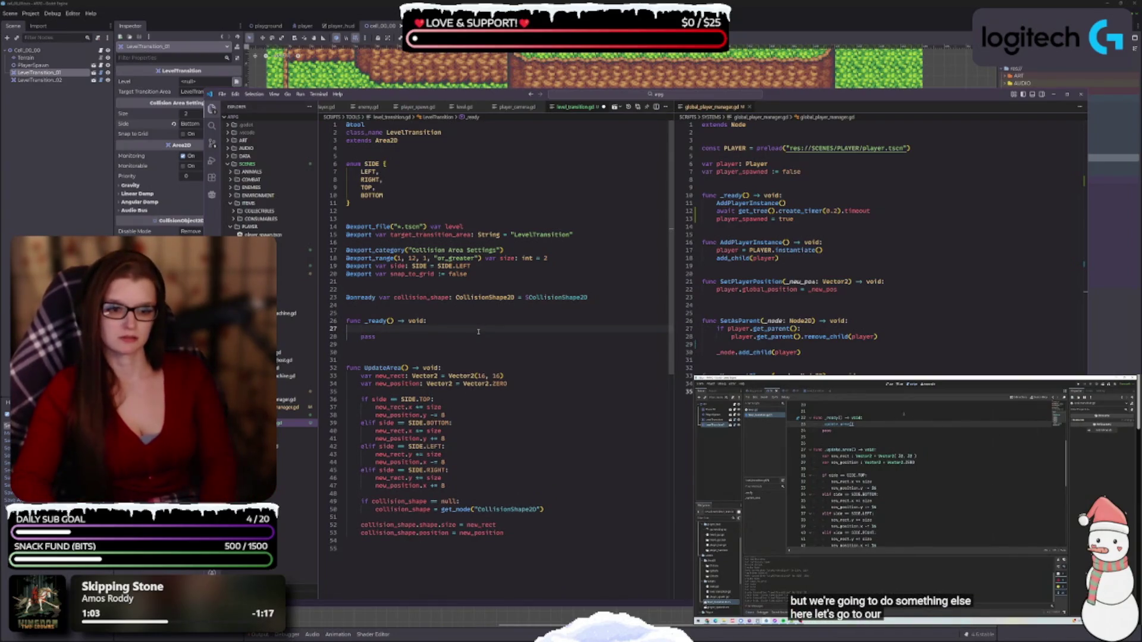
text(Upda)
key(Return)
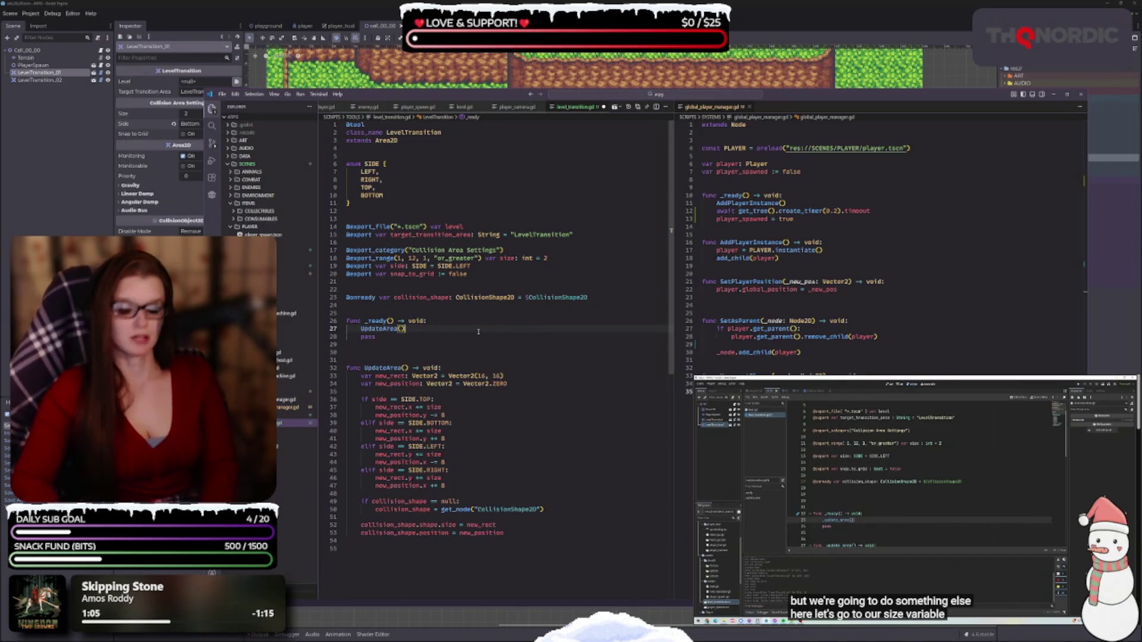
key(ctrl+s)
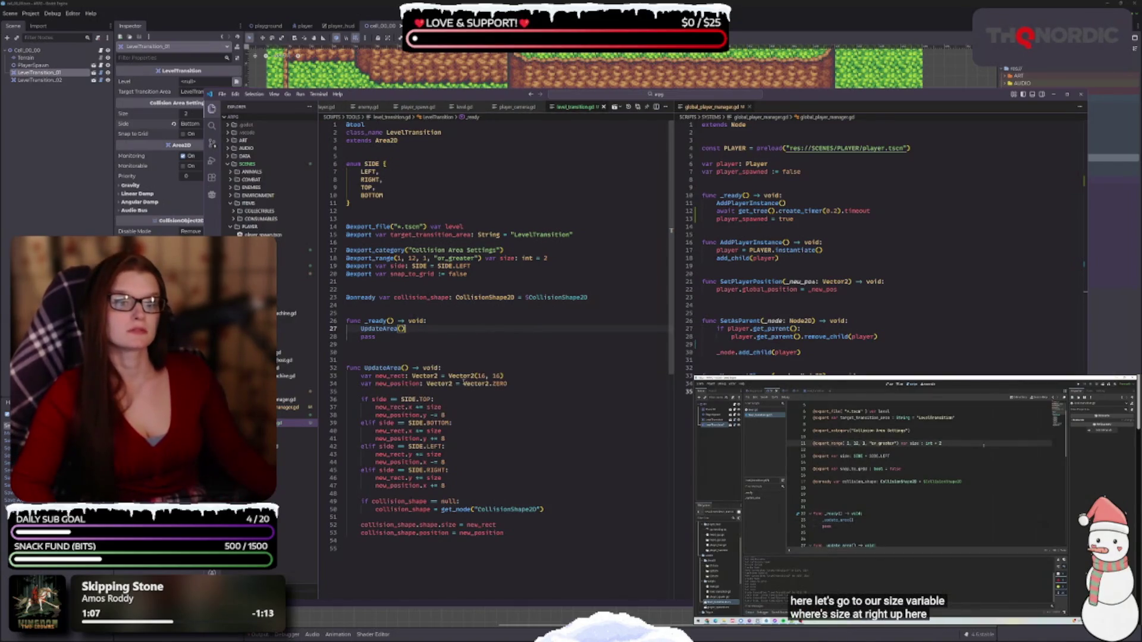
Delete the leftover pass line and the extra blank line inside _ready
key(BackSpace)
key(BackSpace)
key(BackSpace)
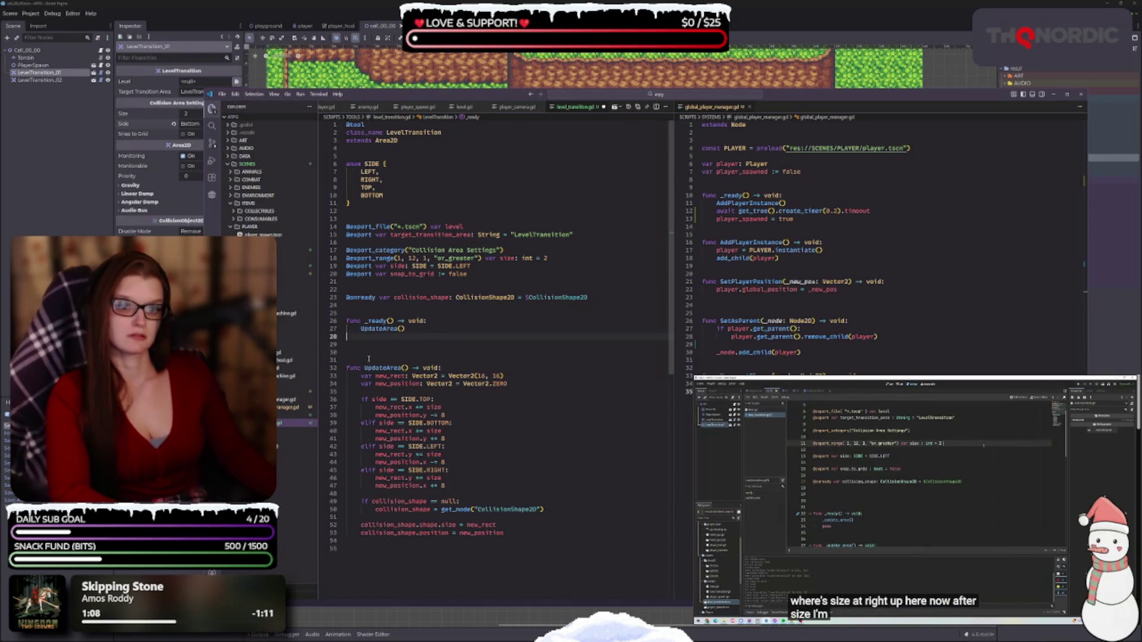
click(368, 346)
key(BackSpace)
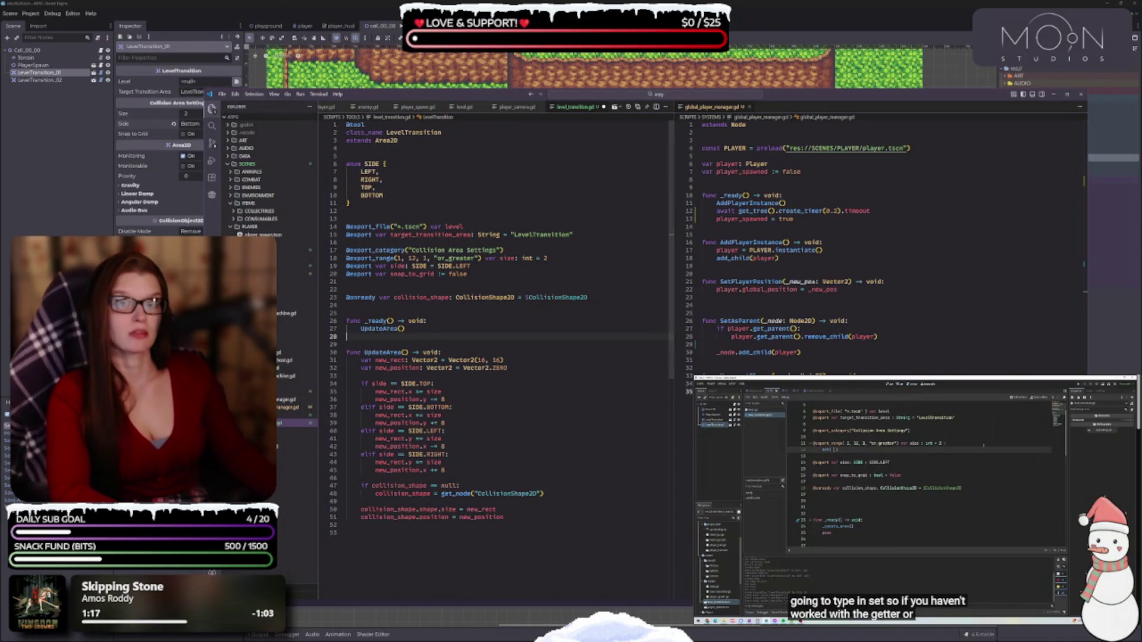
click(580, 260)
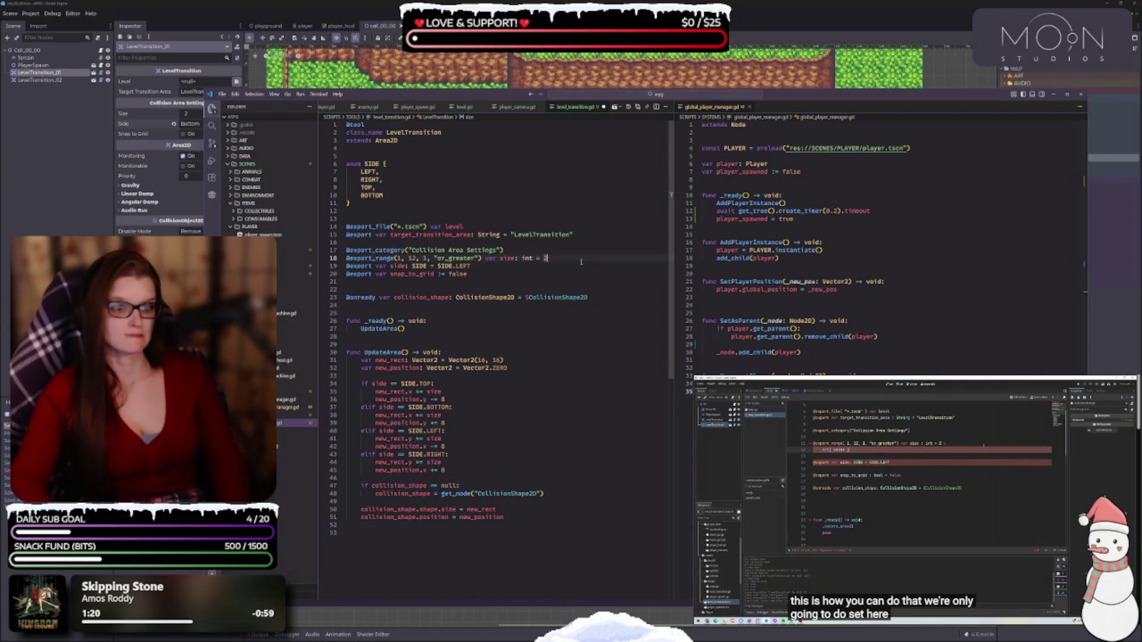
Give the size export a set(_value) setter that assigns size = _value and calls UpdateArea(), then save
key(Return)
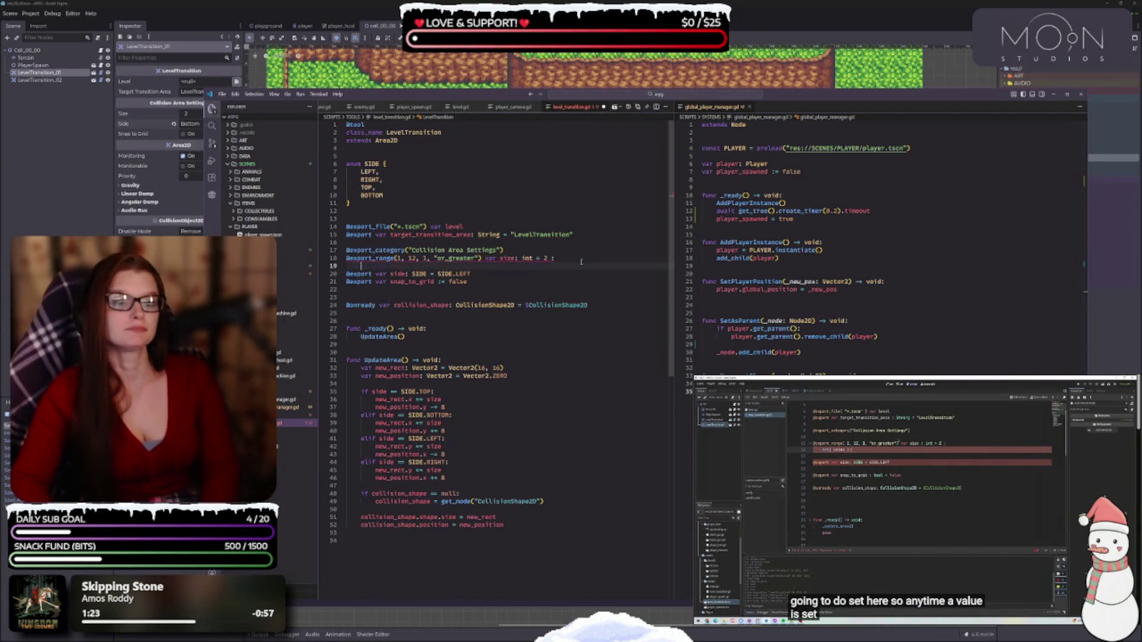
text(set)
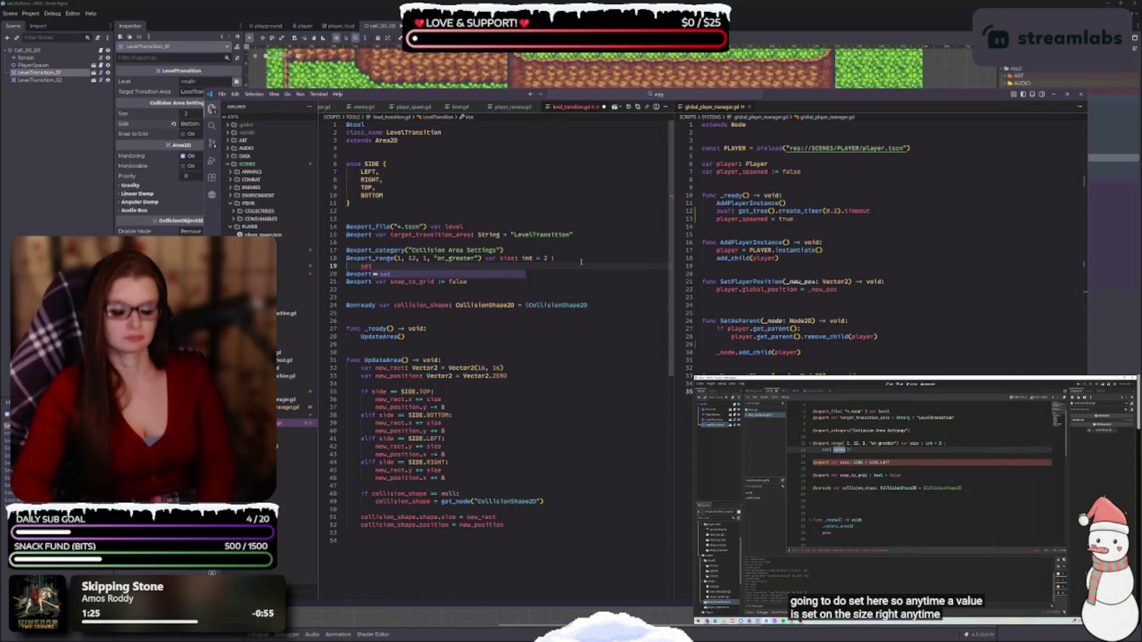
key(Return)
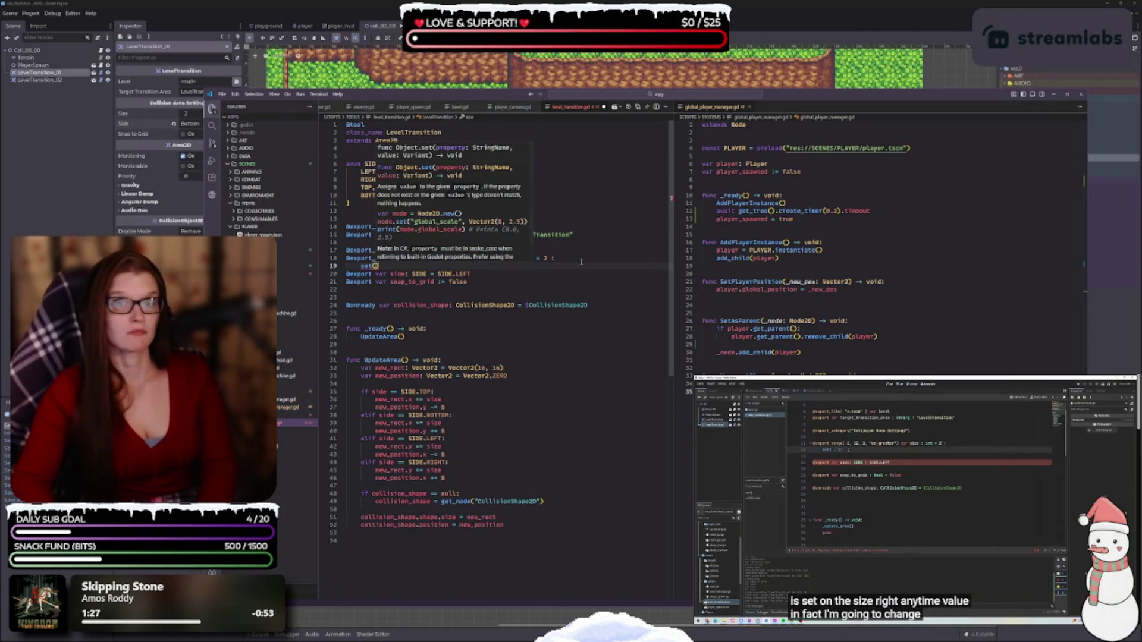
text(_)
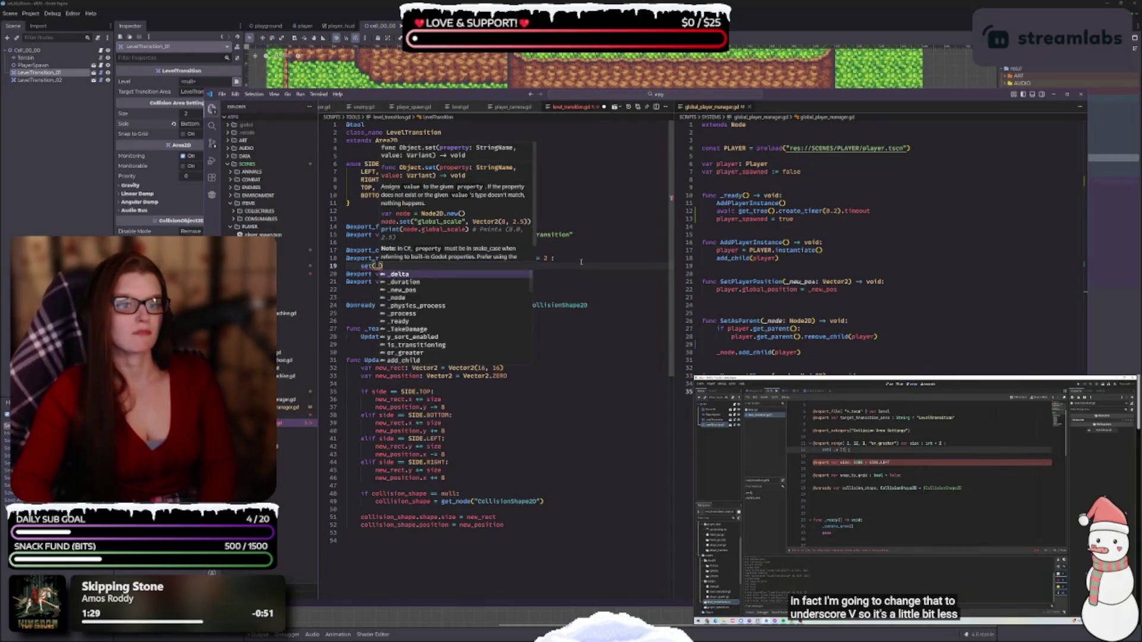
text(value))
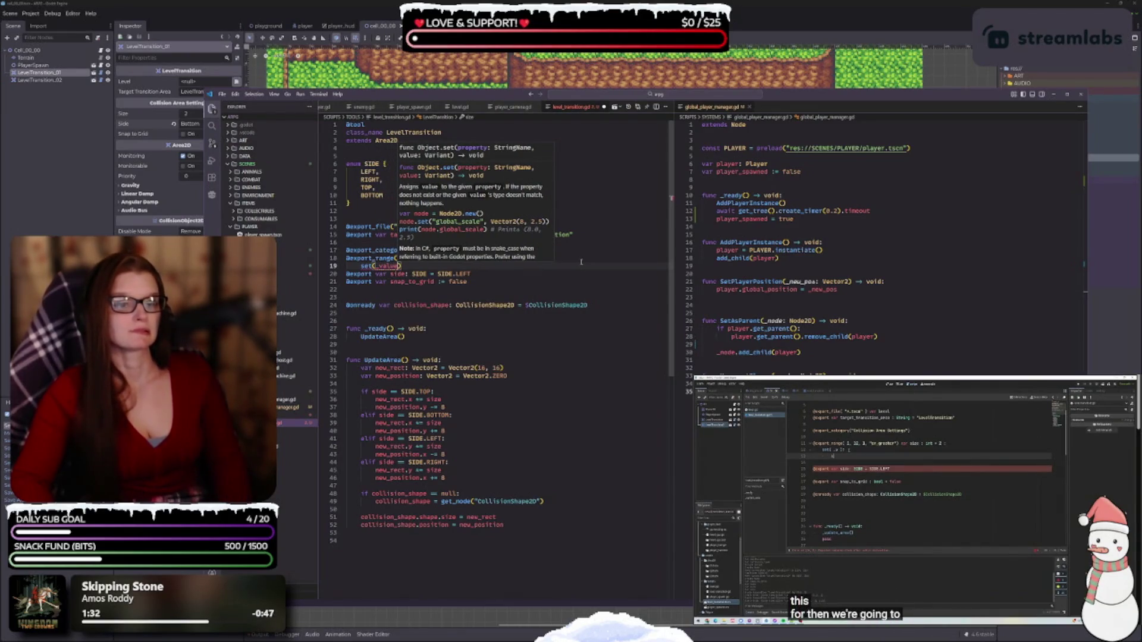
text(:)
key(Return)
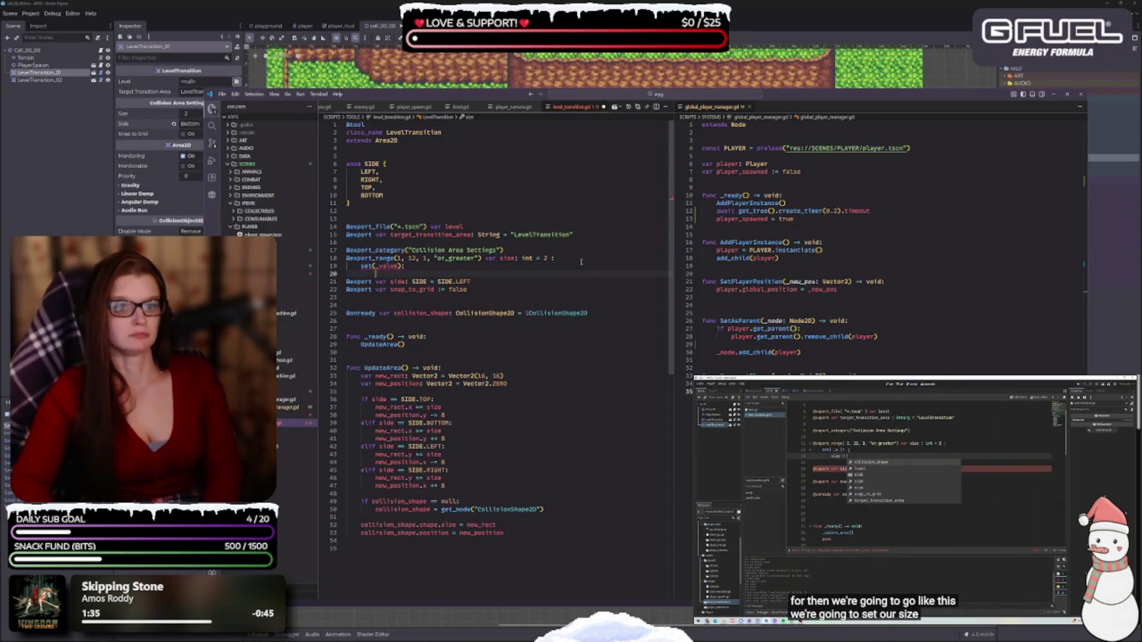
text(size = )
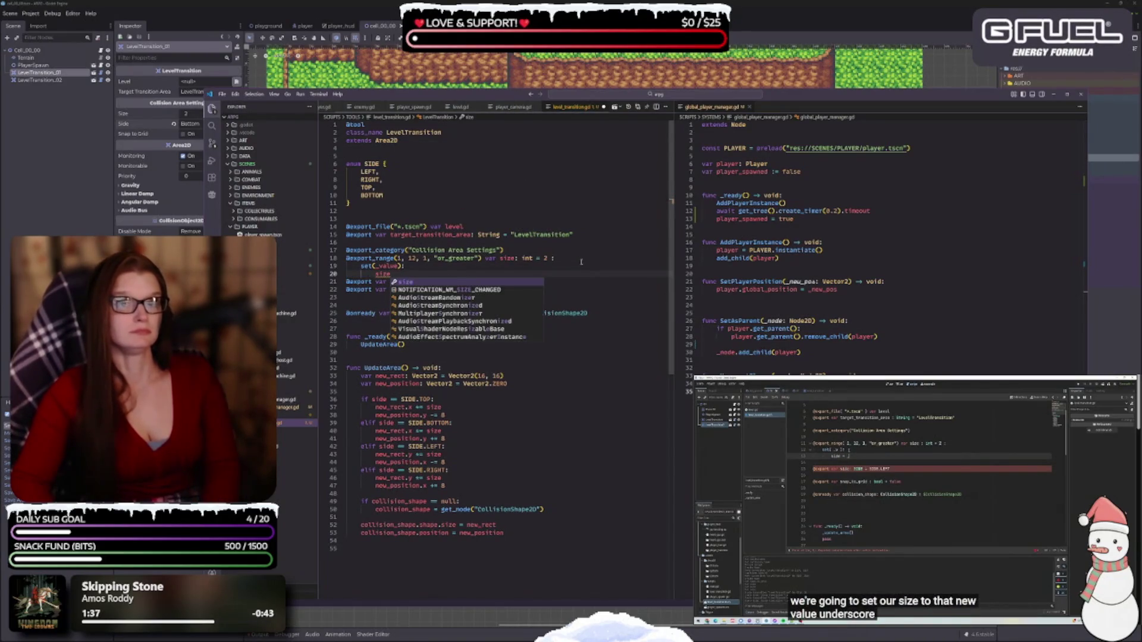
text(_value)
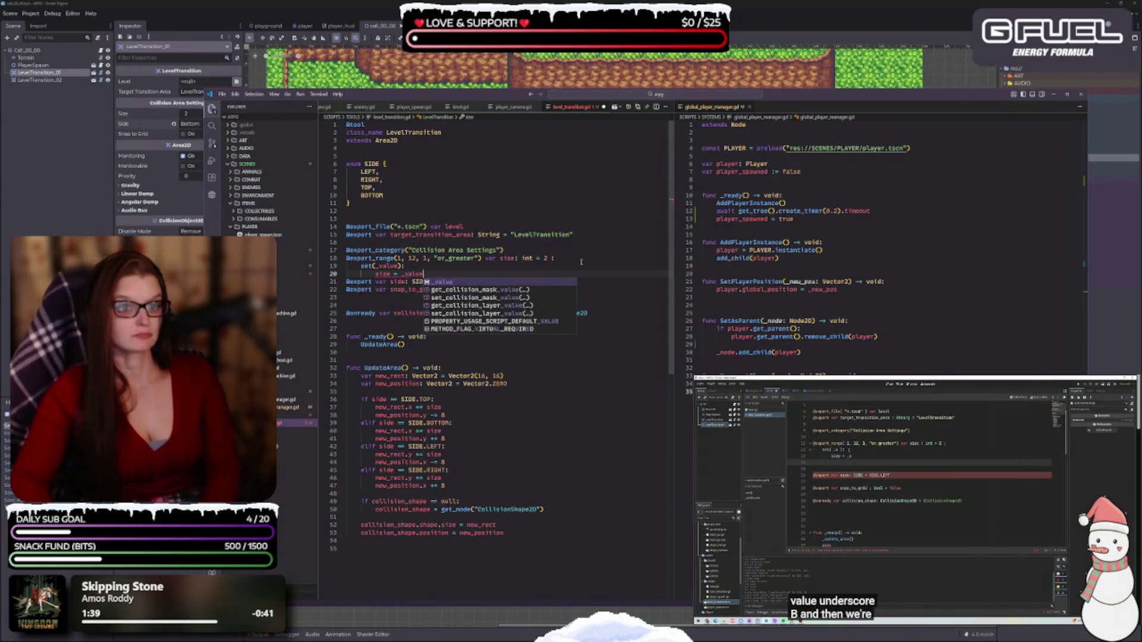
key(Return)
key(Return)
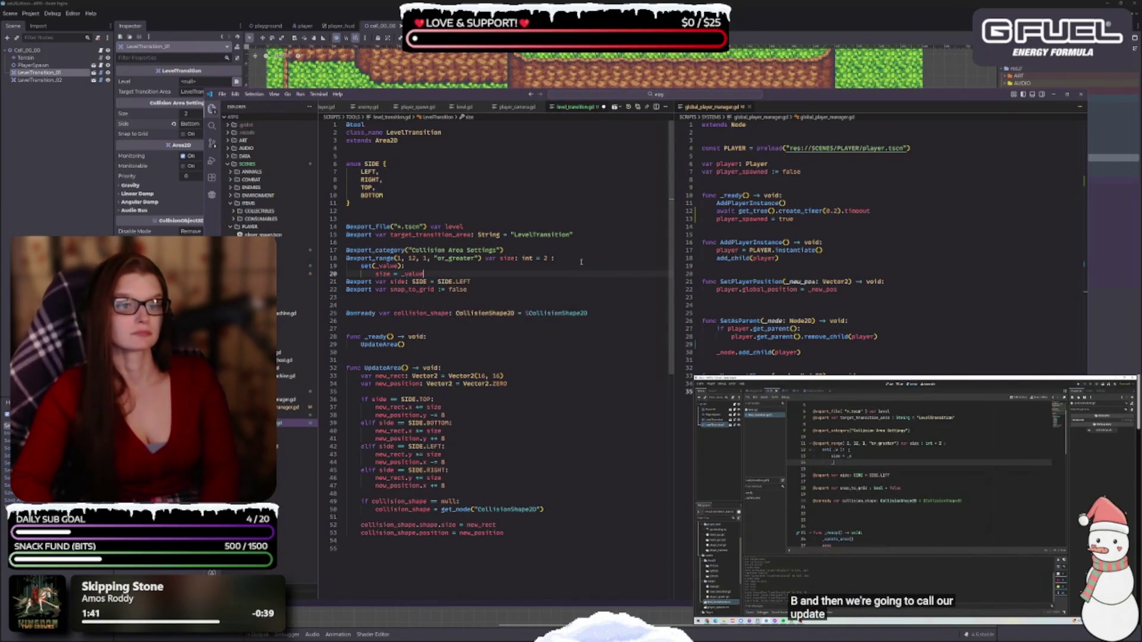
text(UpdateArea)
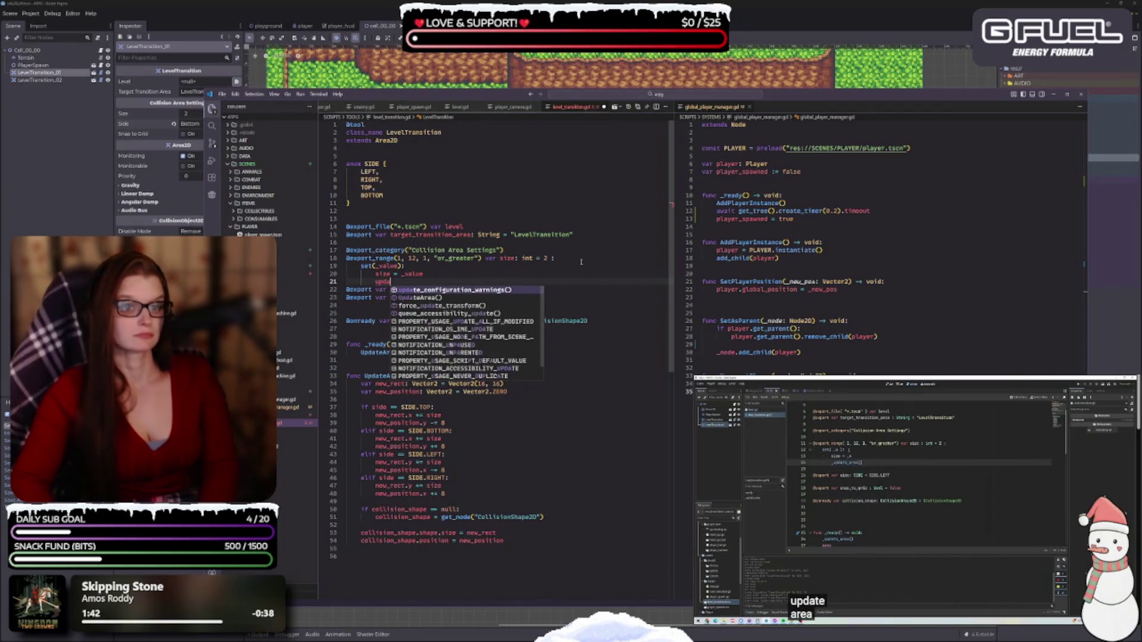
key(Return)
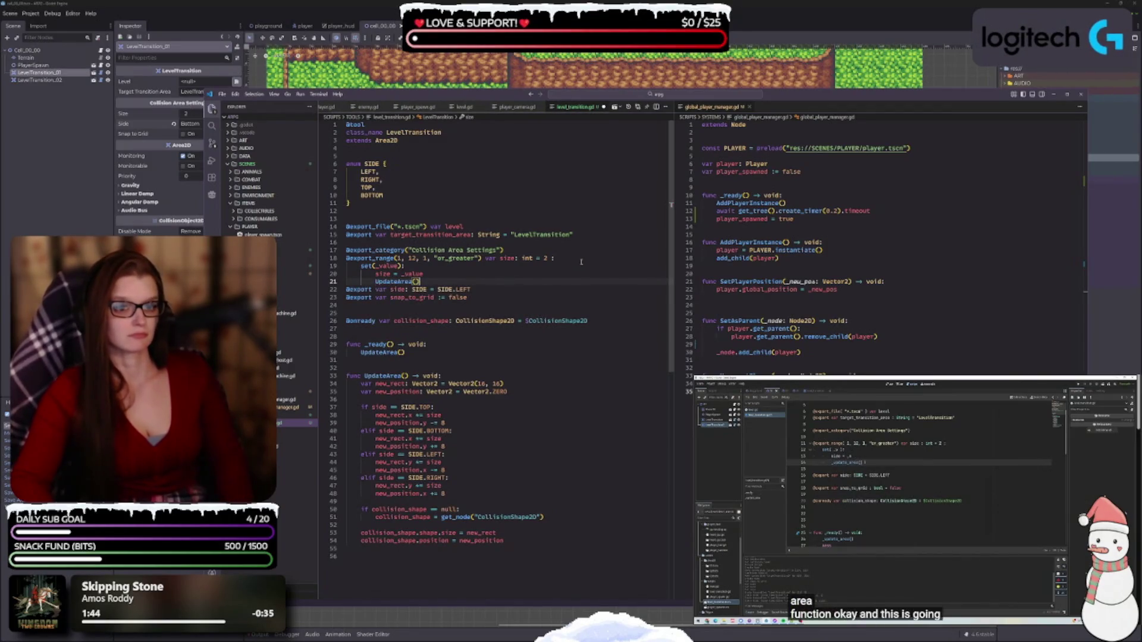
key(End)
key(Return)
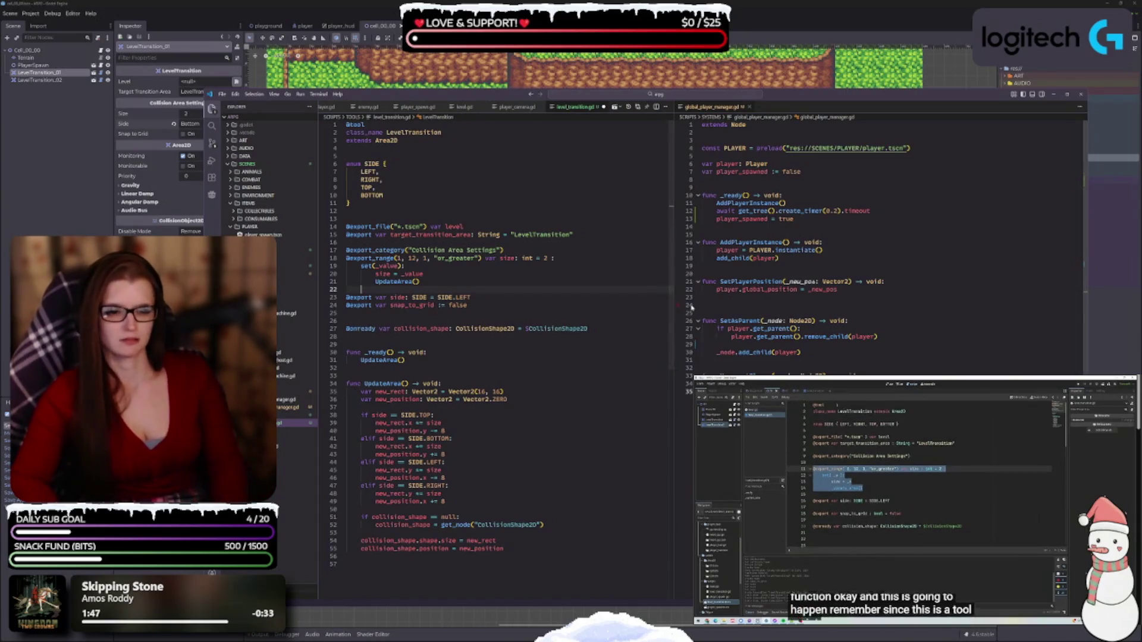
key(ctrl+s)
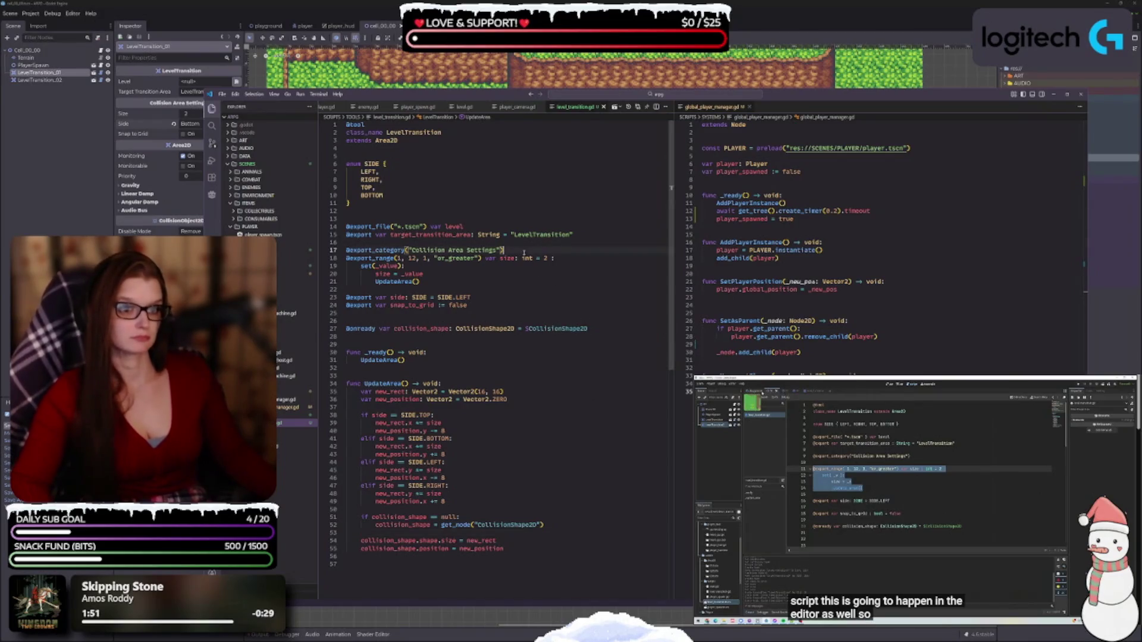
Separate the export category from the size export with a blank line, resave, and return to Godot
key(Return)
click(542, 370)
key(ctrl+s)
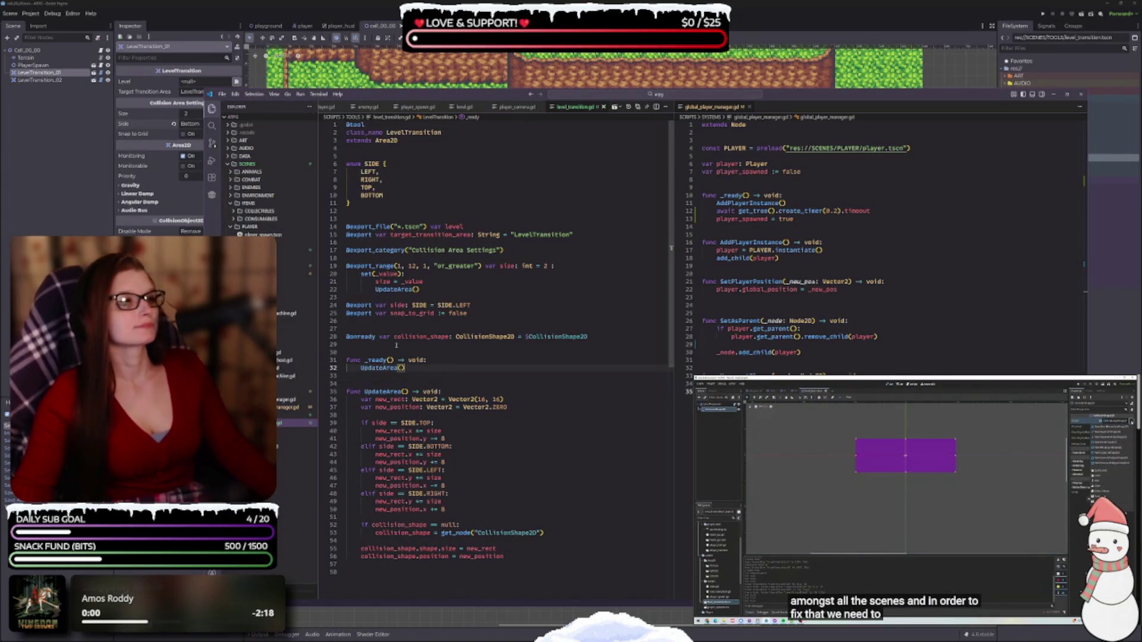
key(alt+Tab)
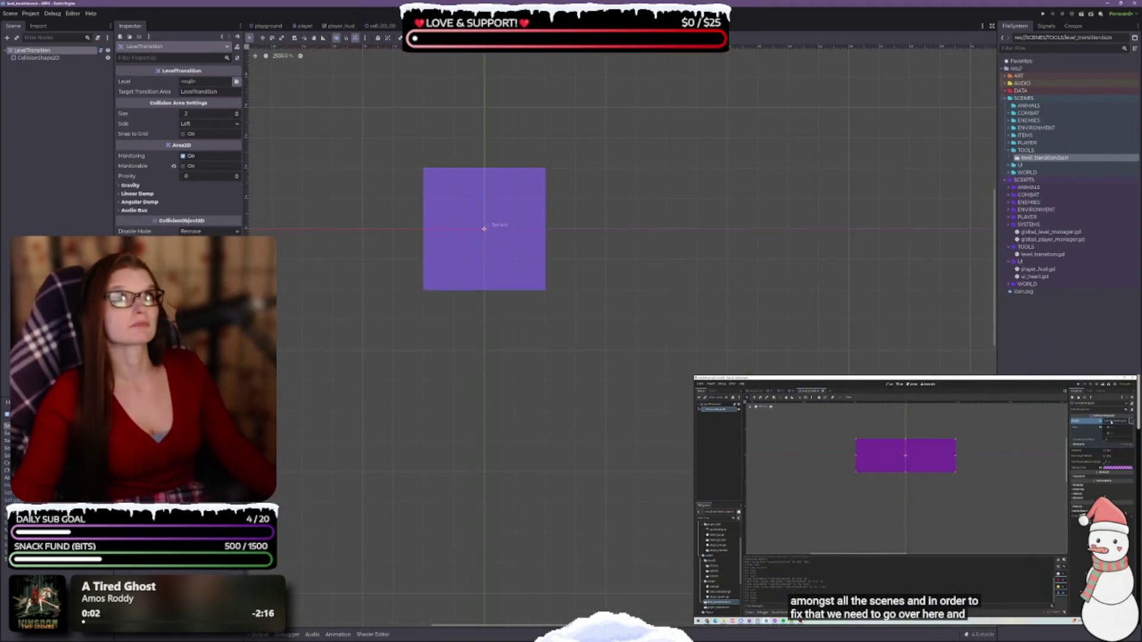
Turn on Local to Scene for the CollisionShape2D's RectangleShape2D resource and save the scene
click(27, 58)
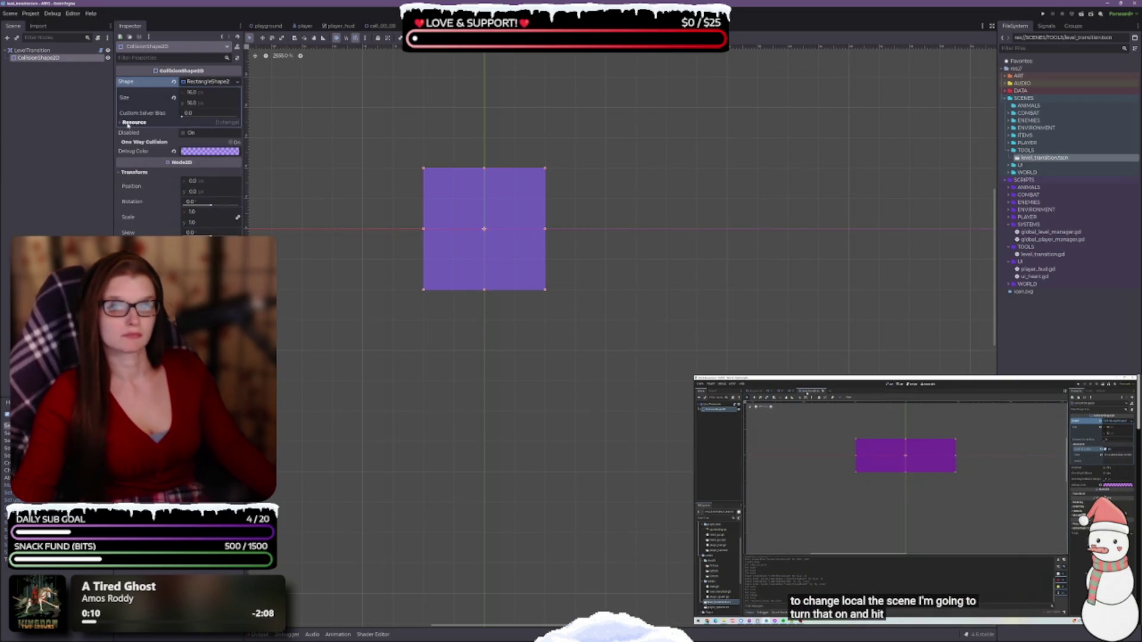
click(131, 122)
click(185, 131)
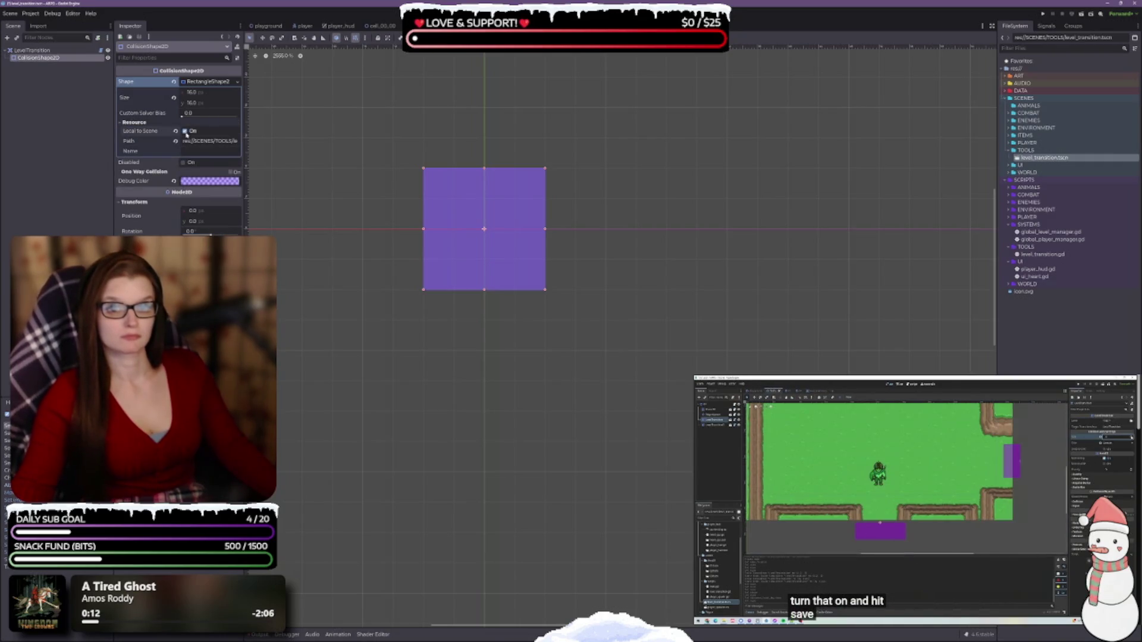
key(ctrl+s)
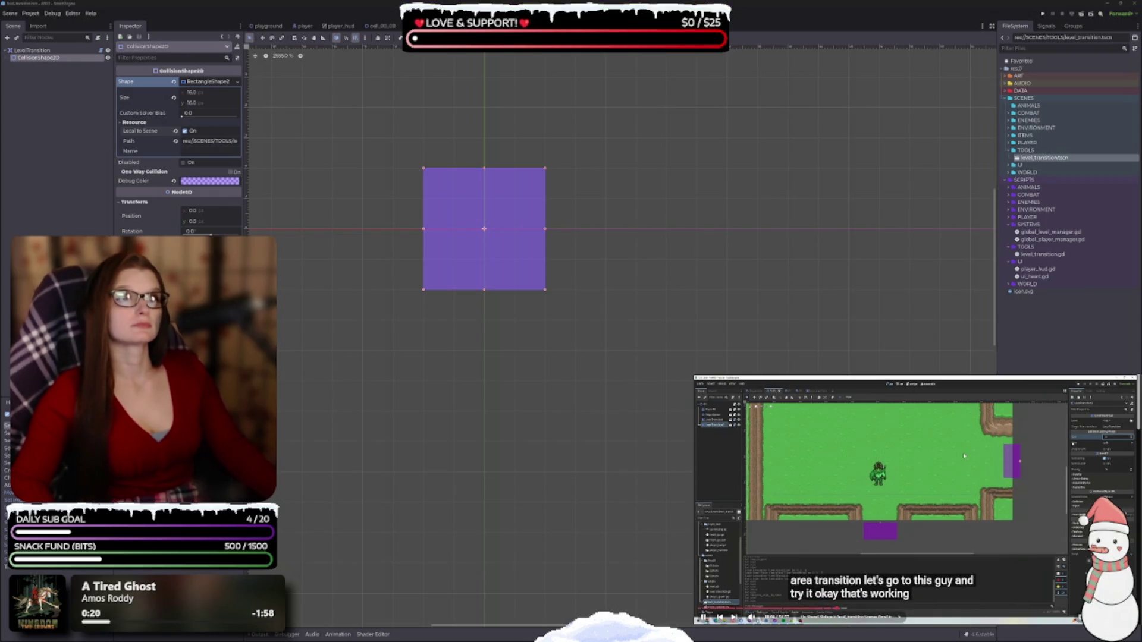
In cell_00_00, test the bottom transition area's size, widening it to 7 then shrinking it to 1
click(384, 26)
scroll(473, 436, up, 2)
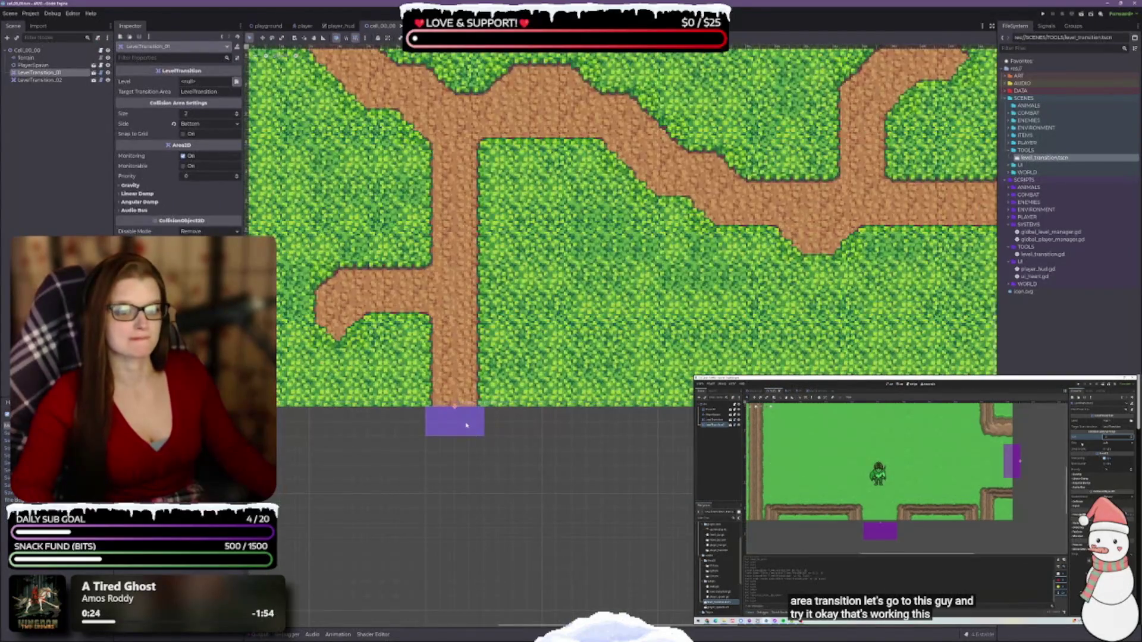
drag(565, 425, 614, 421)
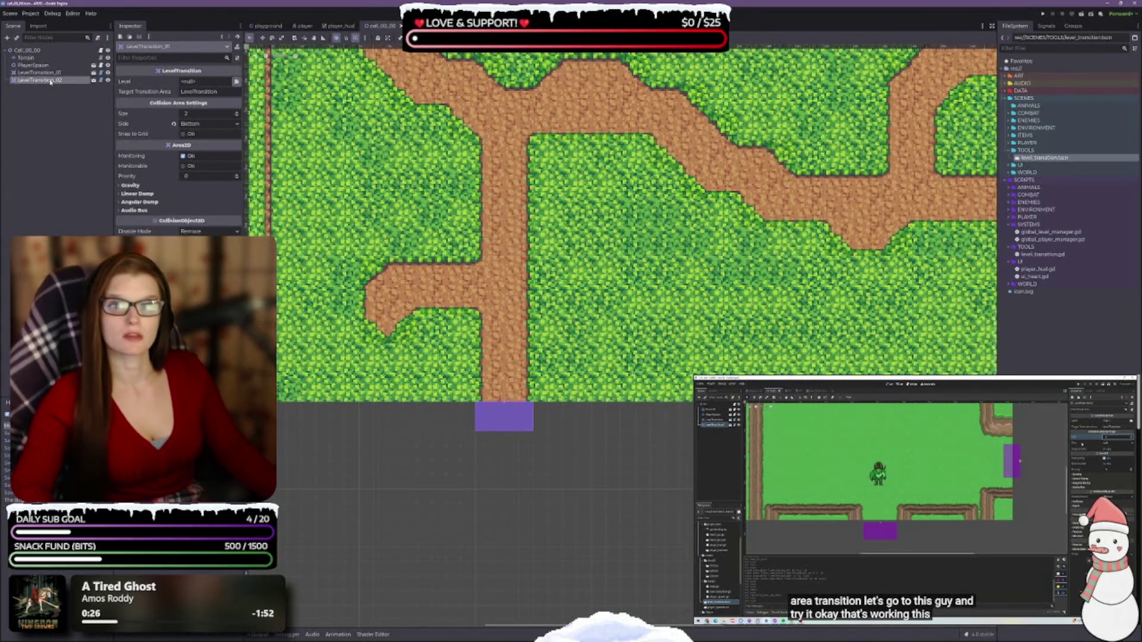
click(237, 113)
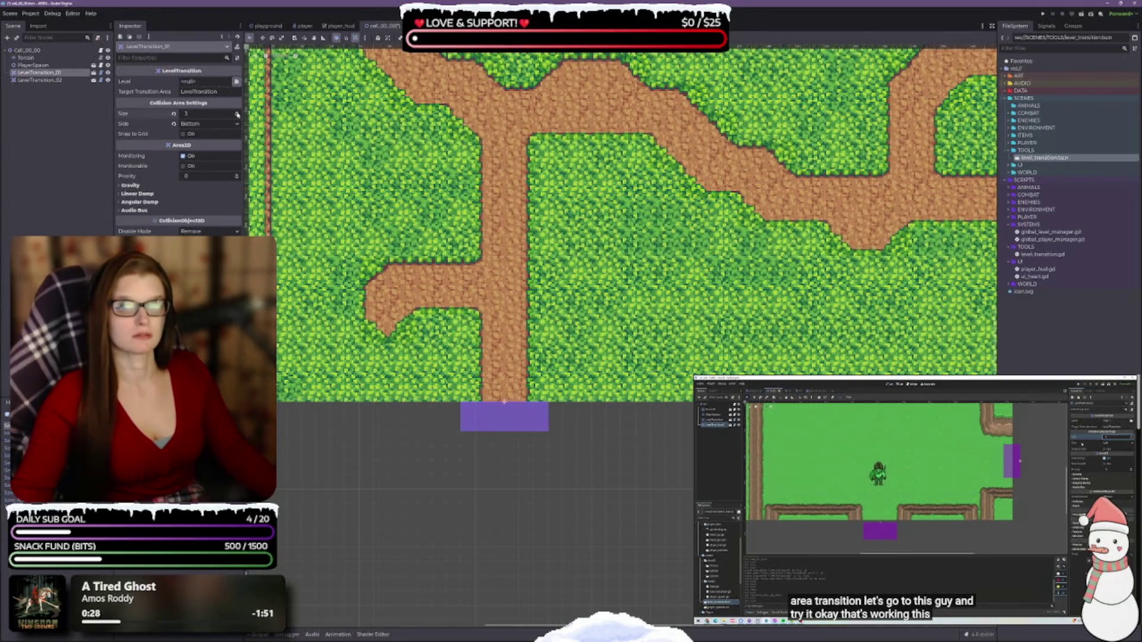
click(237, 113)
click(237, 112)
click(237, 113)
click(237, 113)
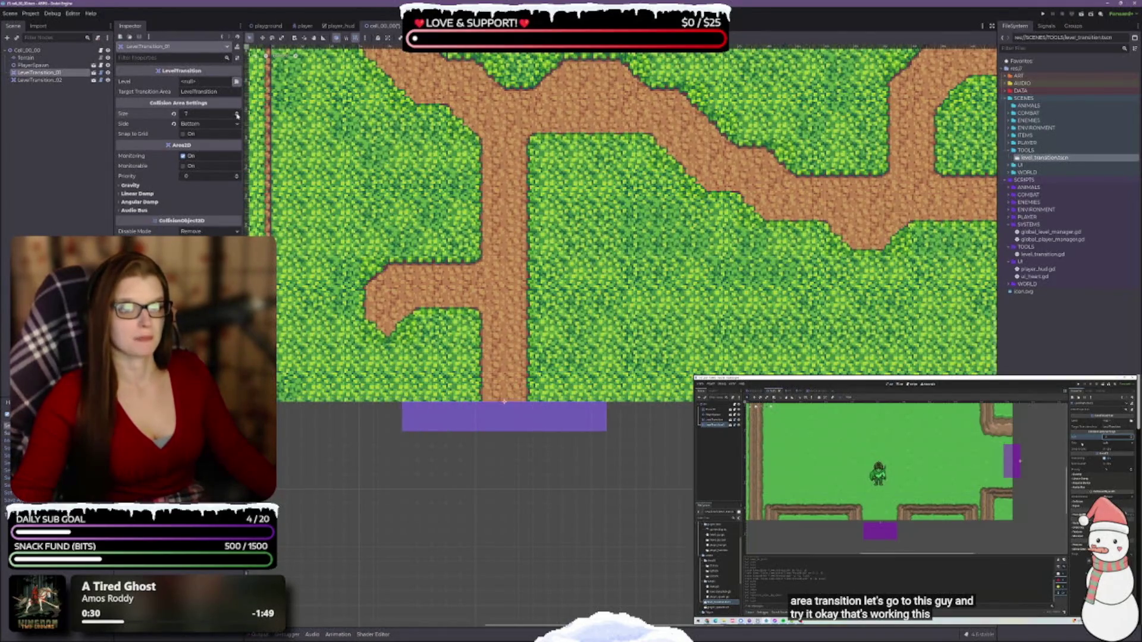
click(237, 116)
click(237, 116)
click(237, 116)
click(237, 116)
click(236, 116)
click(237, 116)
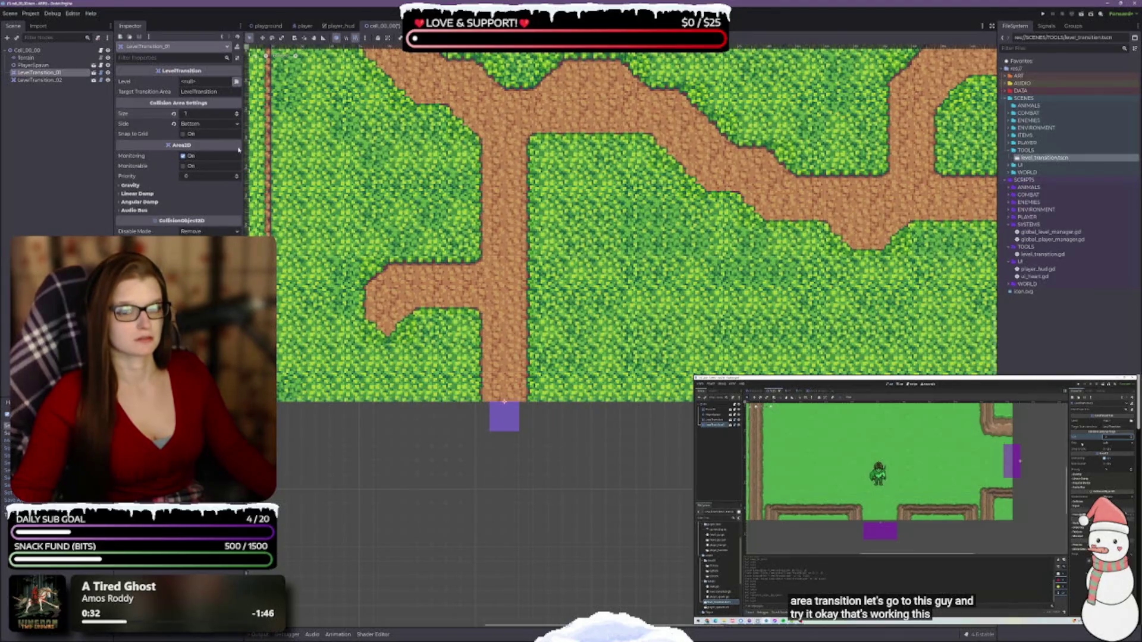
Set LevelTransition_02 to the Right side and step its size up and down to check the live resize
scroll(932, 313, right, 5)
scroll(932, 314, up, 1)
click(874, 257)
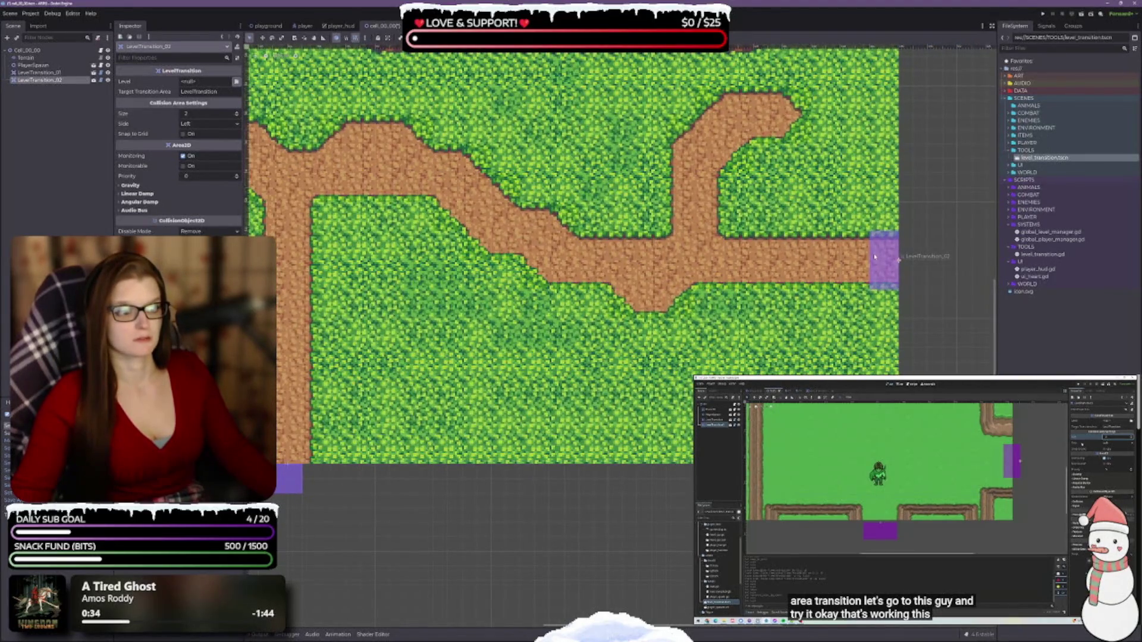
click(195, 125)
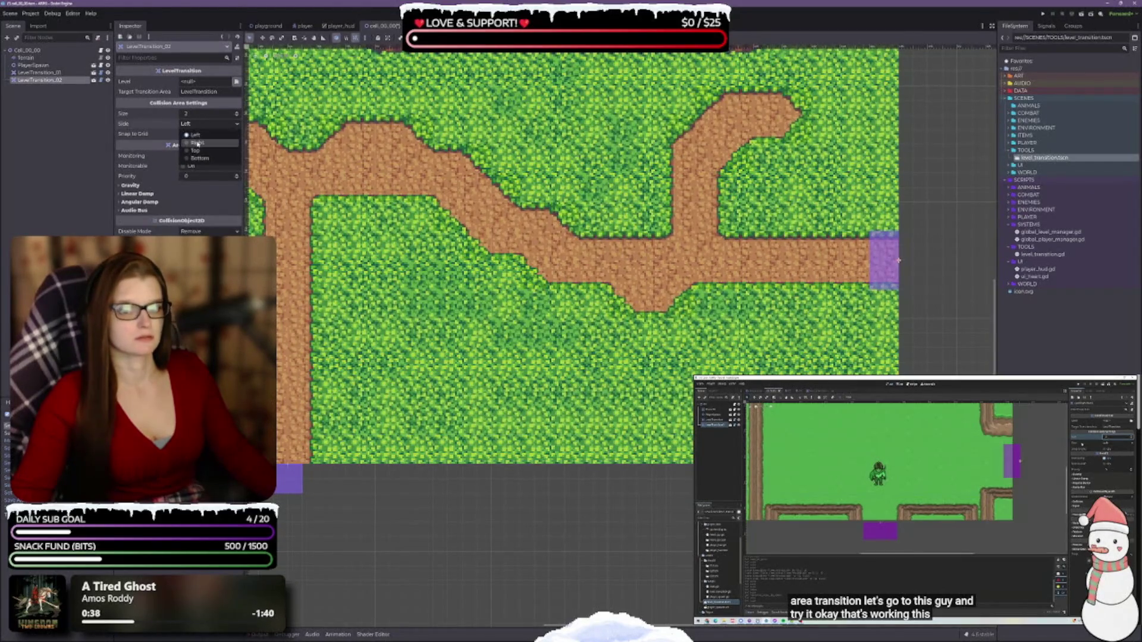
click(198, 142)
click(237, 113)
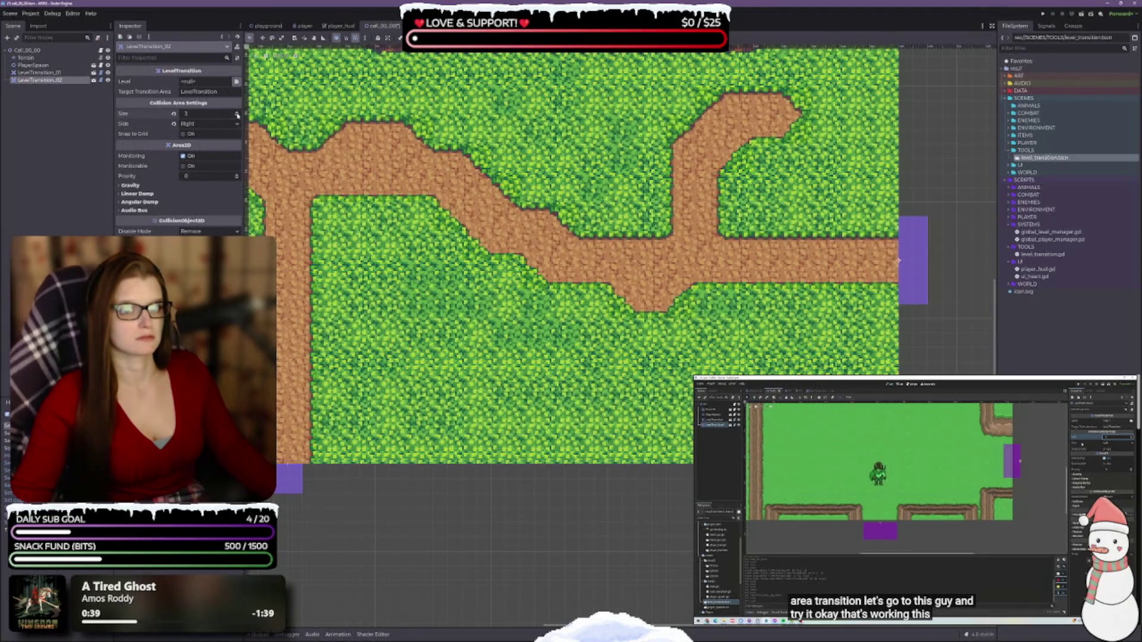
click(237, 113)
click(237, 113)
click(237, 116)
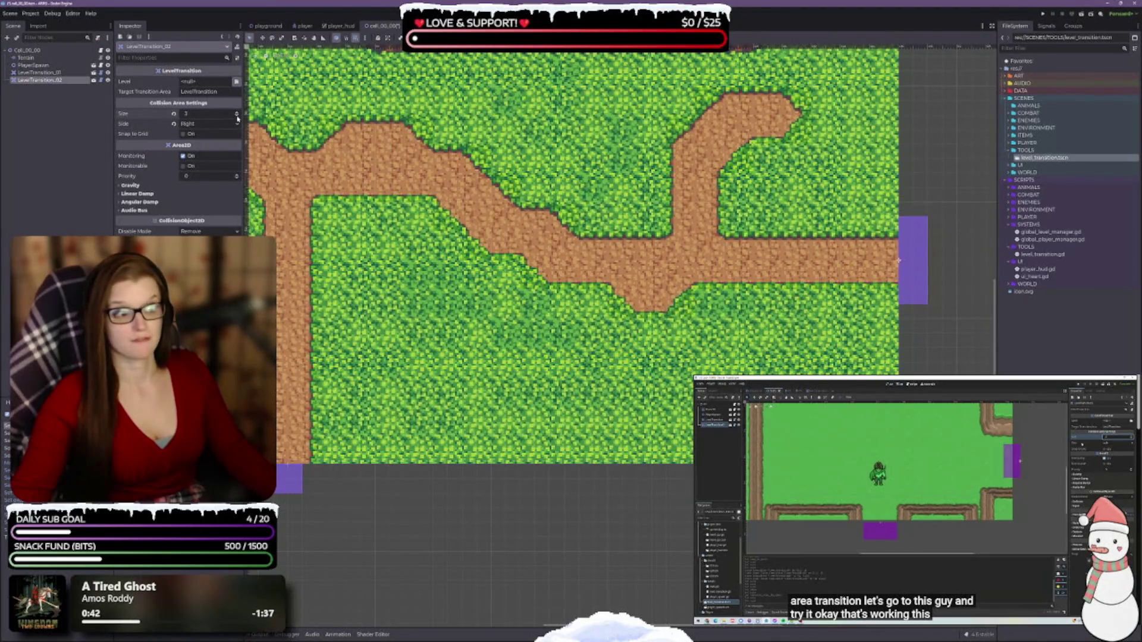
click(237, 117)
click(237, 116)
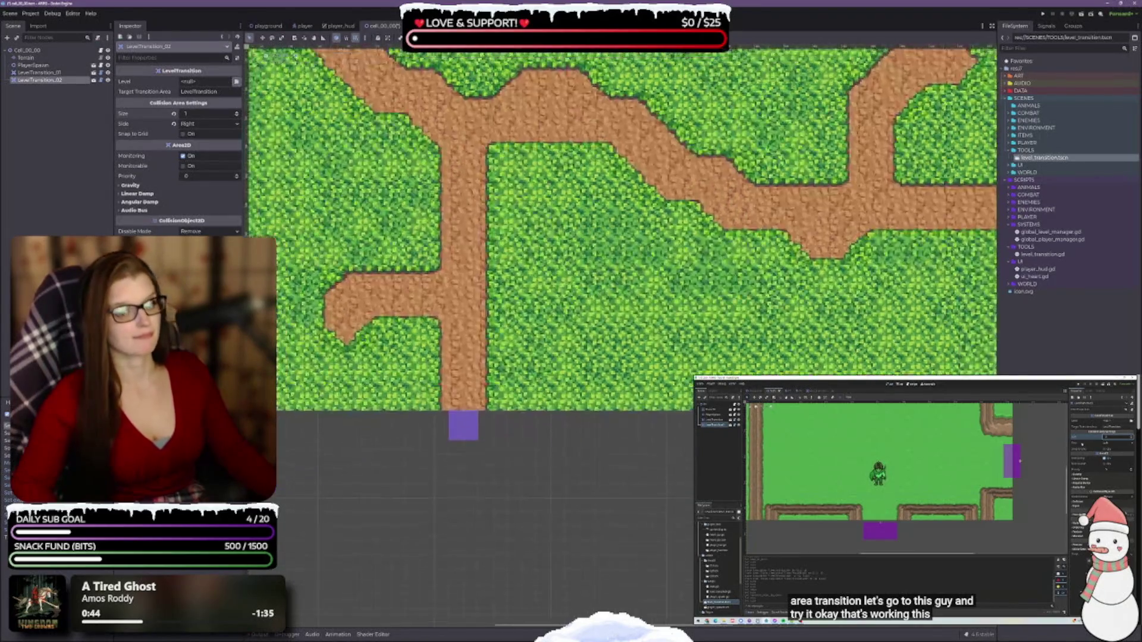
scroll(621, 333, down, 3)
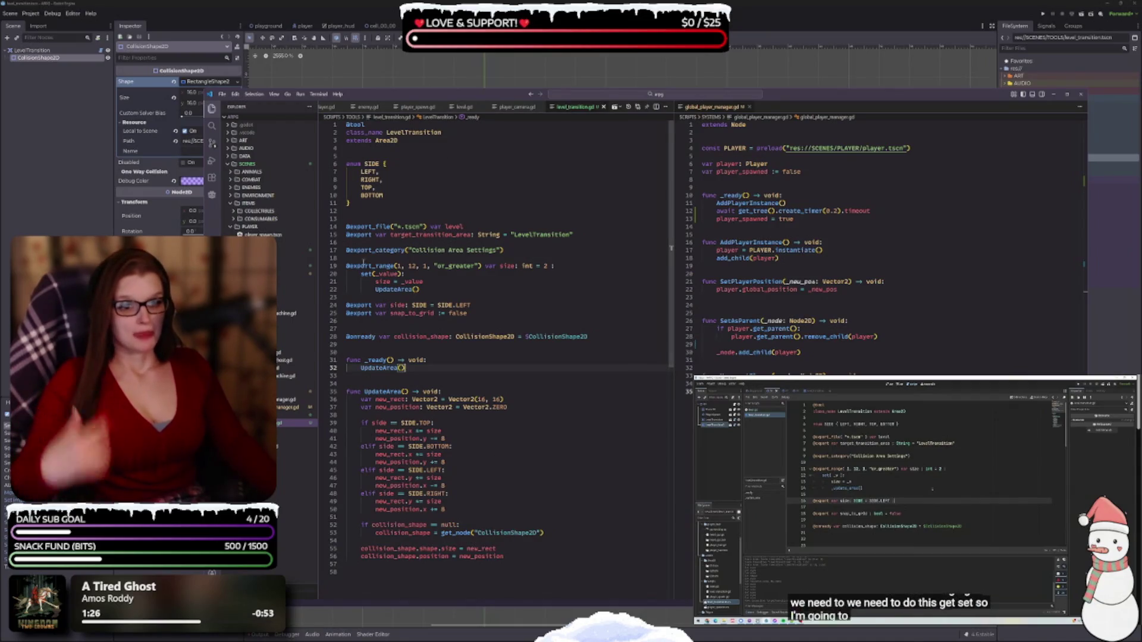
Add a colon after SIDE.LEFT and begin the side setter with set(_value)
click(523, 304)
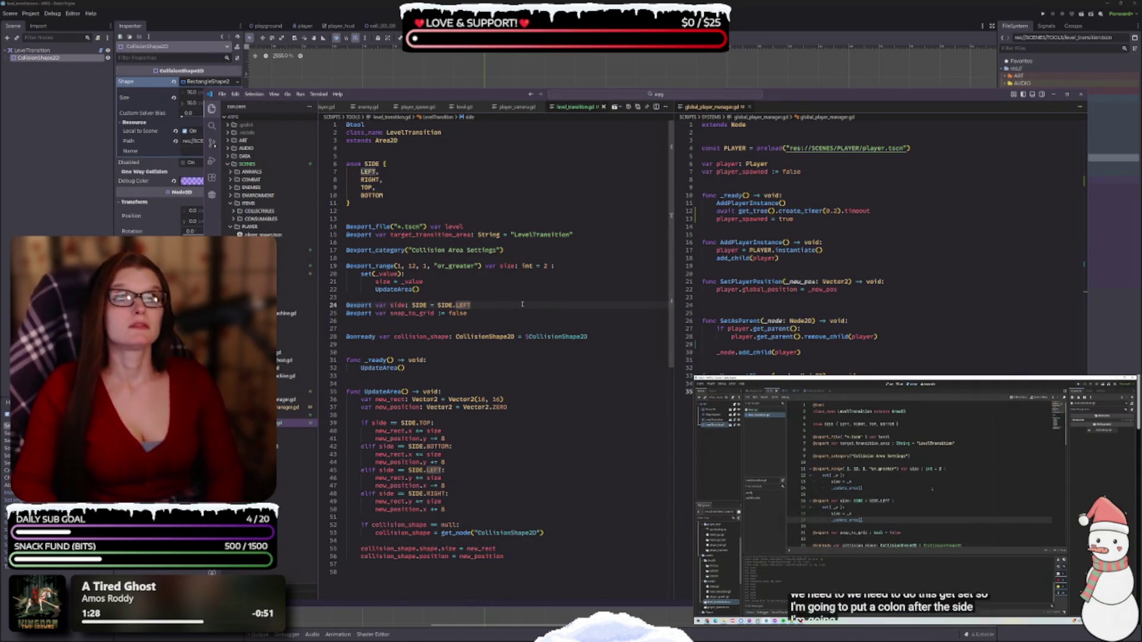
text(:)
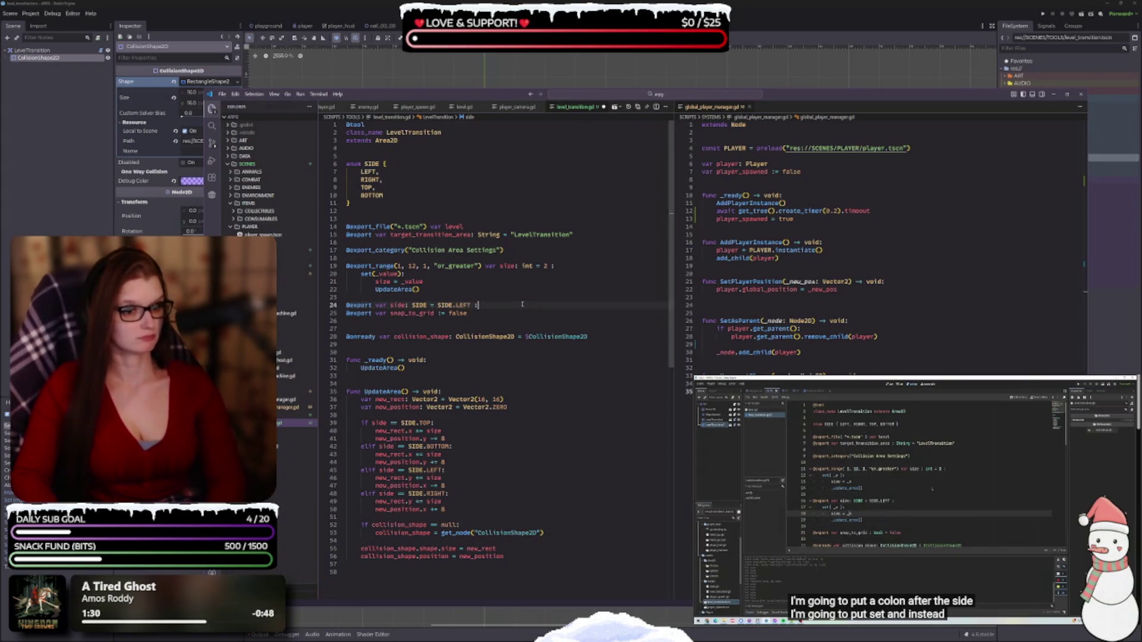
key(Return)
text(set)
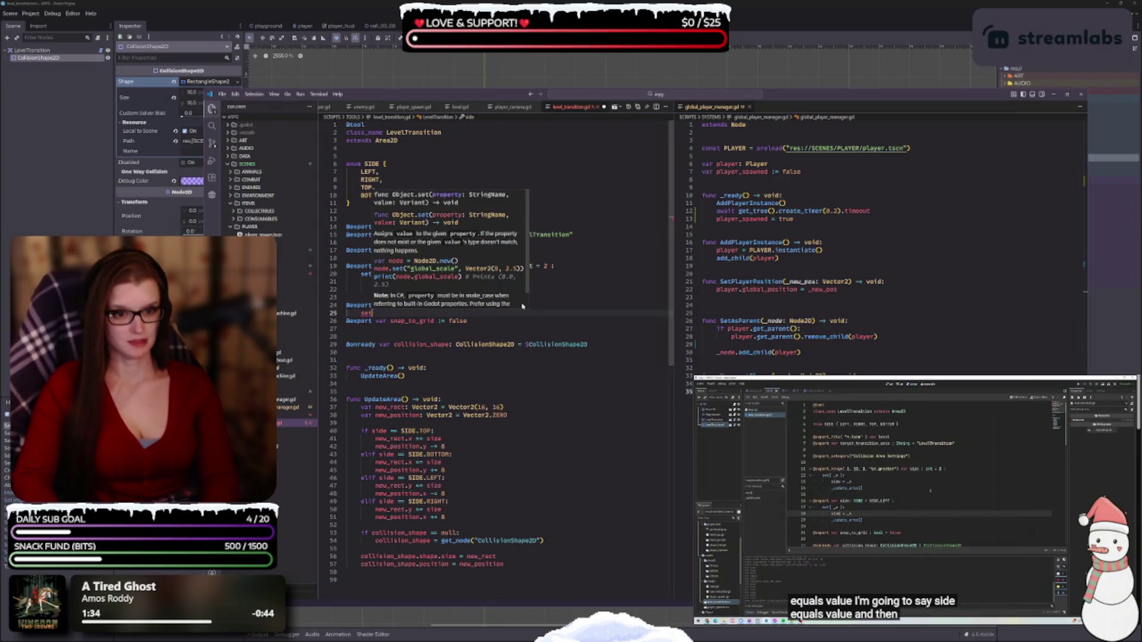
key(Escape)
text((_value)
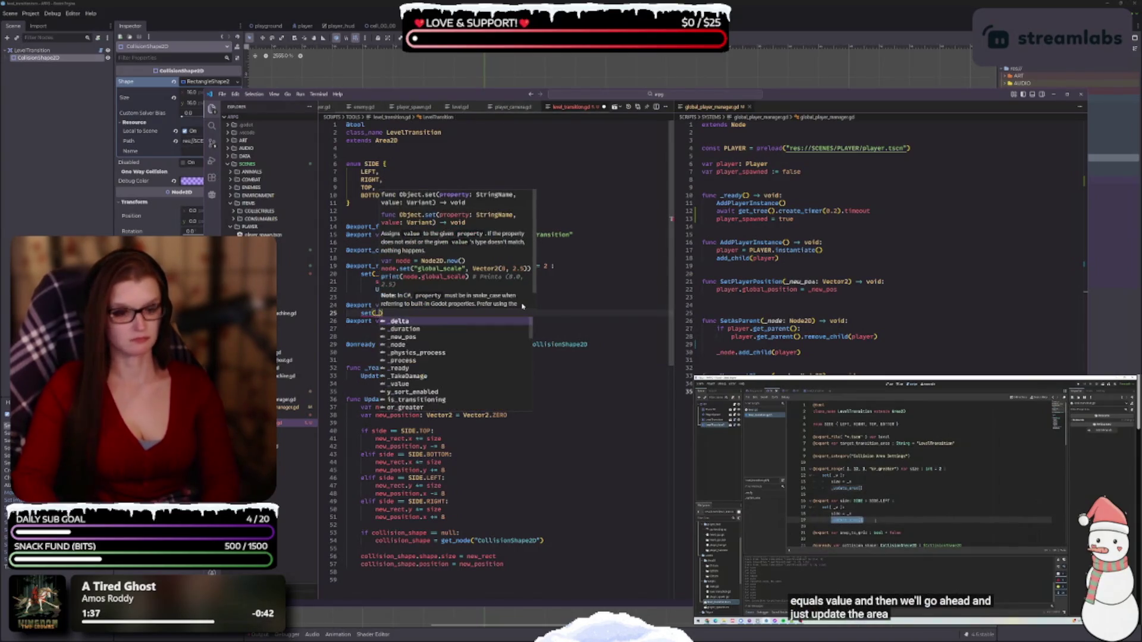
key(Escape)
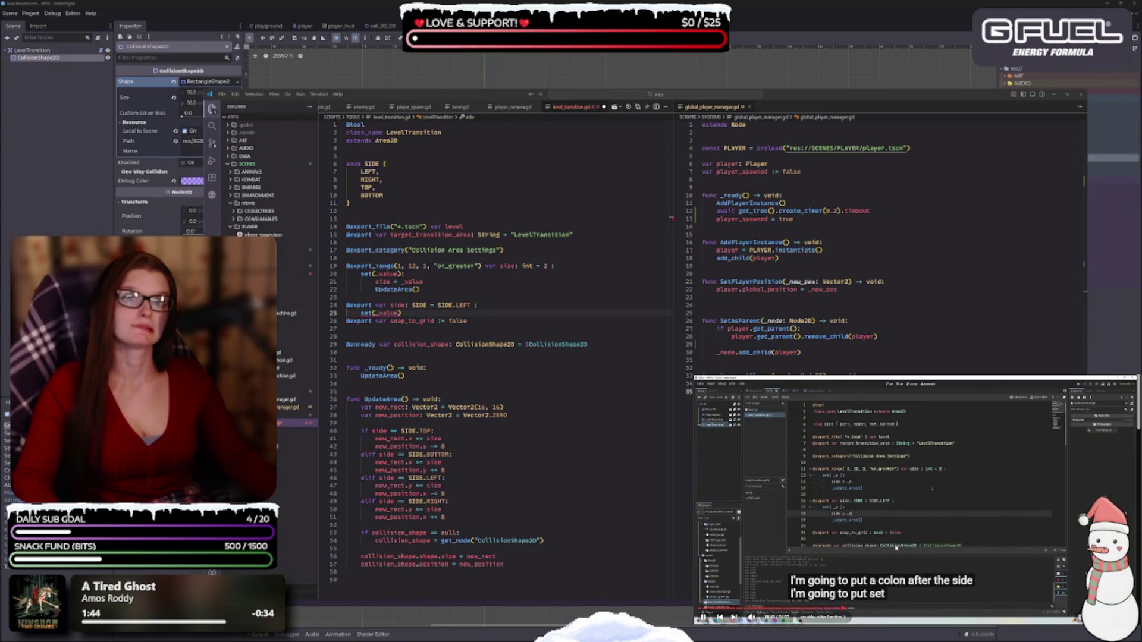
click(906, 468)
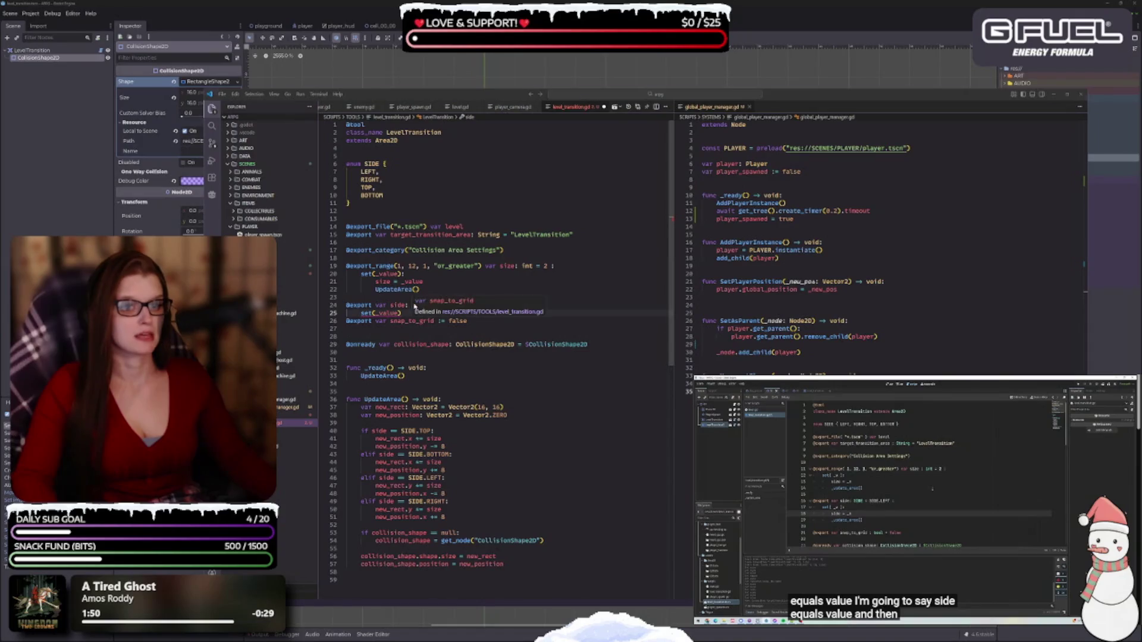
Complete the side setter body with side = _value and an UpdateArea() call
click(419, 312)
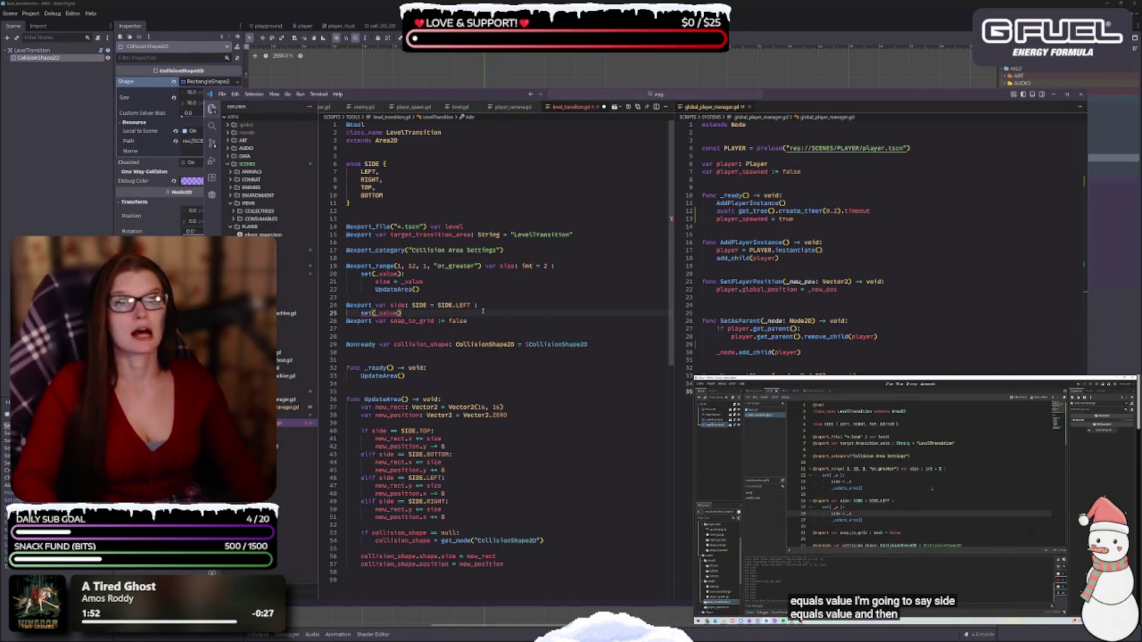
text(:)
key(Return)
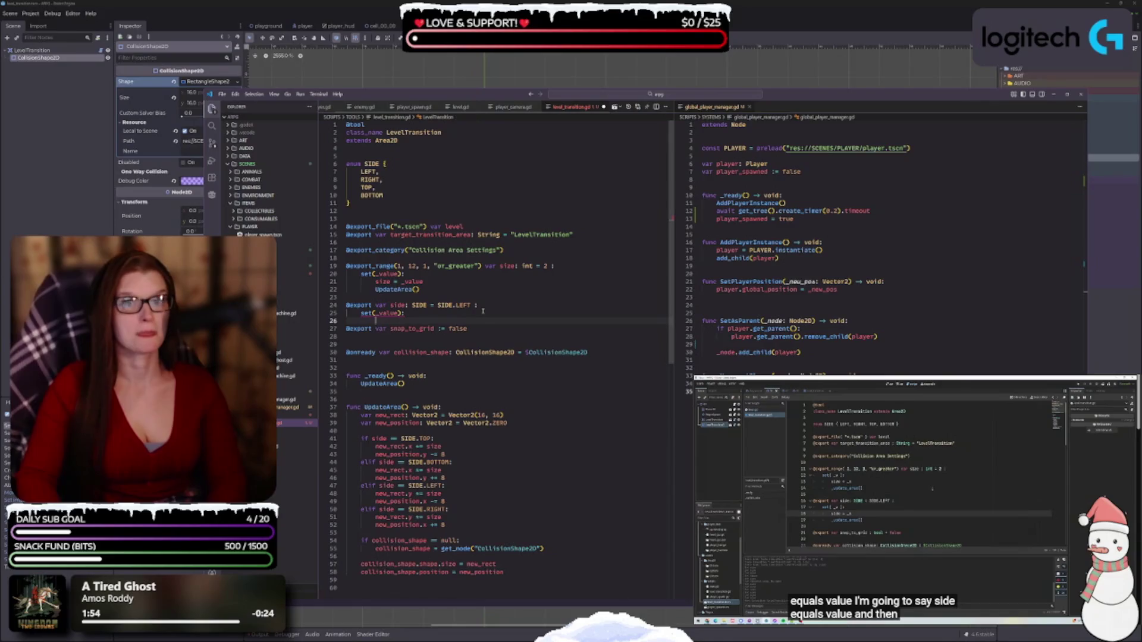
text(side)
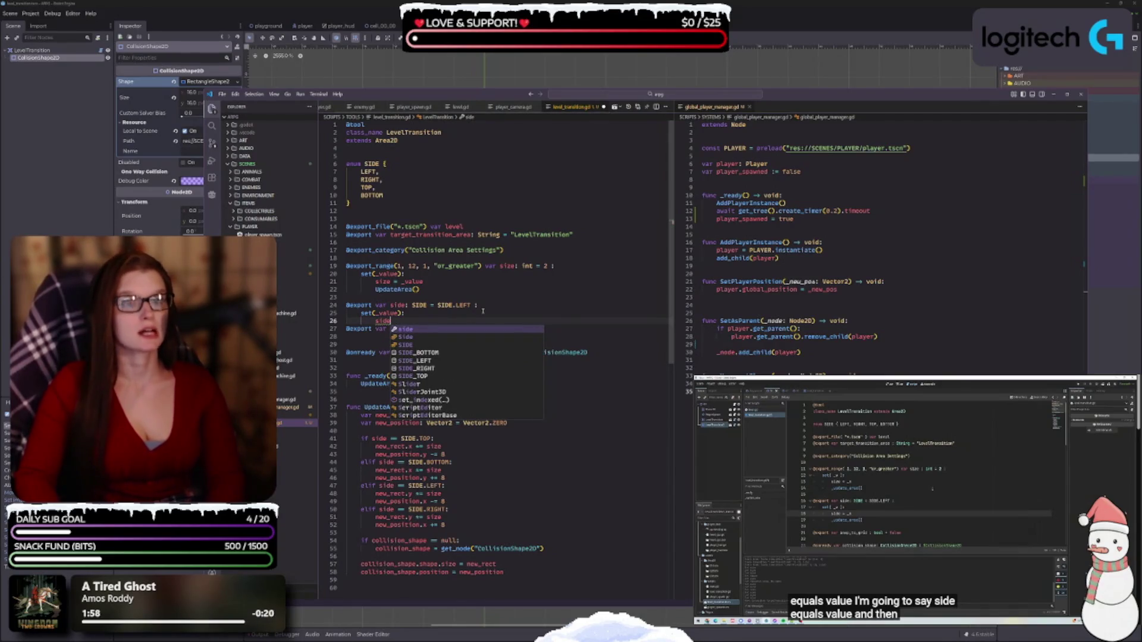
text( = _value)
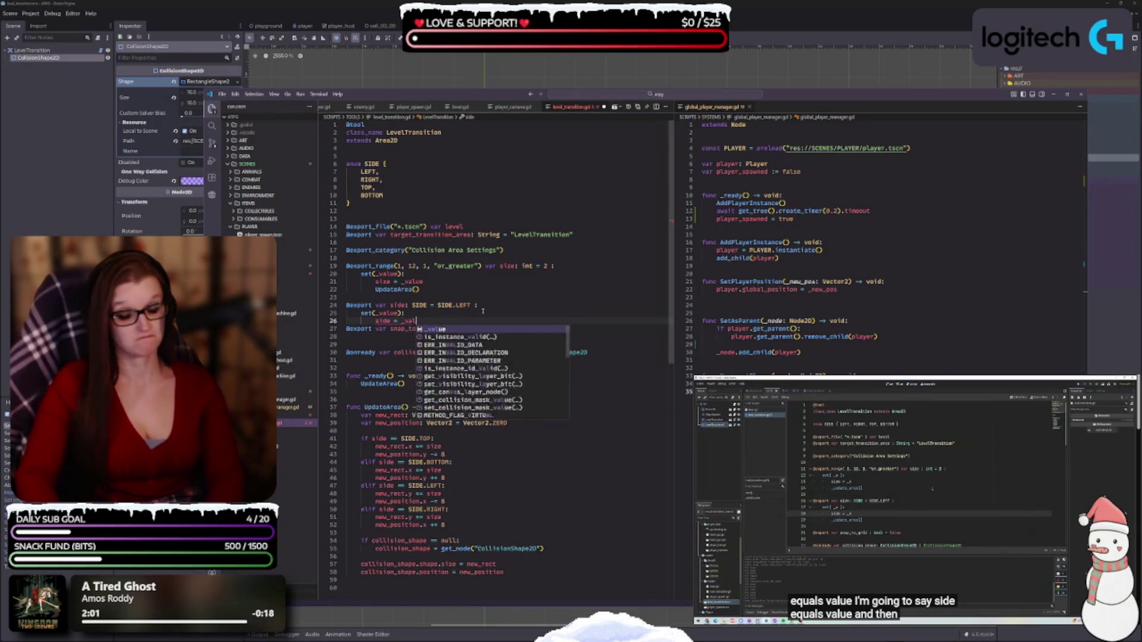
key(Return)
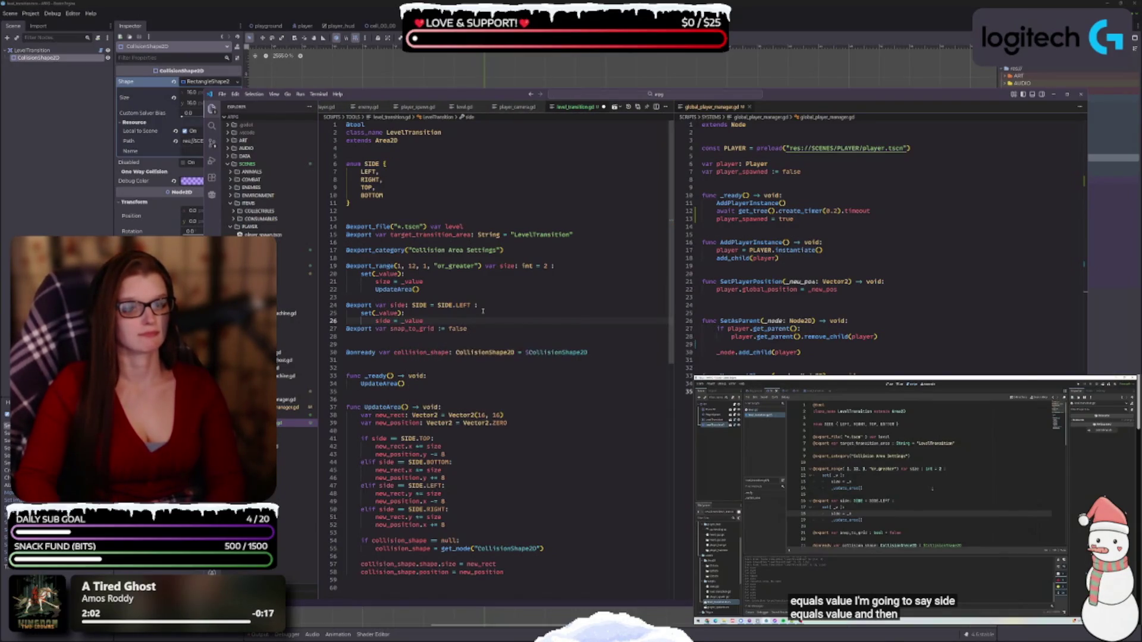
key(Return)
text(upd)
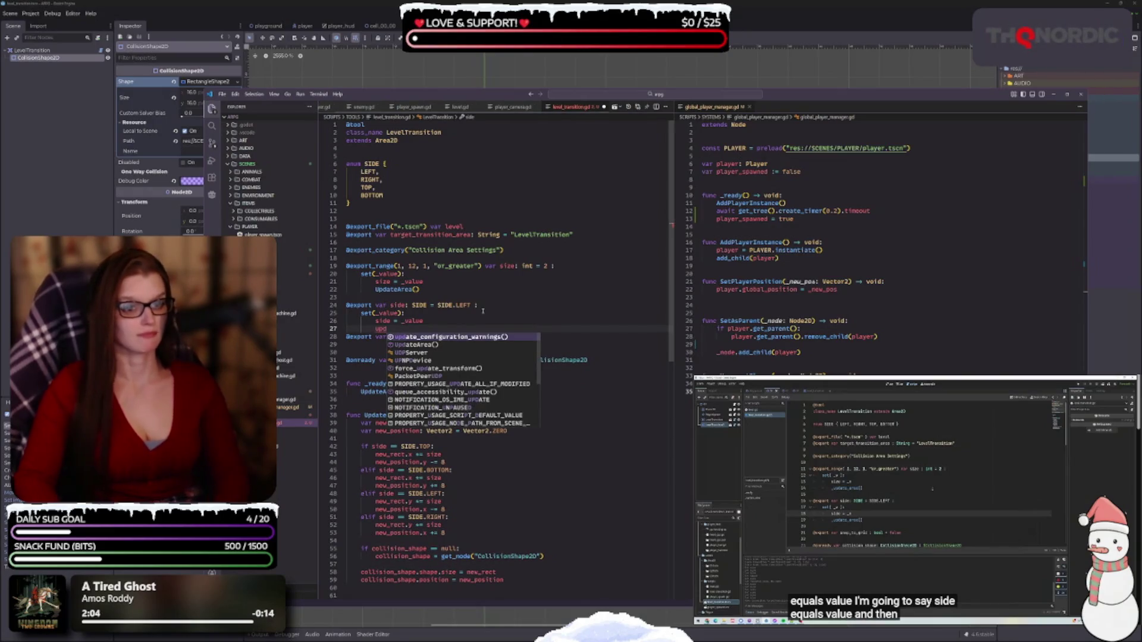
key(Down)
key(Return)
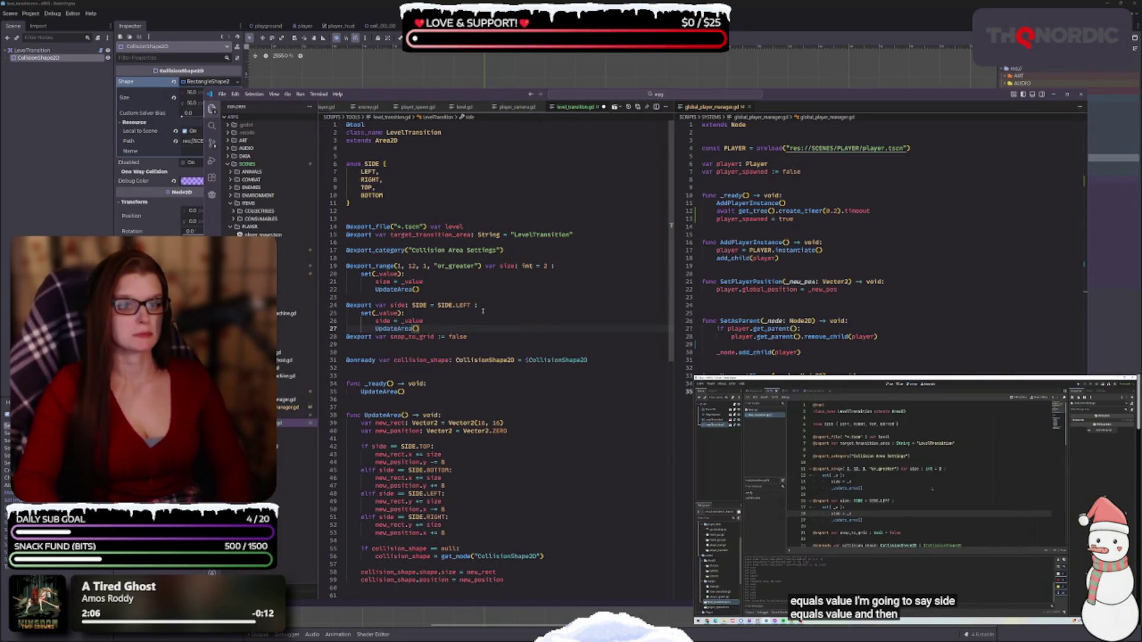
key(Return)
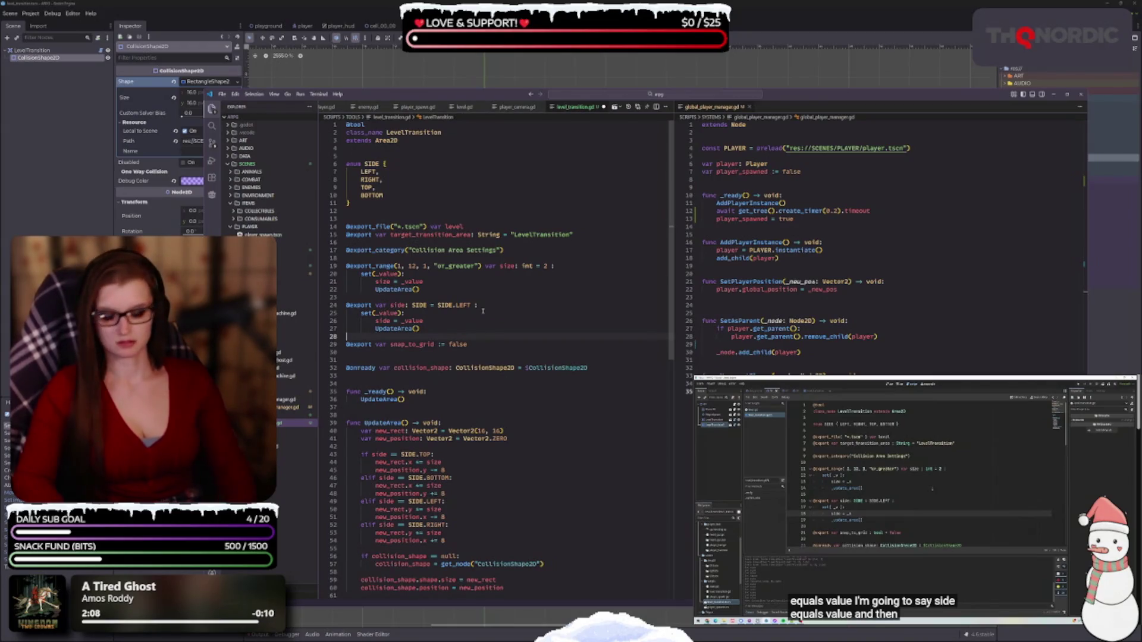
Review spacing around the _ready blank line, the side setter colon and the size export line
click(529, 407)
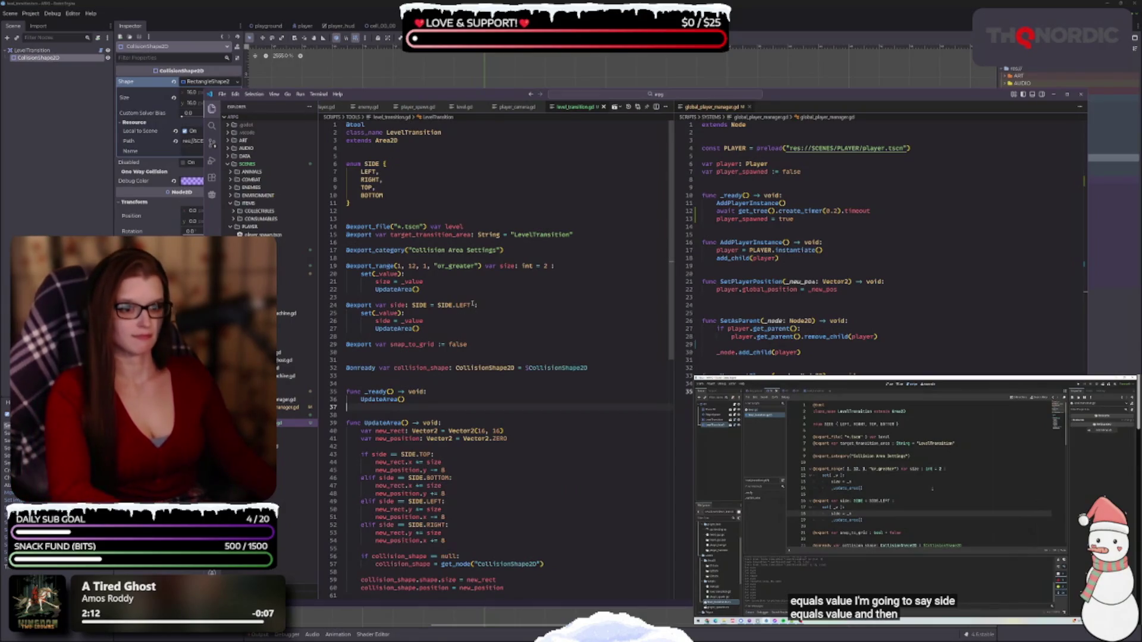
click(472, 305)
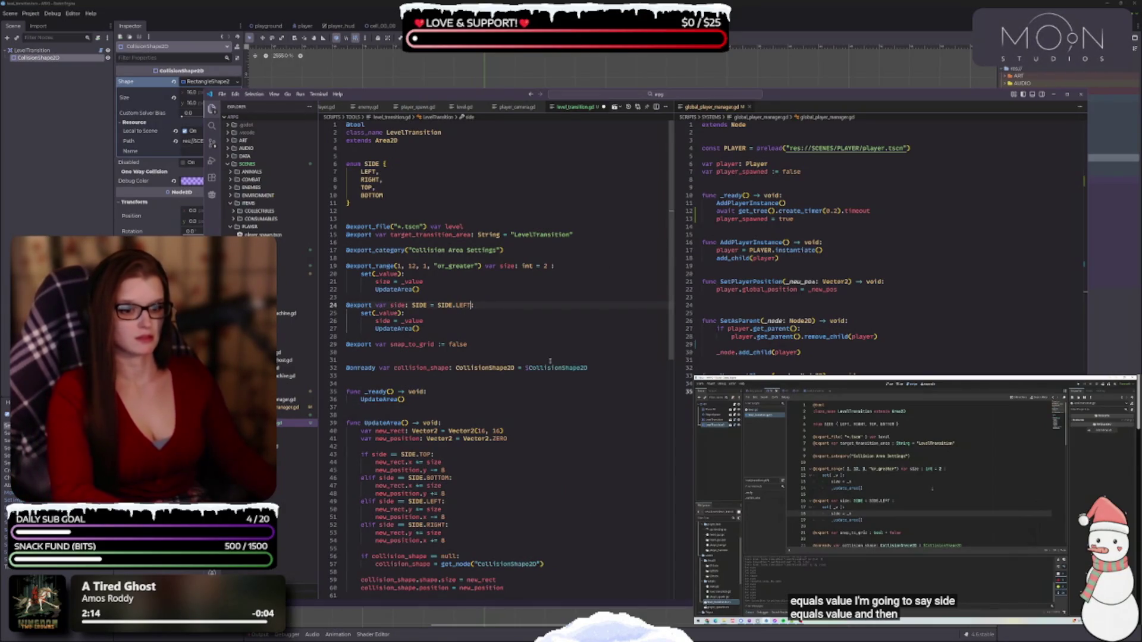
click(554, 268)
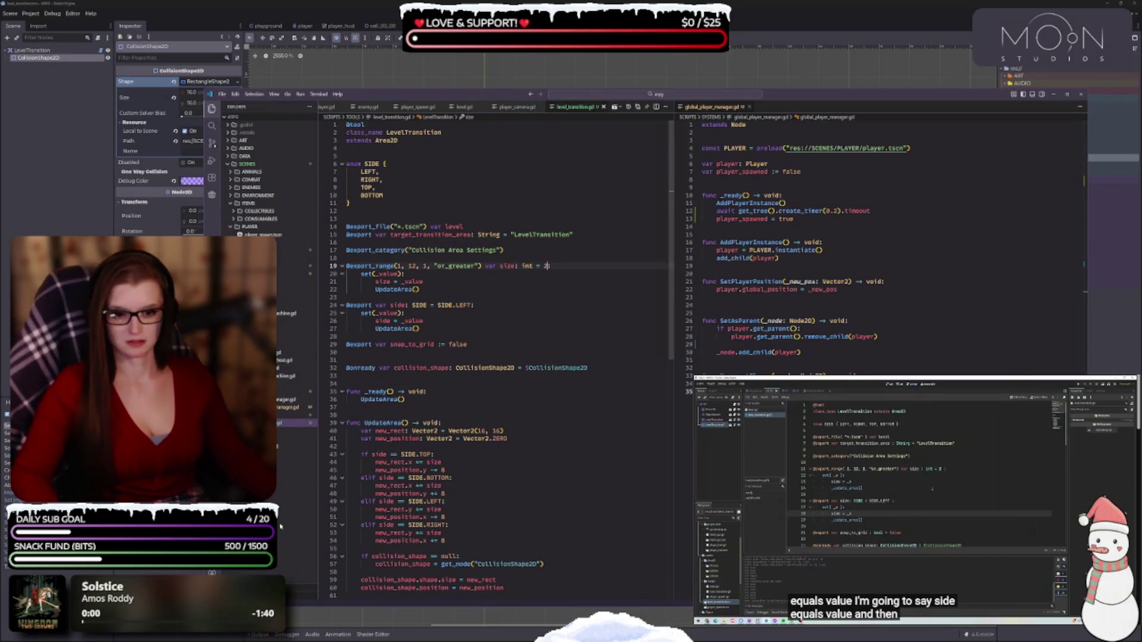
text(:)
key(alt+Tab)
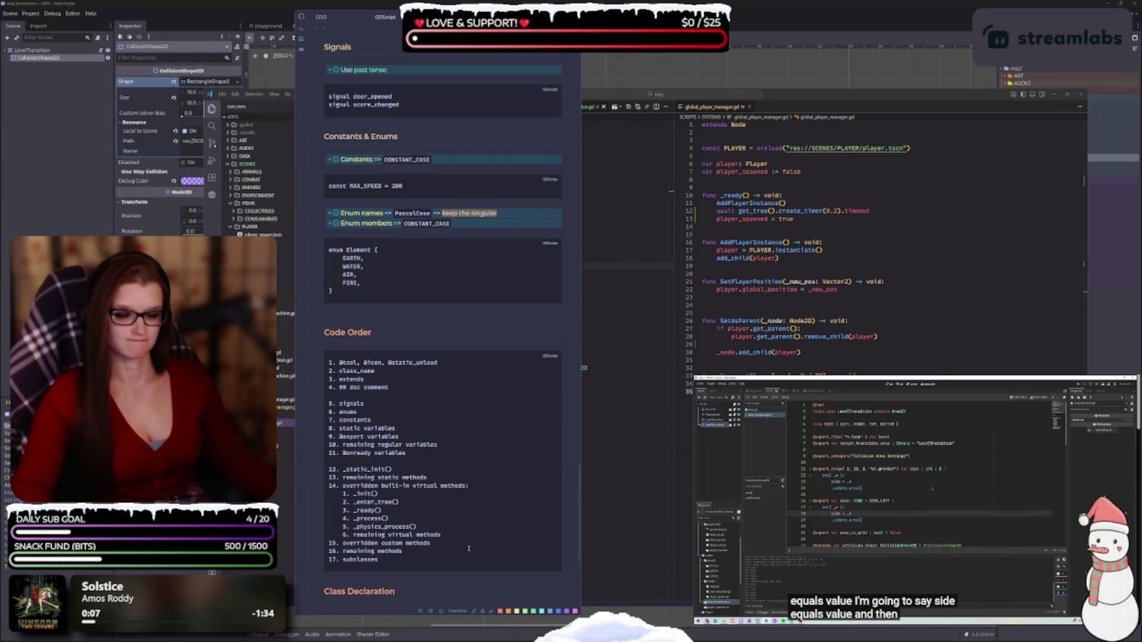
scroll(468, 549, up, 5)
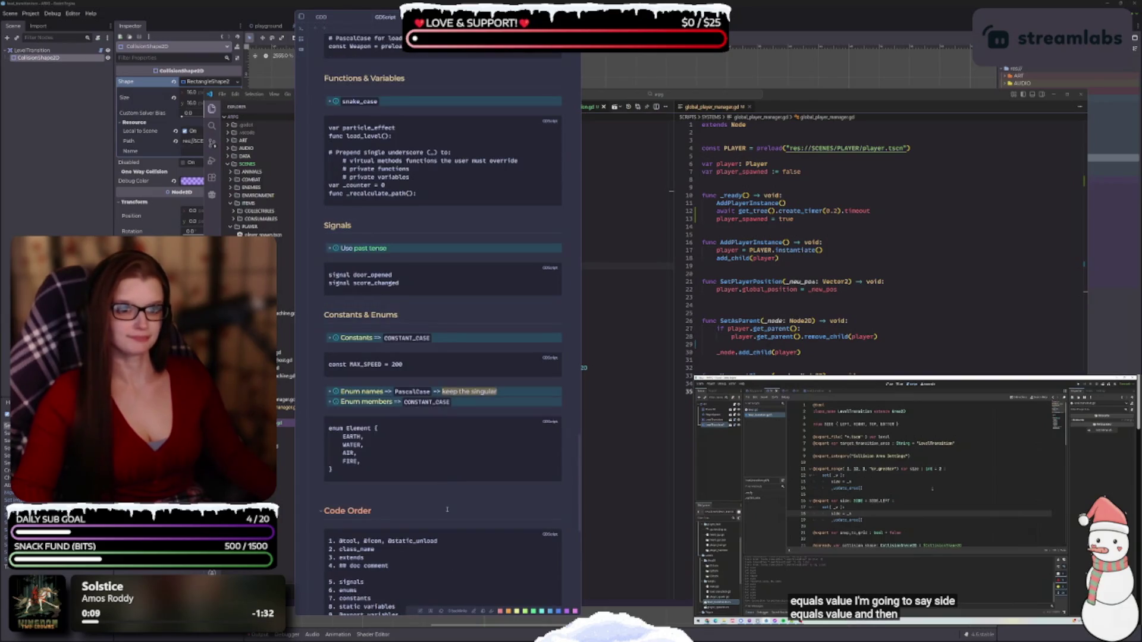
scroll(447, 509, up, 9)
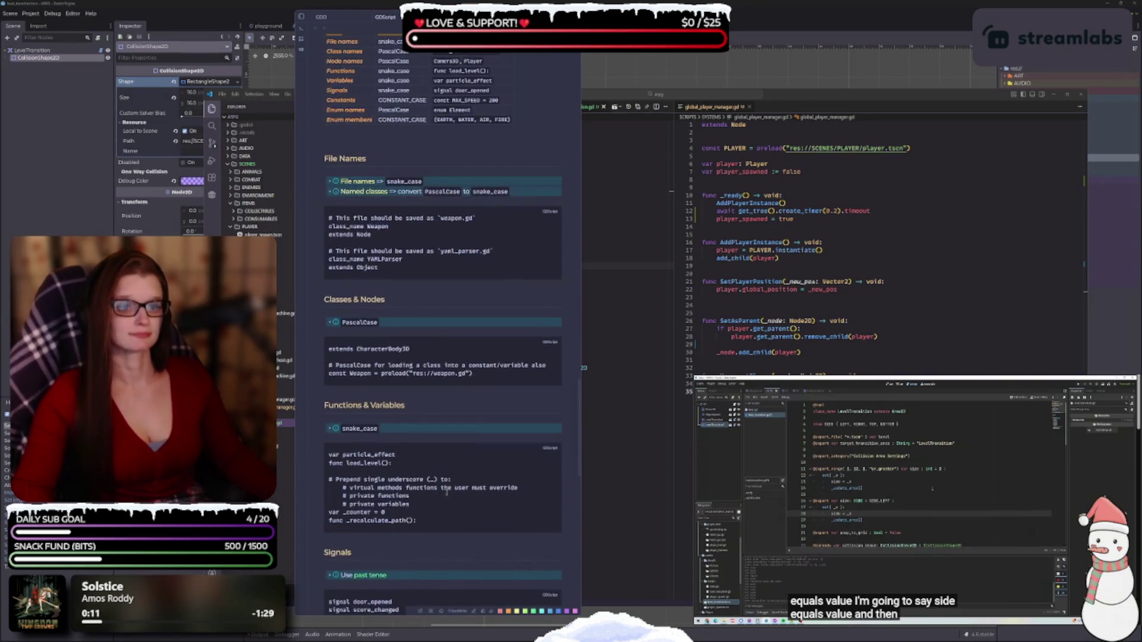
scroll(450, 481, up, 7)
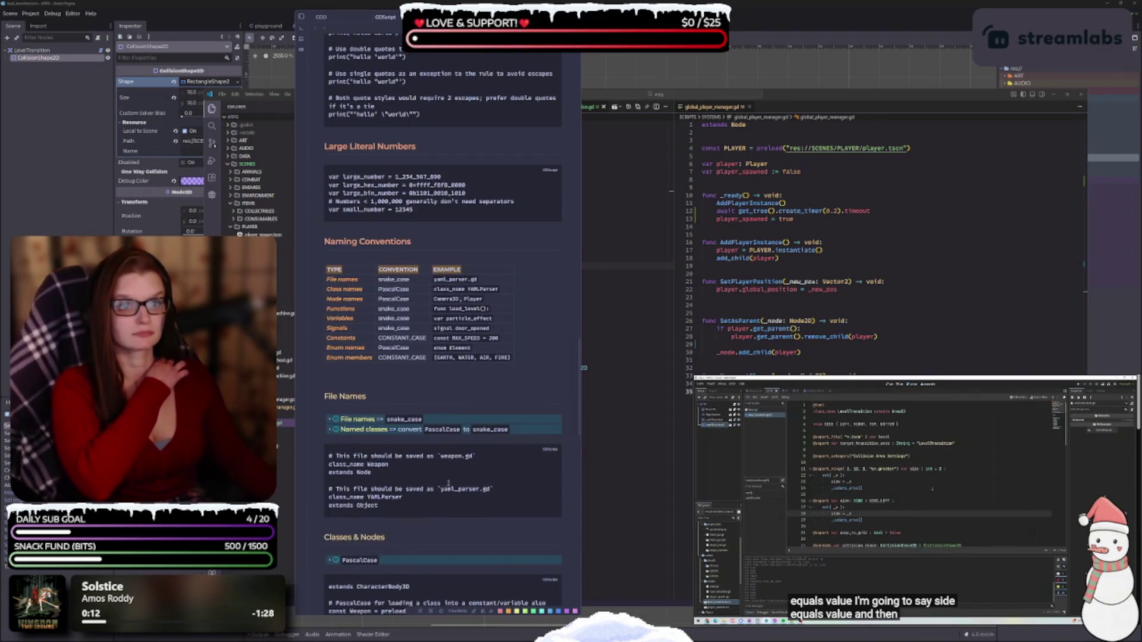
scroll(481, 447, up, 4)
scroll(469, 475, up, 9)
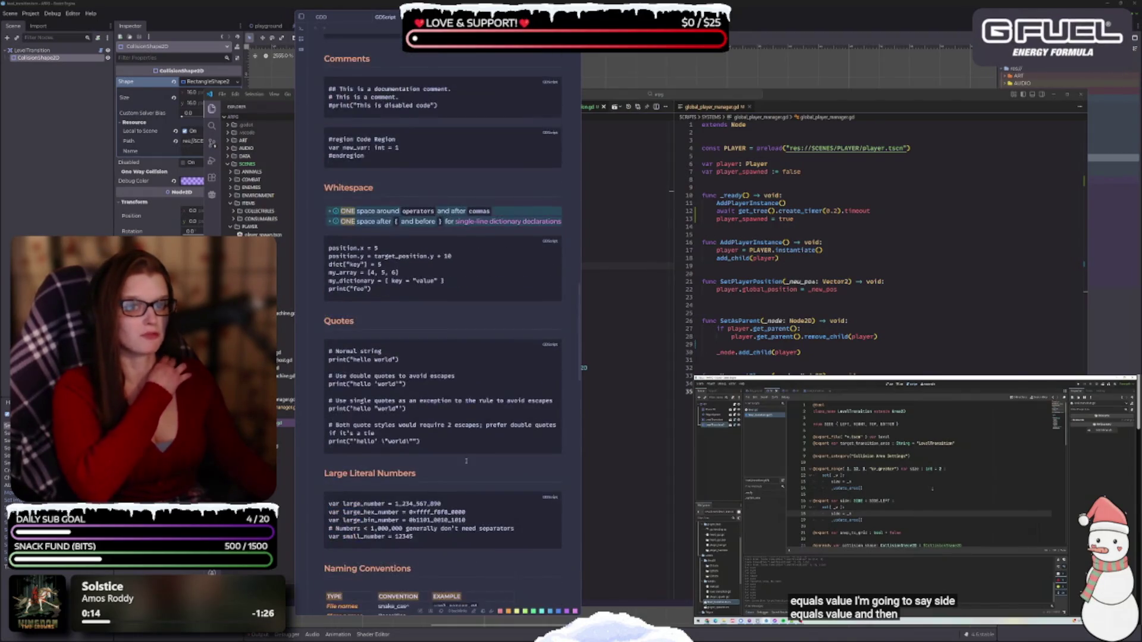
scroll(469, 478, up, 5)
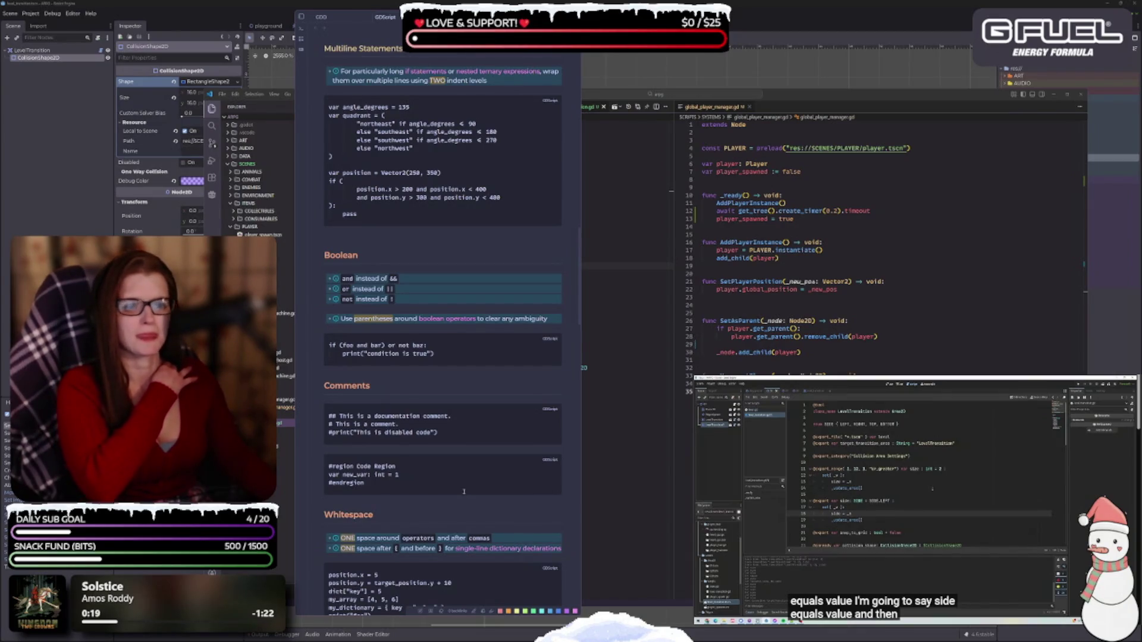
scroll(464, 491, up, 5)
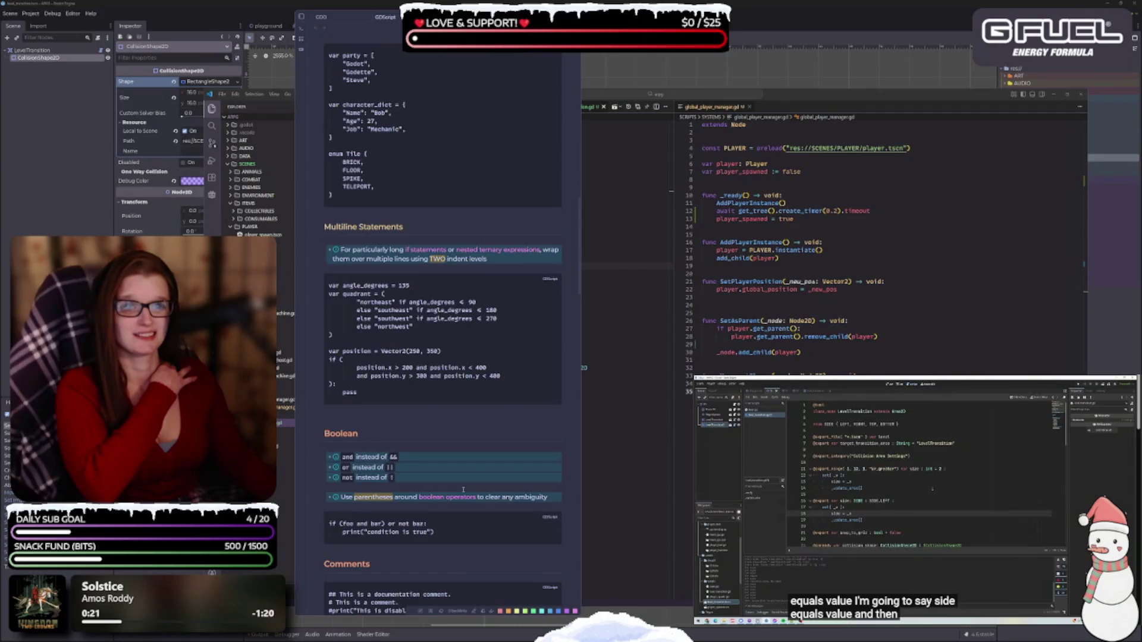
scroll(463, 489, up, 7)
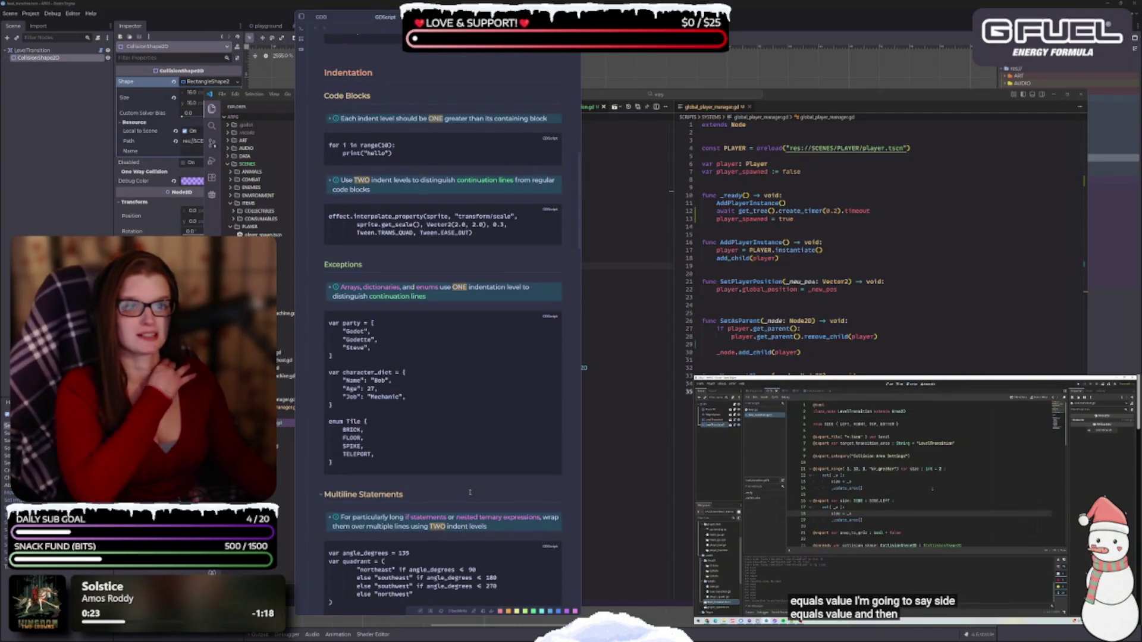
scroll(470, 491, up, 4)
scroll(486, 475, up, 3)
scroll(486, 476, up, 5)
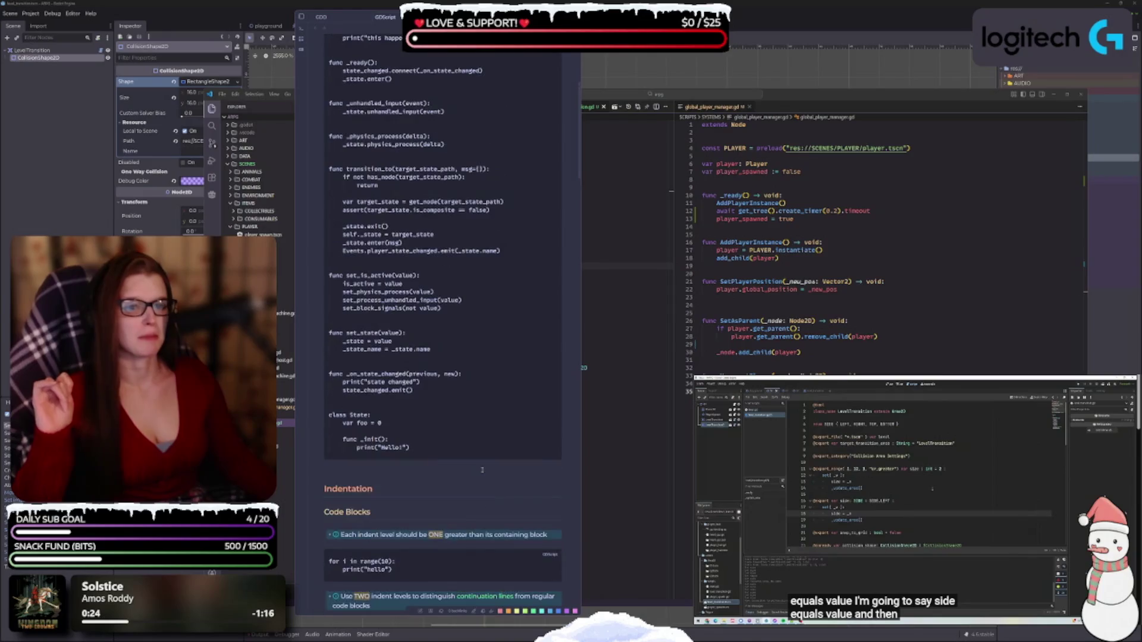
scroll(482, 504, up, 3)
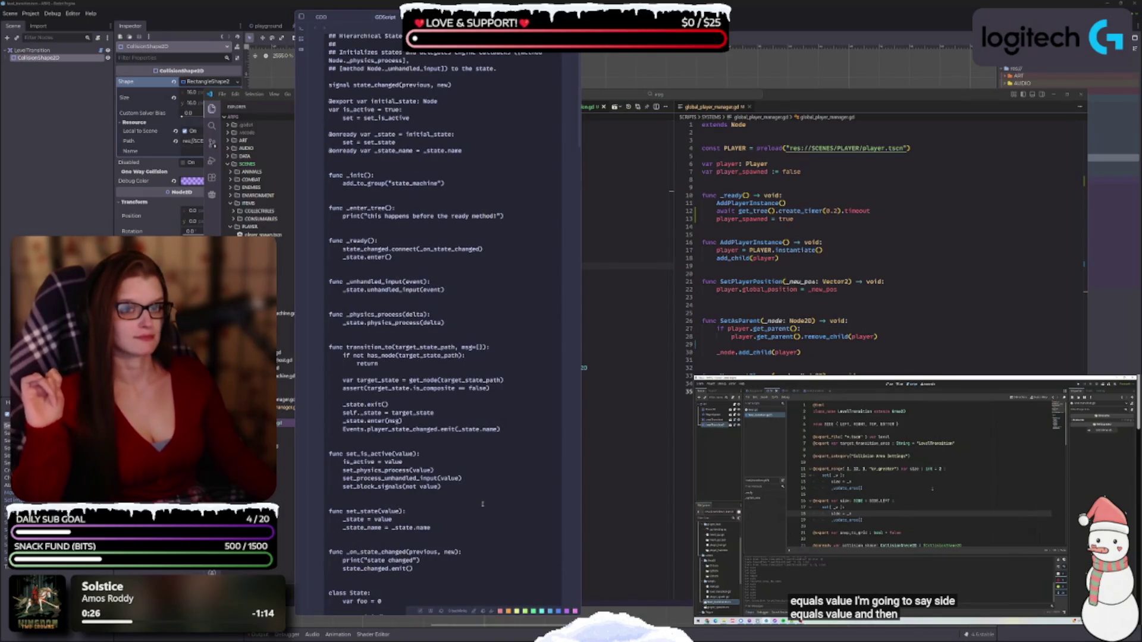
scroll(390, 271, up, 2)
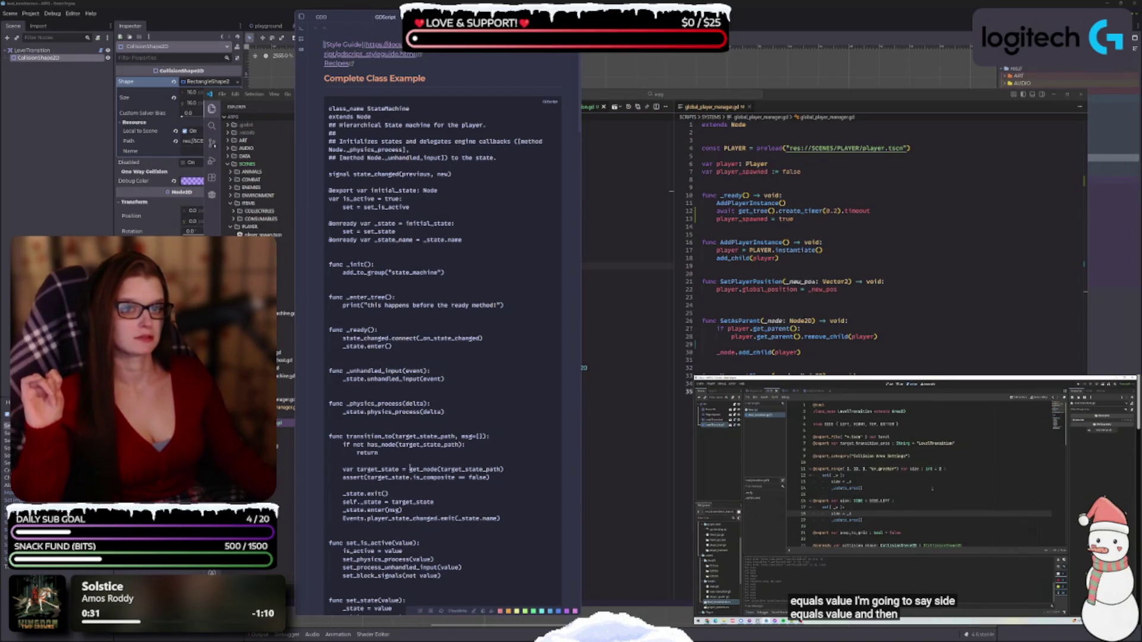
scroll(441, 379, down, 20)
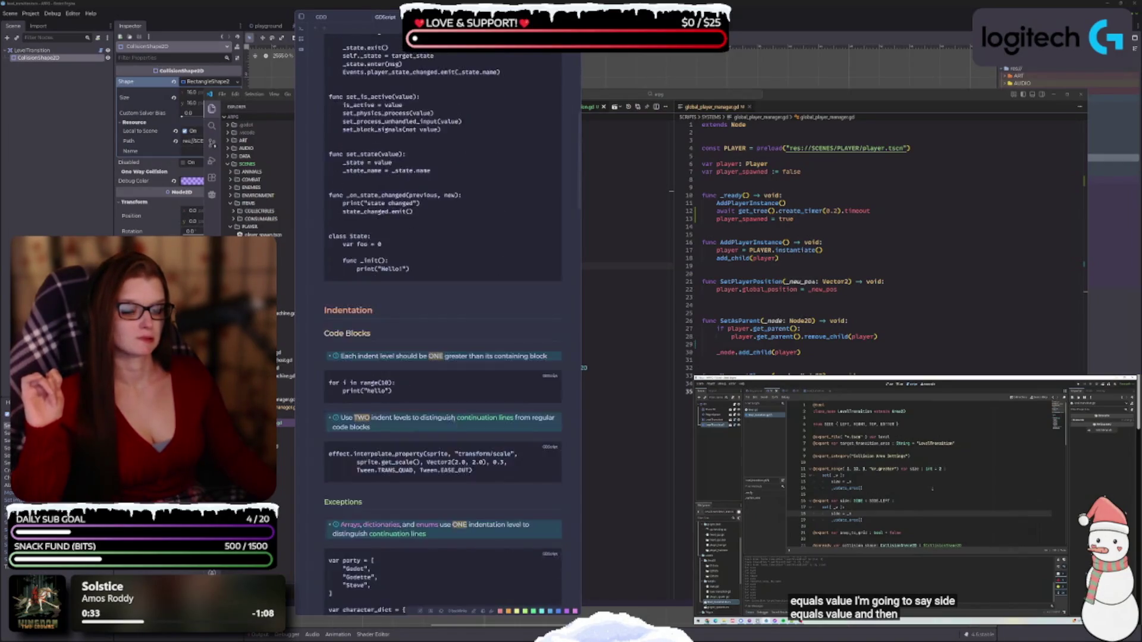
scroll(456, 420, down, 15)
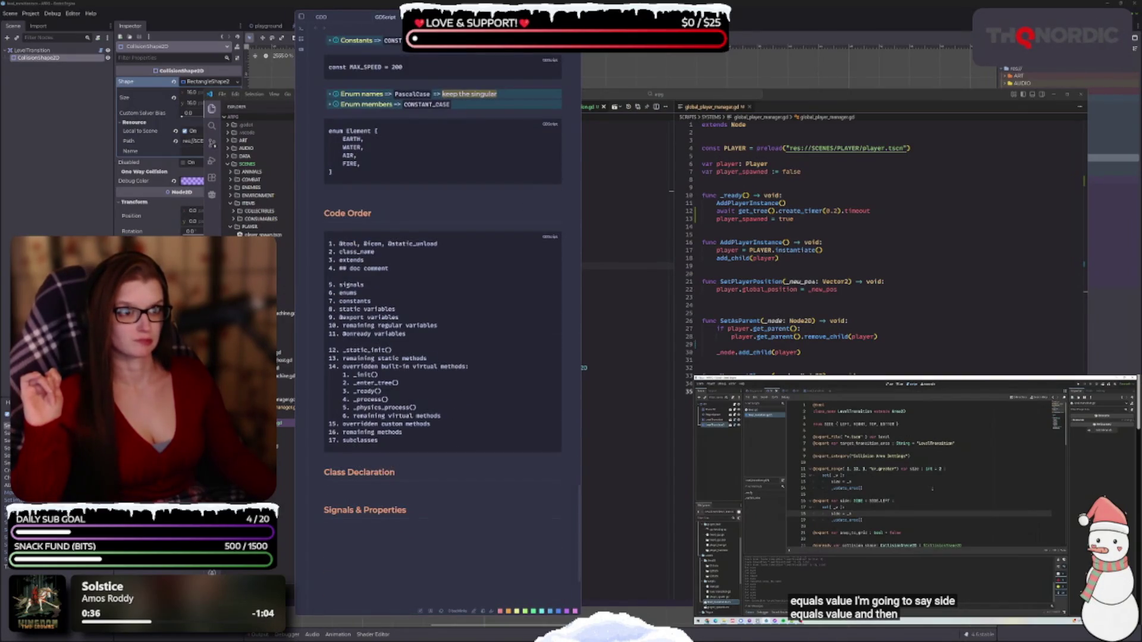
Switch between Godot and VS Code, then open the player_camera.gd script
key(alt+Tab)
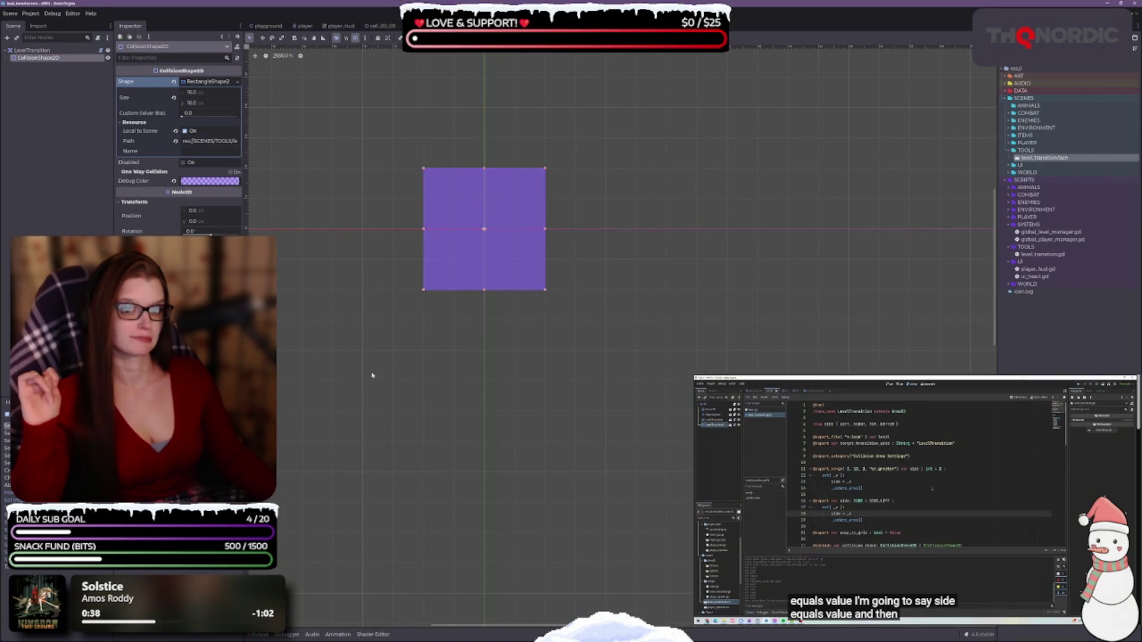
key(alt+Tab)
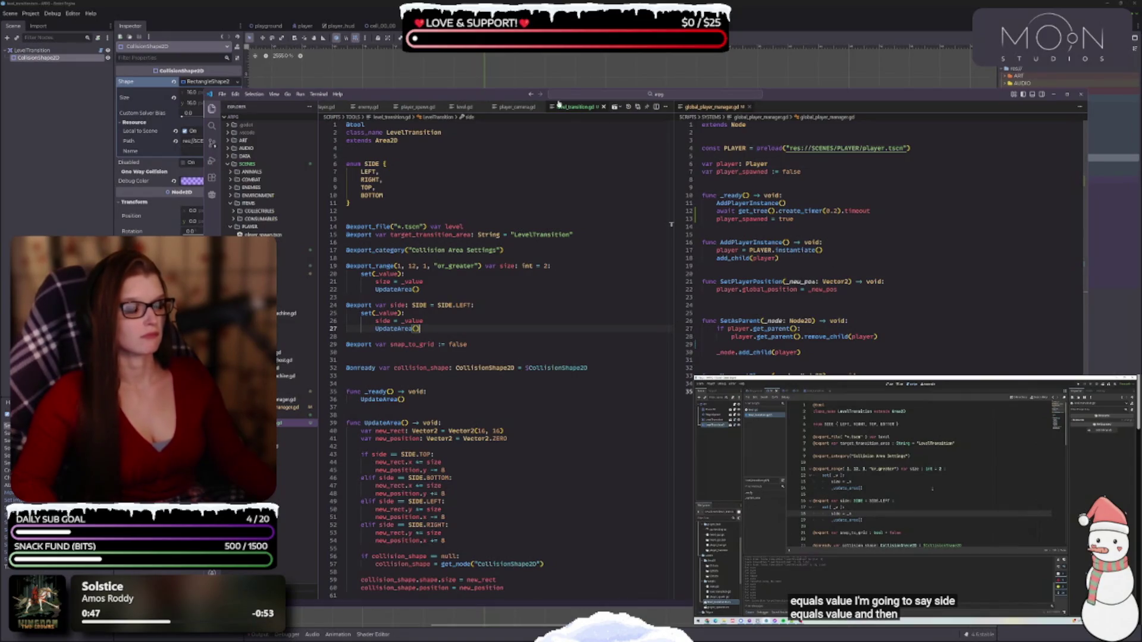
click(516, 106)
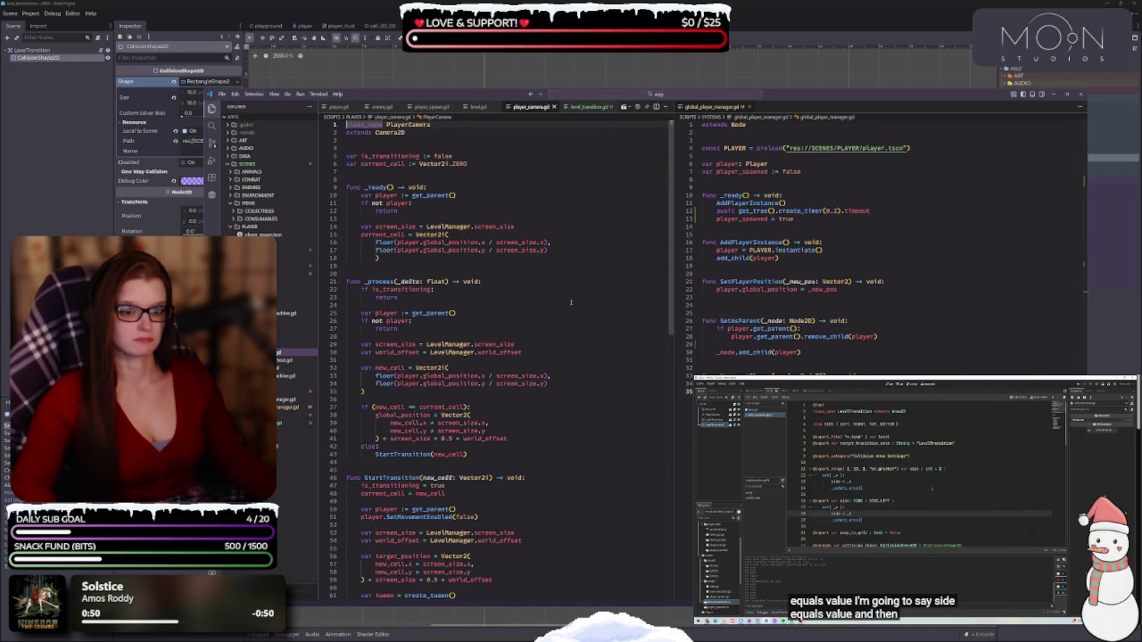
Review player_camera.gd, level.gd, player_spawn.gd and finally enemy.gd in turn
scroll(571, 302, down, 4)
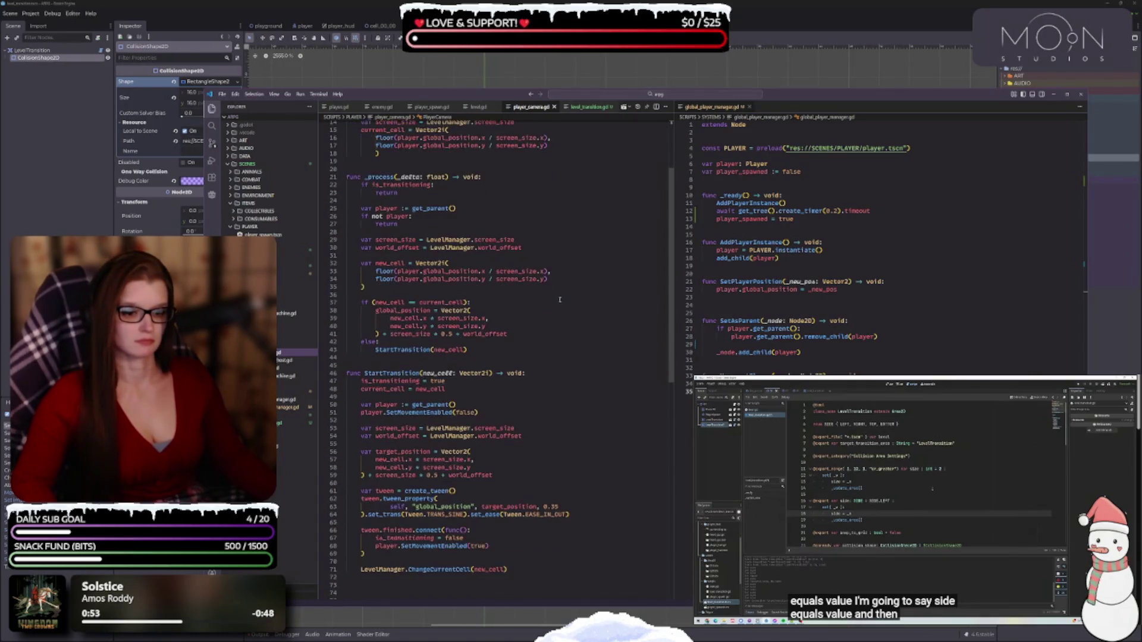
scroll(550, 351, up, 5)
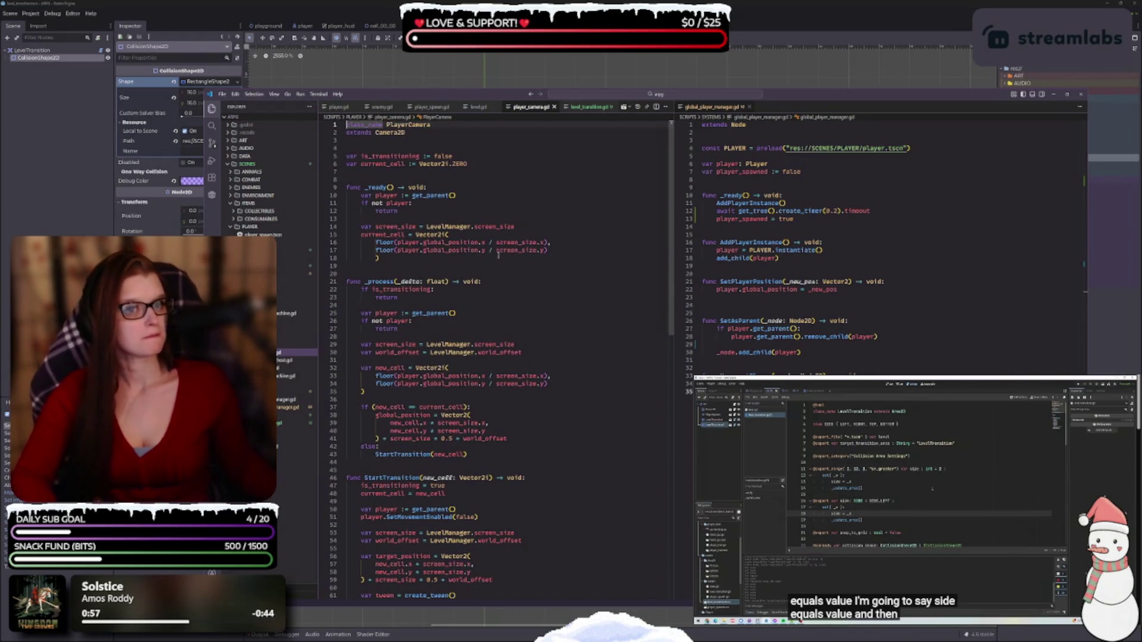
click(478, 107)
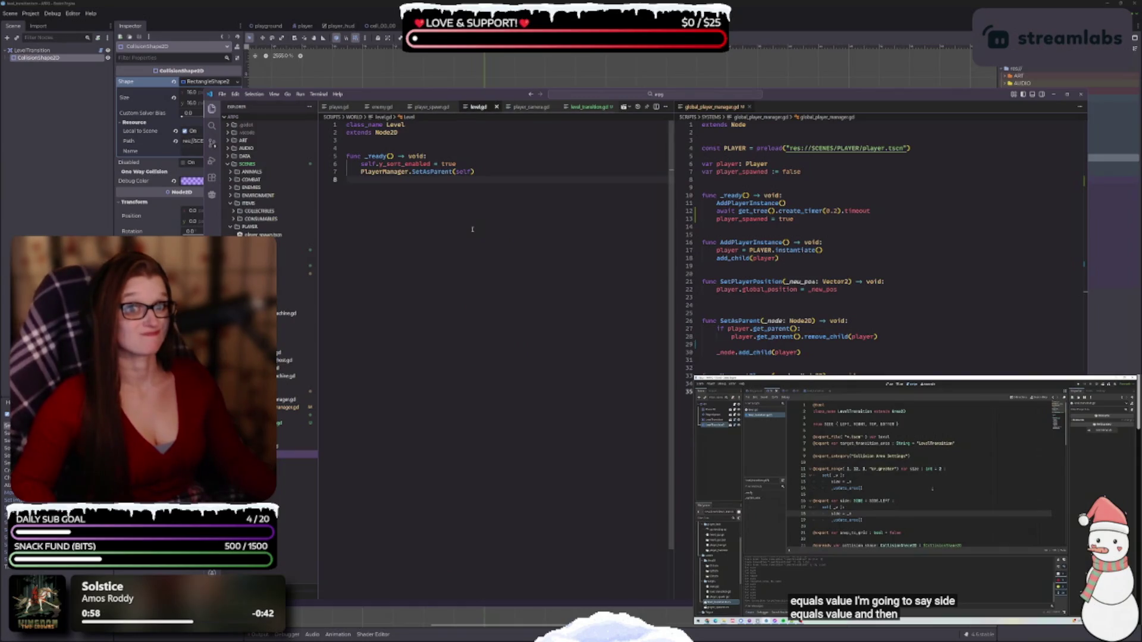
click(431, 107)
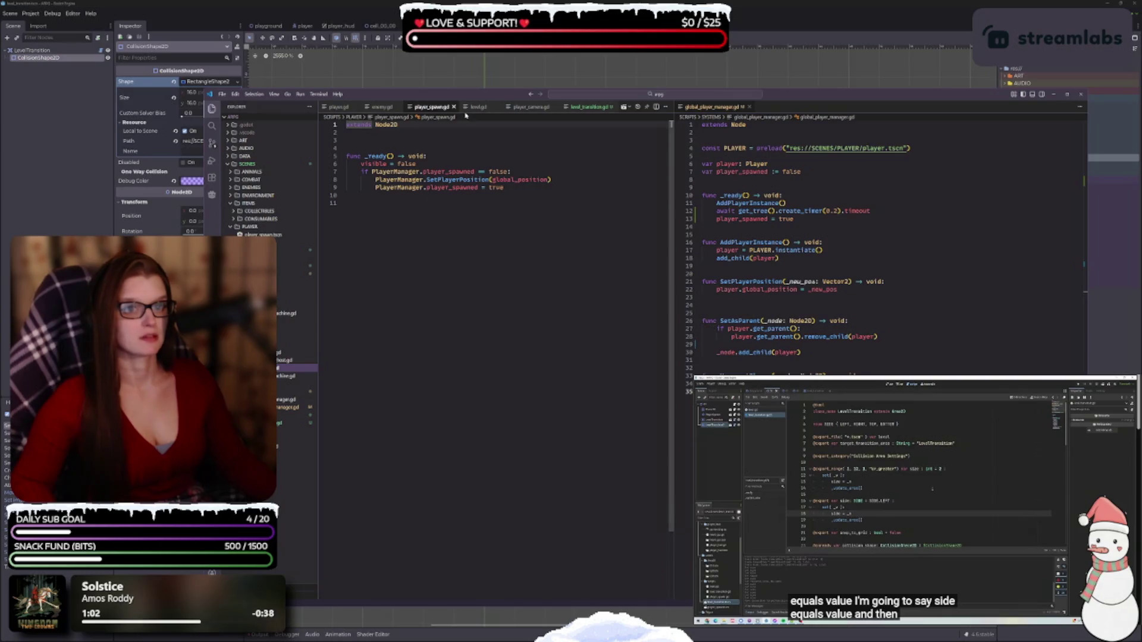
click(379, 107)
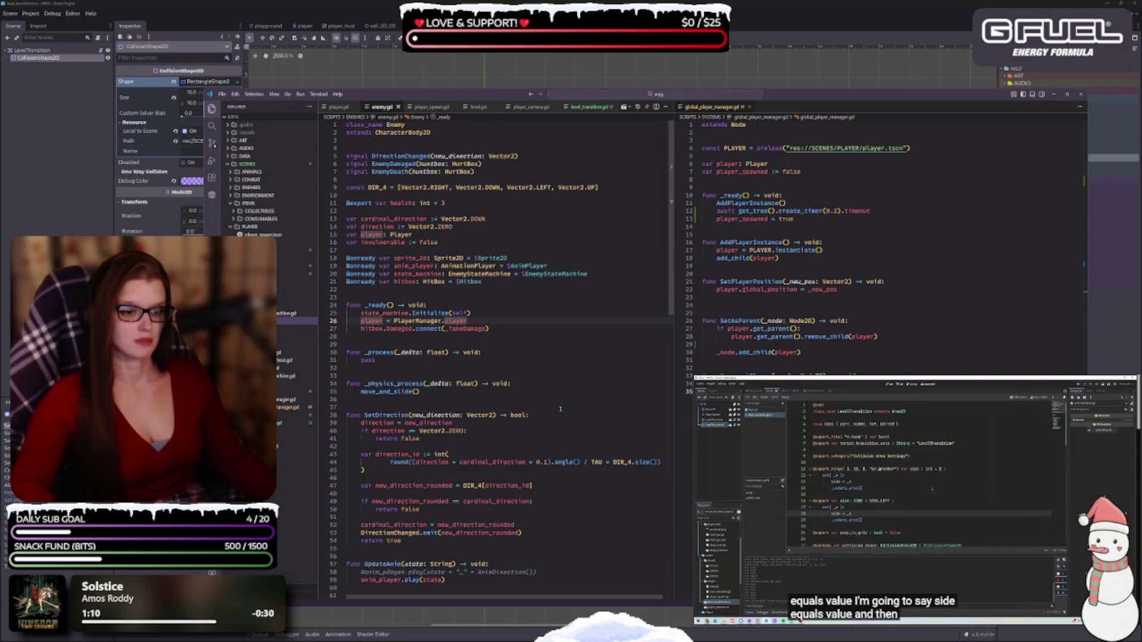
scroll(558, 395, down, 3)
scroll(490, 233, down, 5)
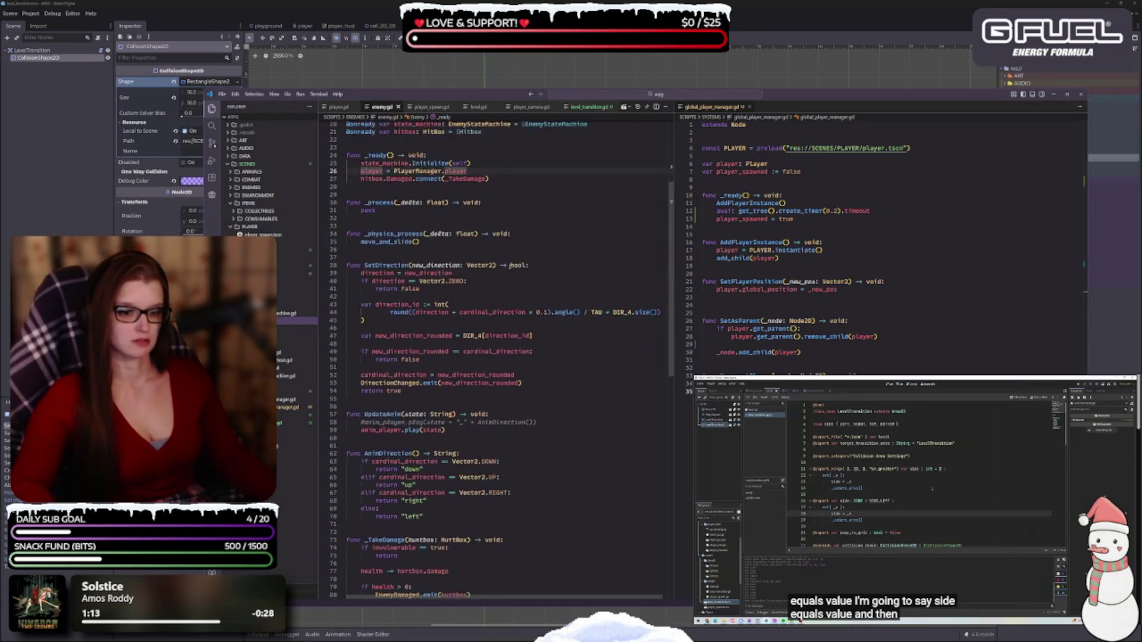
scroll(504, 541, up, 5)
scroll(504, 541, up, 2)
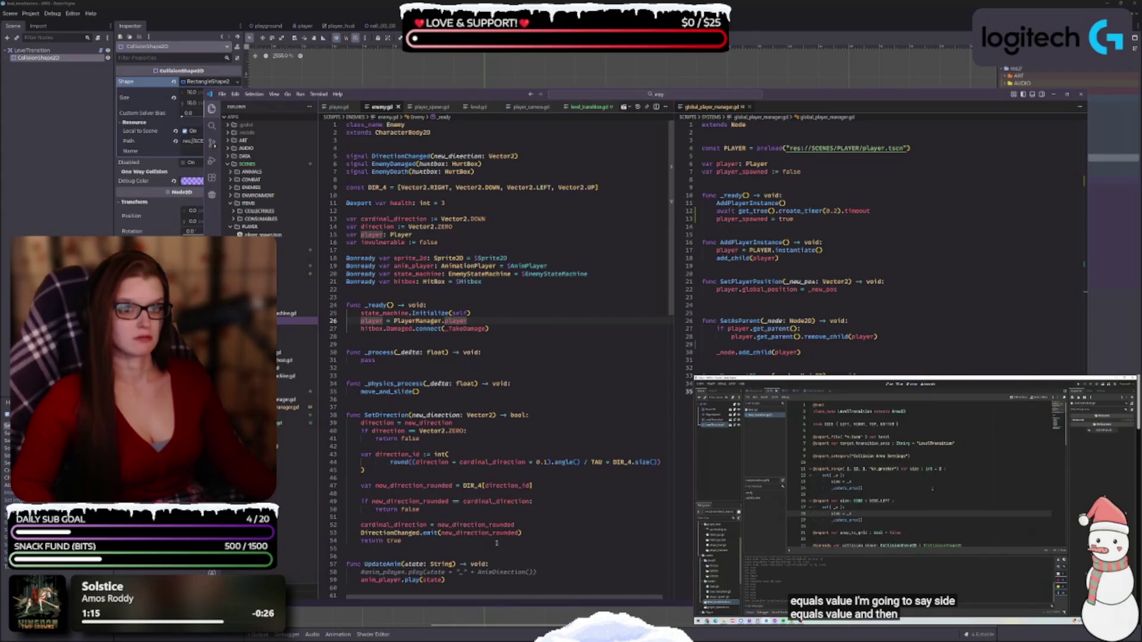
Open player.gd, scroll through it, and widen its pane to show the line 50 direction_id calculation
click(338, 107)
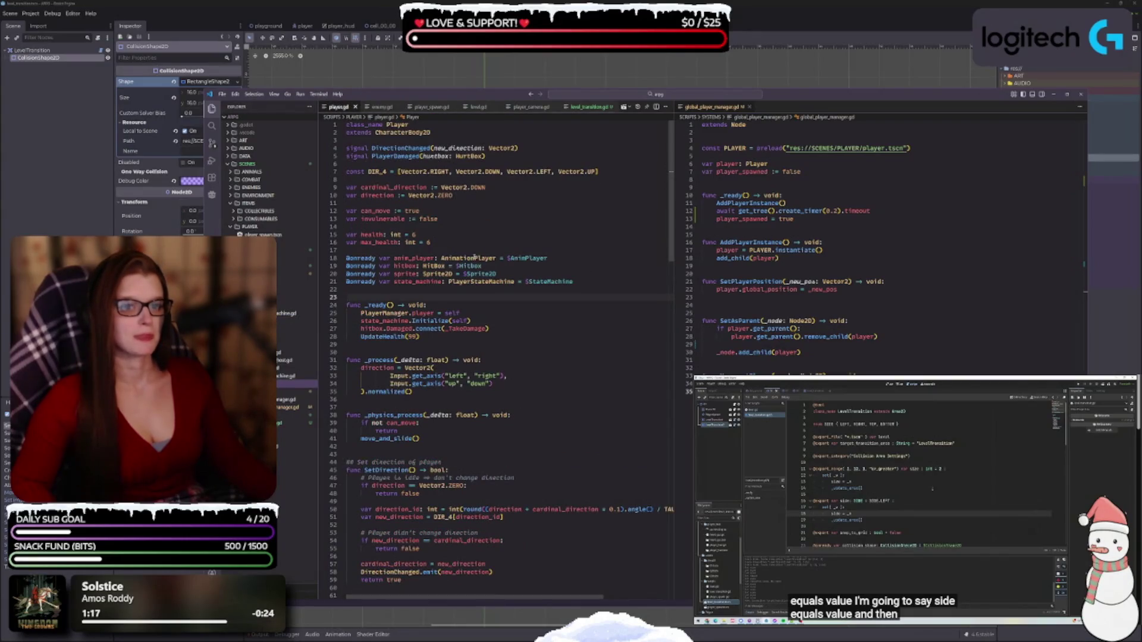
mouse_move(474, 258)
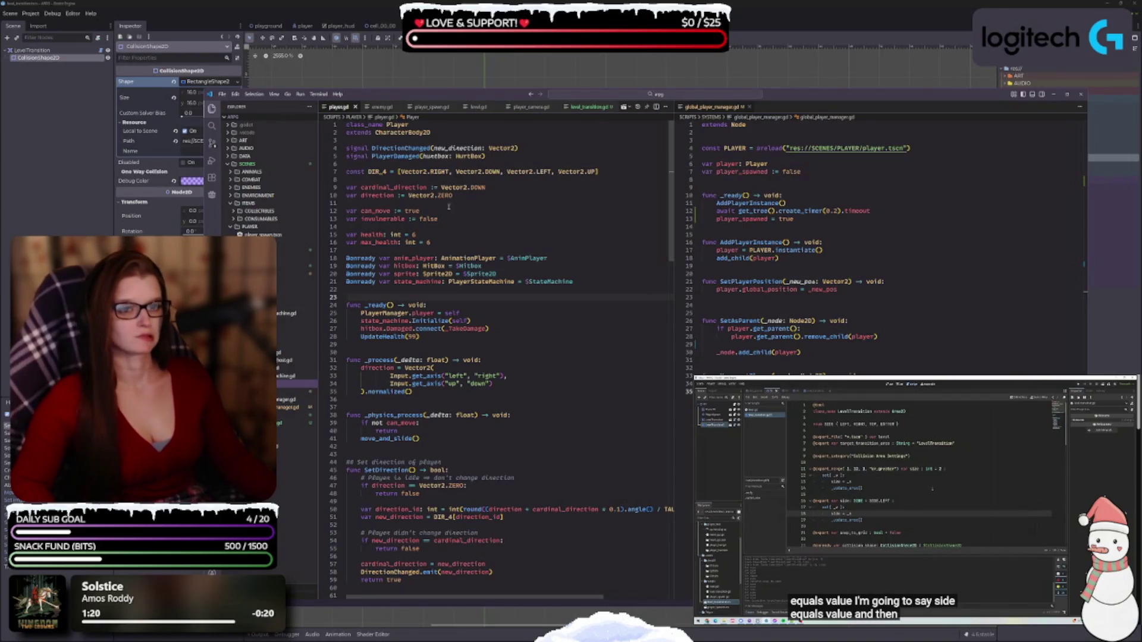
scroll(497, 235, down, 3)
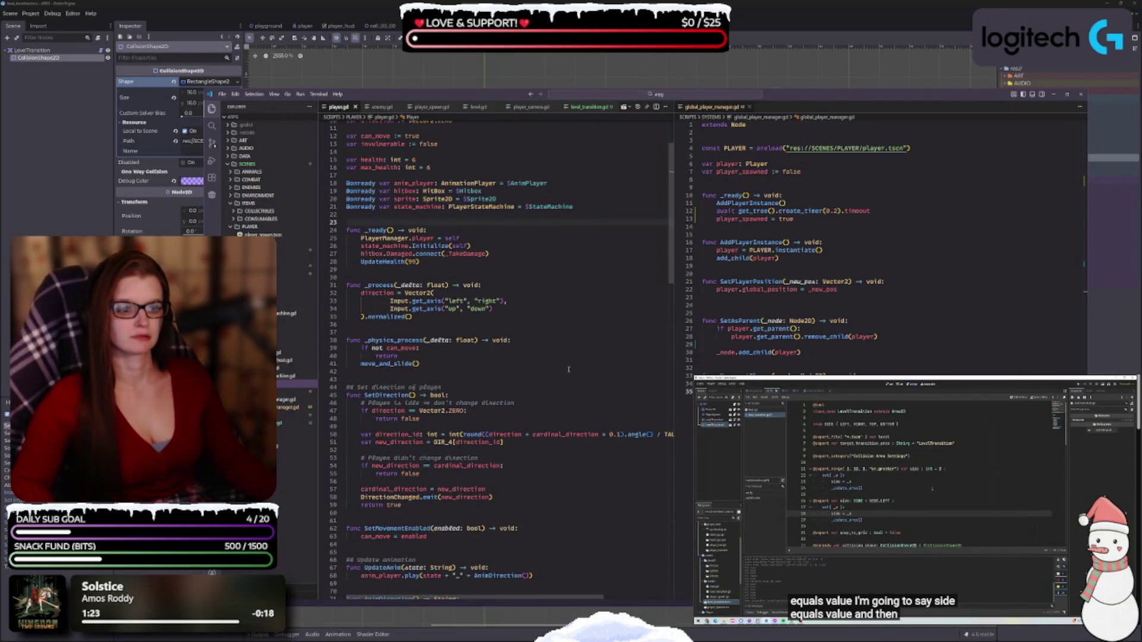
scroll(522, 384, down, 3)
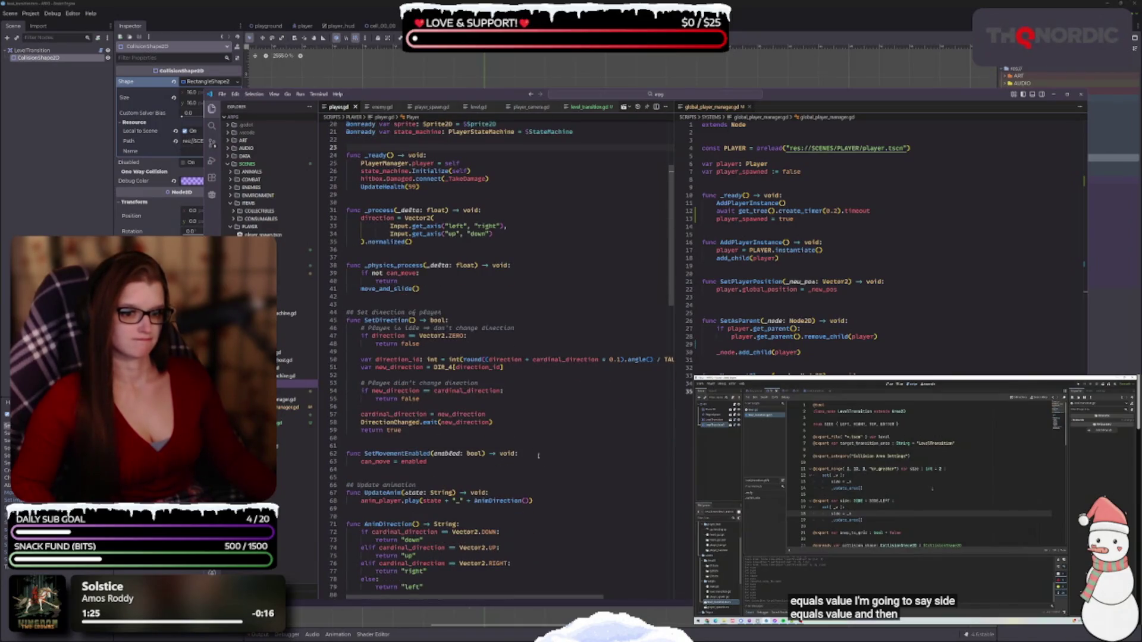
scroll(556, 441, down, 9)
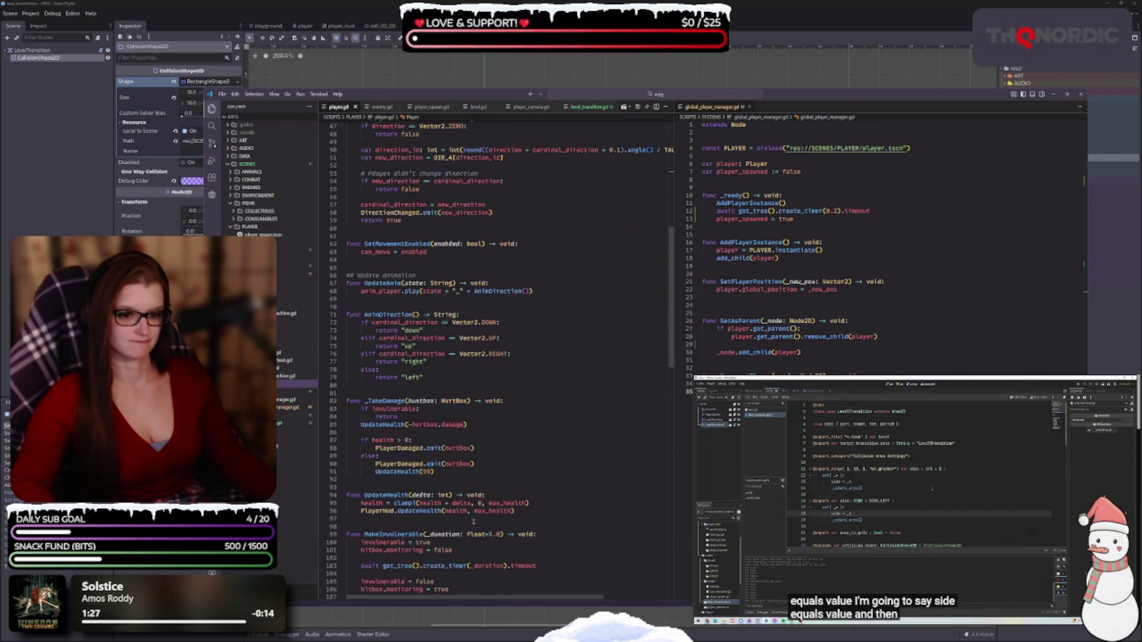
scroll(532, 329, down, 3)
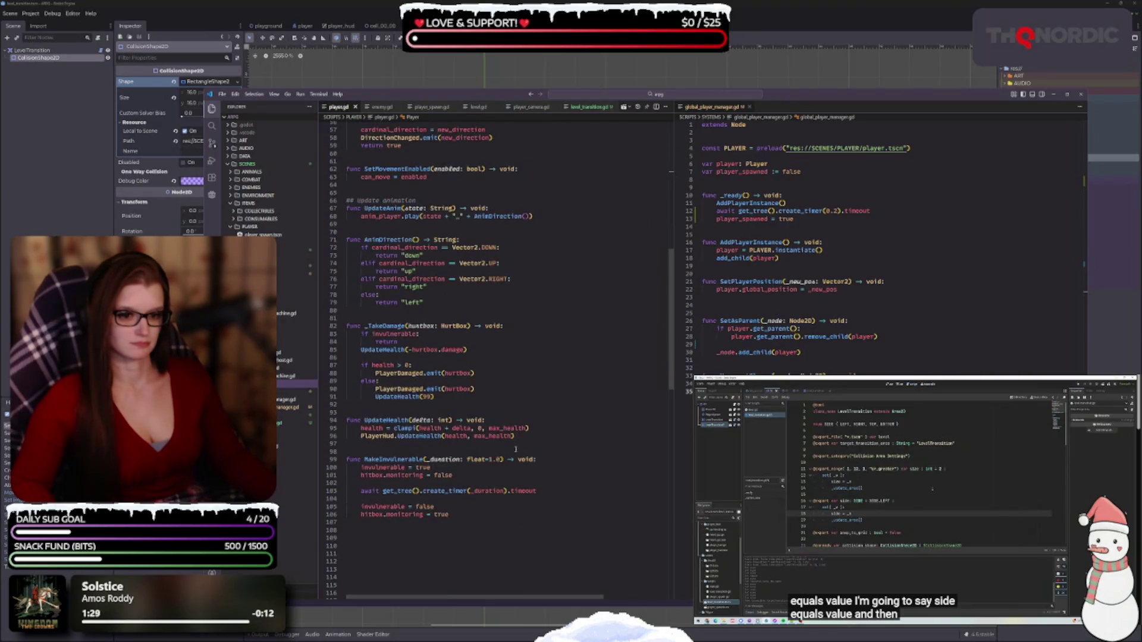
scroll(515, 449, up, 9)
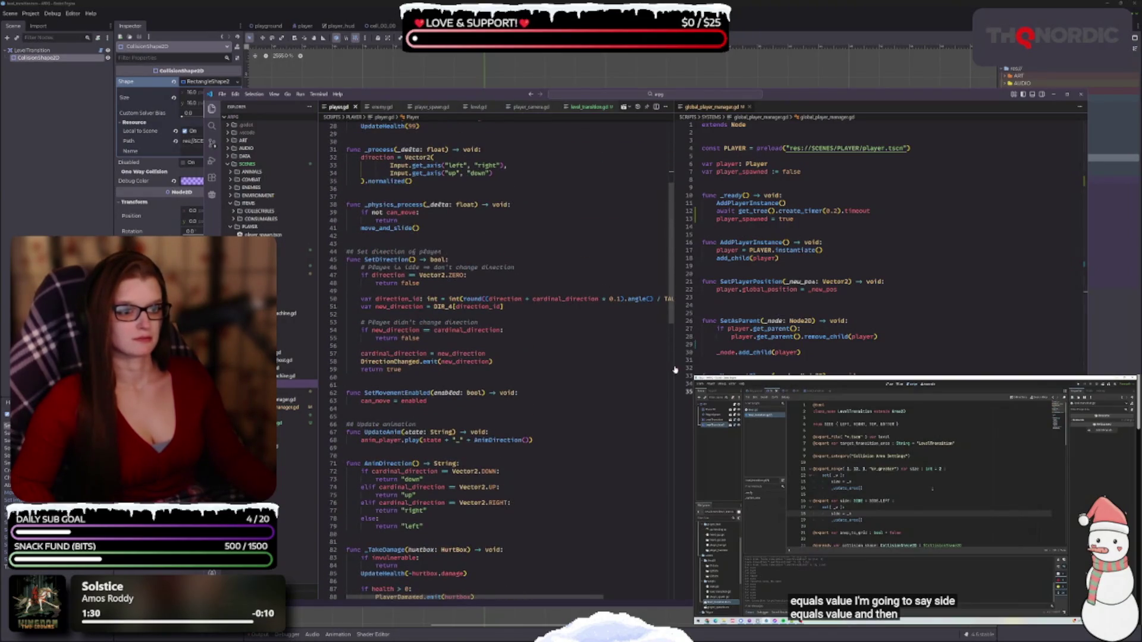
drag(675, 369, 706, 364)
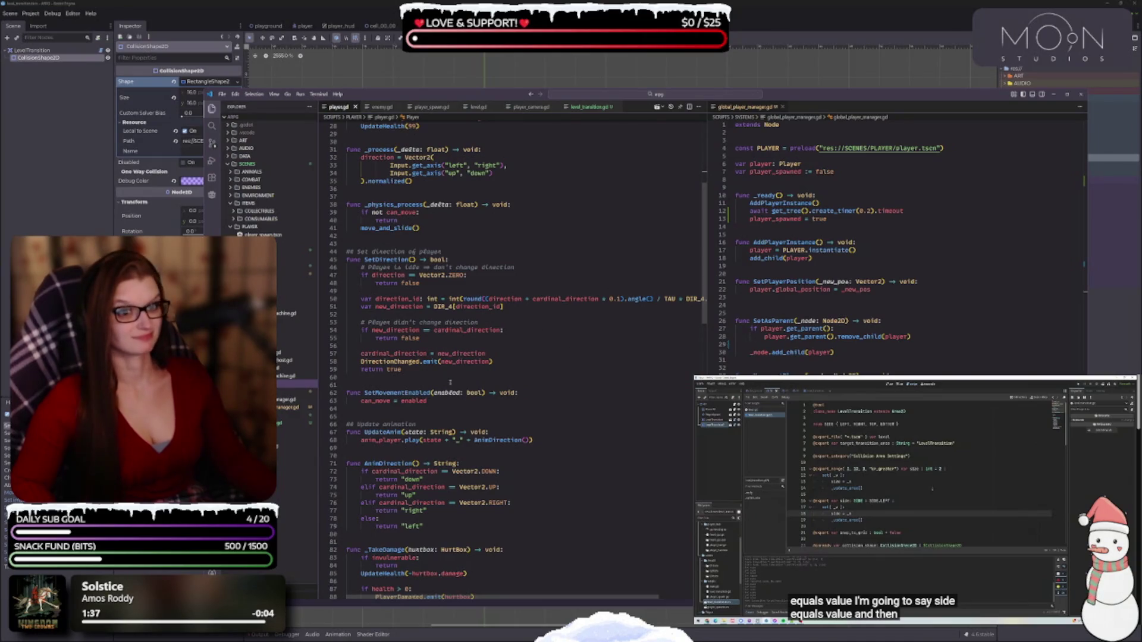
click(485, 298)
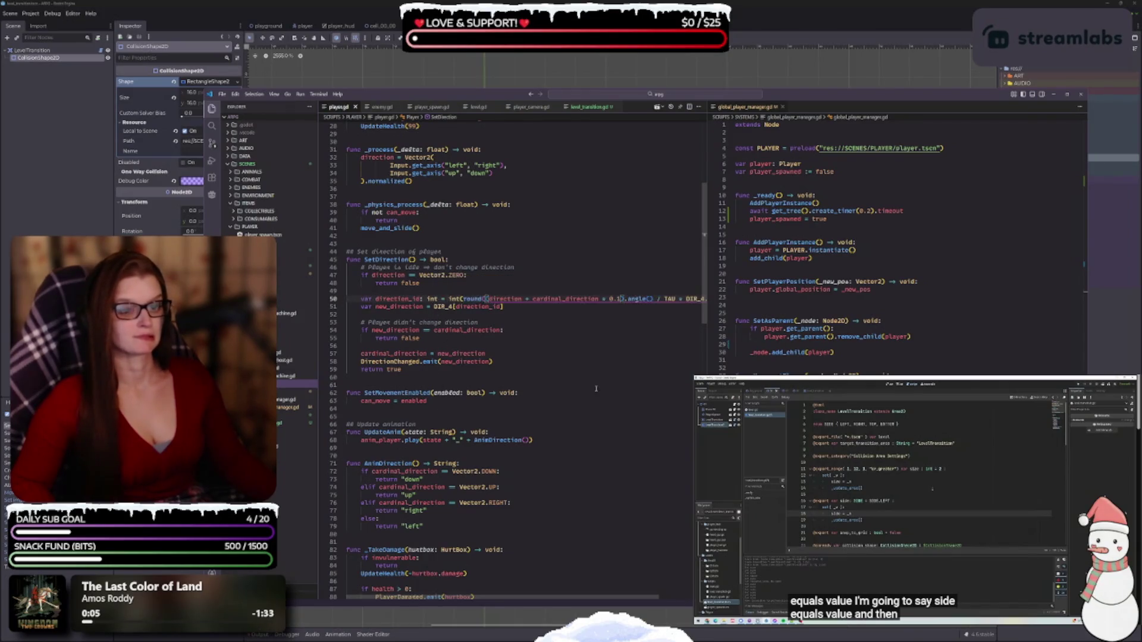
Change direction_id's int type hint on line 50 into an inferred := declaration
key(Down)
key(Down)
key(Down)
key(End)
click(437, 299)
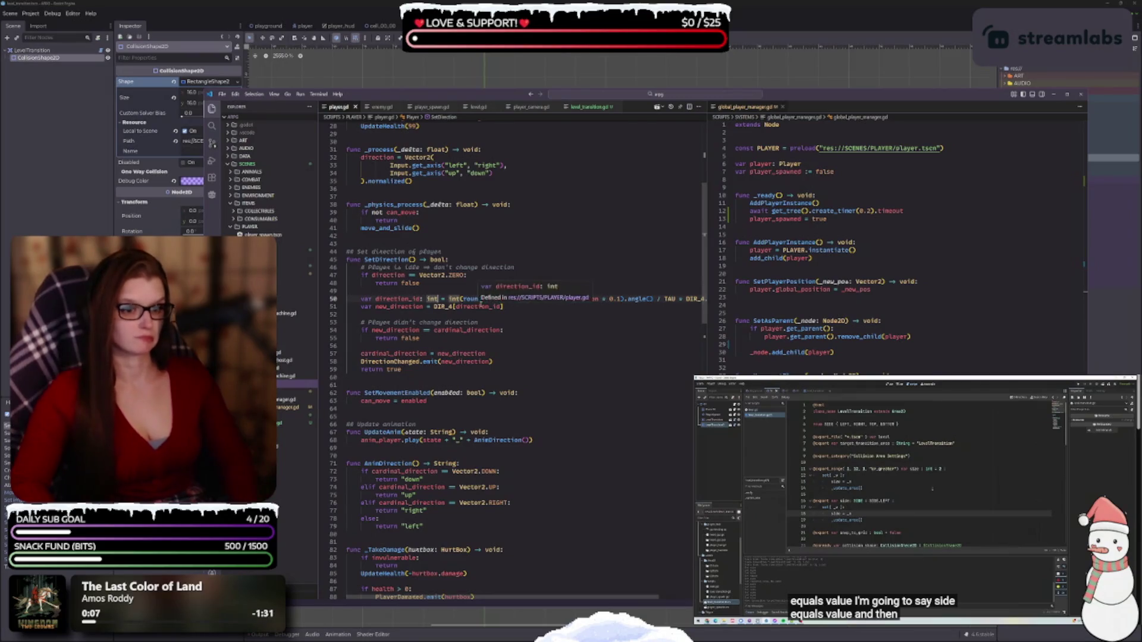
key(BackSpace)
key(BackSpace)
key(BackSpace)
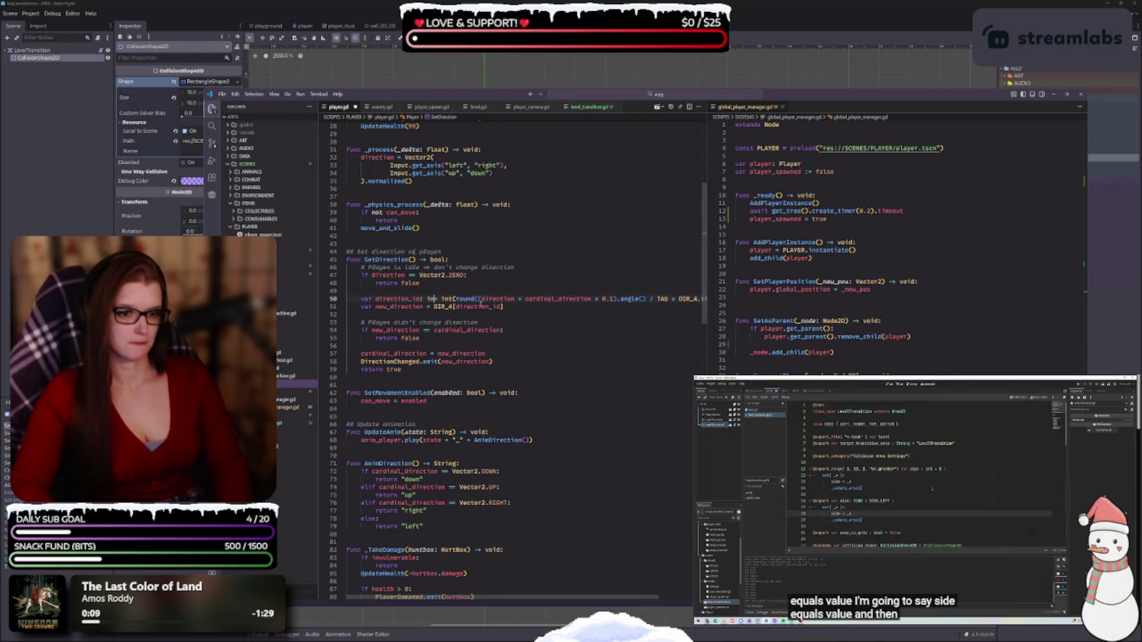
key(BackSpace)
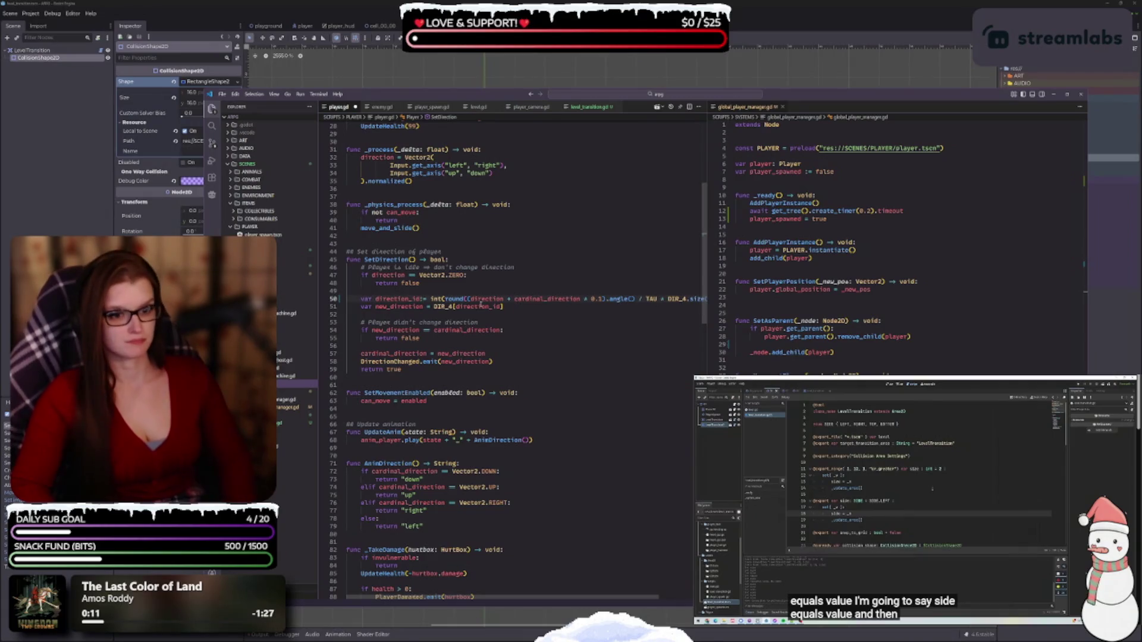
key(Right)
text(:)
Break the long round( expression onto an indented line, with the closing parentheses on their own line
click(487, 353)
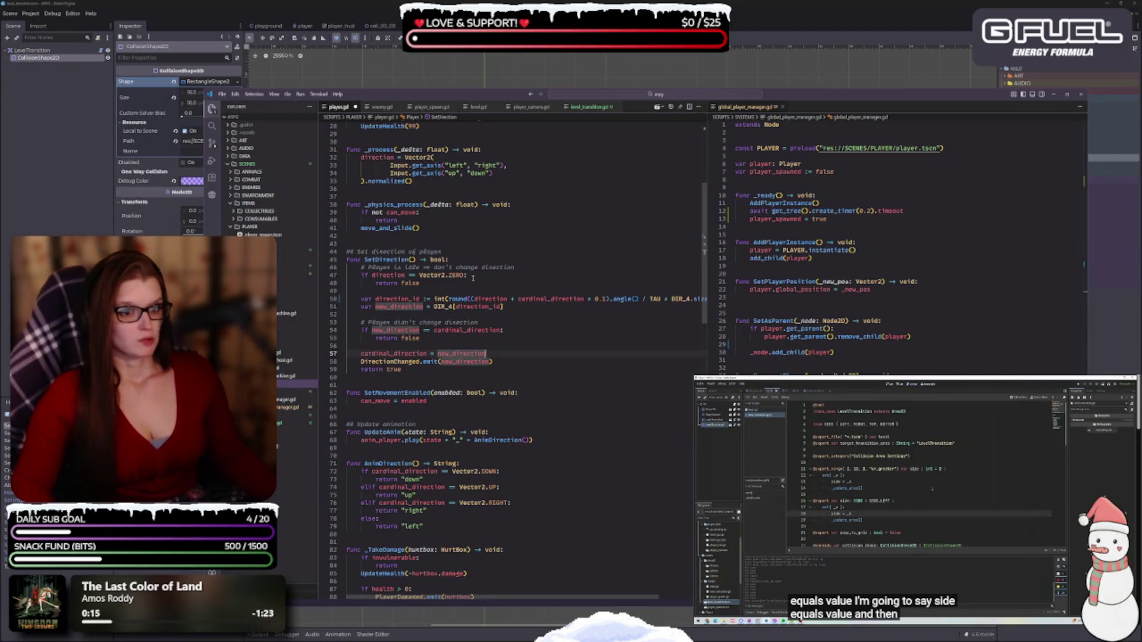
click(500, 339)
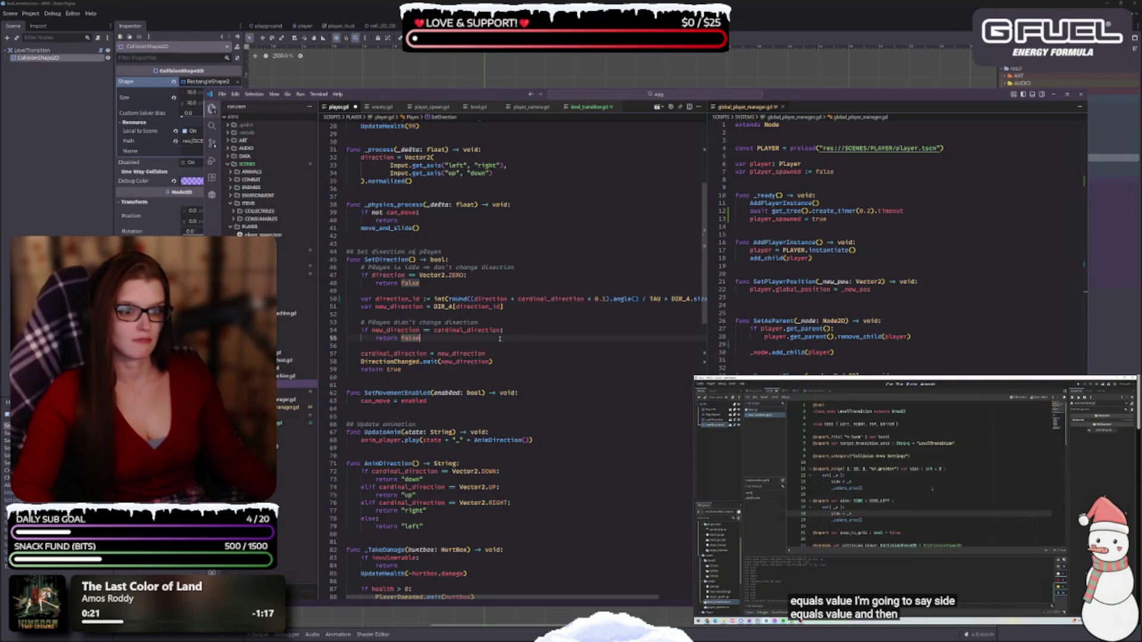
click(470, 299)
key(Return)
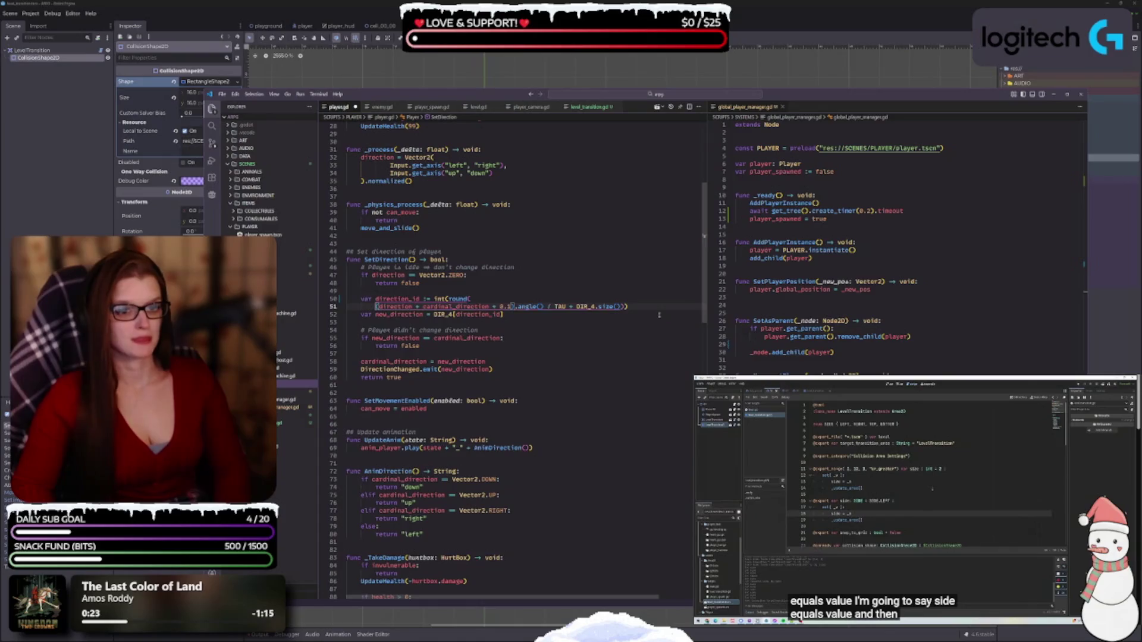
key(Tab)
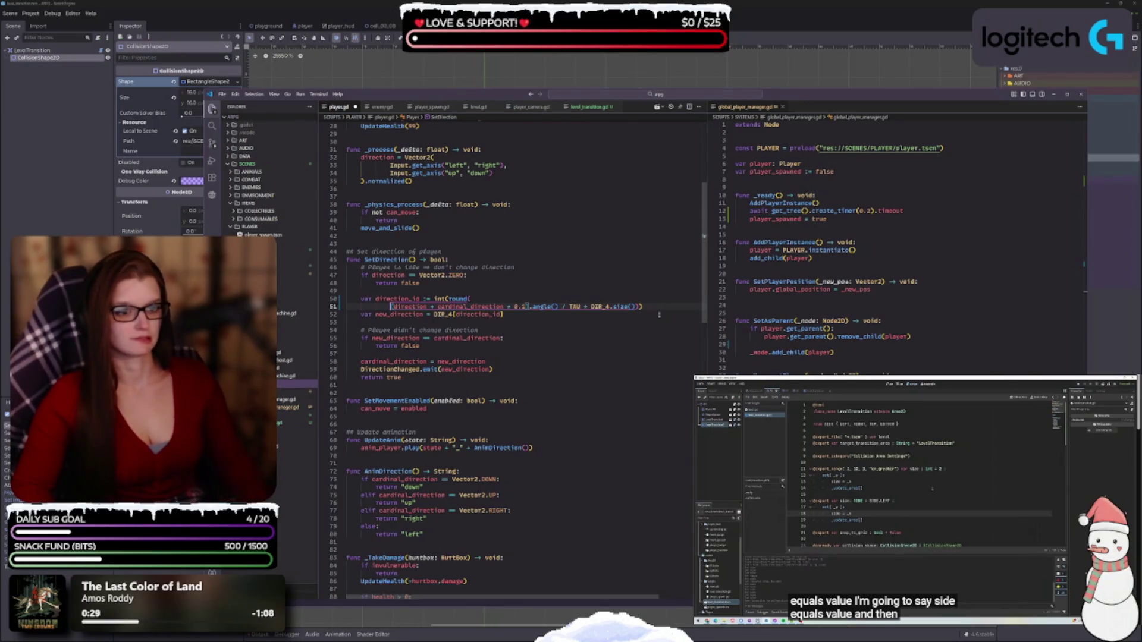
scroll(536, 297, down, 1)
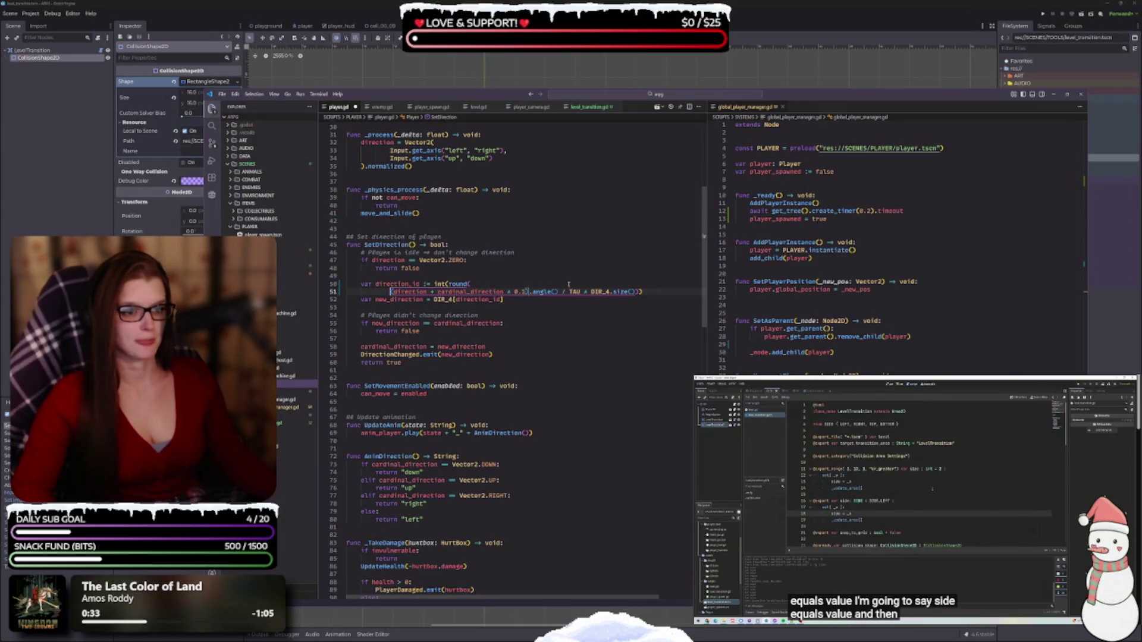
triple_click(526, 292)
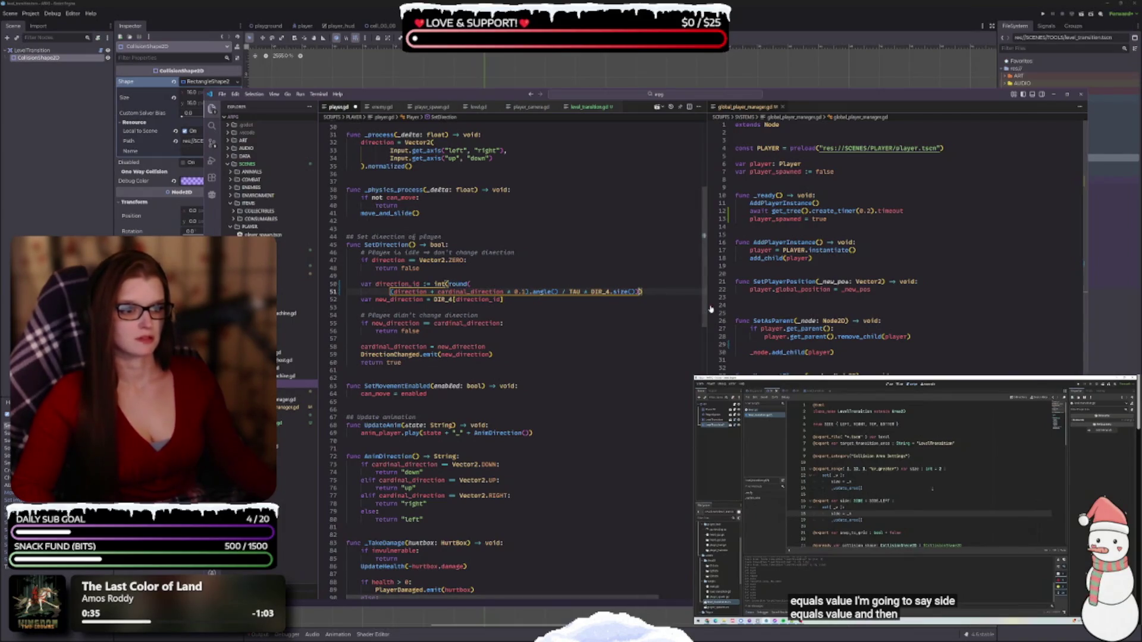
key(Left)
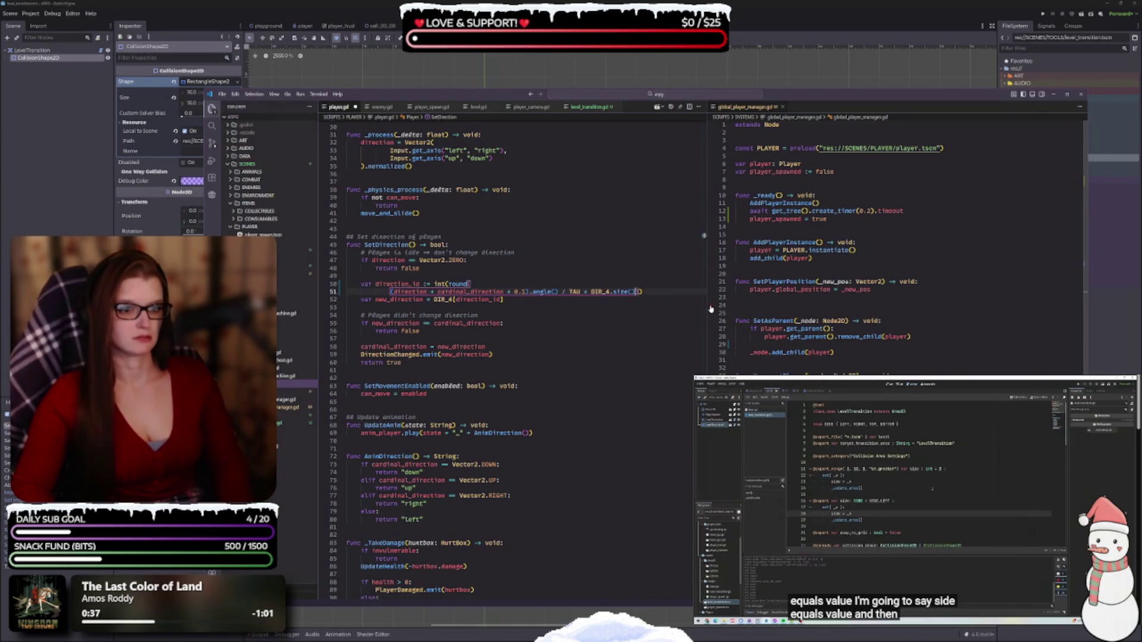
key(Return)
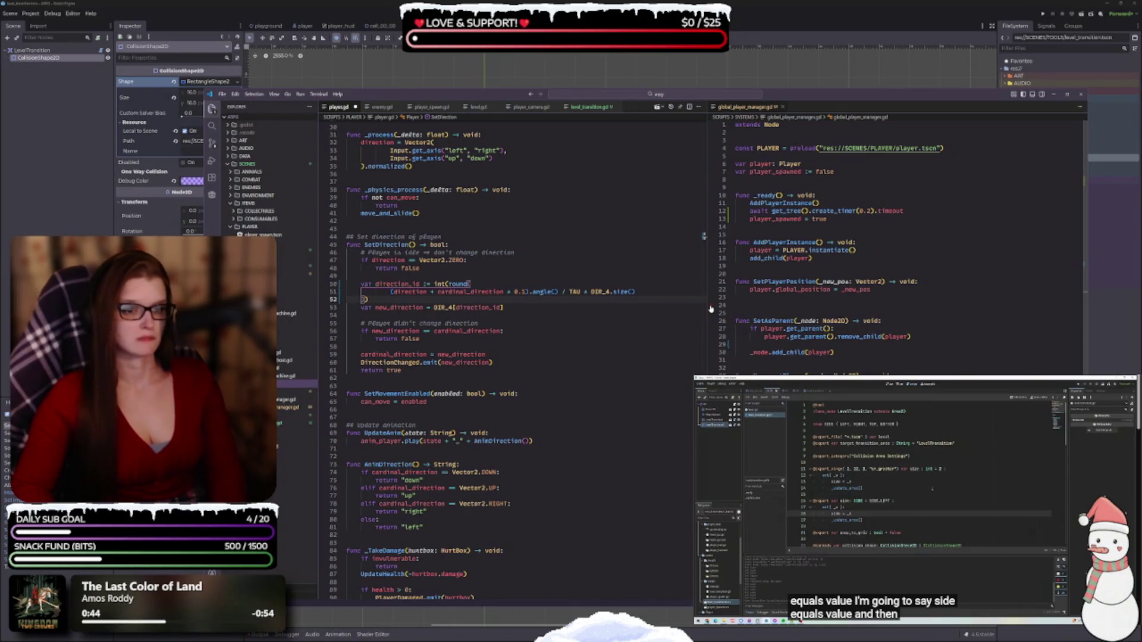
Add a blank line after the direction_id statement, trying and undoing a split before / TAU
click(595, 370)
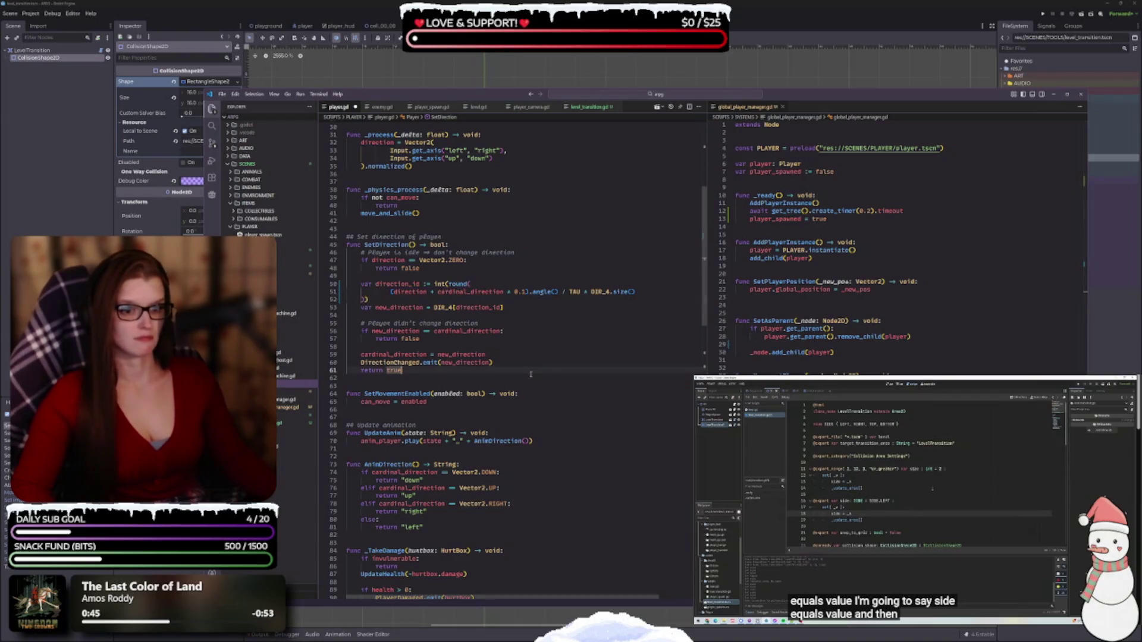
click(460, 299)
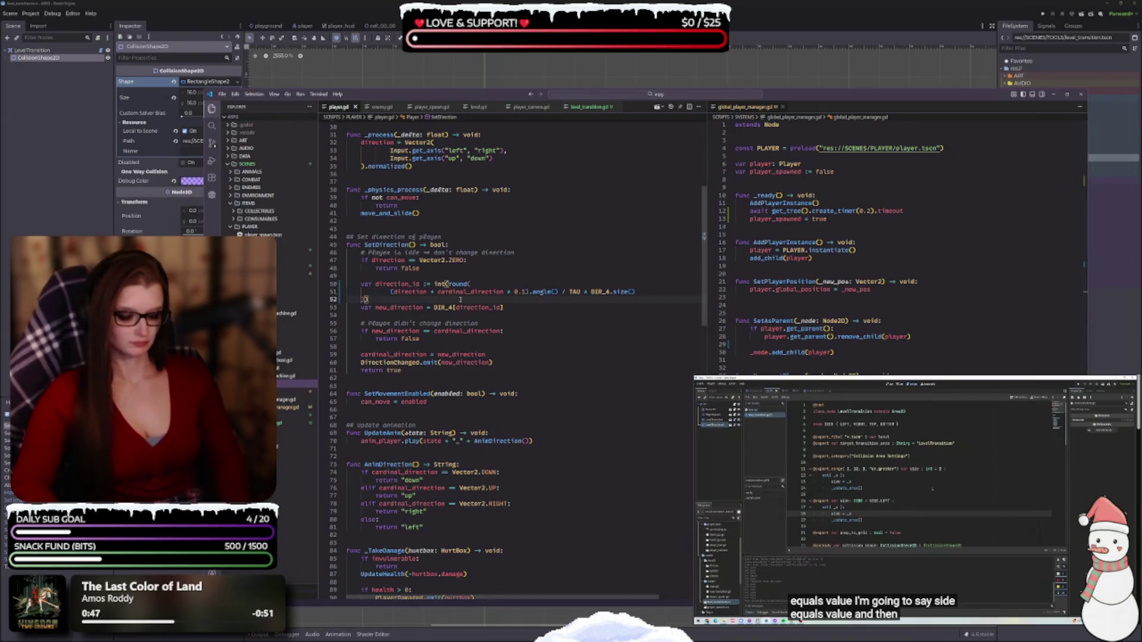
key(Return)
click(458, 347)
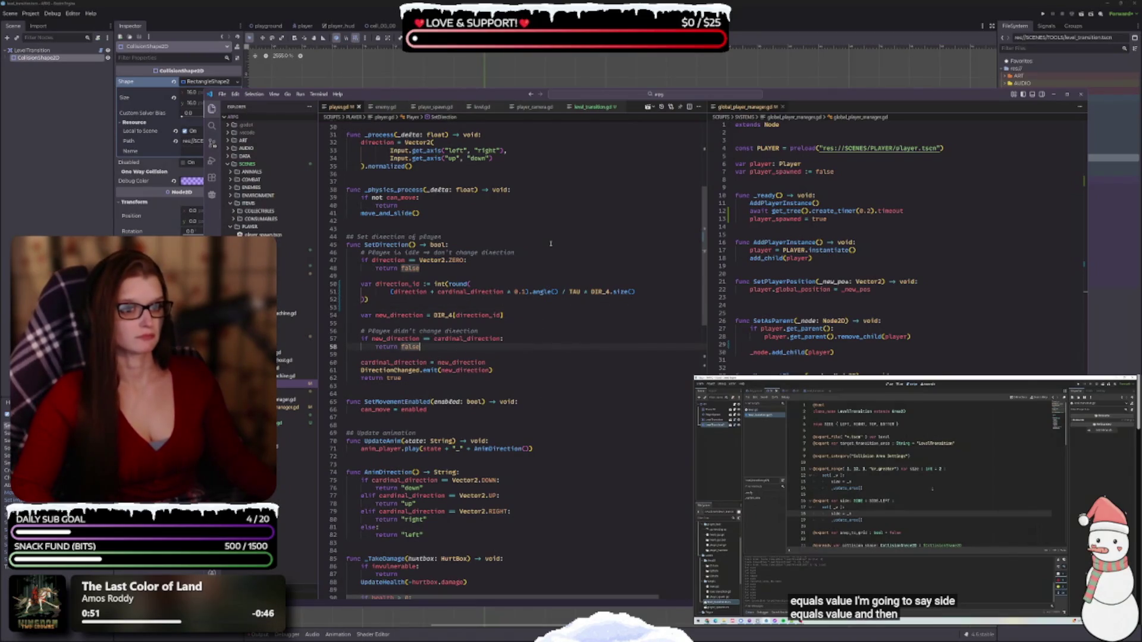
click(560, 292)
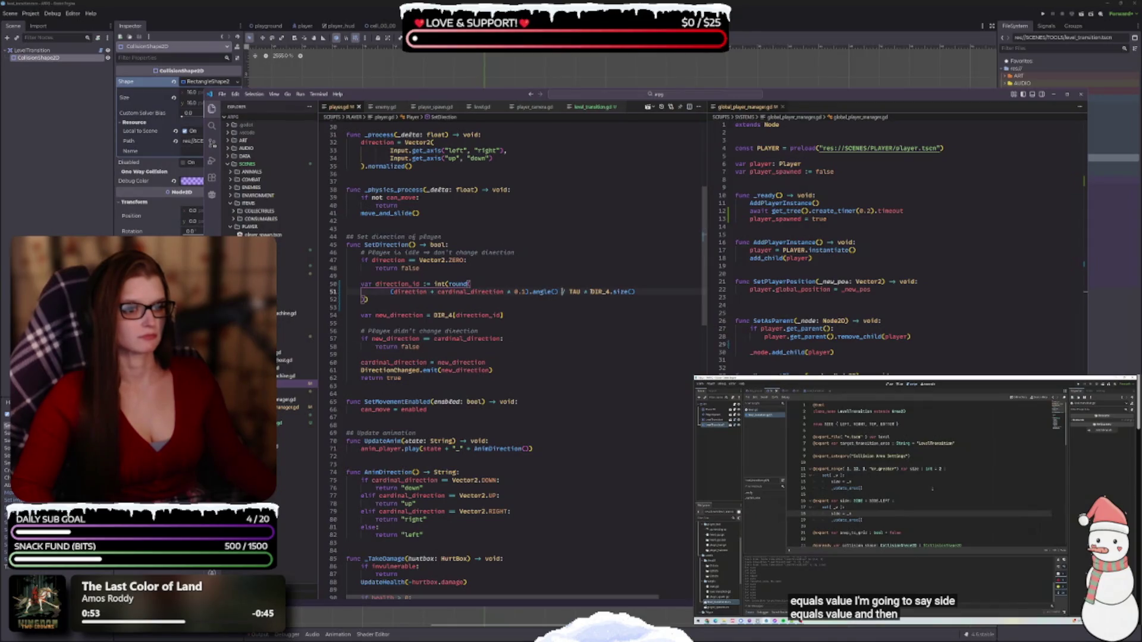
key(Return)
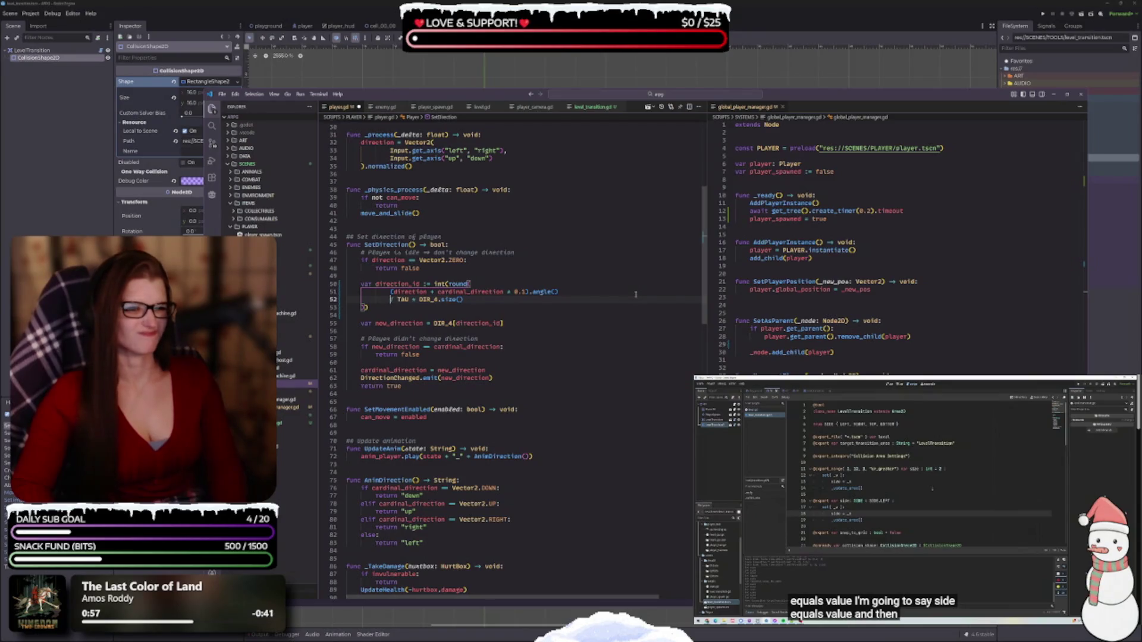
key(ctrl+z)
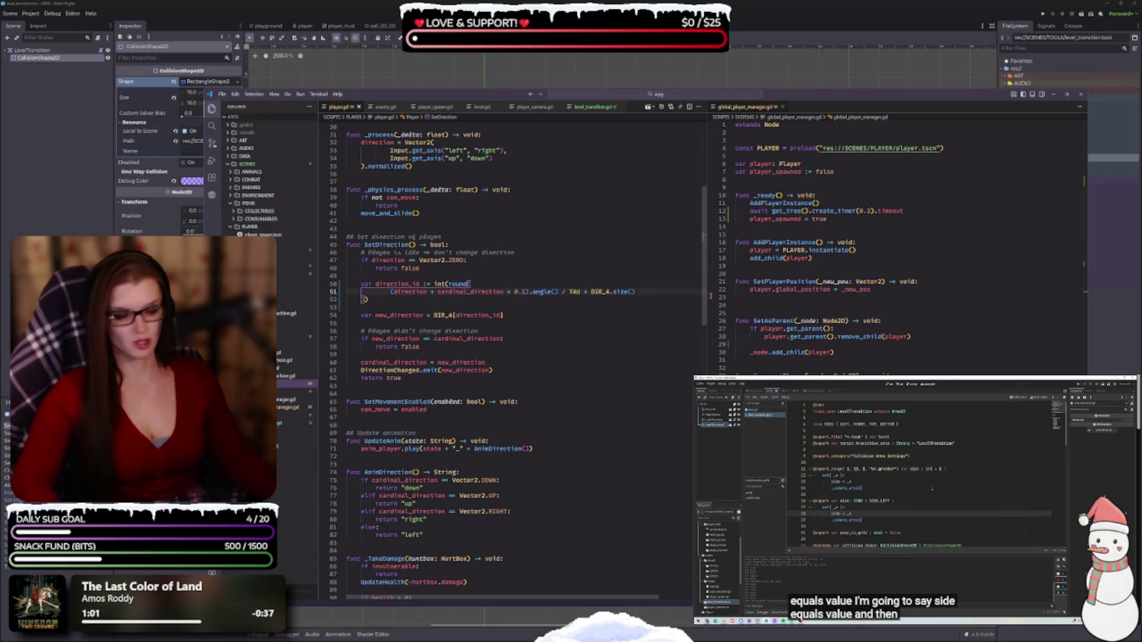
click(525, 362)
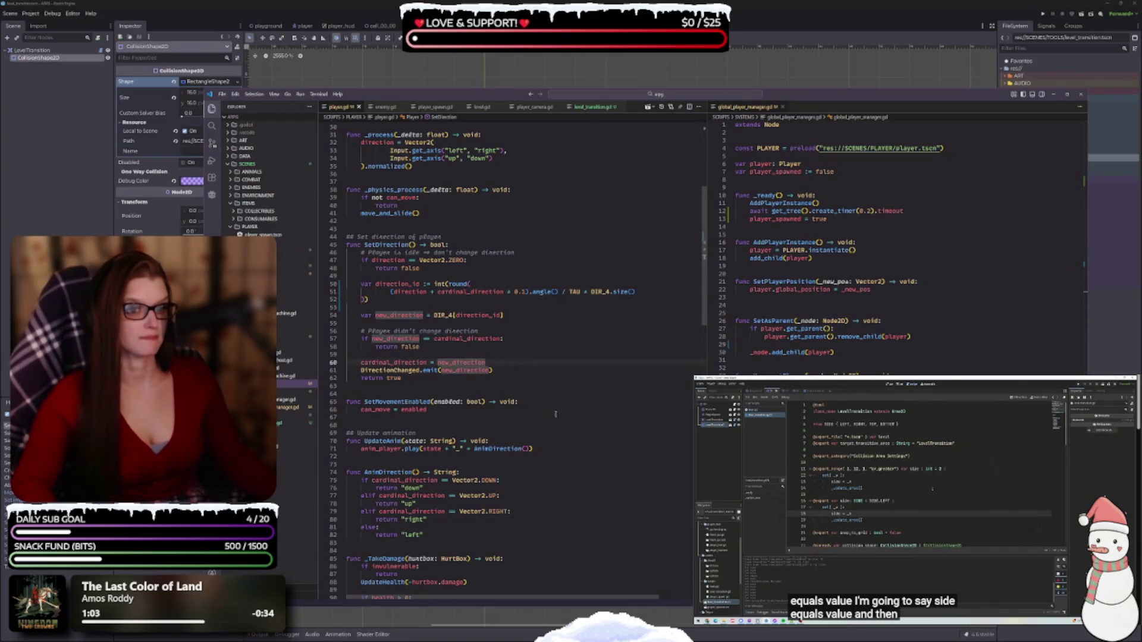
key(Down)
key(Down)
key(Down)
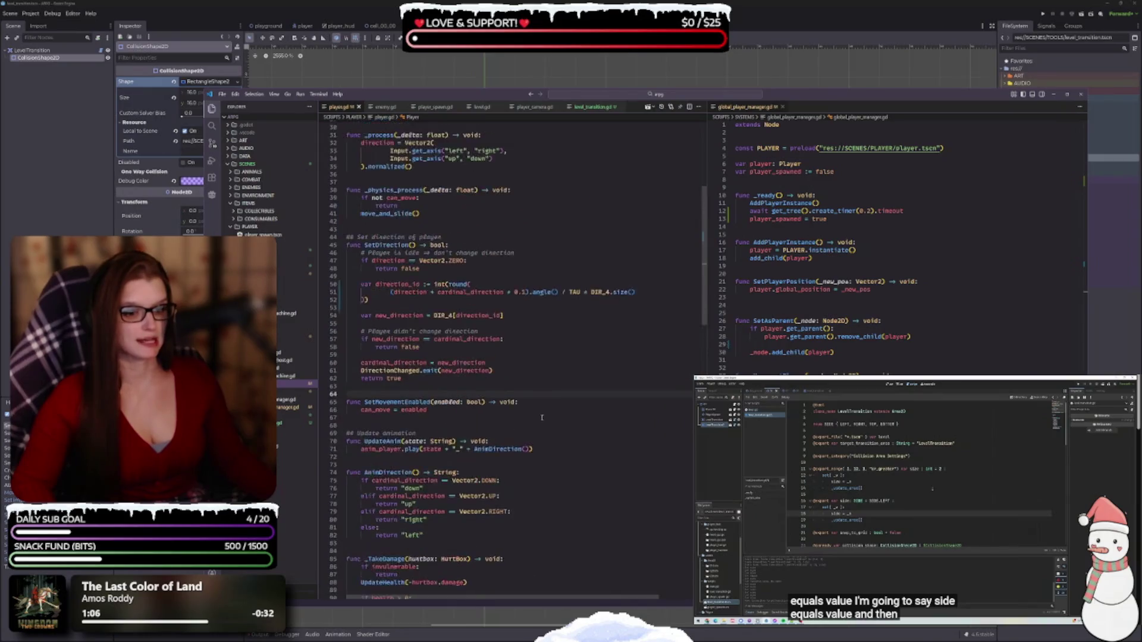
scroll(542, 418, up, 10)
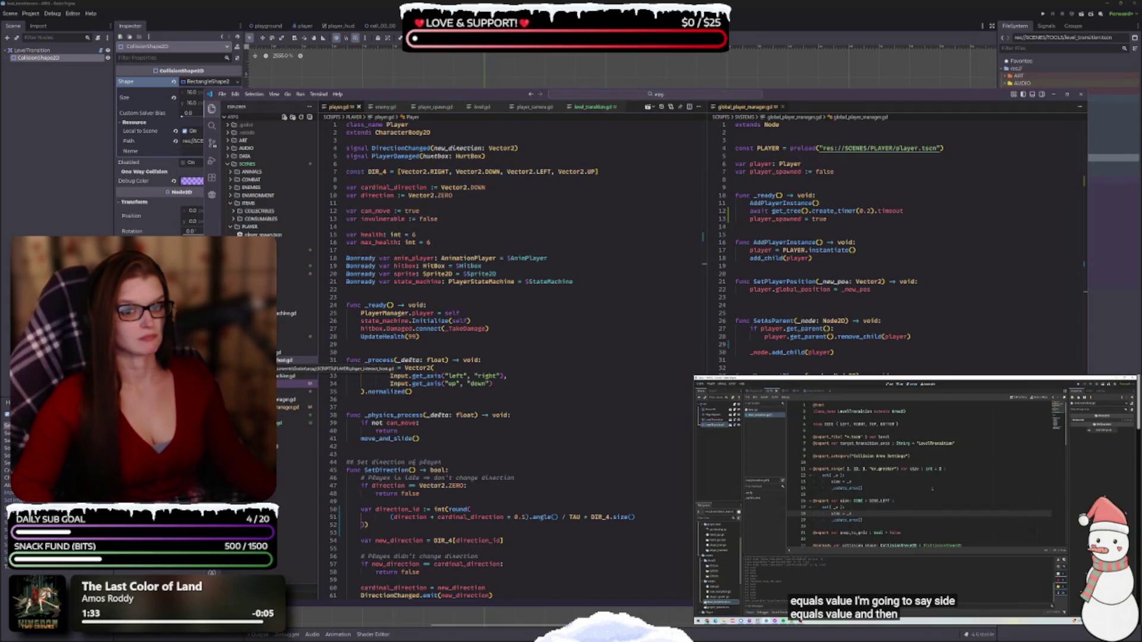
click(298, 352)
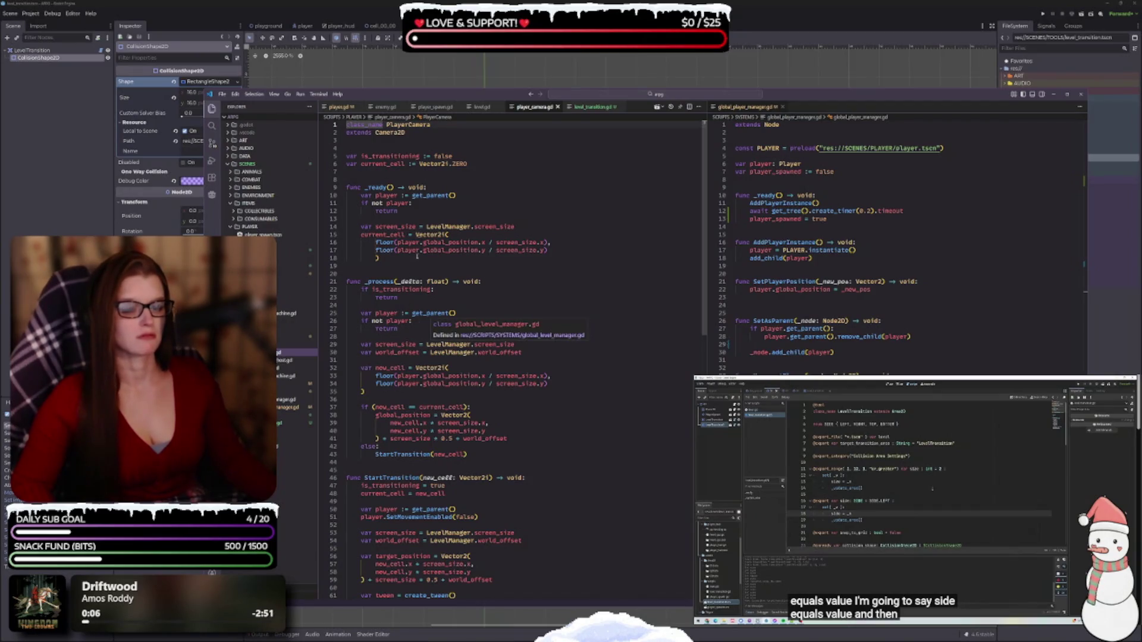
Indent the Vector2 floor lines in _process and _ready, realign _ready's closing parenthesis, and save
drag(548, 383, 373, 377)
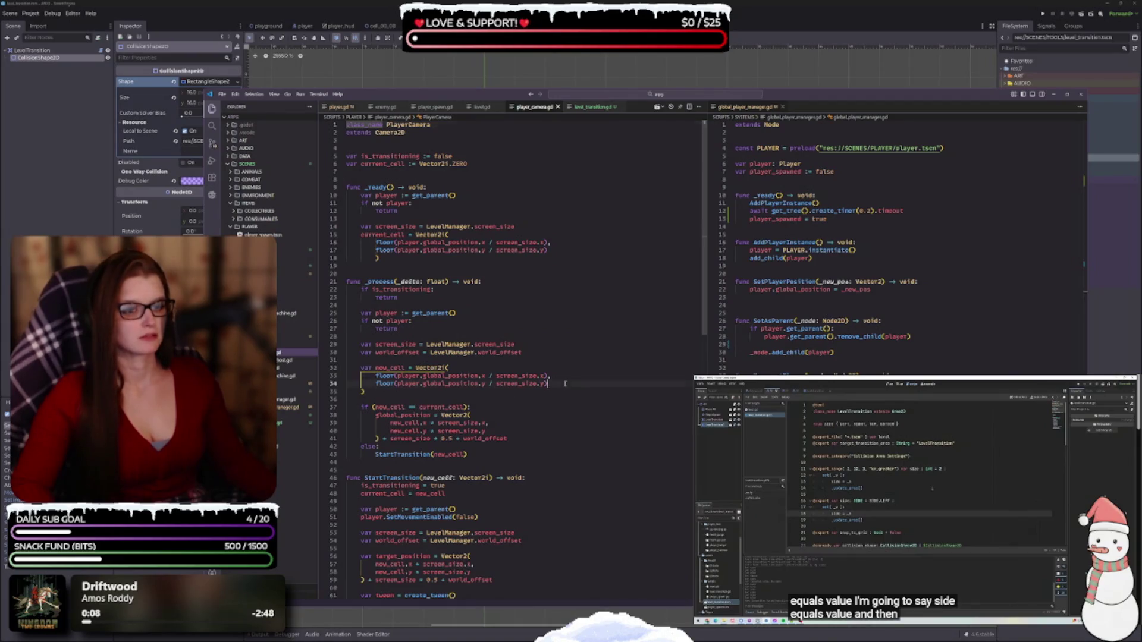
key(Tab)
click(451, 462)
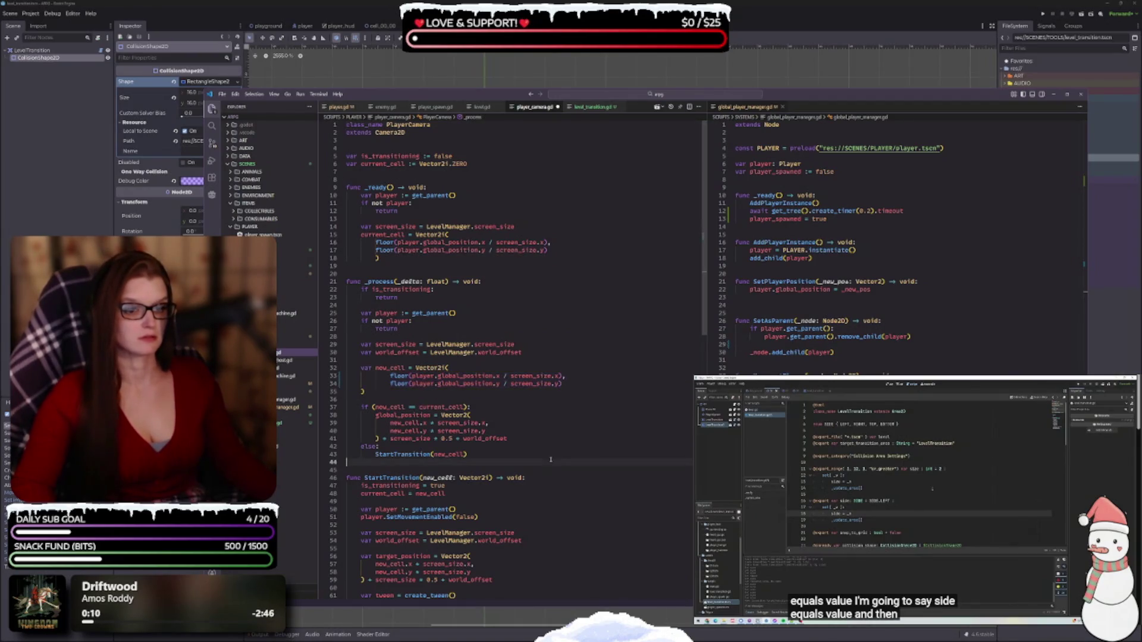
drag(555, 246, 375, 241)
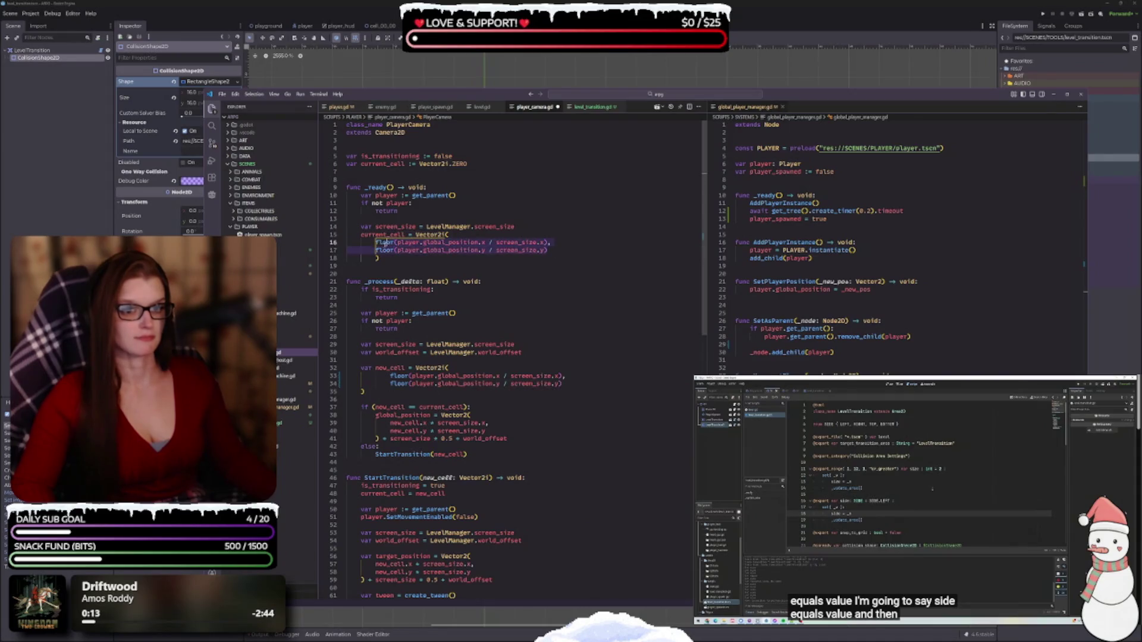
key(Tab)
click(447, 261)
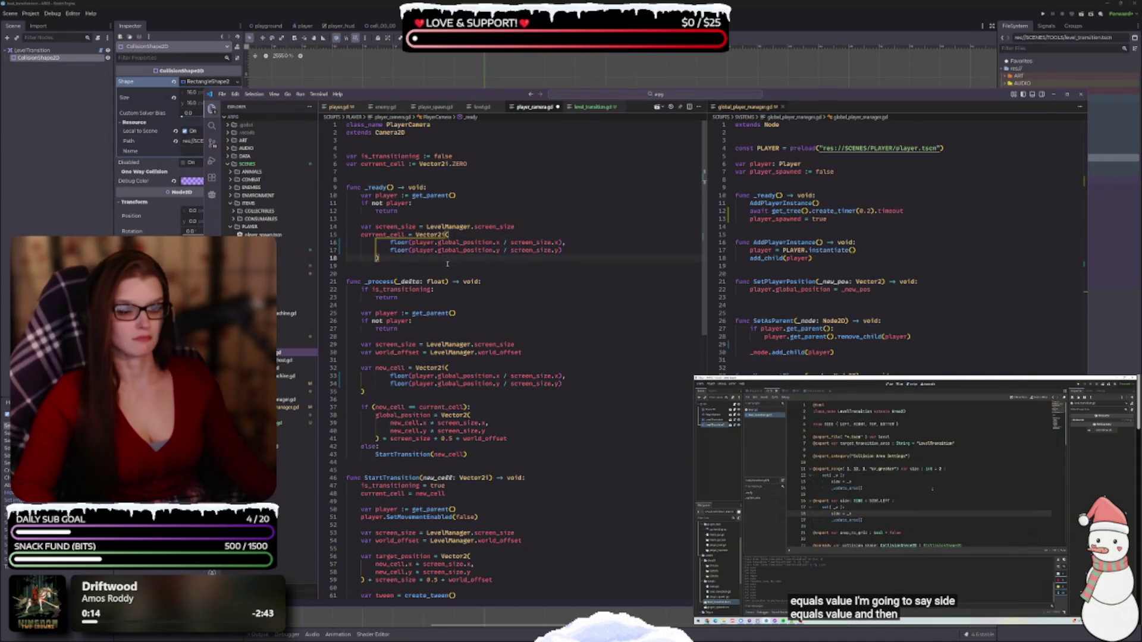
key(shift+Tab)
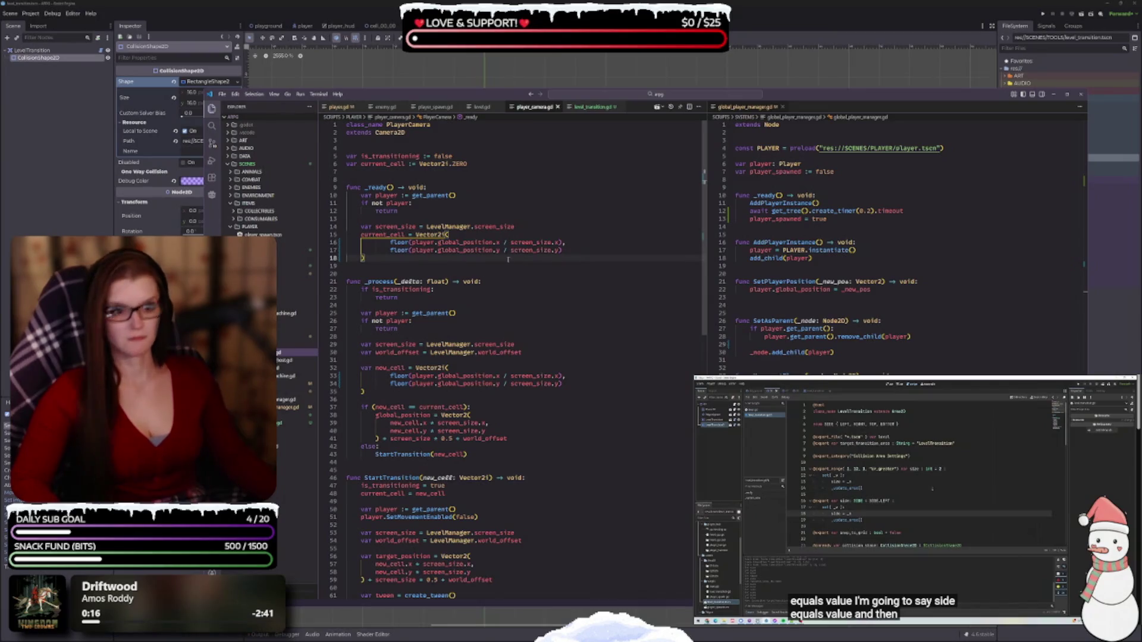
click(469, 305)
key(ctrl+s)
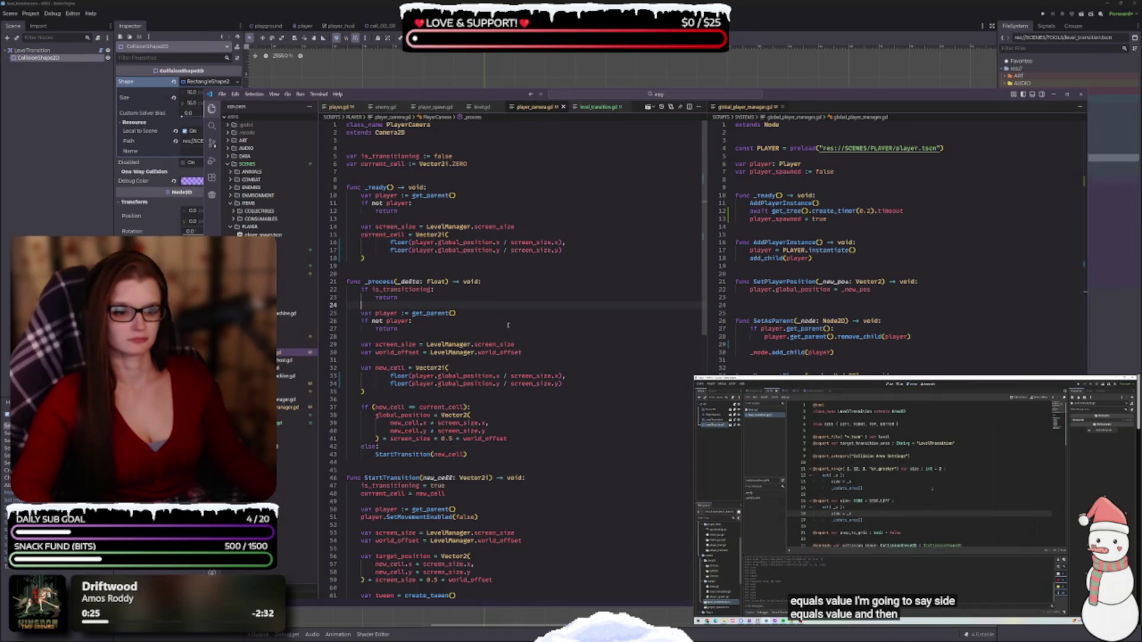
Indent the new_cell x and y component lines one extra level
scroll(448, 409, down, 1)
mouse_move(477, 425)
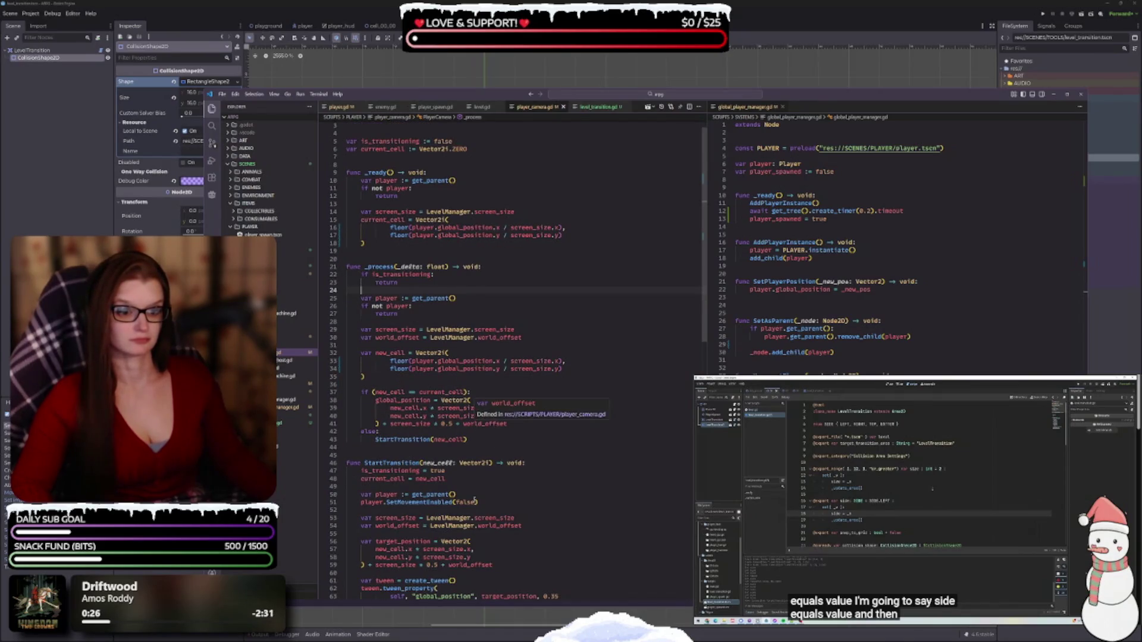
click(577, 529)
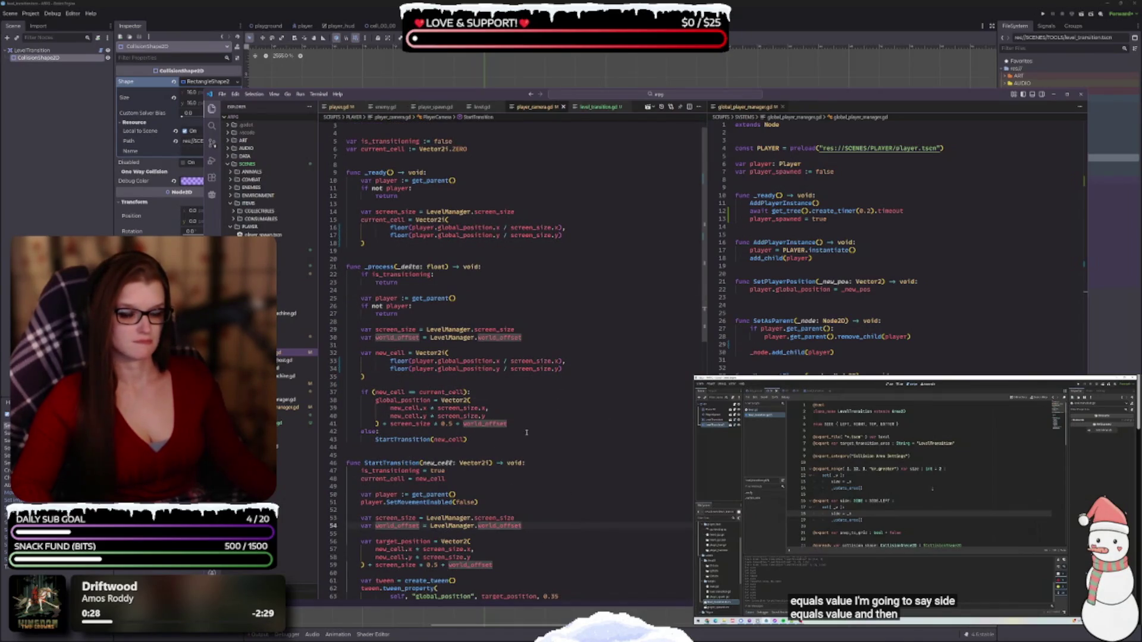
mouse_move(486, 416)
mouse_down()
mouse_move(357, 416)
mouse_move(391, 408)
mouse_up()
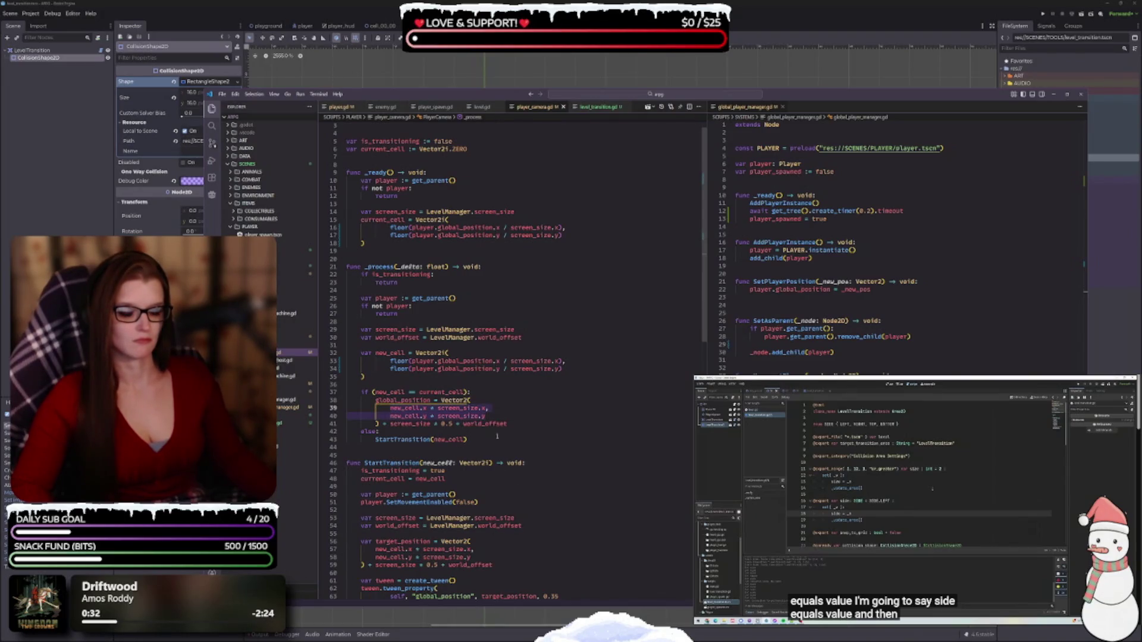
key(Tab)
click(535, 444)
Indent the new_cell lines in StartTransition one level and save player_camera.gd
scroll(544, 437, down, 1)
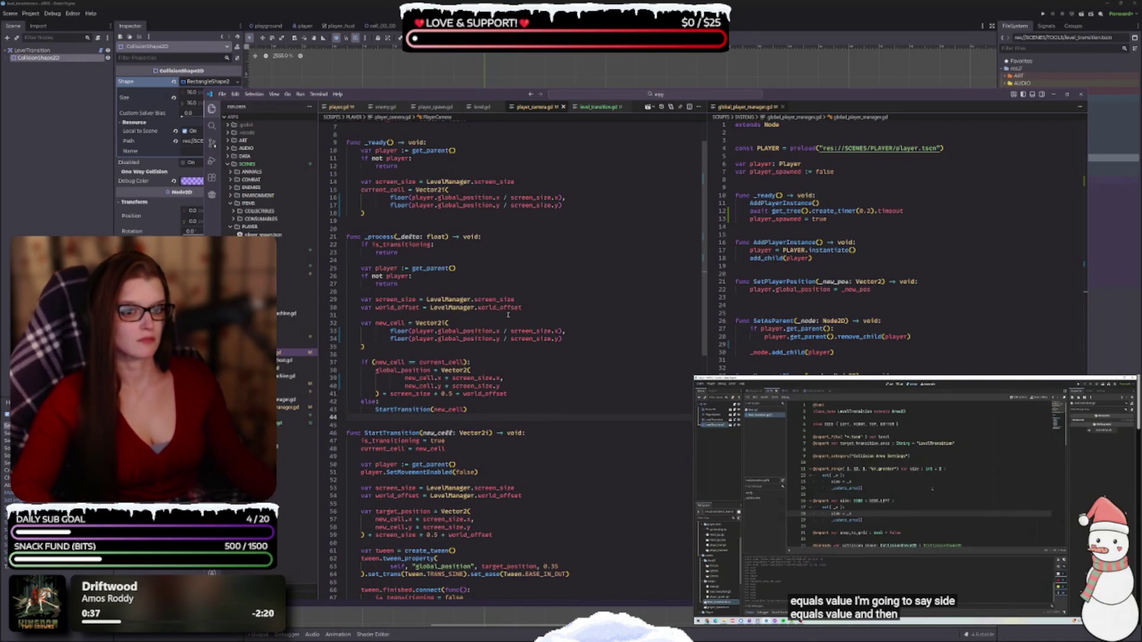
scroll(492, 299, down, 3)
scroll(492, 299, down, 2)
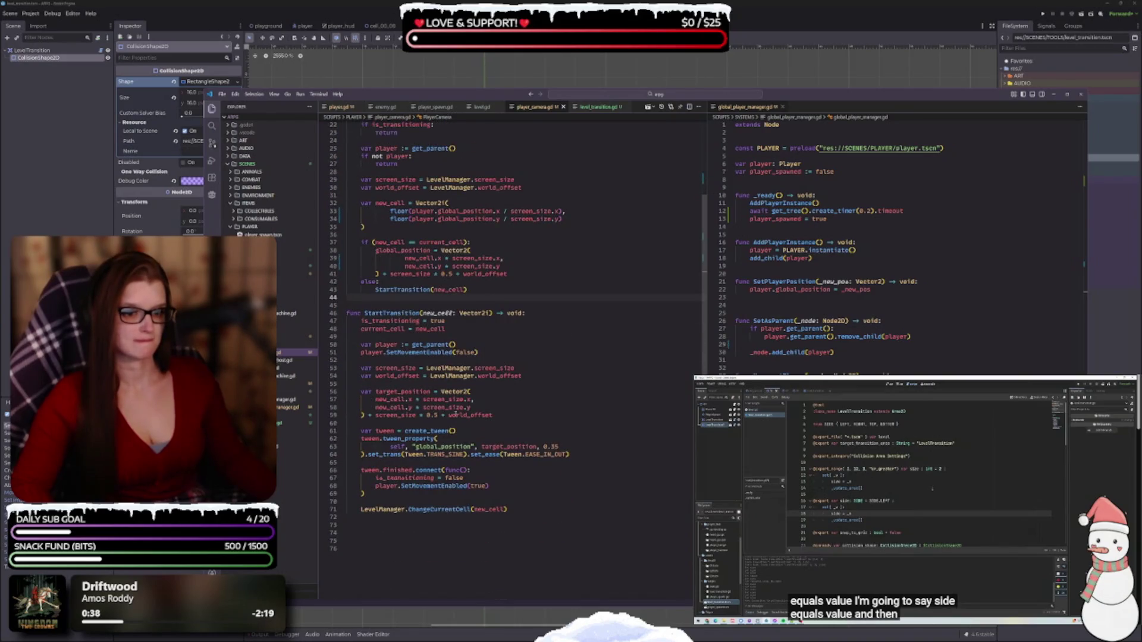
drag(472, 408, 378, 399)
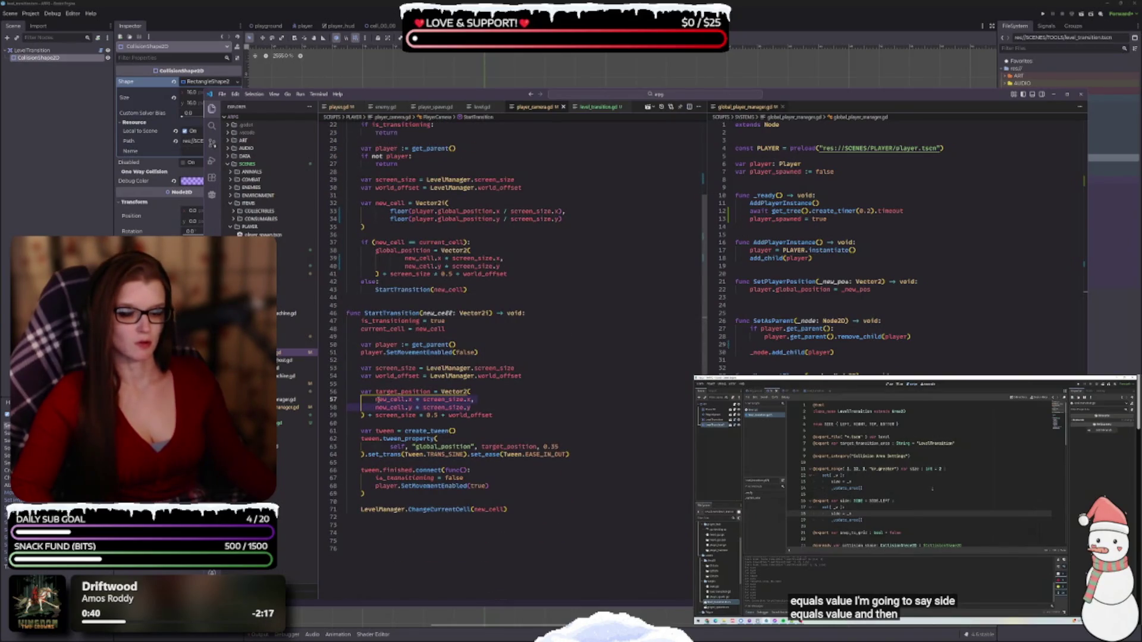
key(Tab)
click(544, 492)
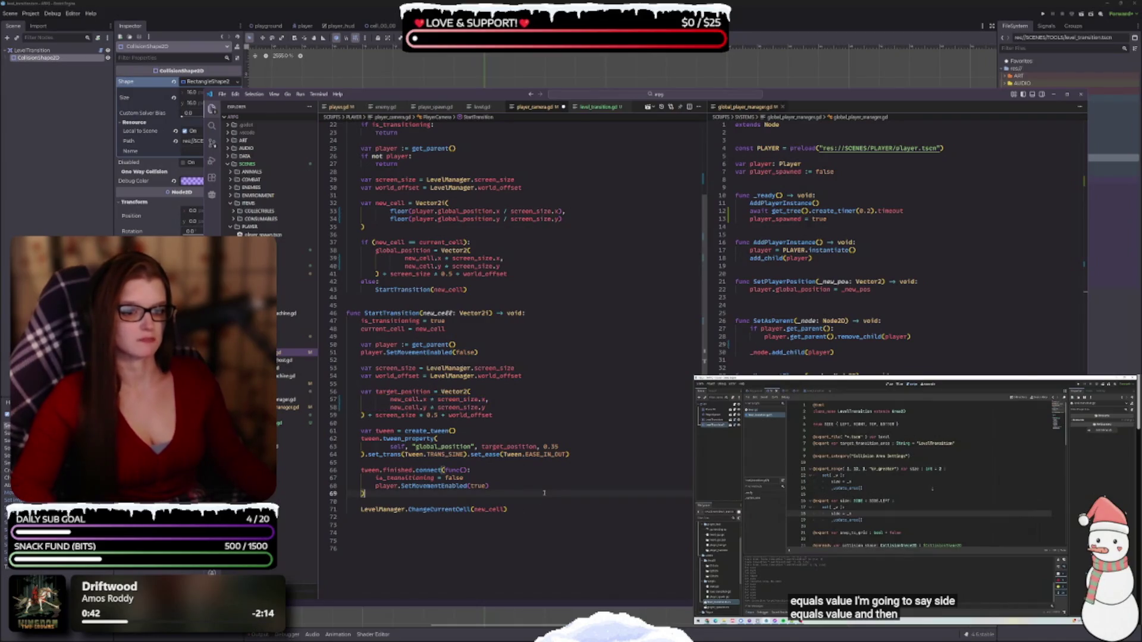
key(ctrl+s)
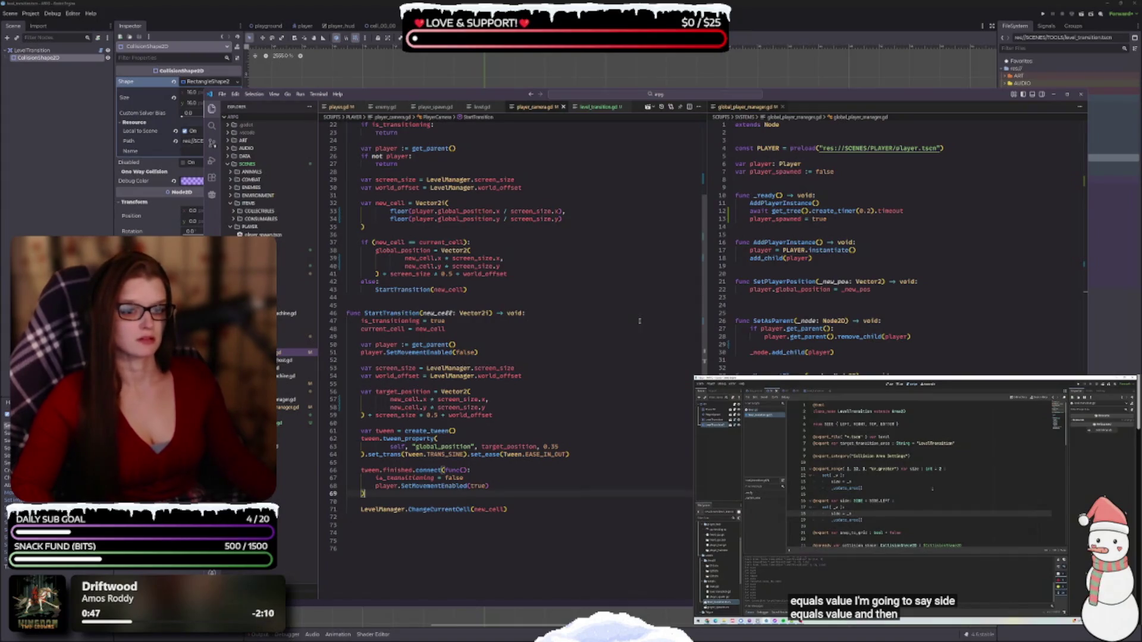
Look over the tween_property call and its finished callback, then open global_level_manager.gd
double_click(396, 447)
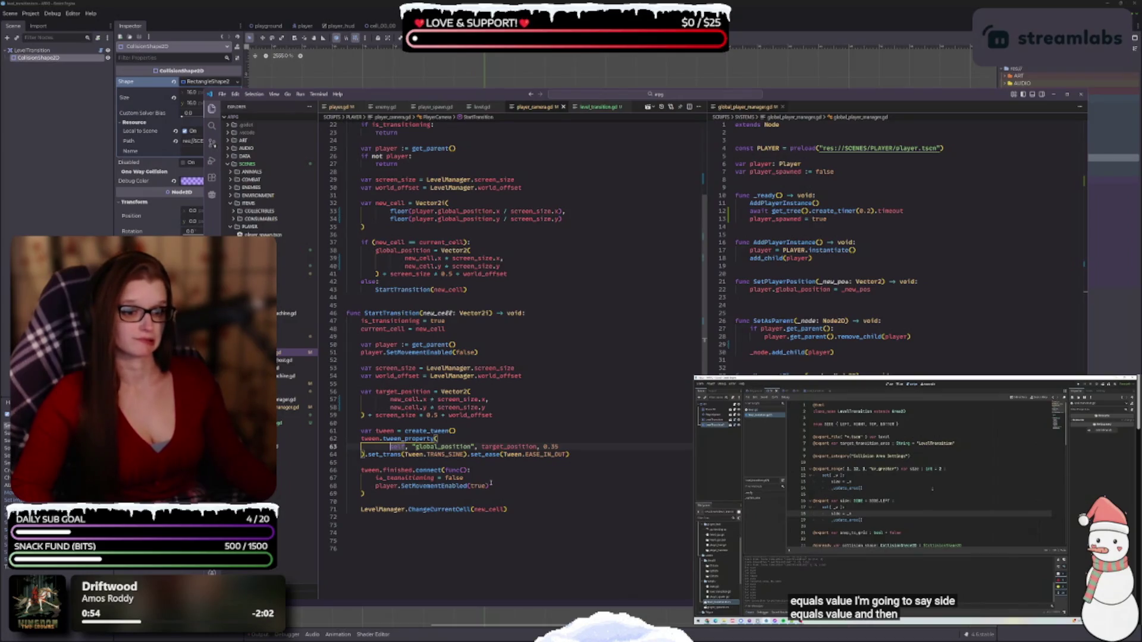
drag(489, 486, 378, 479)
click(288, 400)
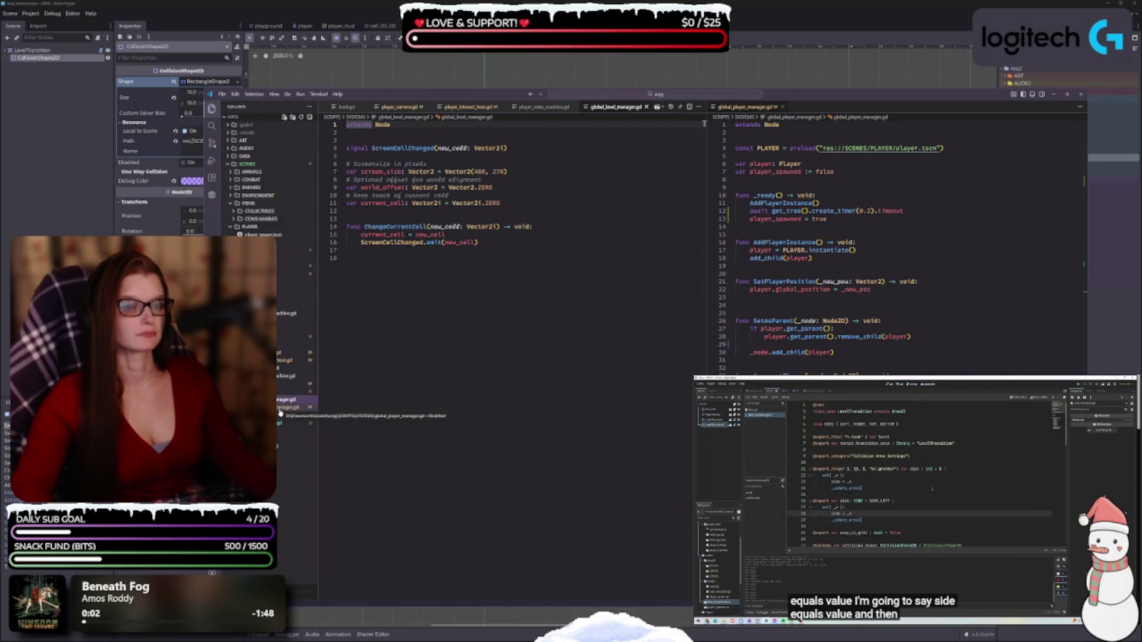
Glance through level_tilemap.gd, then open level.gd to check its _ready() function
click(277, 447)
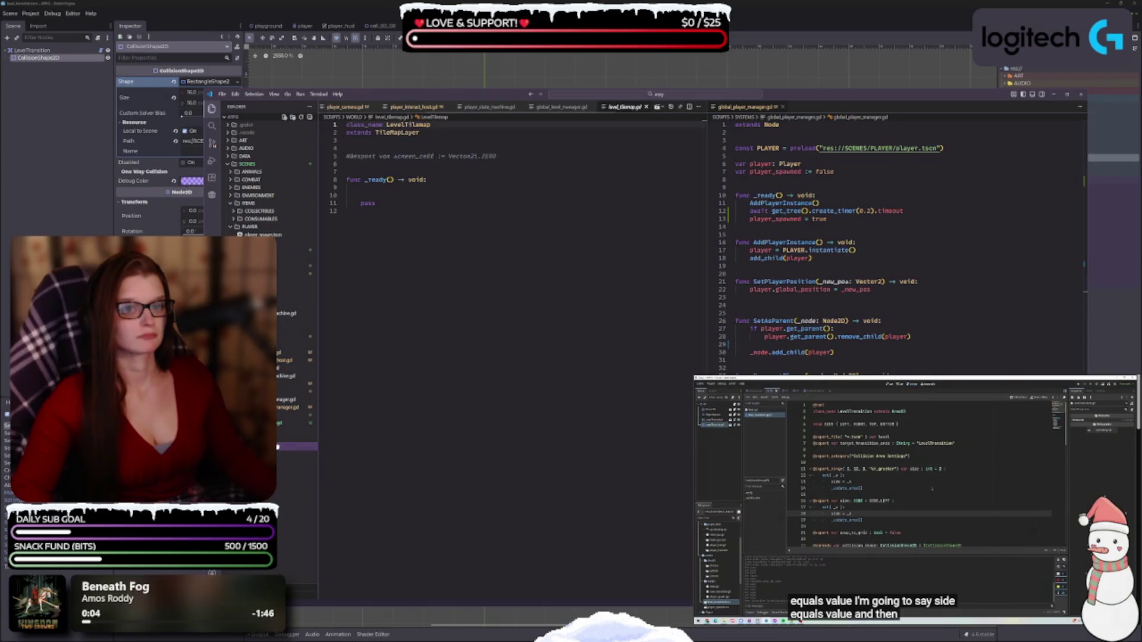
click(453, 230)
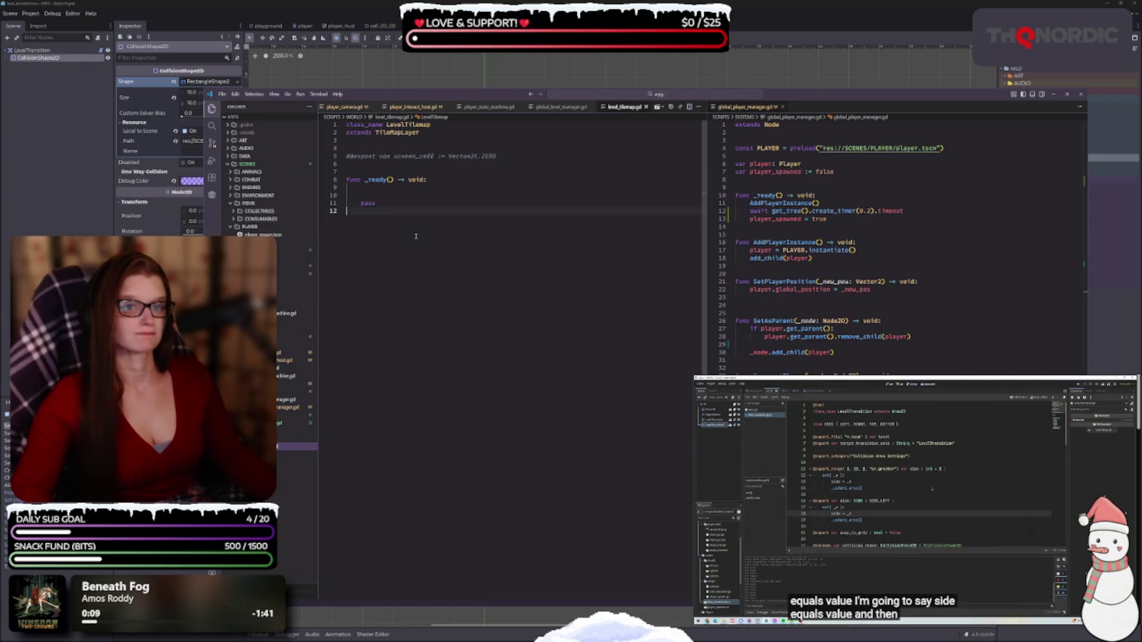
click(297, 453)
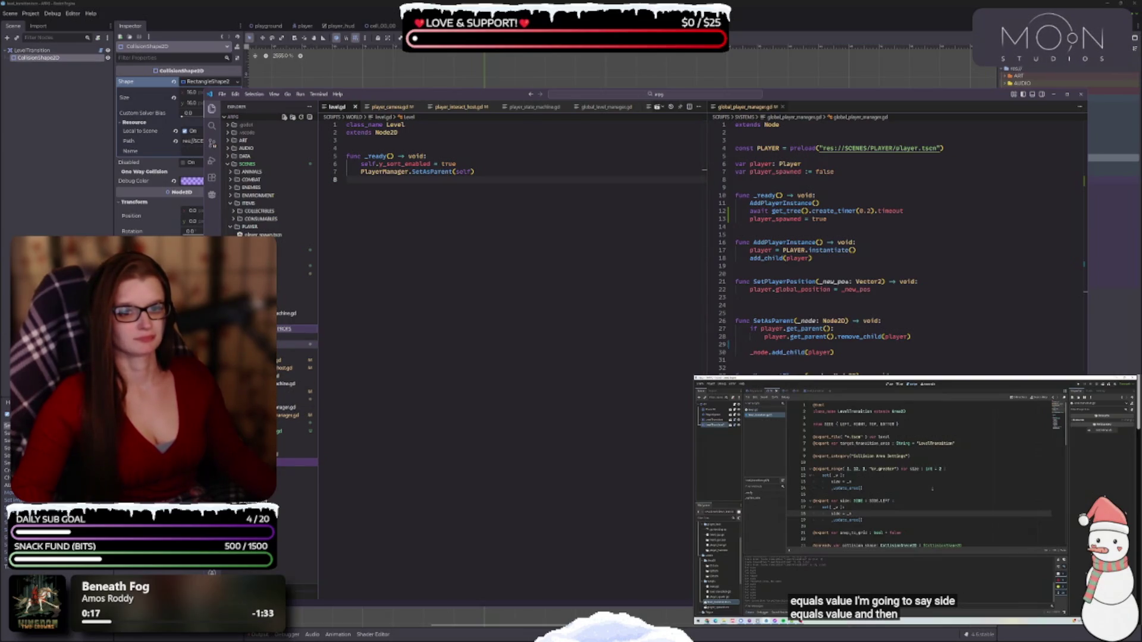
Open enemy.gd and read through it from the top
click(292, 320)
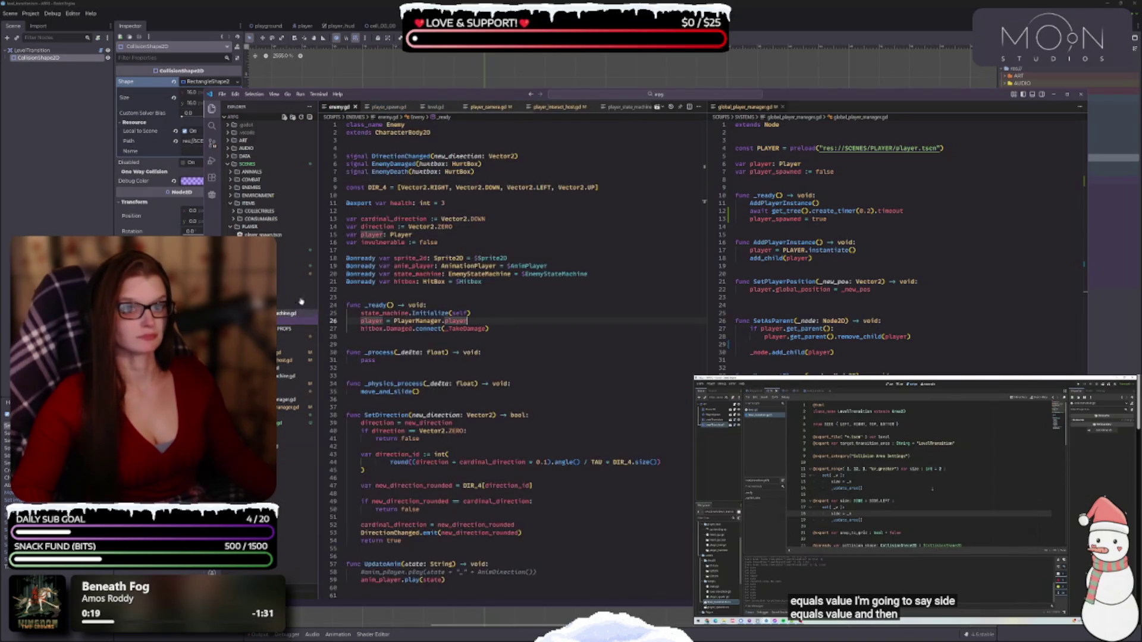
click(530, 327)
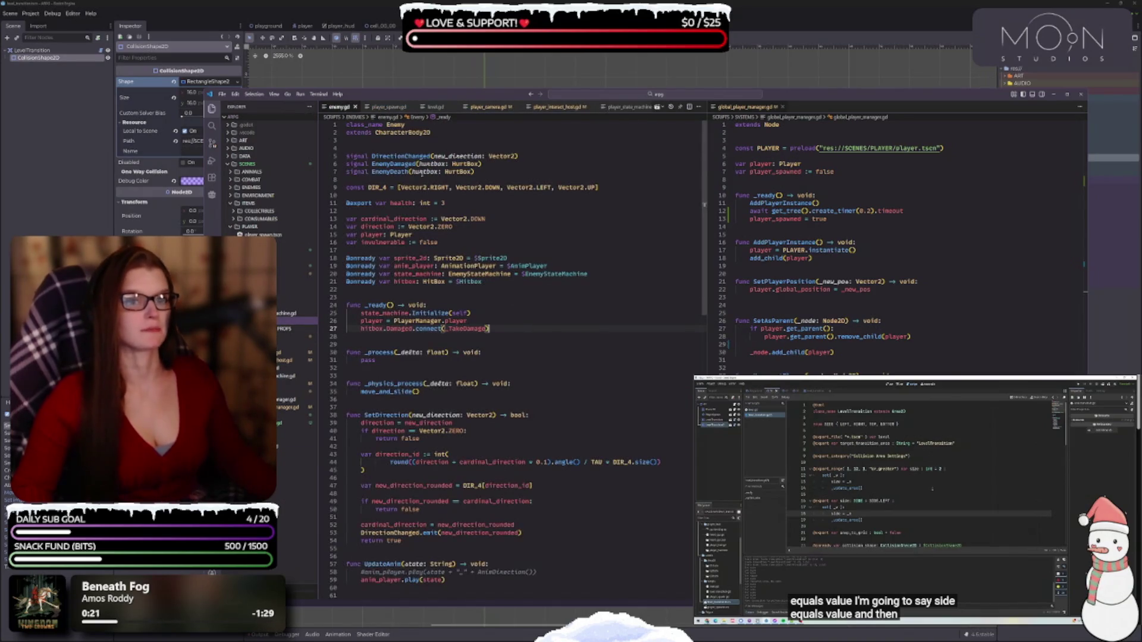
click(348, 140)
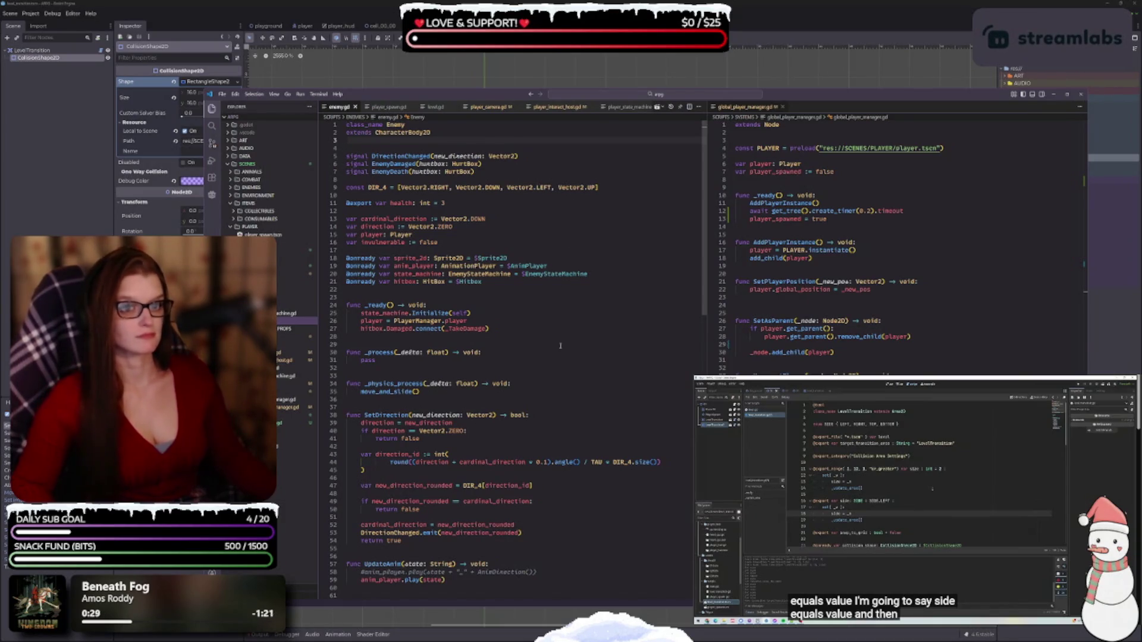
scroll(538, 323, down, 2)
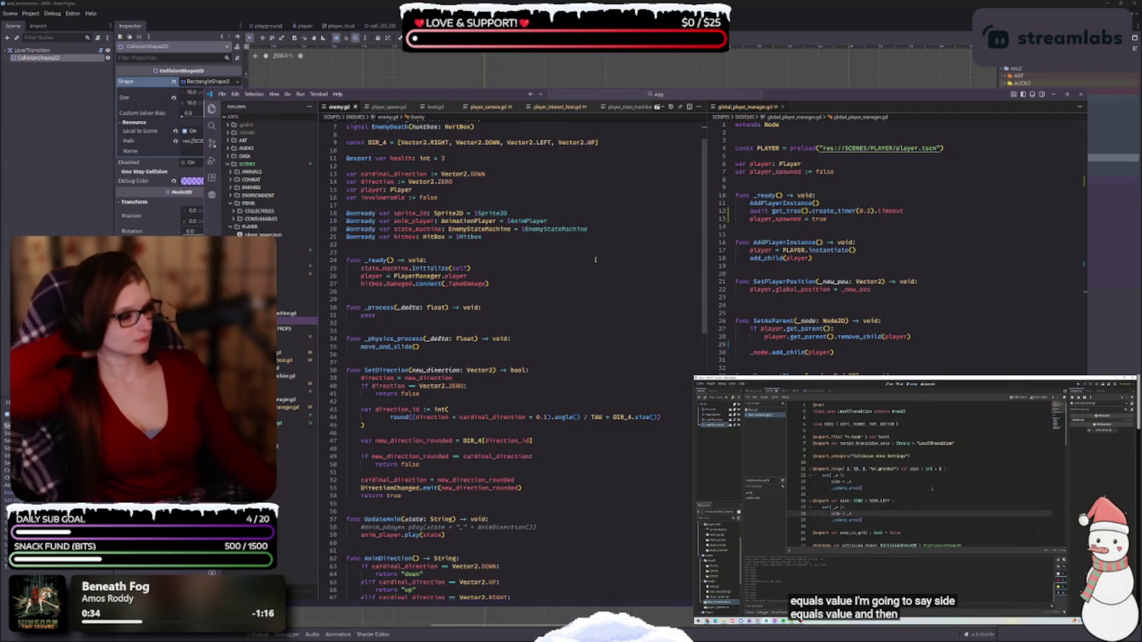
scroll(534, 358, down, 3)
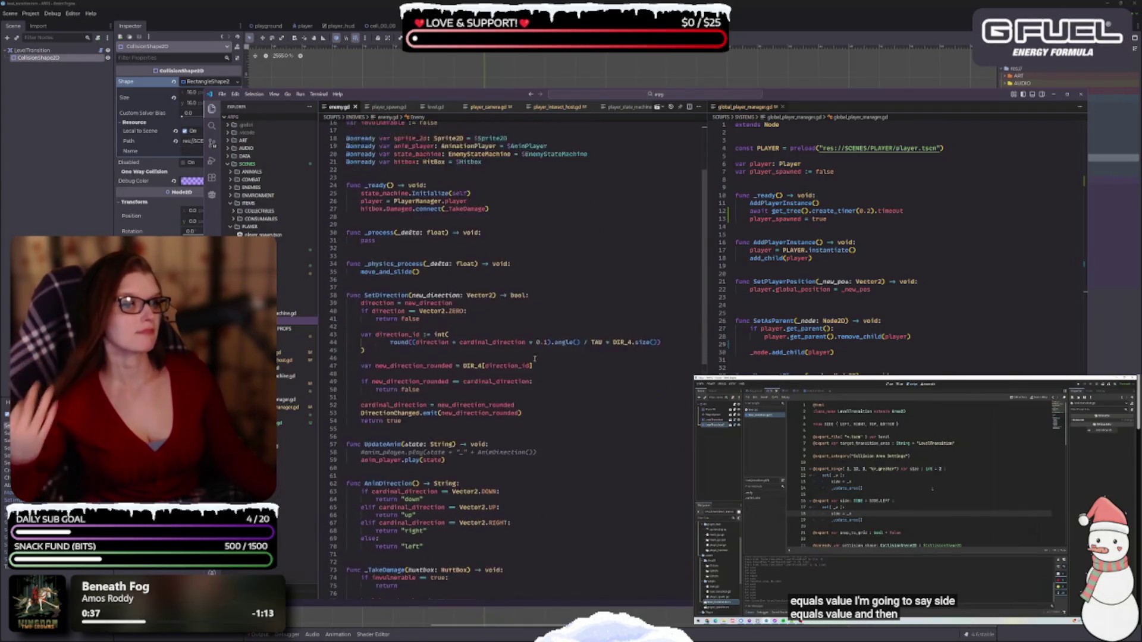
scroll(534, 358, down, 1)
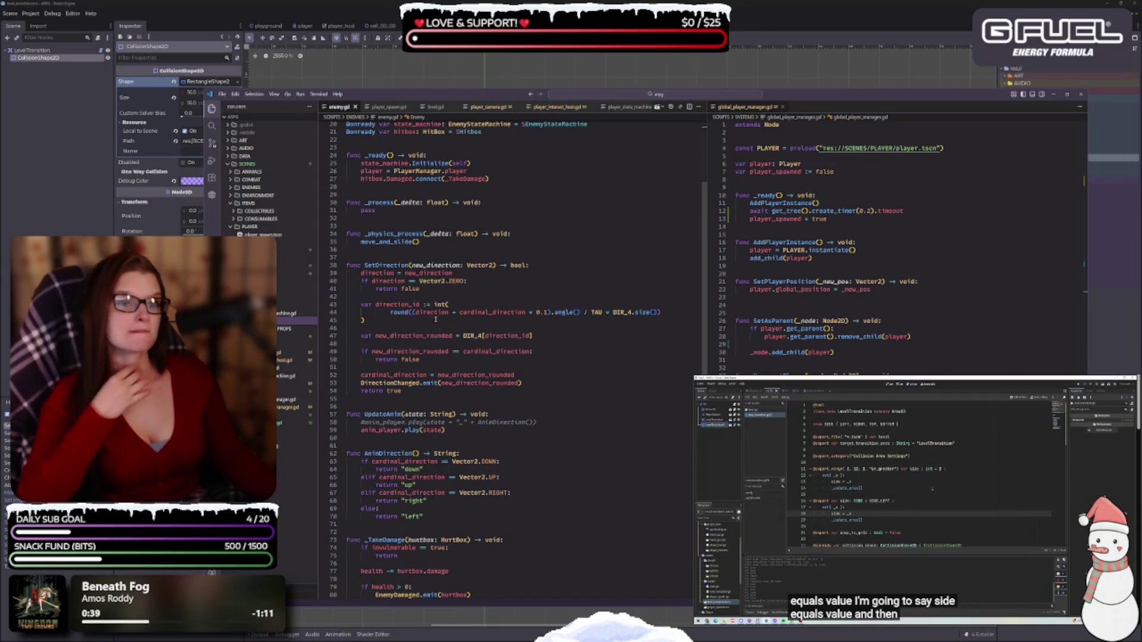
Wrap direction_id's int(round(...)) after round( onto an indented line, closing ')' alone
click(399, 312)
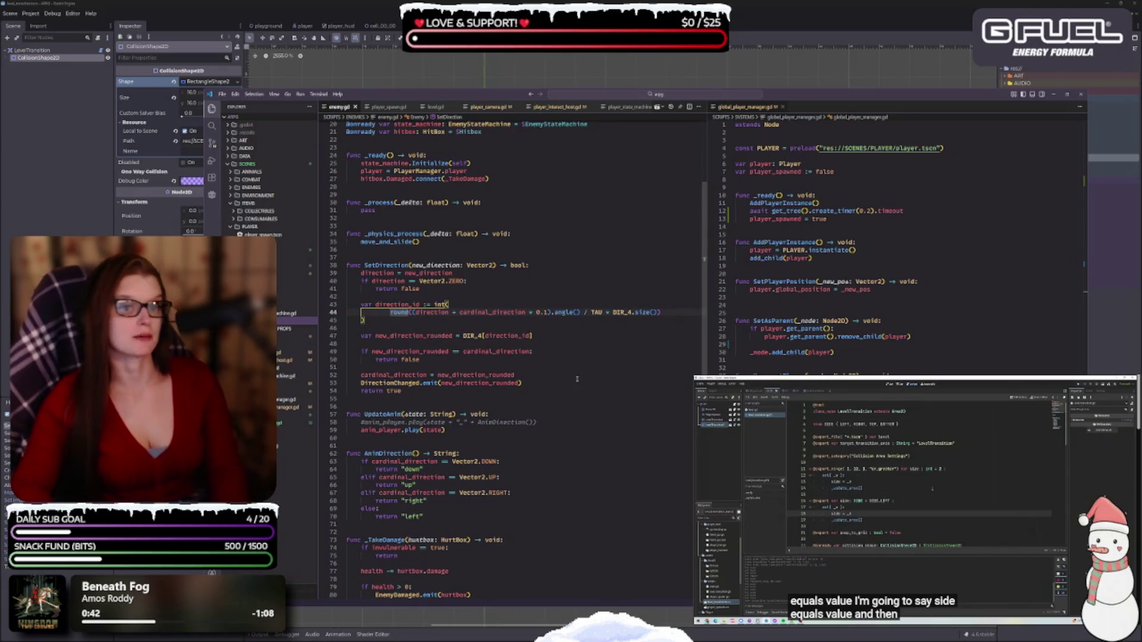
key(BackSpace)
key(BackSpace)
key(BackSpace)
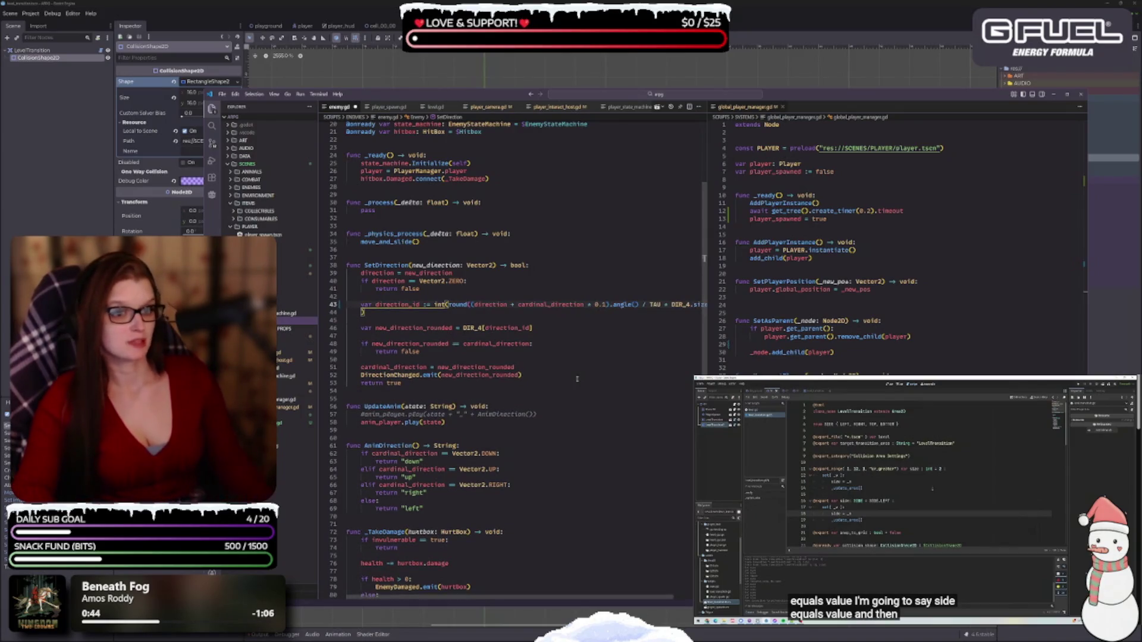
key(Right)
key(Right)
key(Right)
key(Delete)
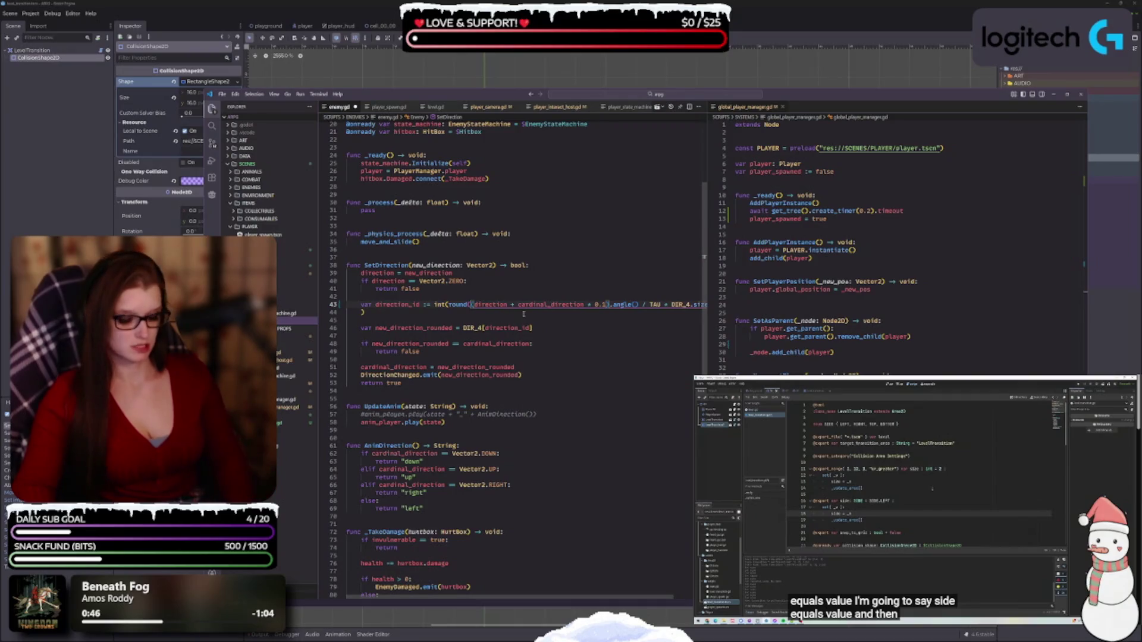
key(Return)
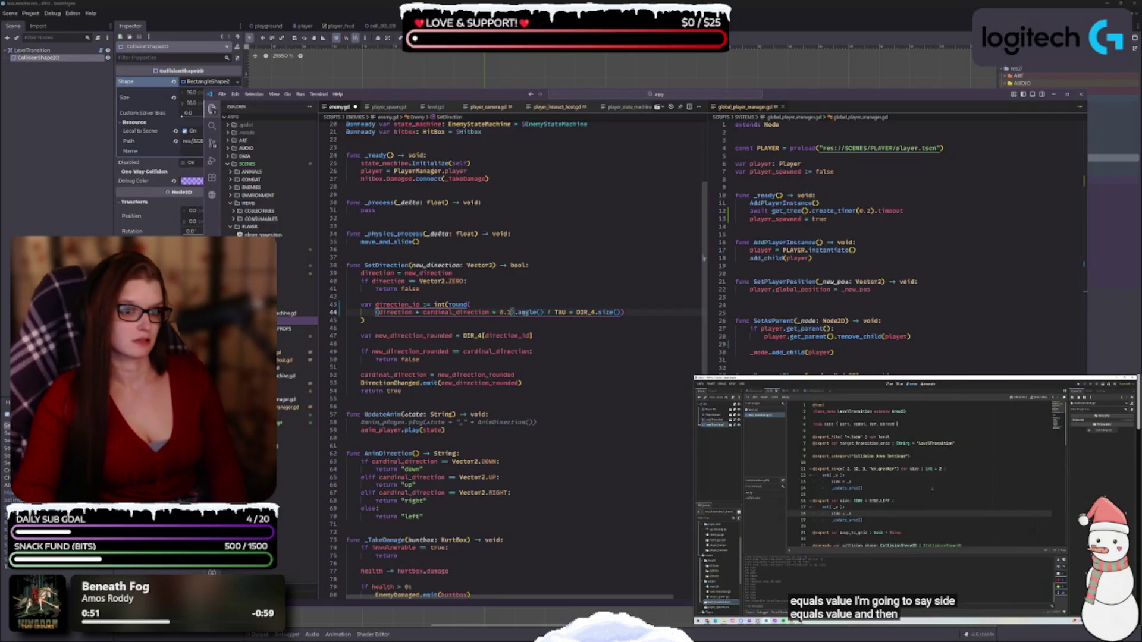
key(Tab)
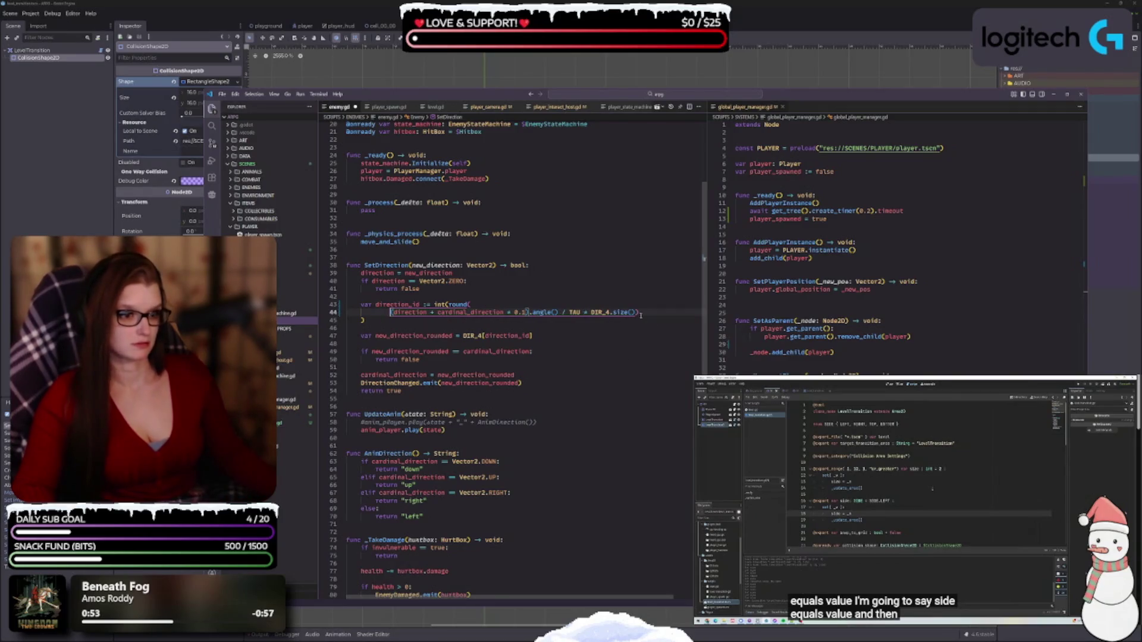
key(End)
key(Return)
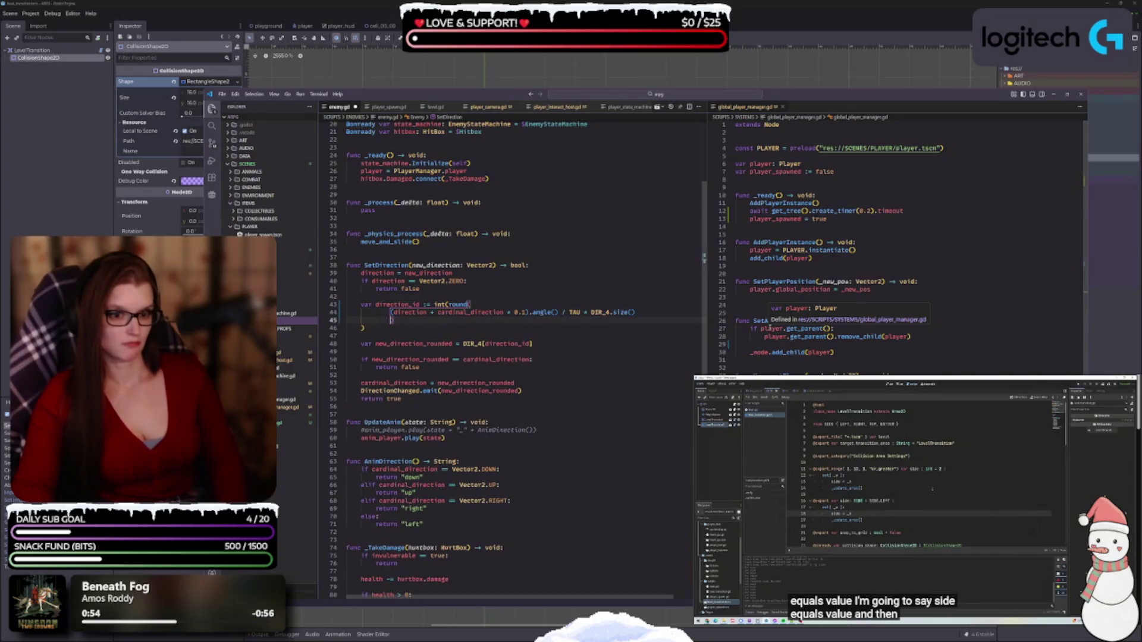
text())
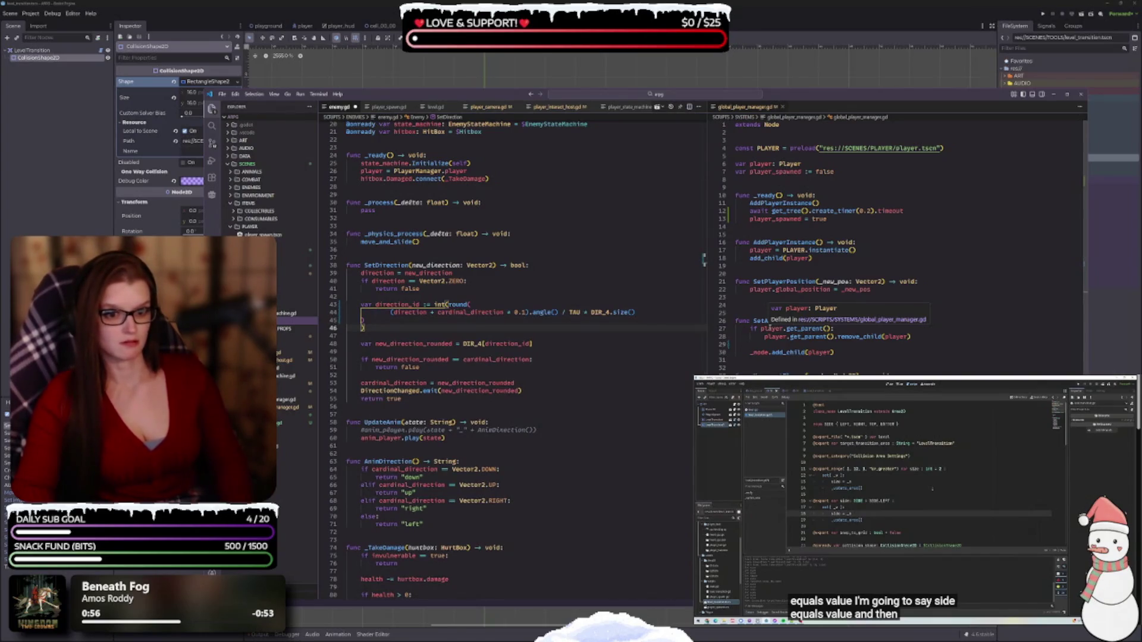
key(BackSpace)
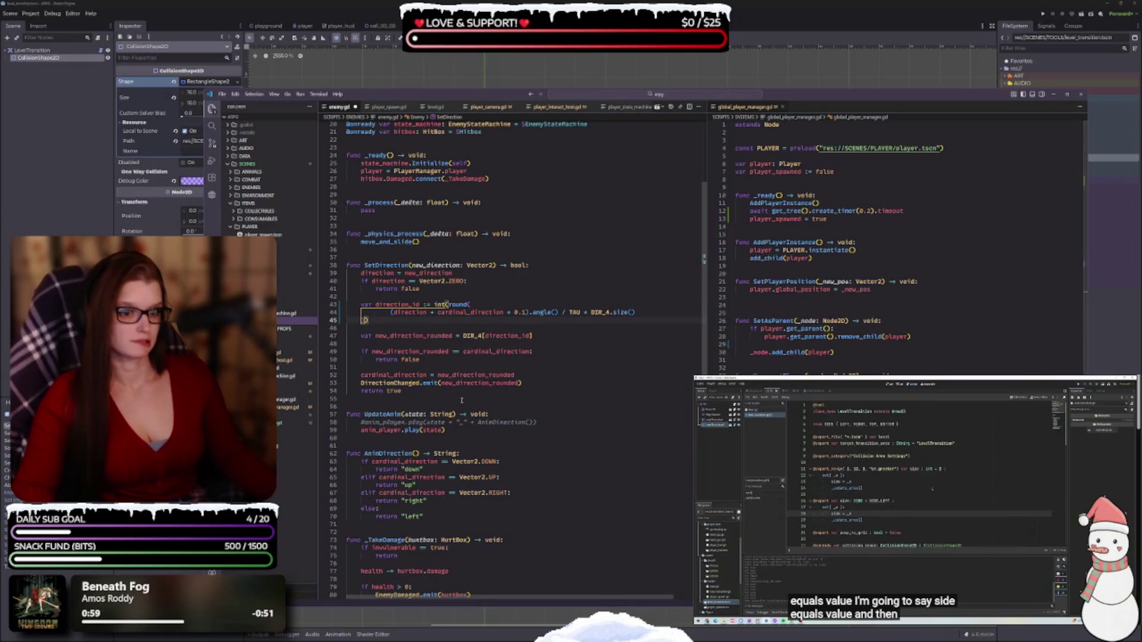
Review the rest of SetDirection, then open enemy_state_machine.gd
click(566, 354)
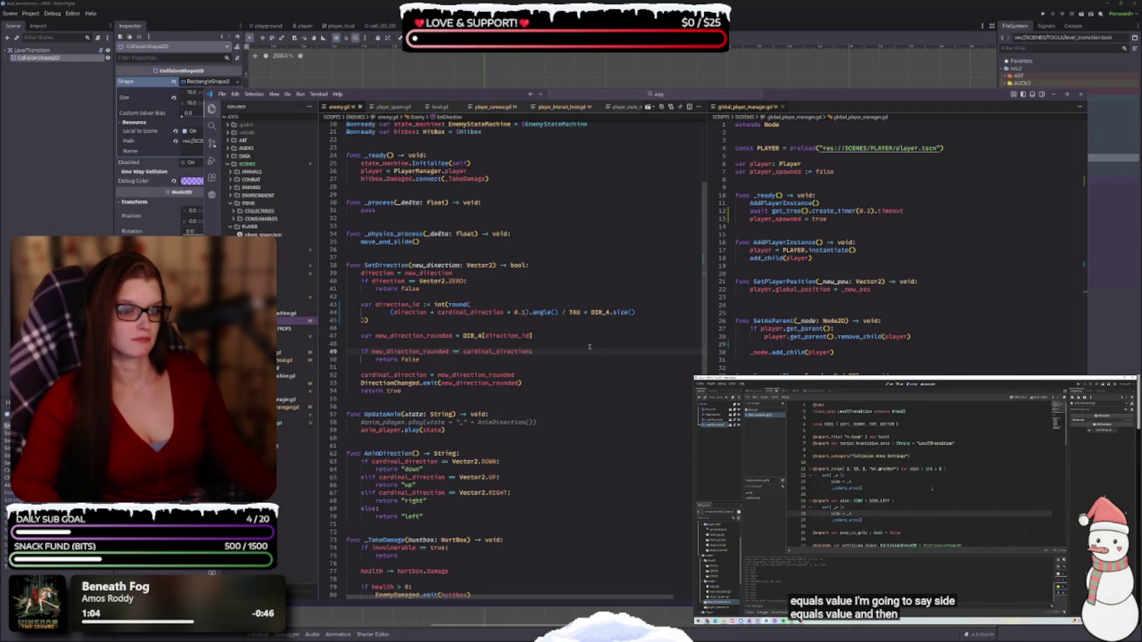
scroll(573, 335, down, 1)
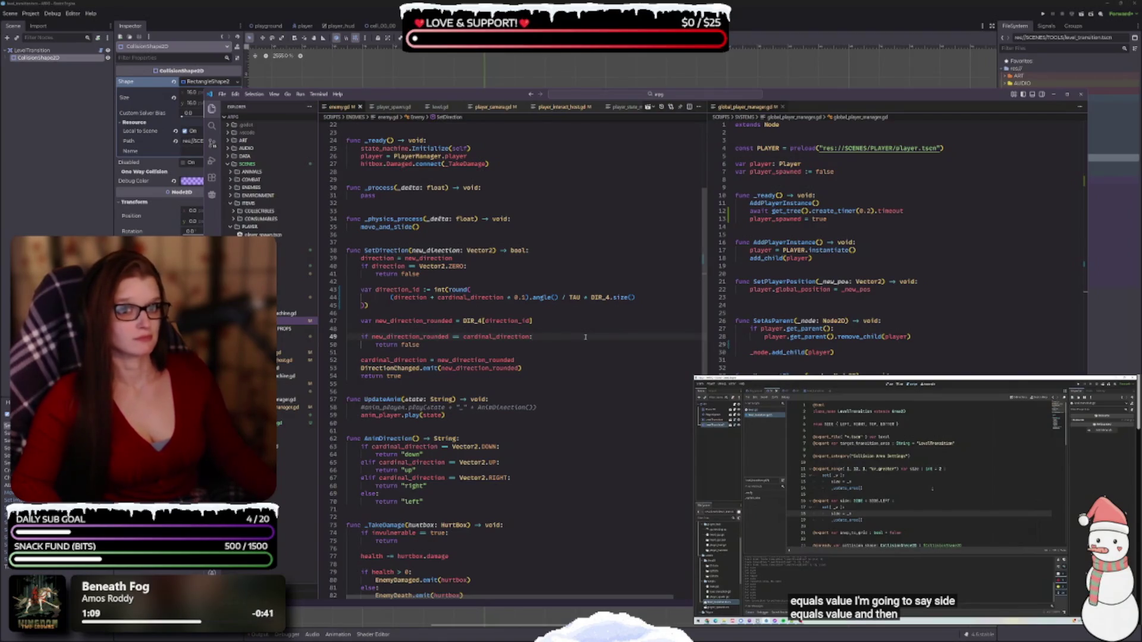
scroll(537, 299, down, 4)
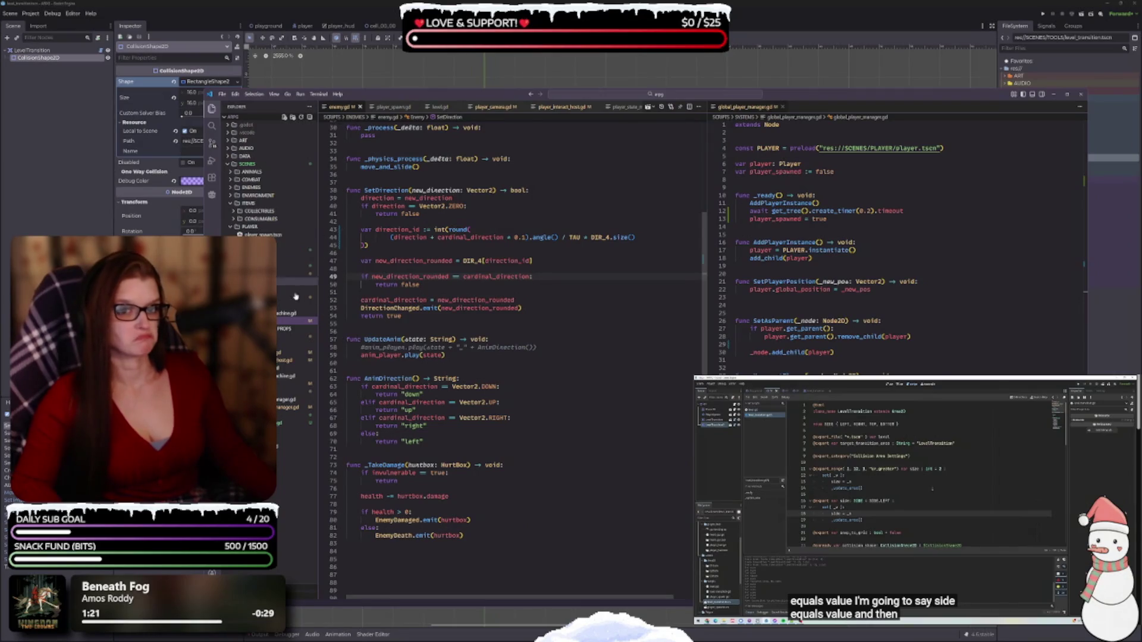
click(283, 315)
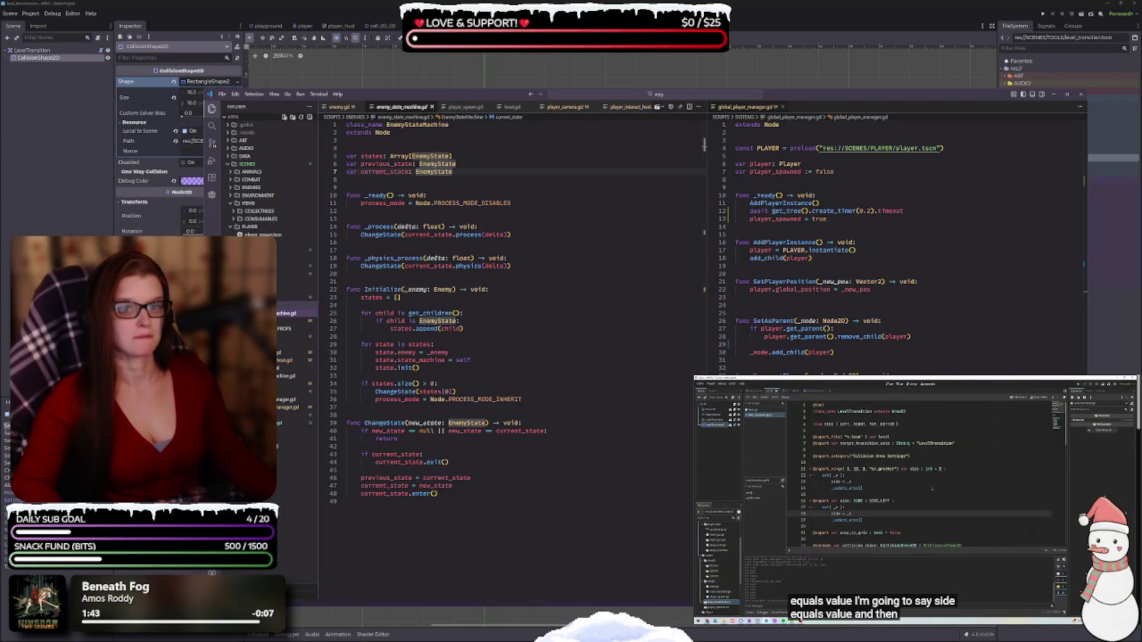
Open enemy_state_death.gd from the STATES folder and delete the redundant pass in init()
click(279, 313)
click(285, 313)
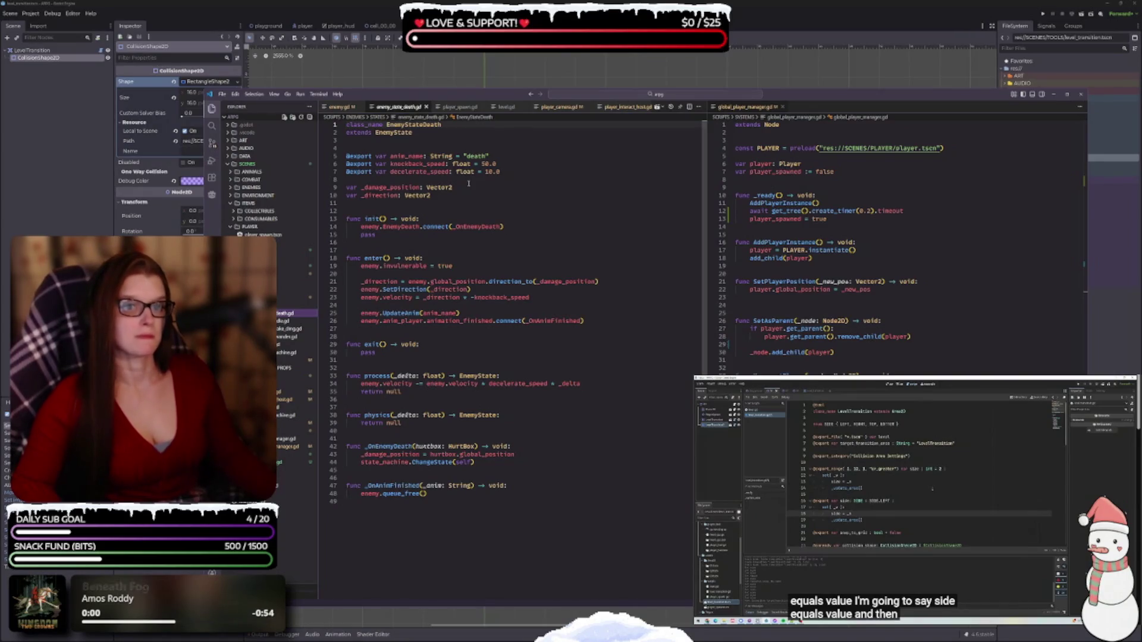
click(408, 235)
key(BackSpace)
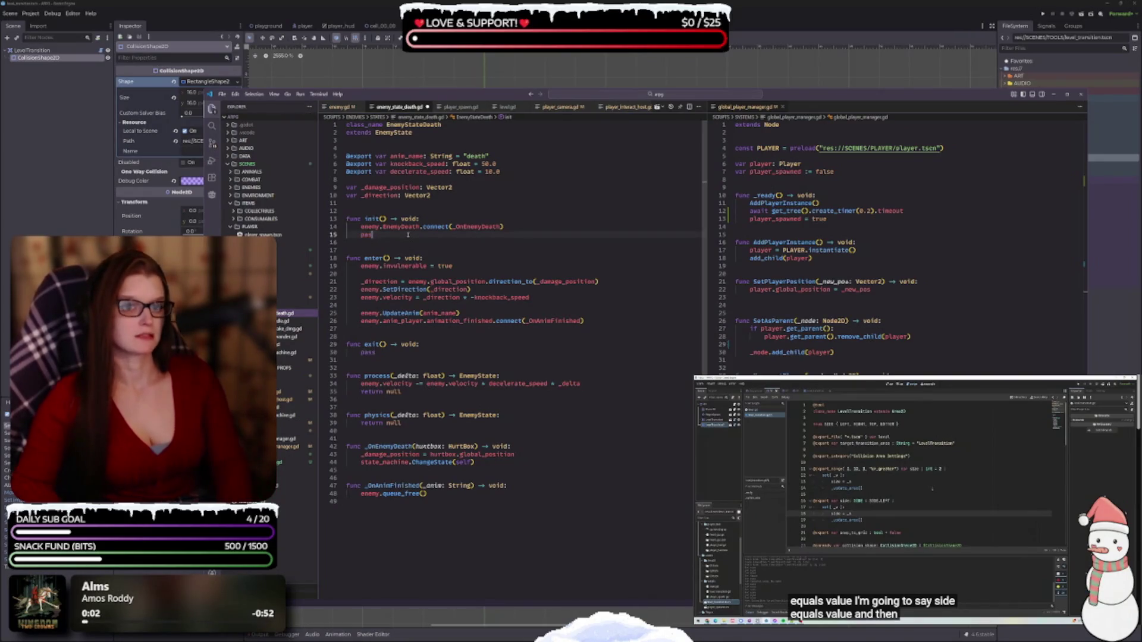
key(BackSpace)
key(BackSpace)
key(BackSpace)
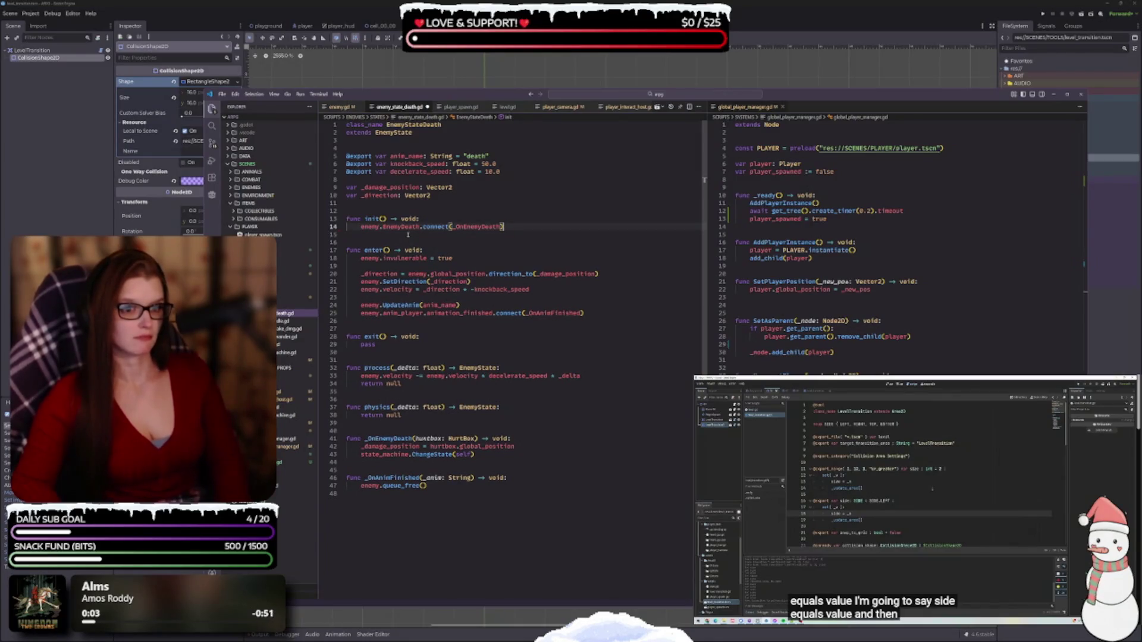
Check the blank-line spacing after init() and enter(), then open enemy_state_idle.gd
click(408, 235)
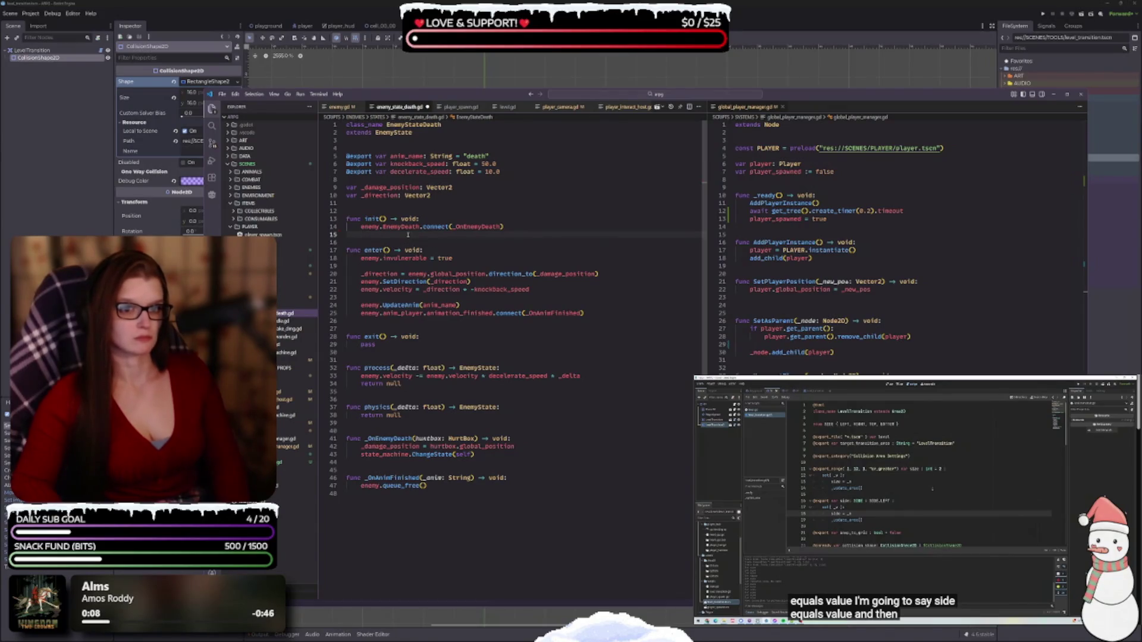
key(Return)
key(BackSpace)
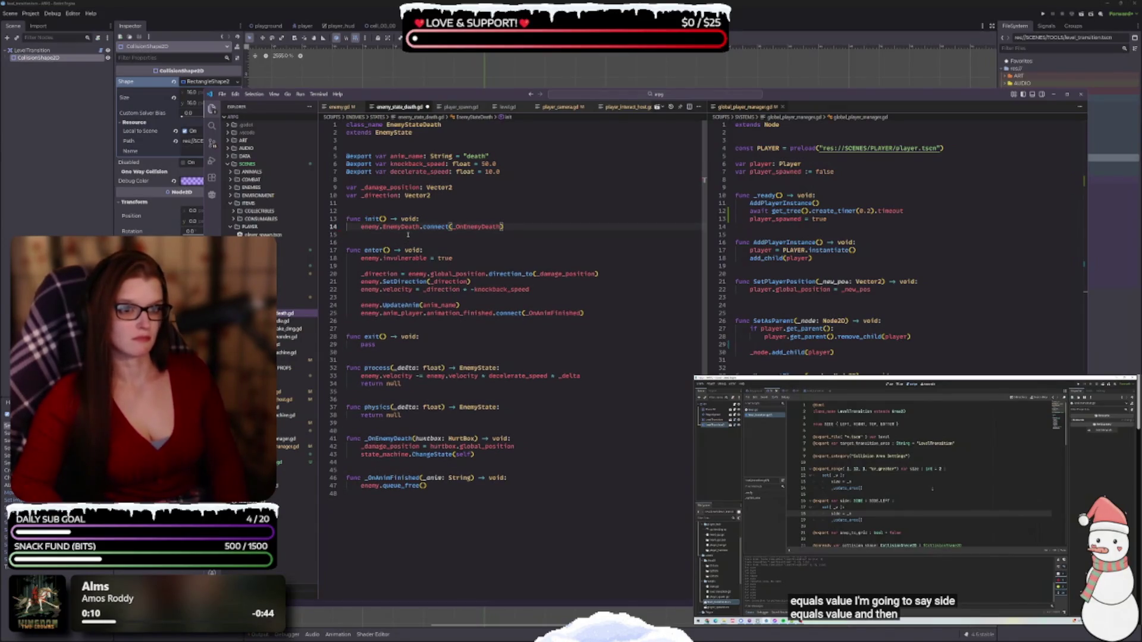
key(Down)
key(Down)
key(Down)
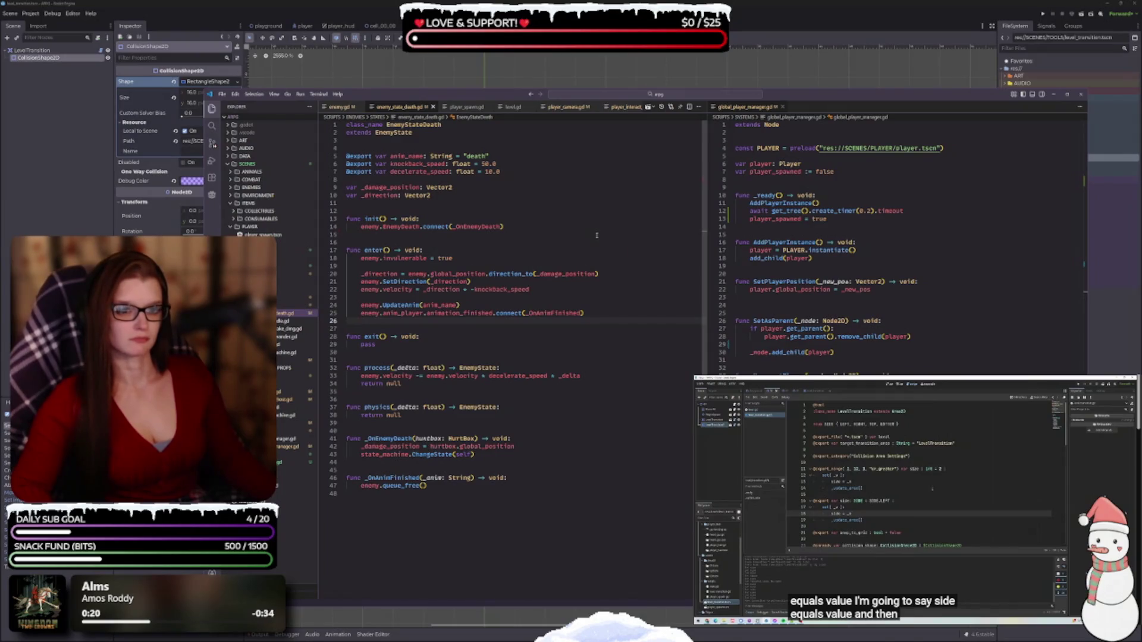
mouse_move(587, 272)
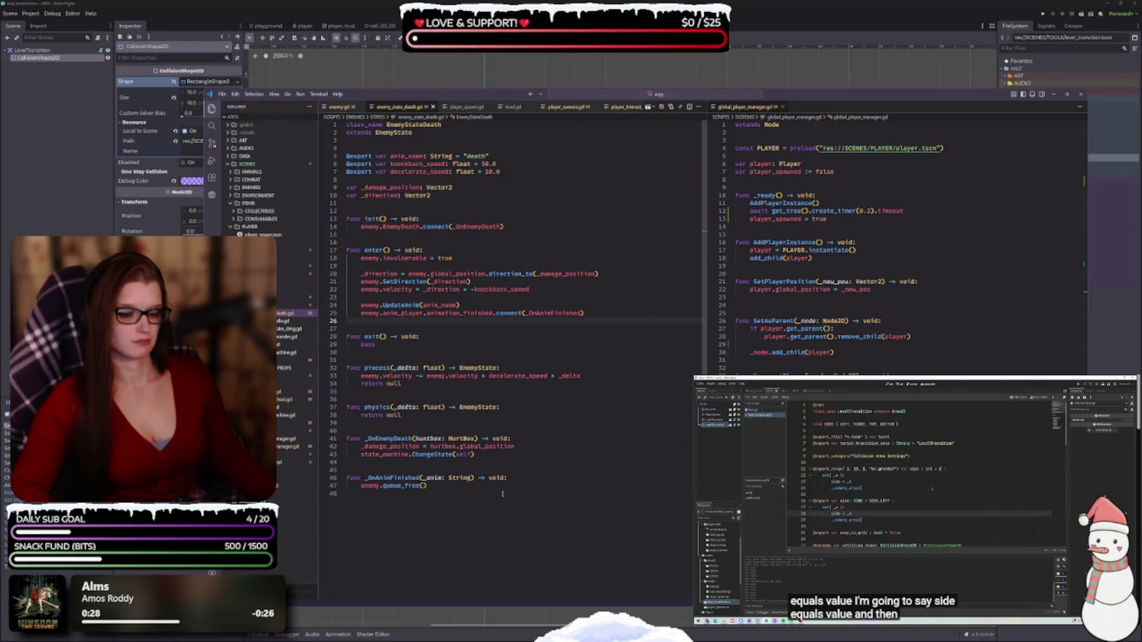
click(287, 320)
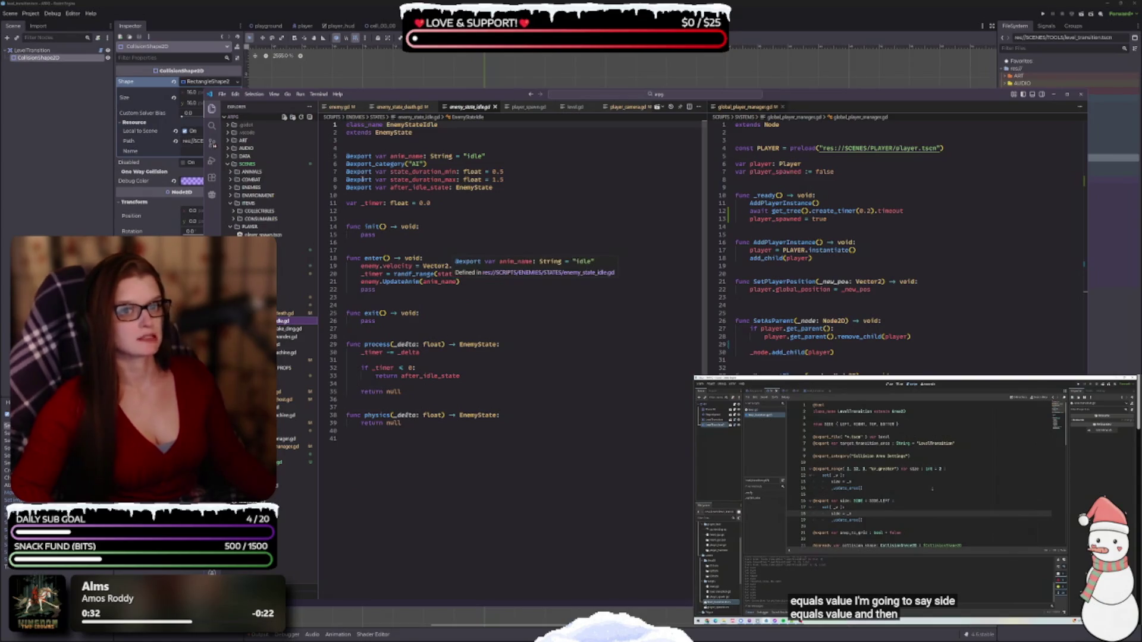
Delete the redundant pass at the end of the idle state's enter()
mouse_move(357, 179)
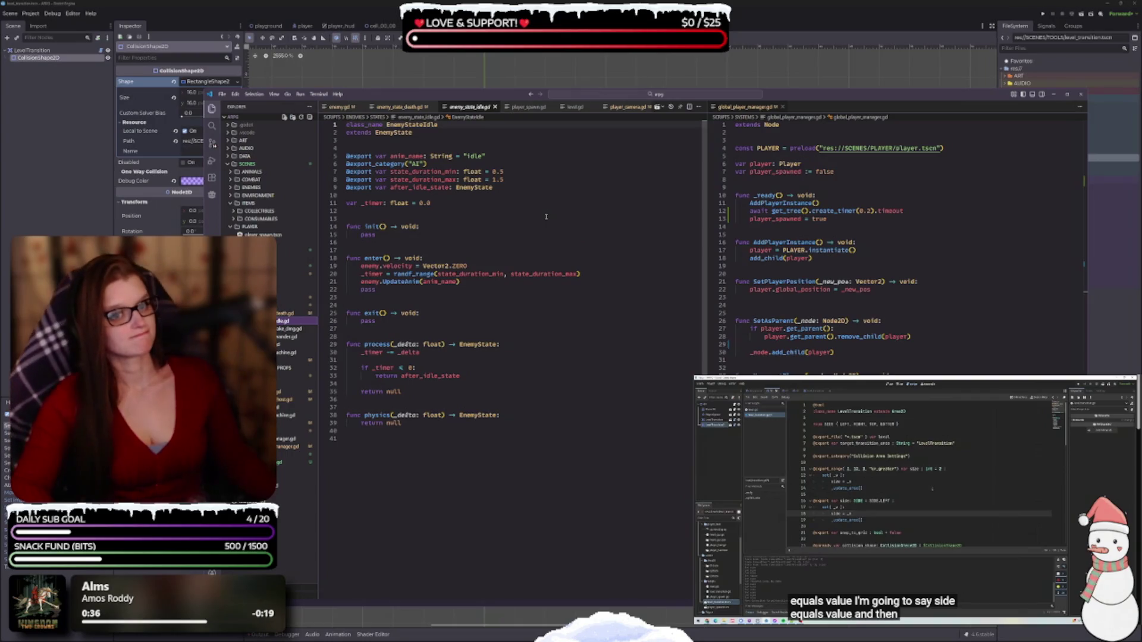
click(386, 289)
key(BackSpace)
key(BackSpace)
key(BackSpace)
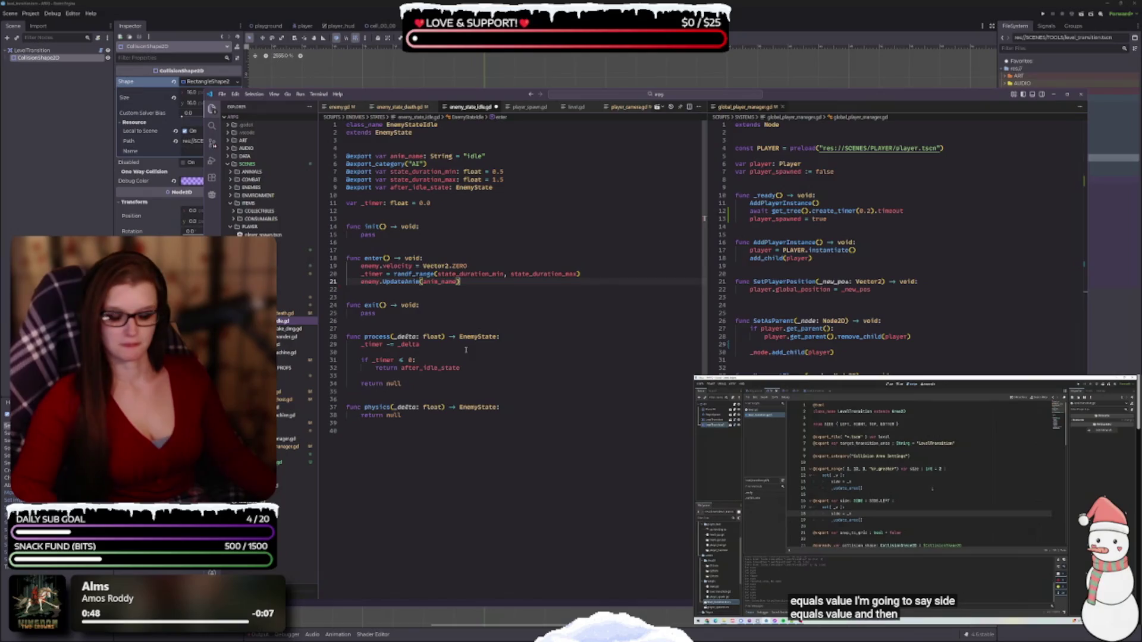
In the take-damage state script, remove the blank line above the AI export category
click(294, 328)
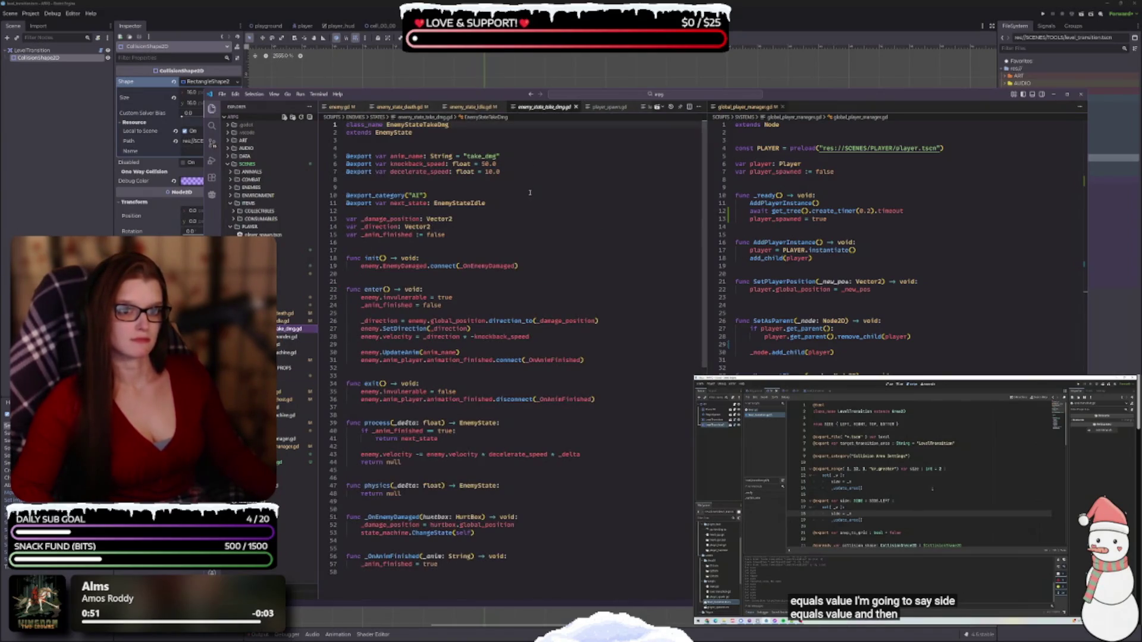
click(376, 187)
key(BackSpace)
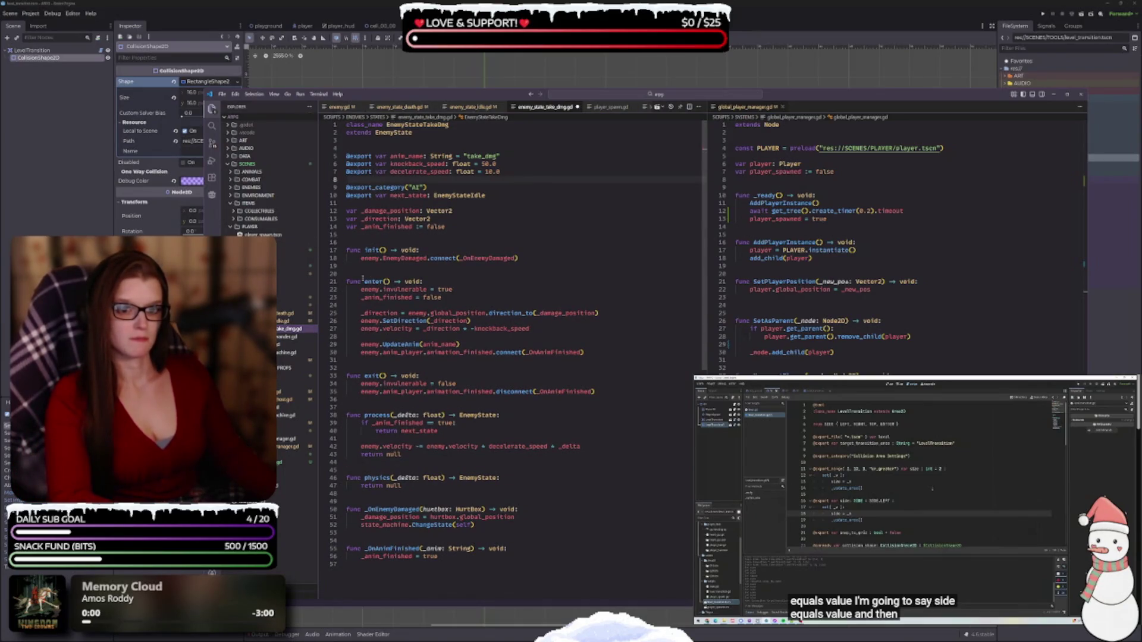
Add a blank line after the idle script's anim_name export, save, and open enemy_state_wander.gd
click(291, 320)
click(492, 155)
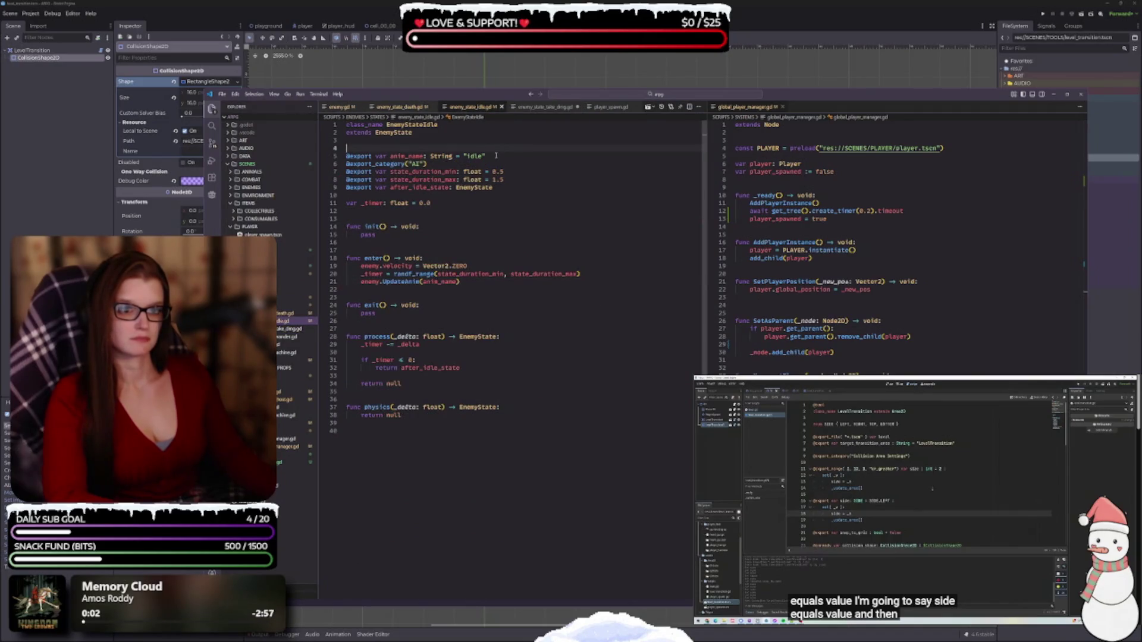
key(Return)
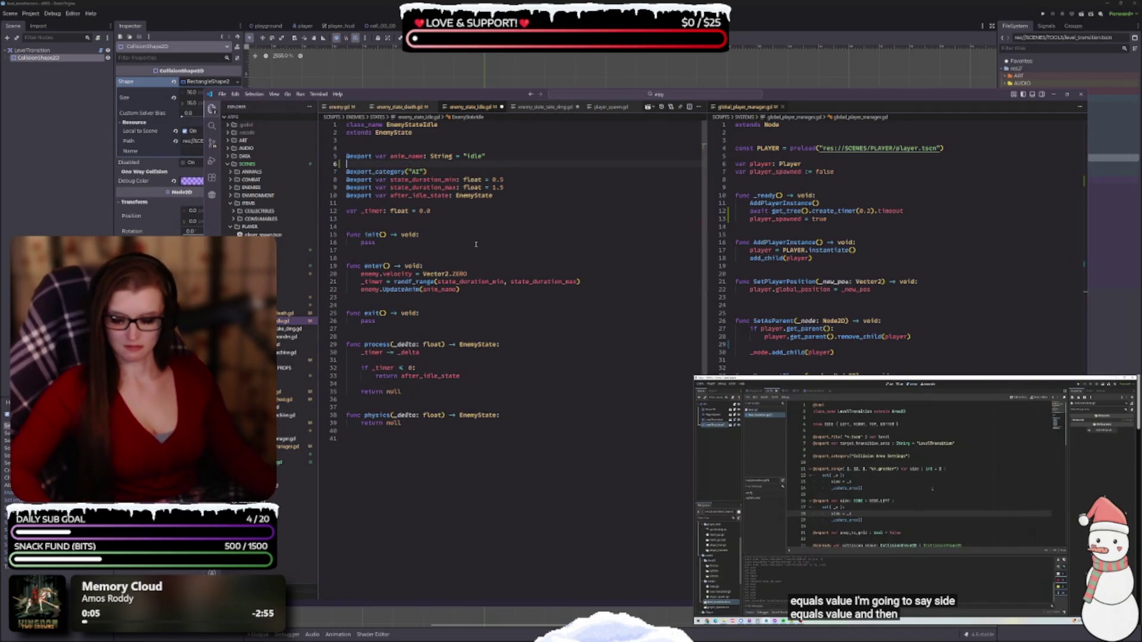
key(ctrl+s)
click(292, 328)
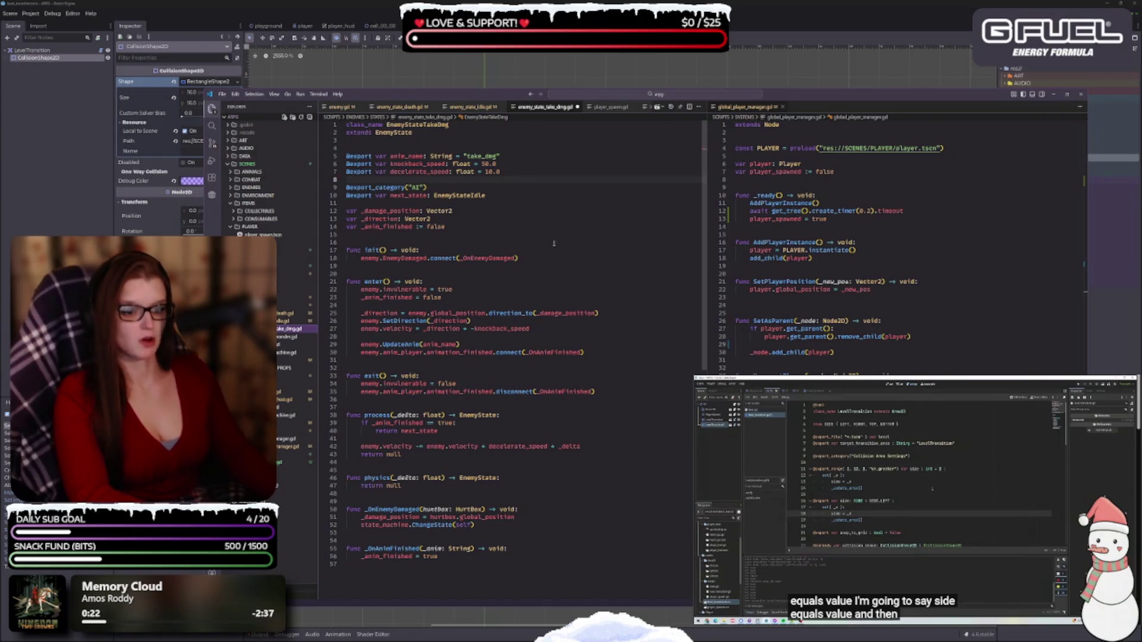
click(289, 336)
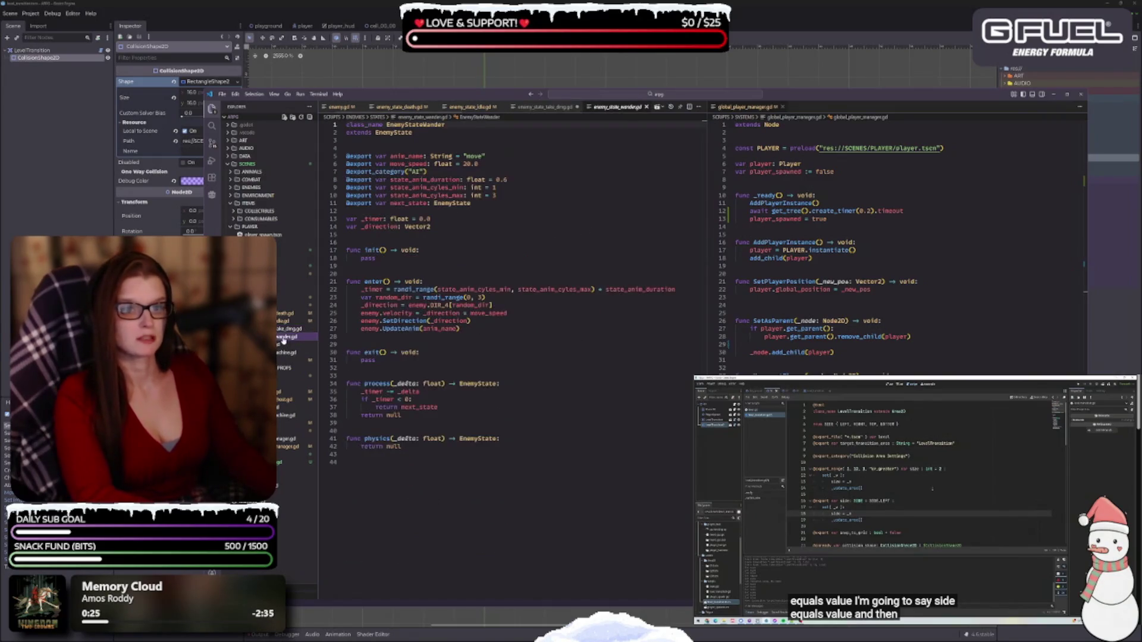
Add a blank line after move_speed and split randi_range( onto an indented argument line, closing ')' alone
click(508, 163)
key(Return)
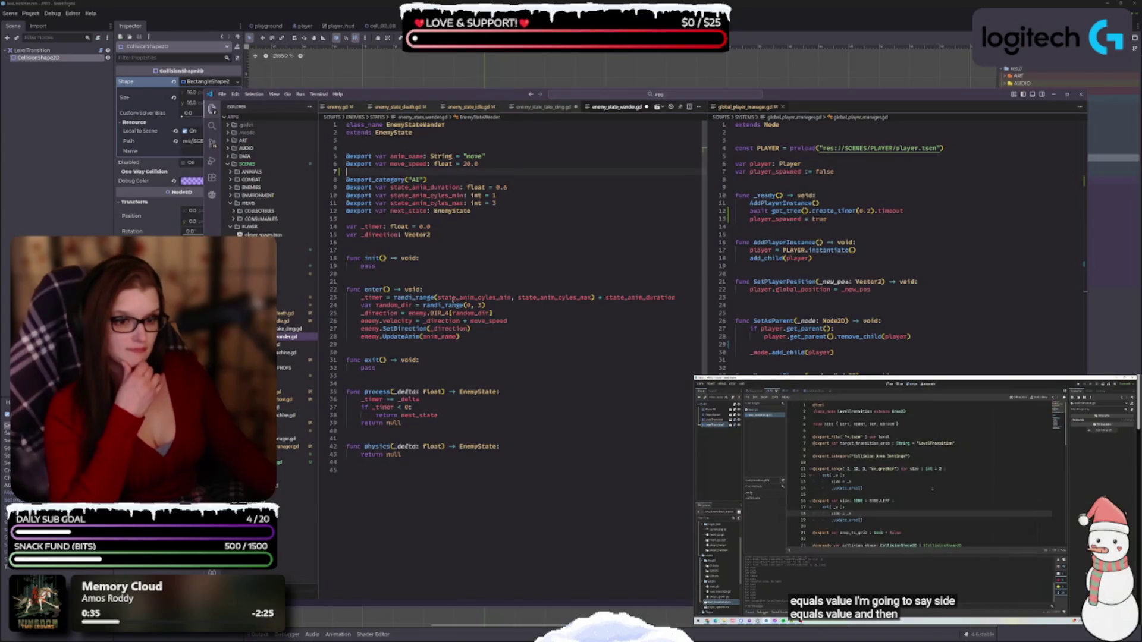
click(438, 297)
key(Return)
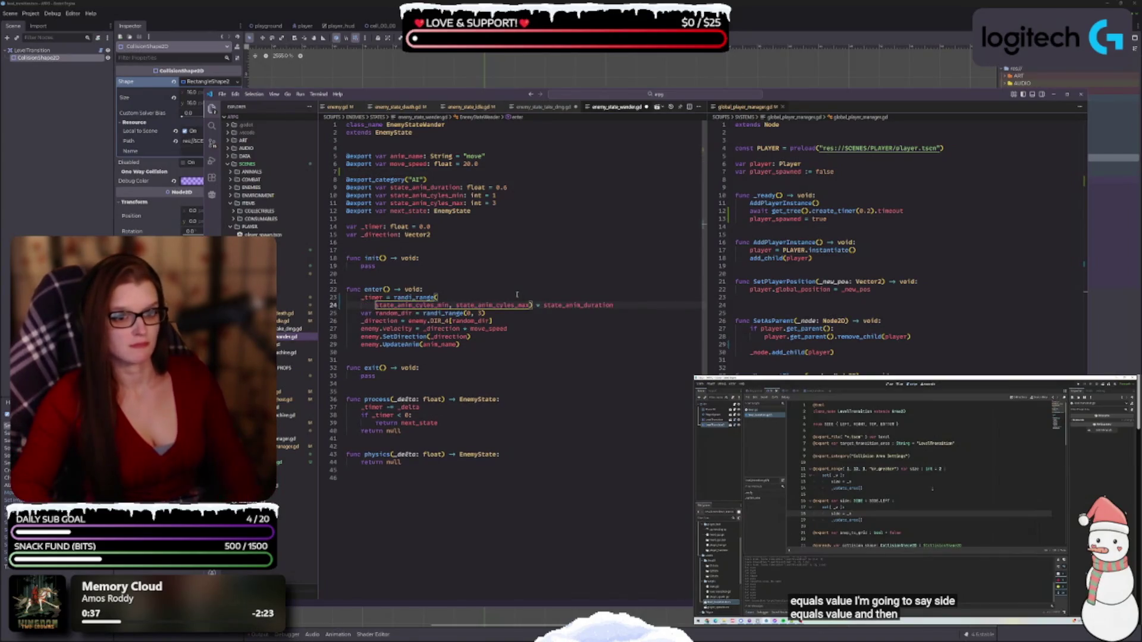
key(Tab)
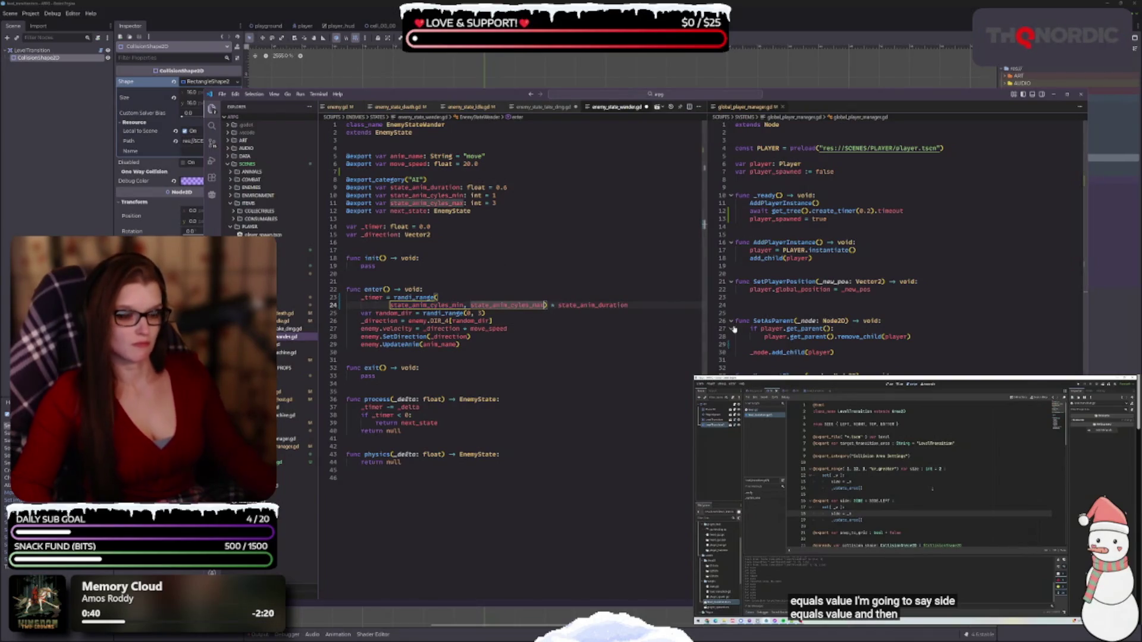
key(Return)
key(BackSpace)
key(BackSpace)
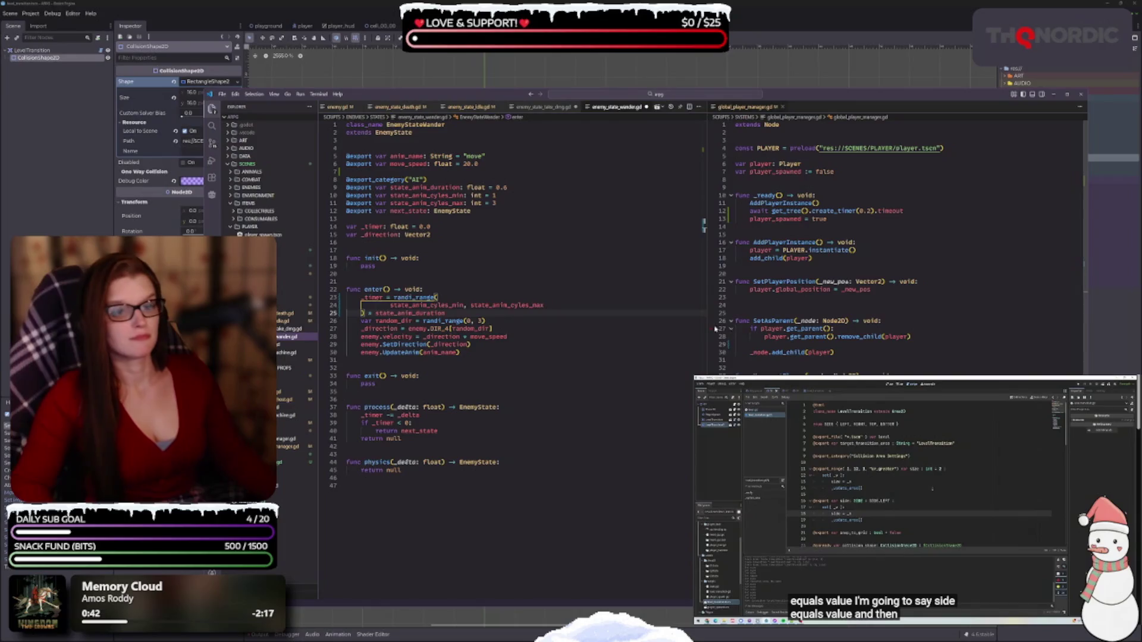
click(464, 312)
key(Return)
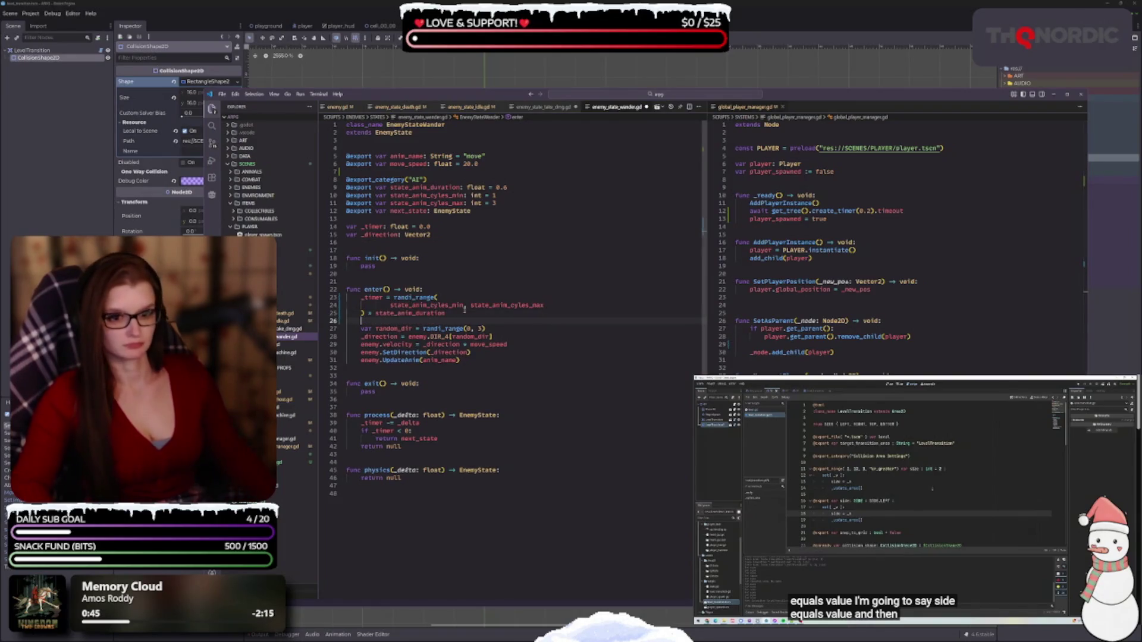
Put state_anim_cycles_max on its own line in the randi_range call
click(528, 462)
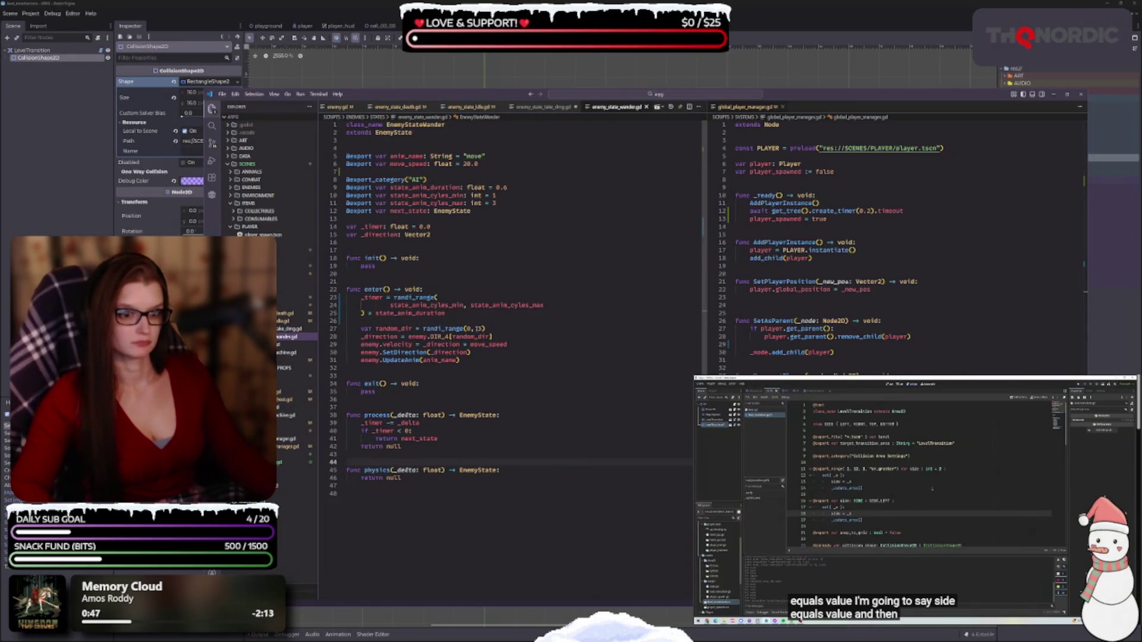
click(469, 305)
key(Return)
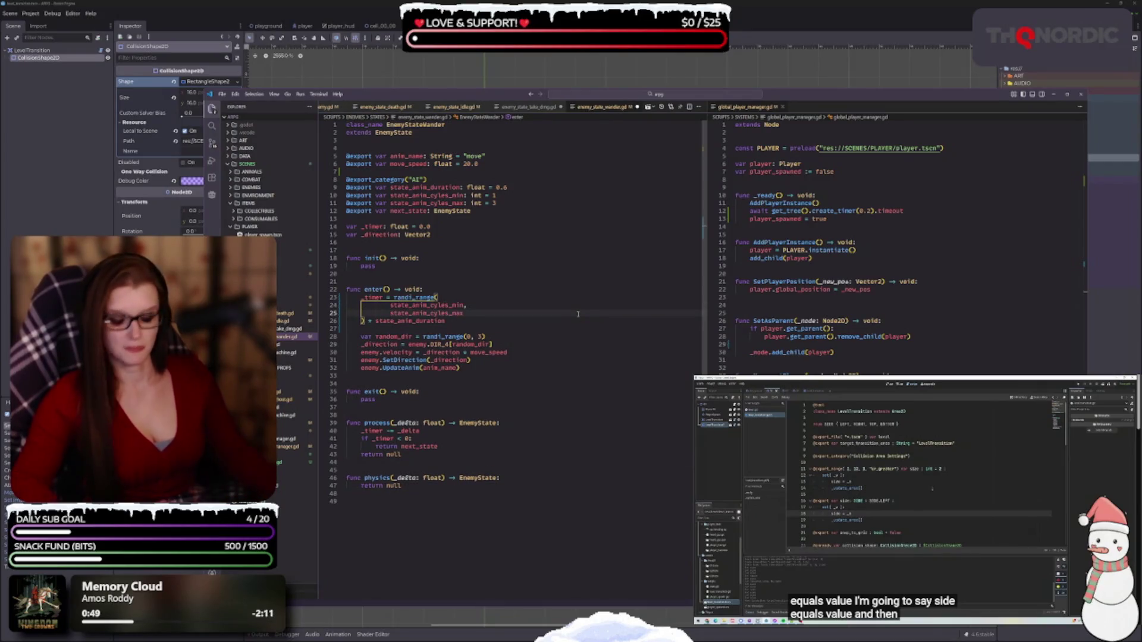
click(493, 493)
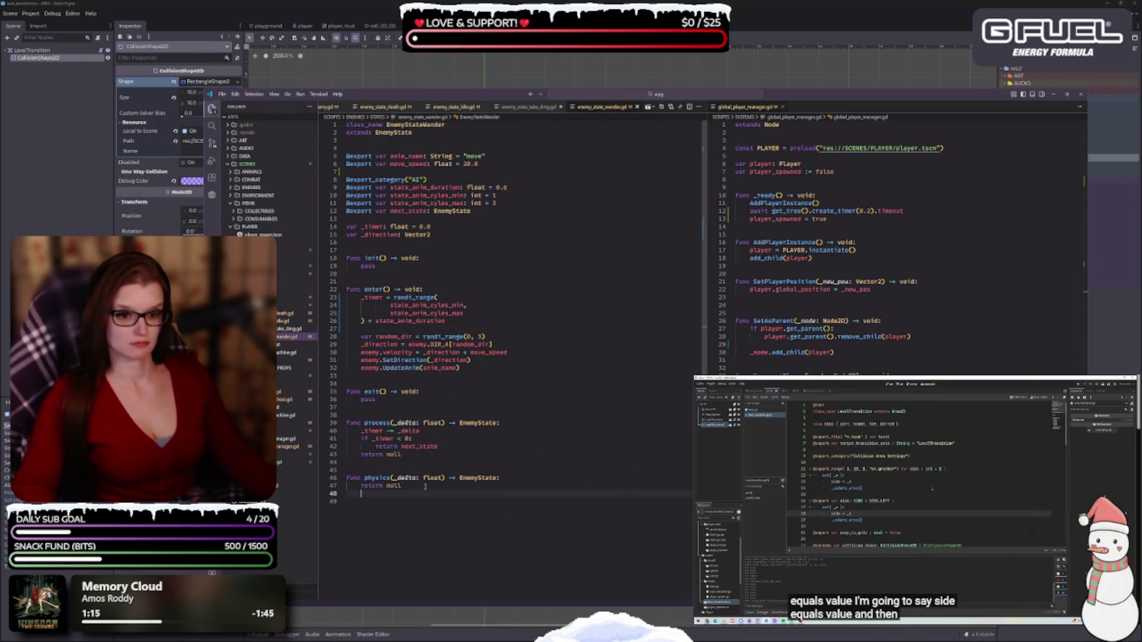
Add blank lines after the timer decrement and return next_state, then open enemy_state.gd
click(426, 433)
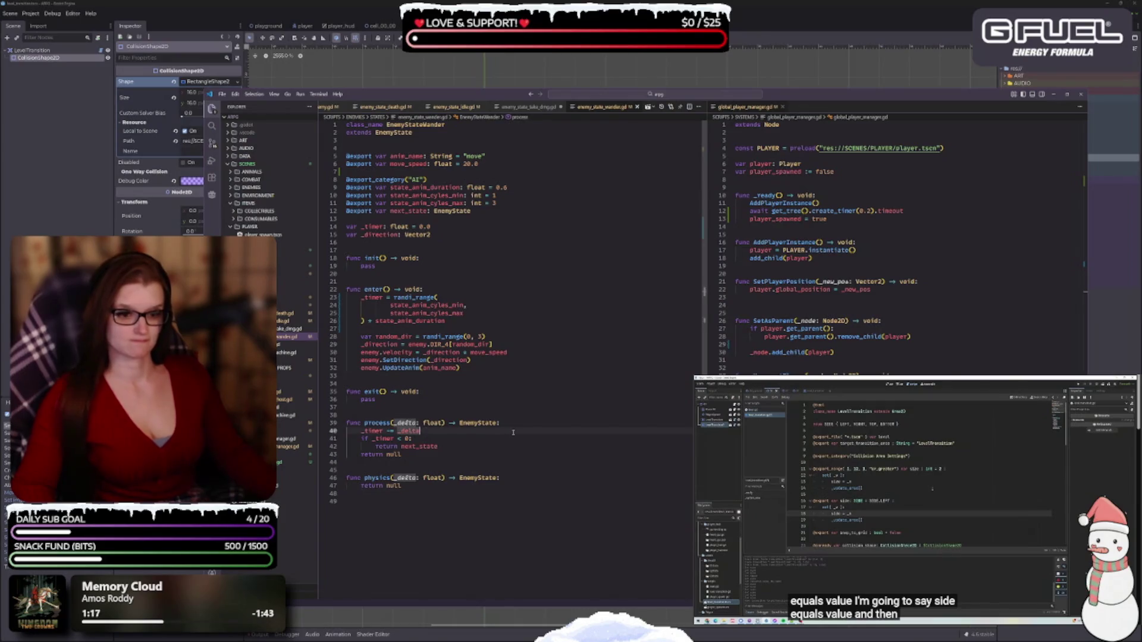
key(Return)
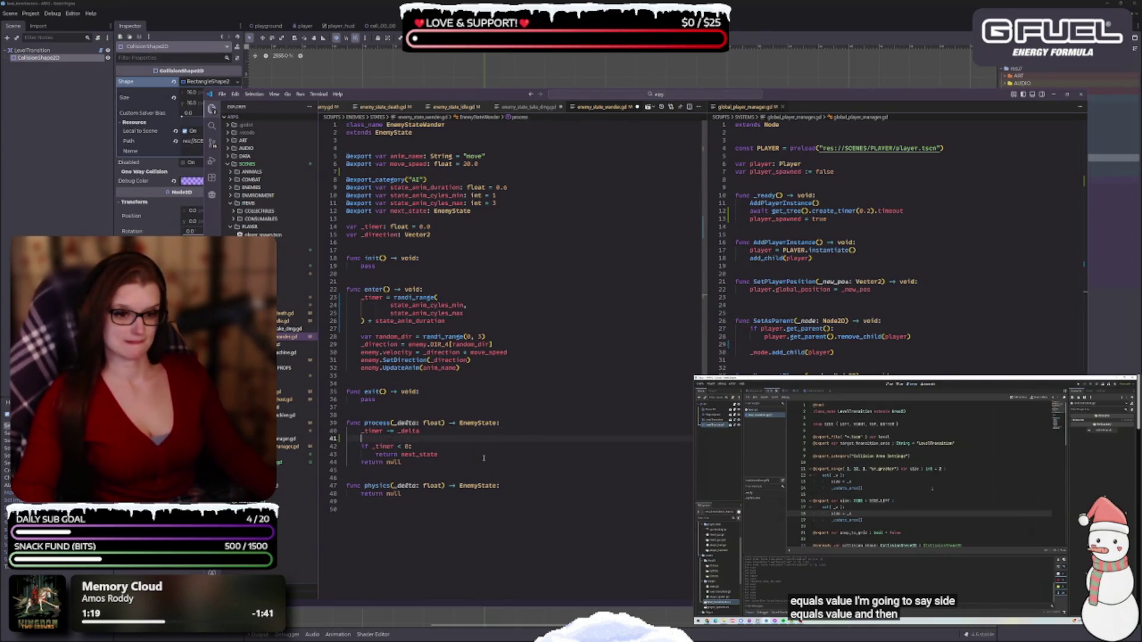
click(455, 455)
key(Return)
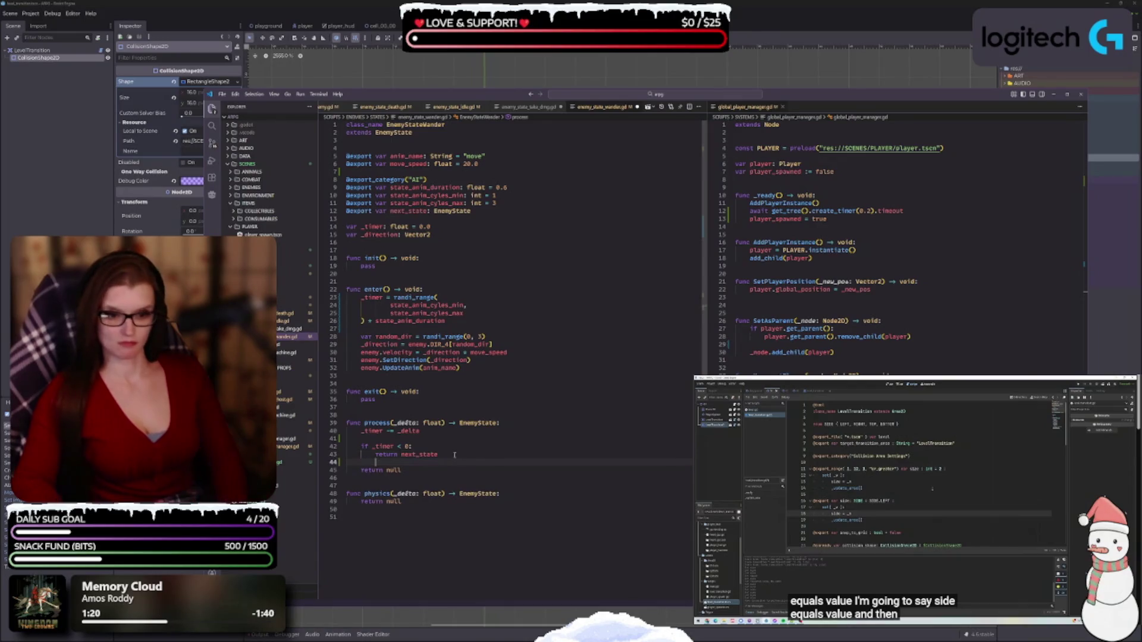
click(461, 529)
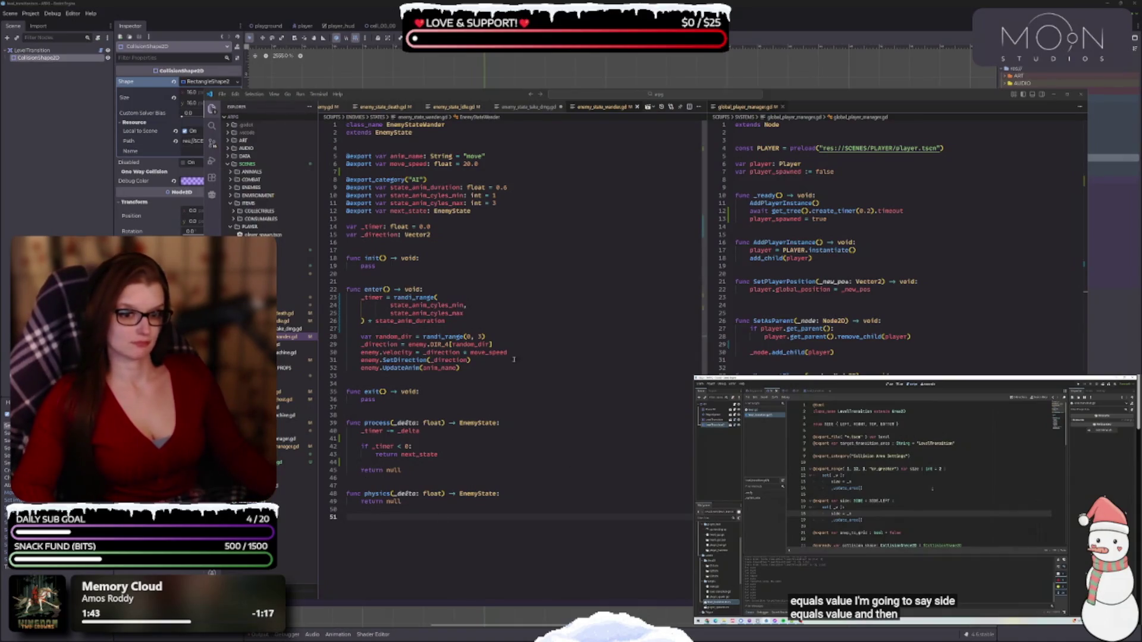
click(296, 344)
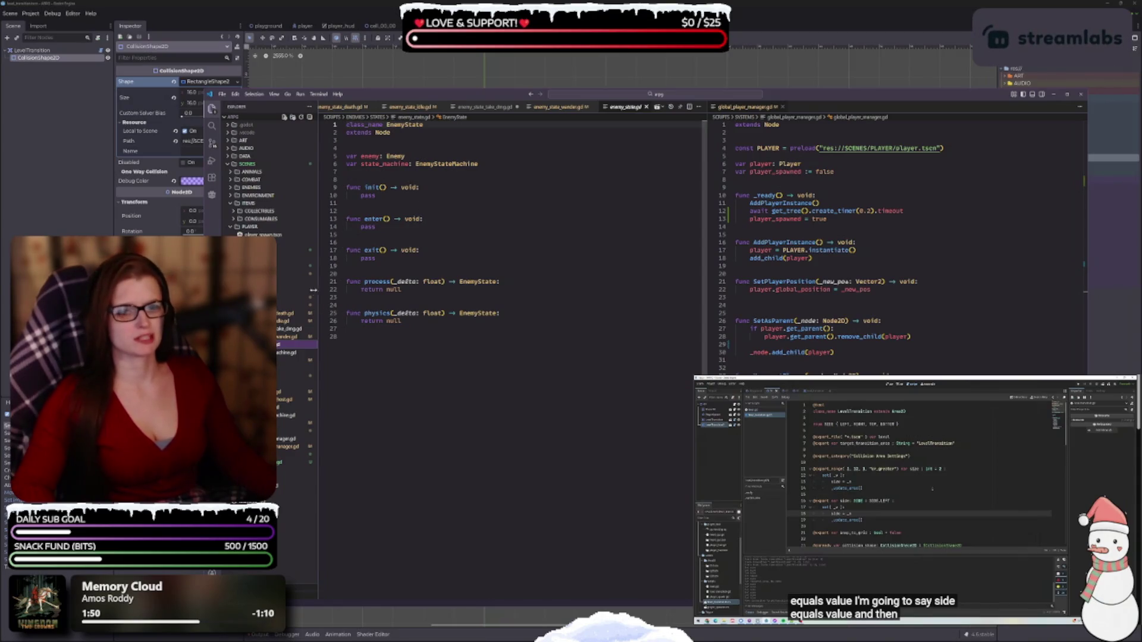
Review enemy_state_machine.gd, hitbox.gd and hurtbox.gd, then open player_hud.gd
click(294, 352)
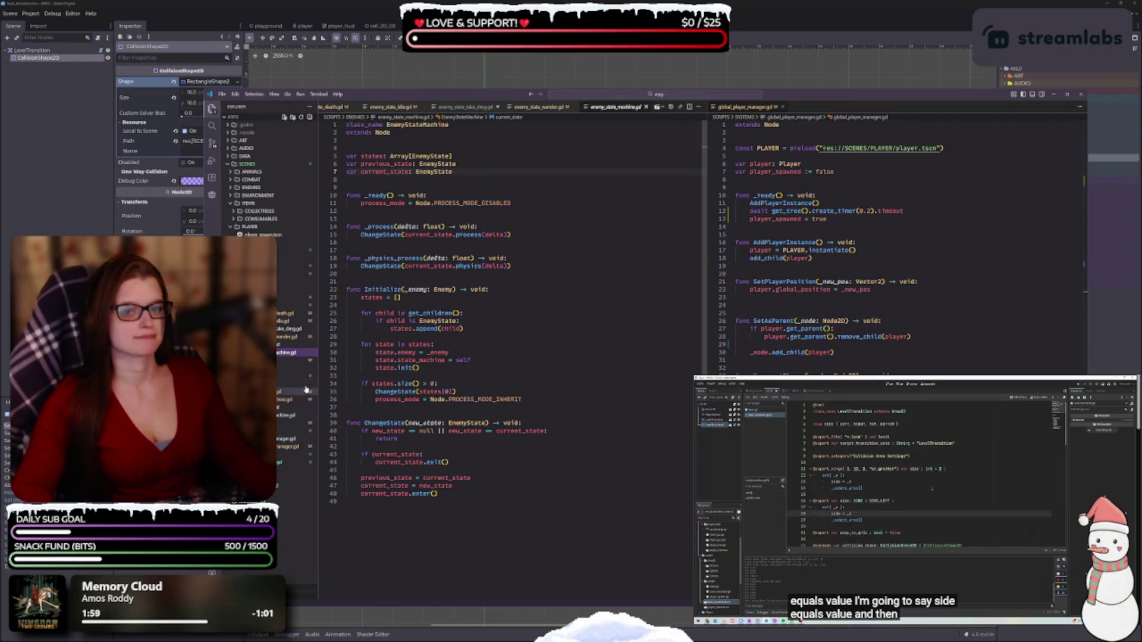
click(291, 304)
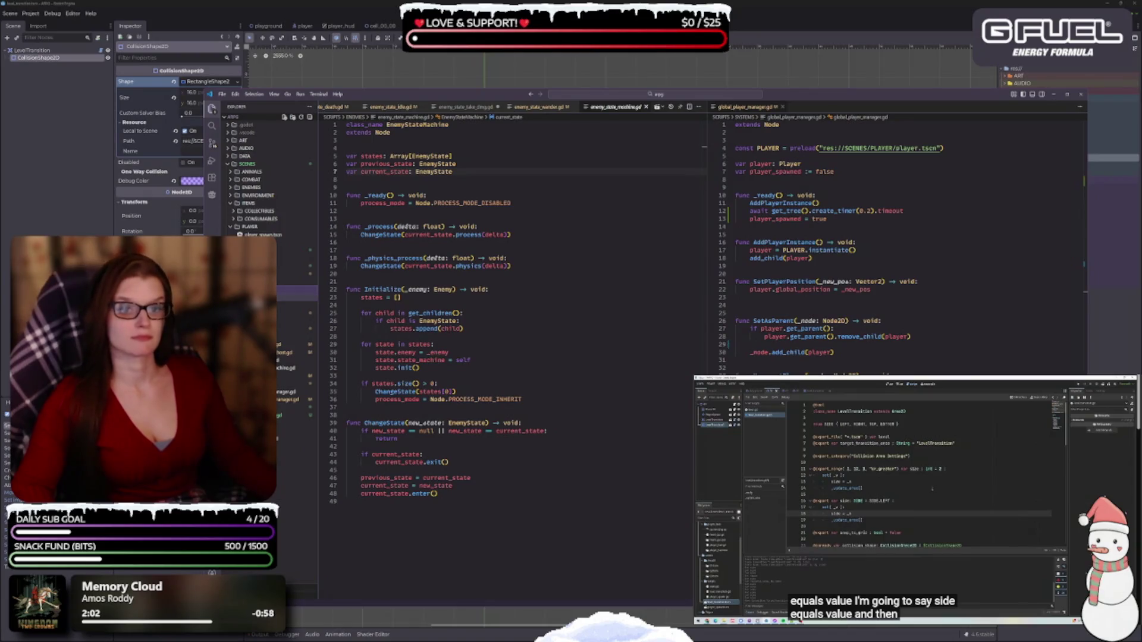
click(291, 297)
click(291, 305)
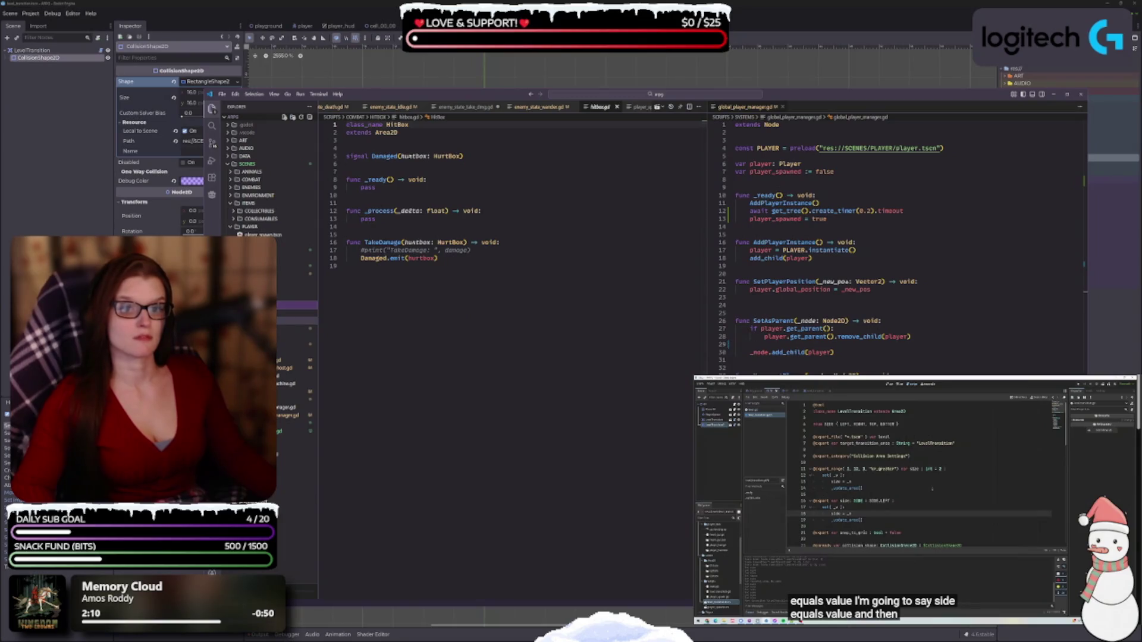
click(297, 322)
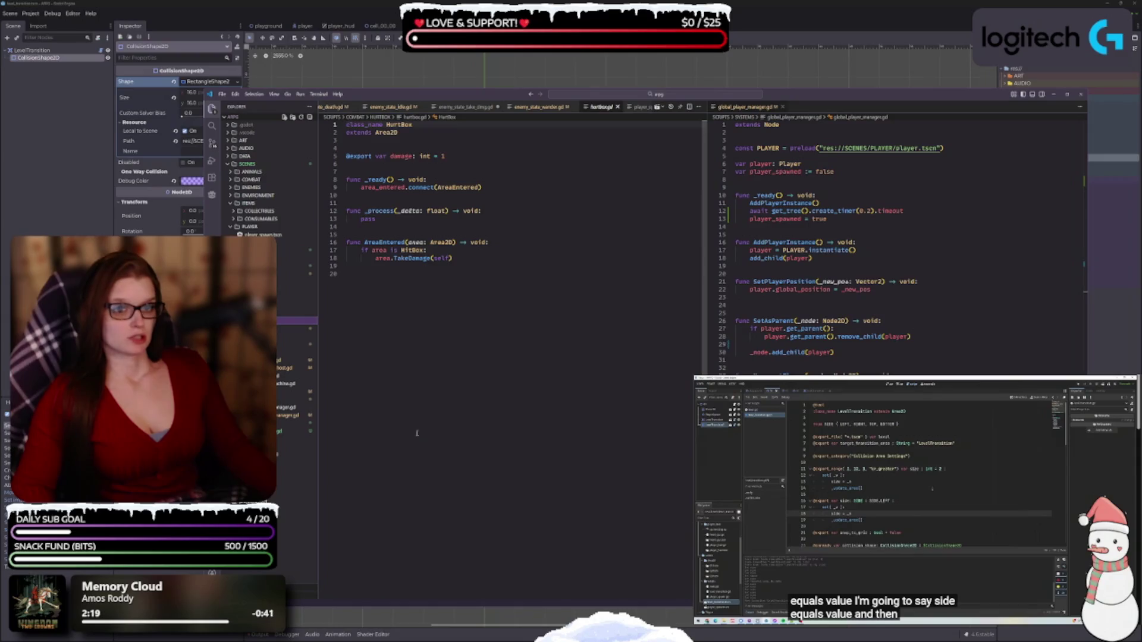
scroll(268, 357, down, 2)
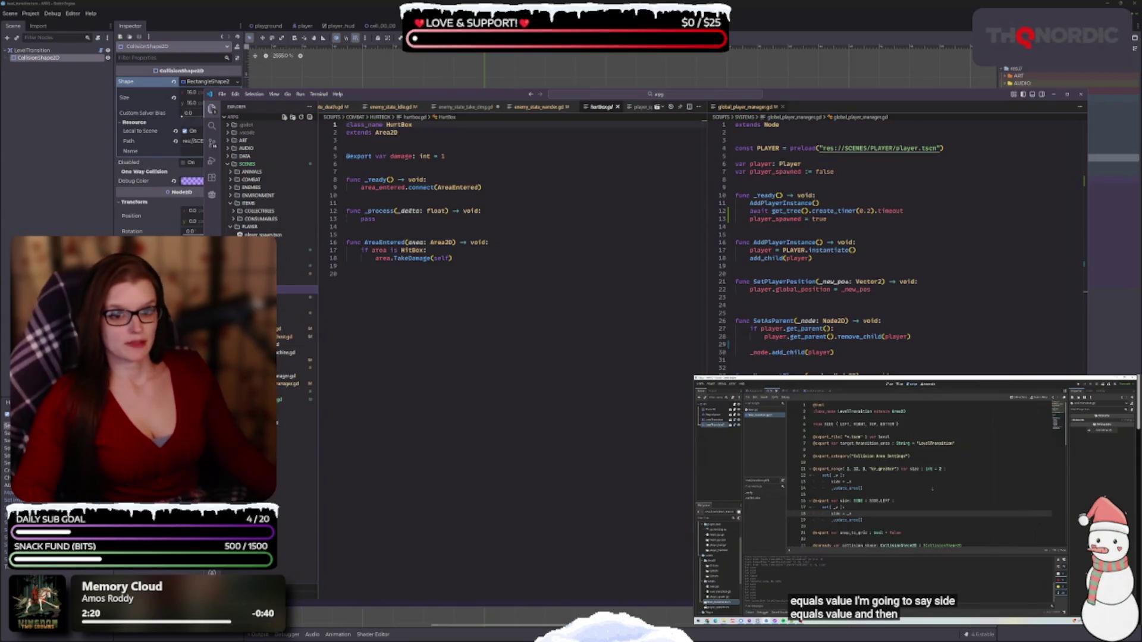
scroll(292, 357, up, 1)
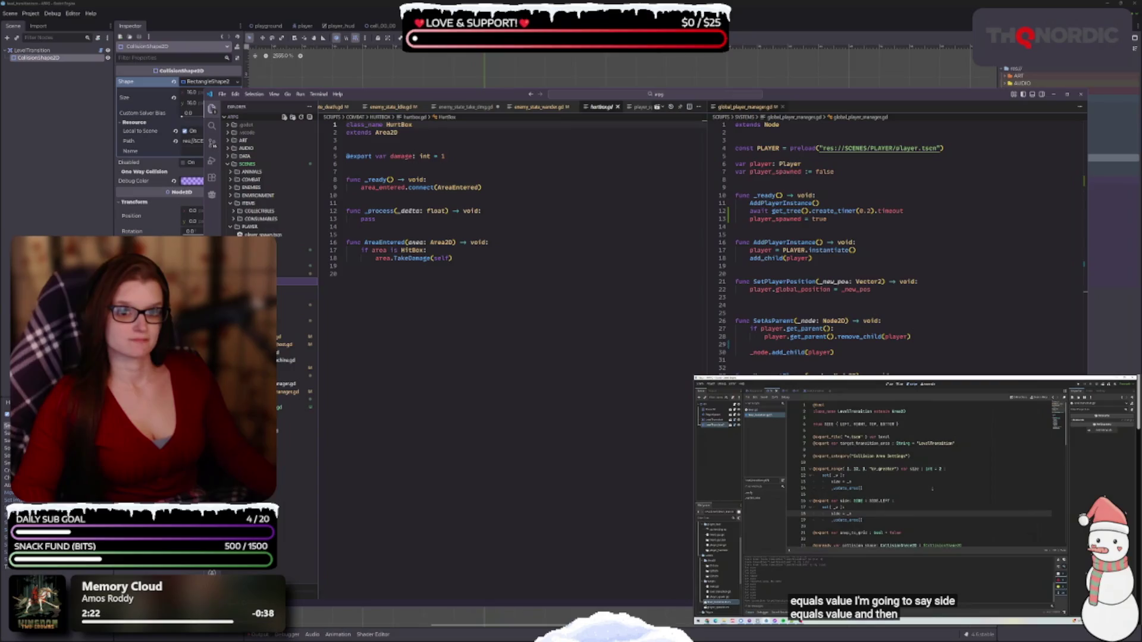
scroll(292, 357, down, 1)
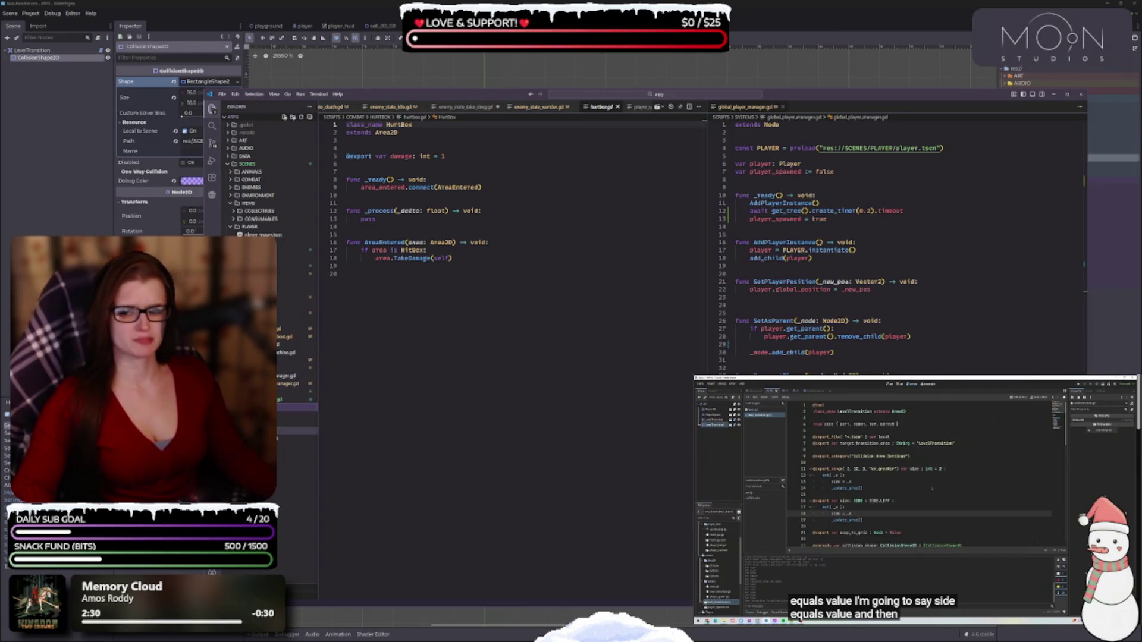
click(291, 415)
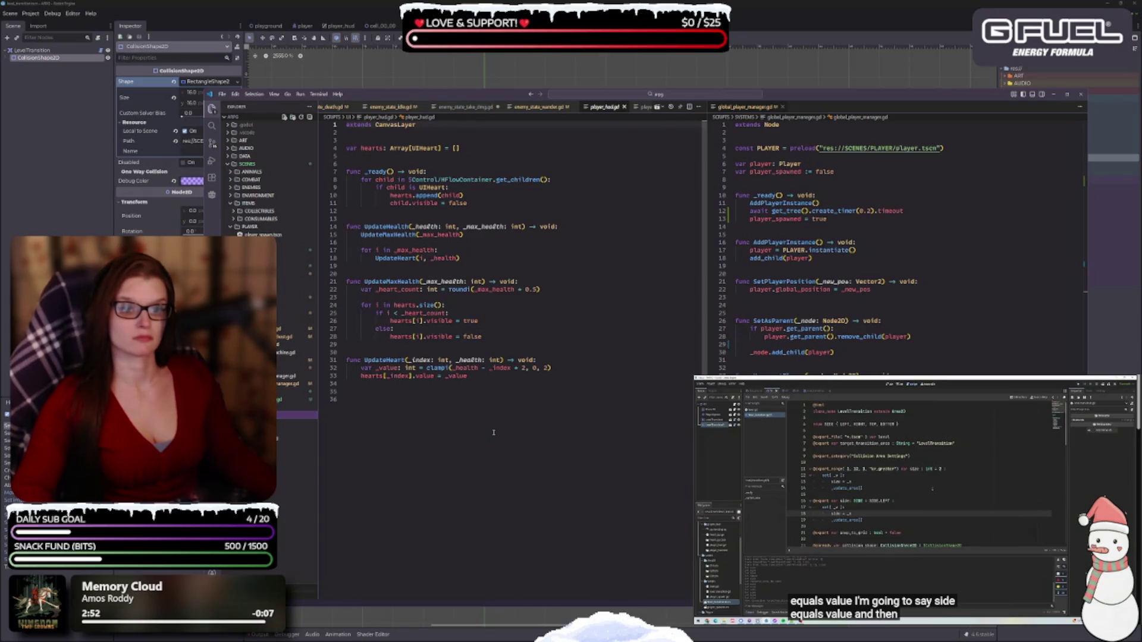
In ui_heart.gd, make the value declaration read 'var value: int = 2:' without the space before the colon
click(298, 422)
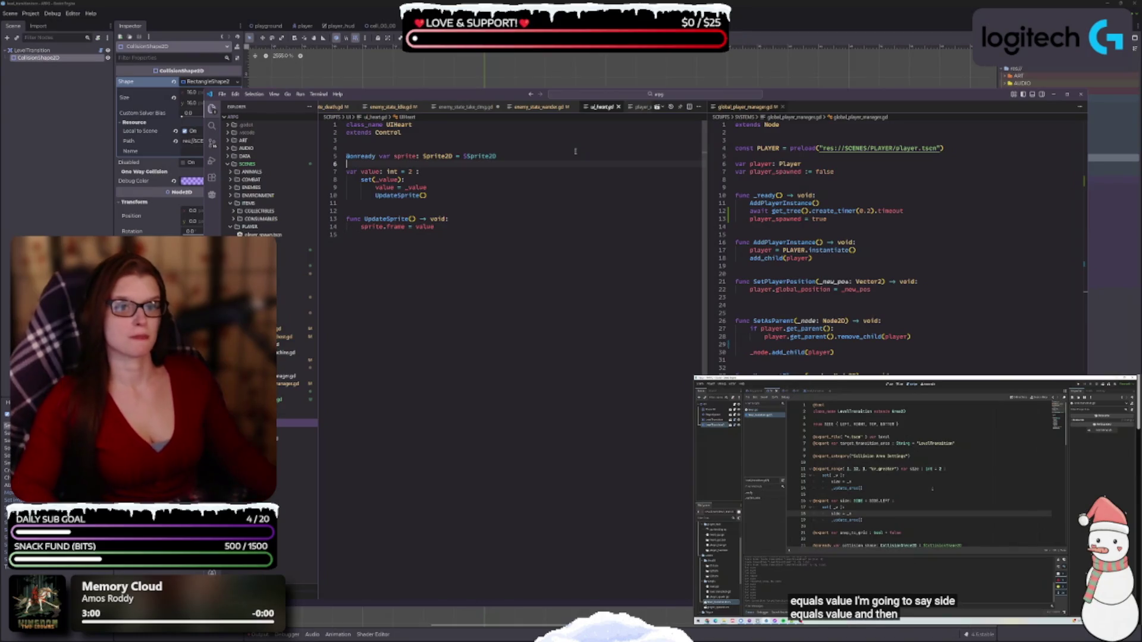
click(451, 170)
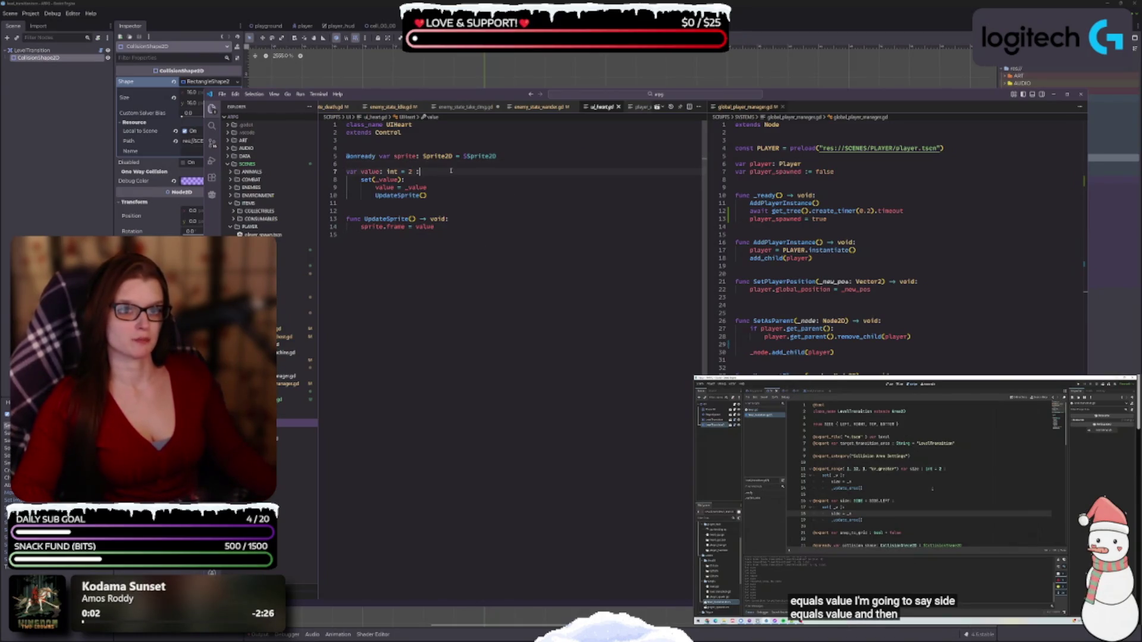
key(BackSpace)
text(:)
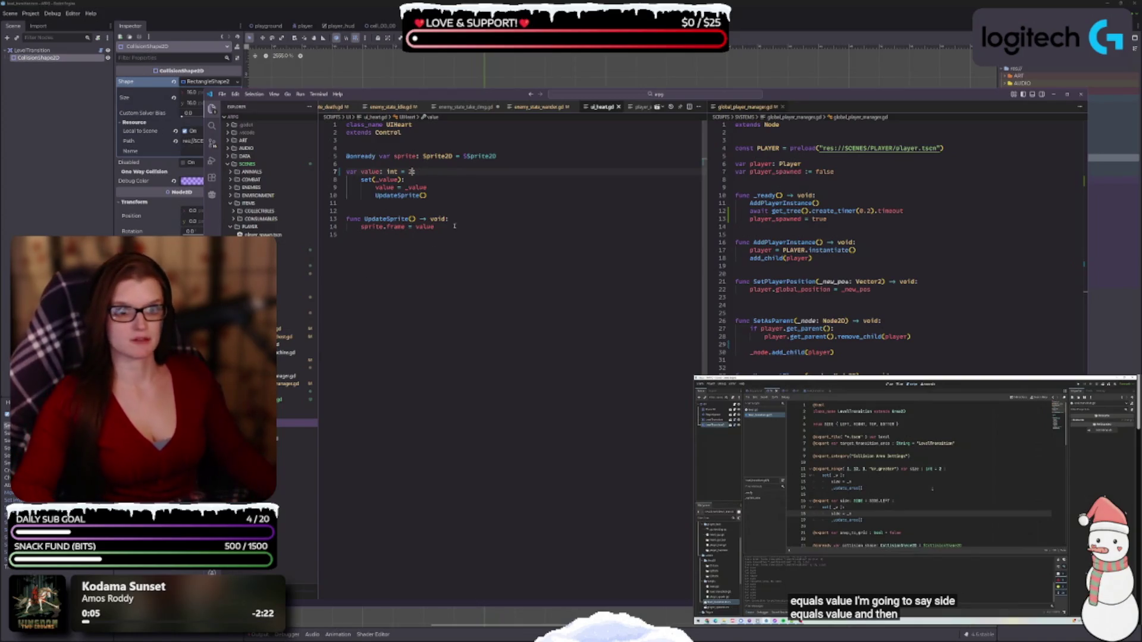
click(477, 239)
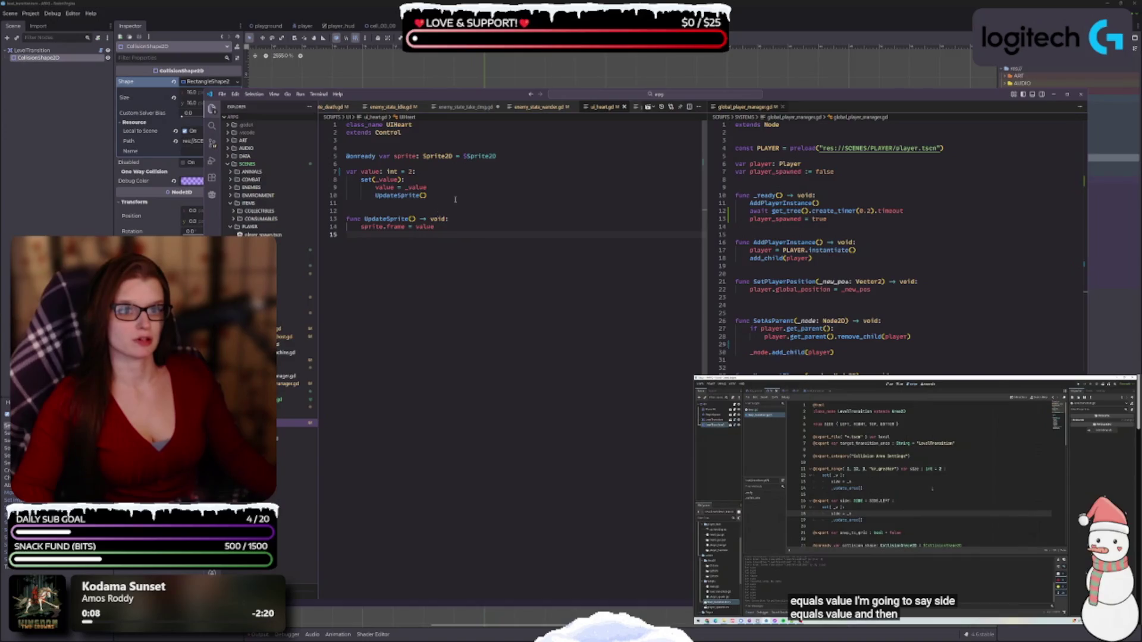
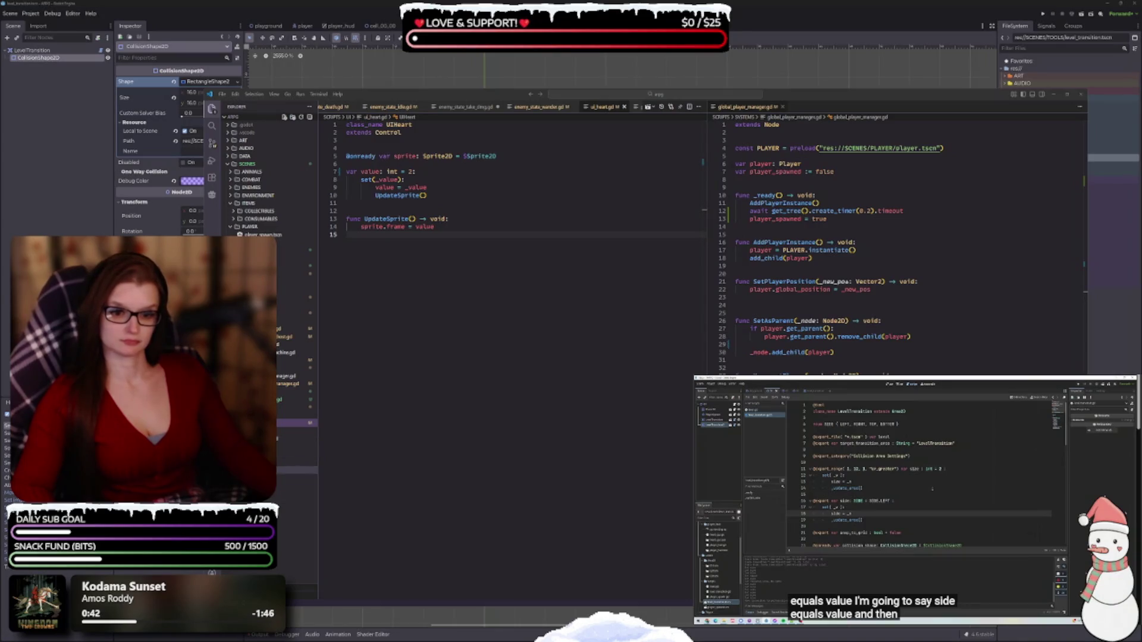
Remove the leftover pass and extra blank line from tree_prop.gd's _ready, then save
click(474, 223)
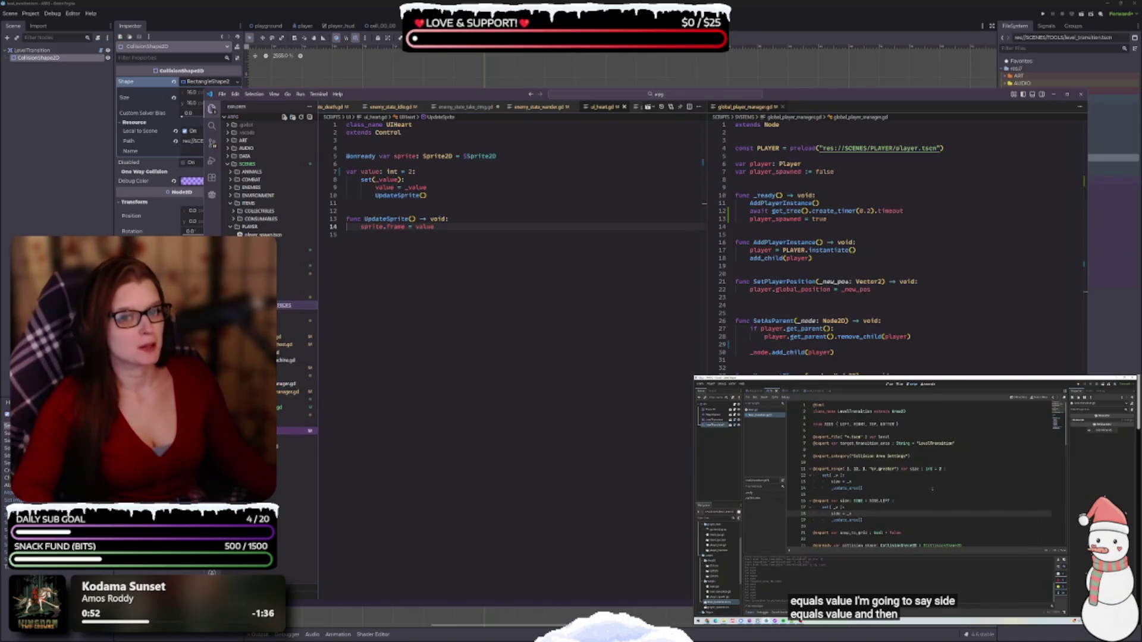
click(297, 312)
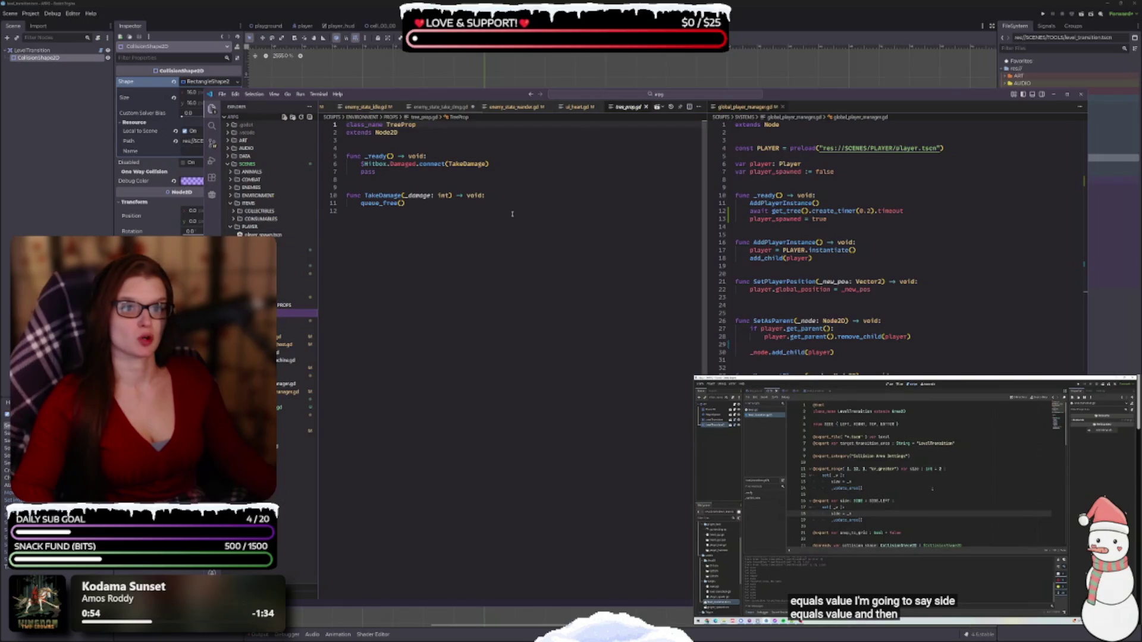
click(384, 174)
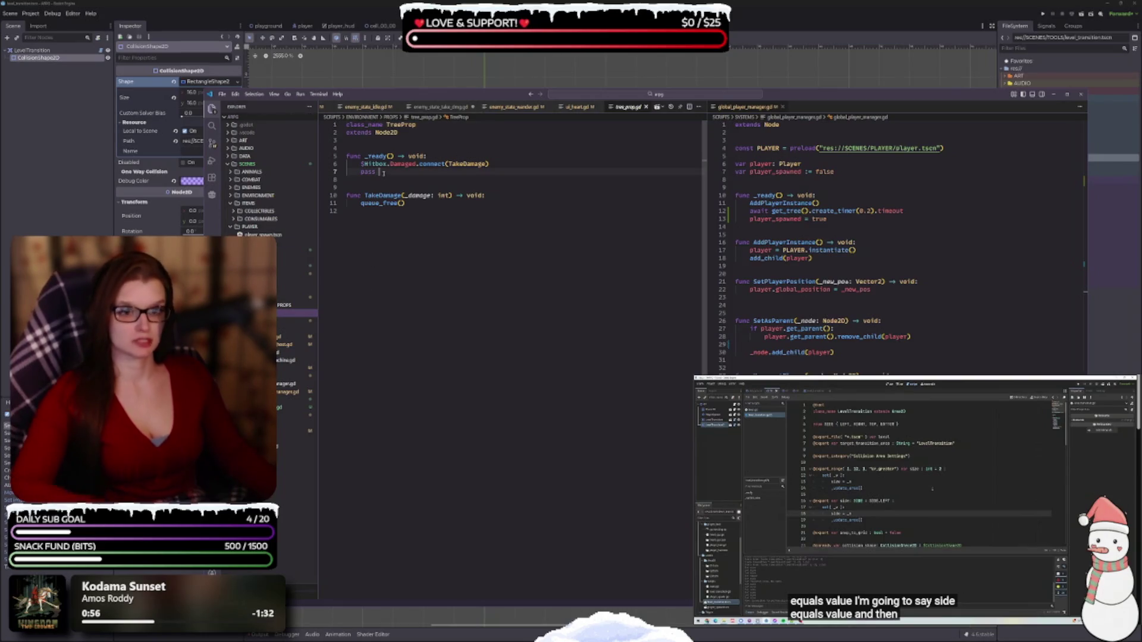
key(BackSpace)
key(BackSpace)
key(BackSpace)
key(Down)
key(Delete)
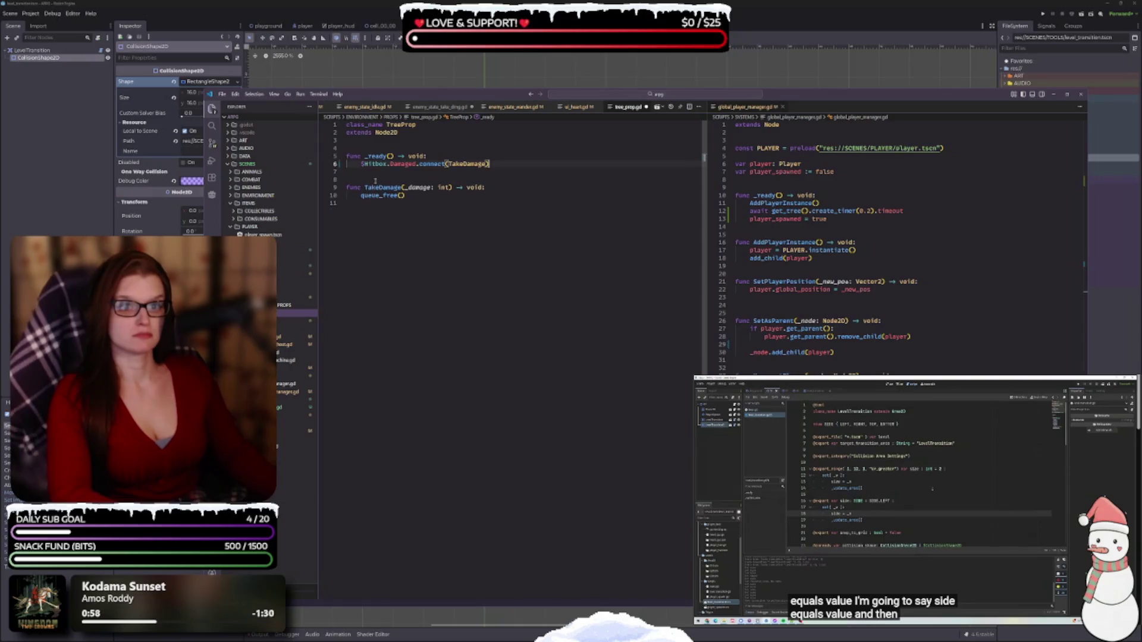
key(ctrl+s)
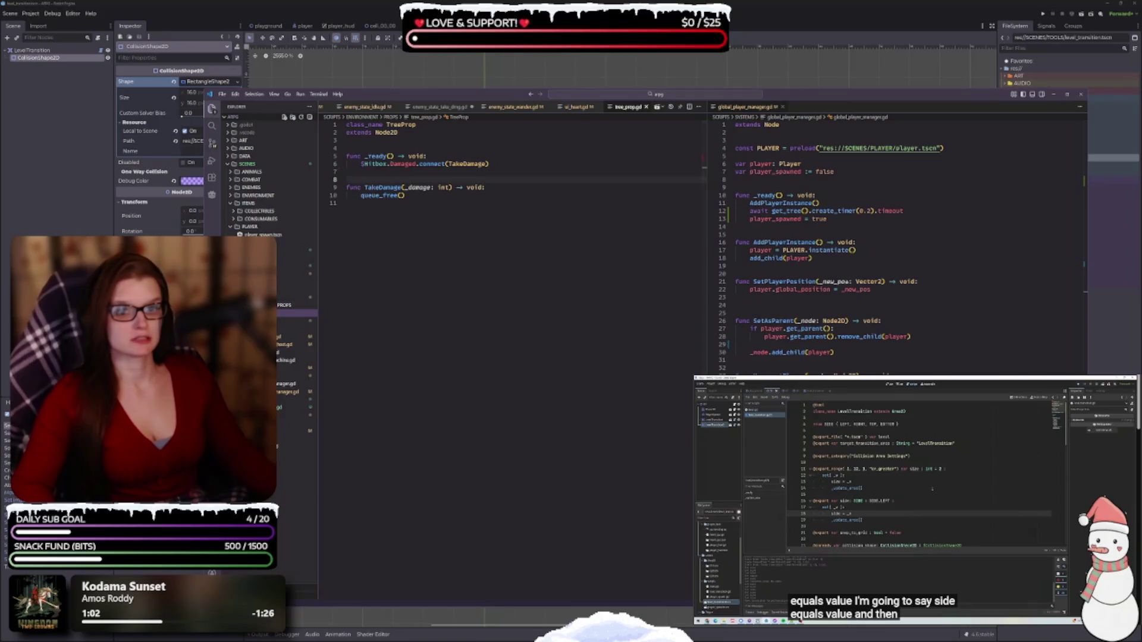
Browse the script folders and open goat.tscn for inspection
click(297, 297)
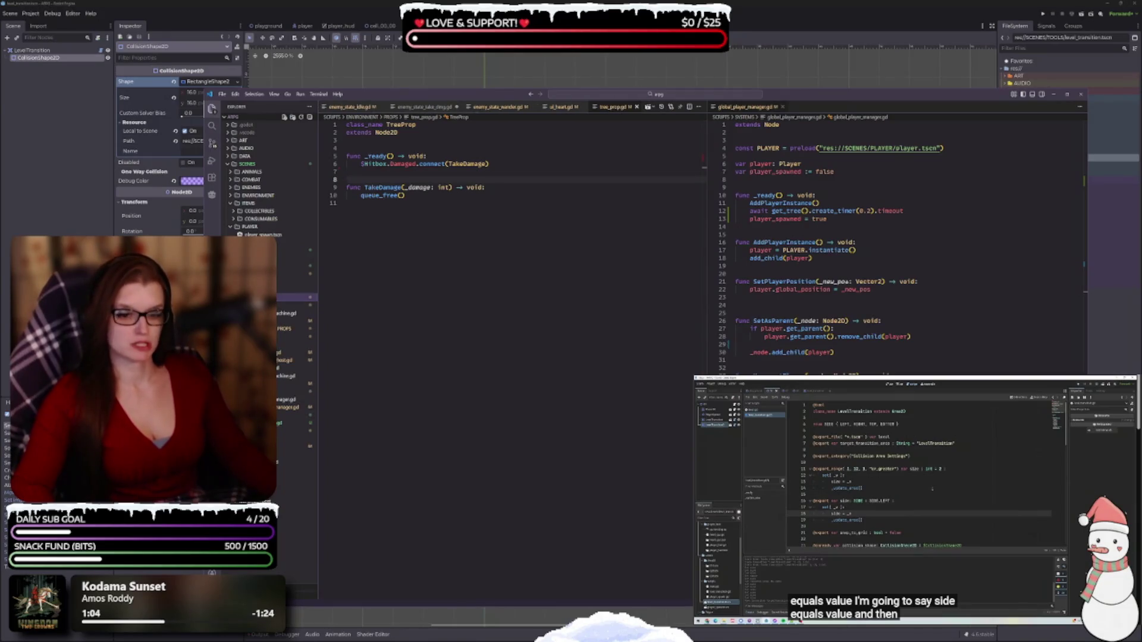
scroll(297, 356, down, 1)
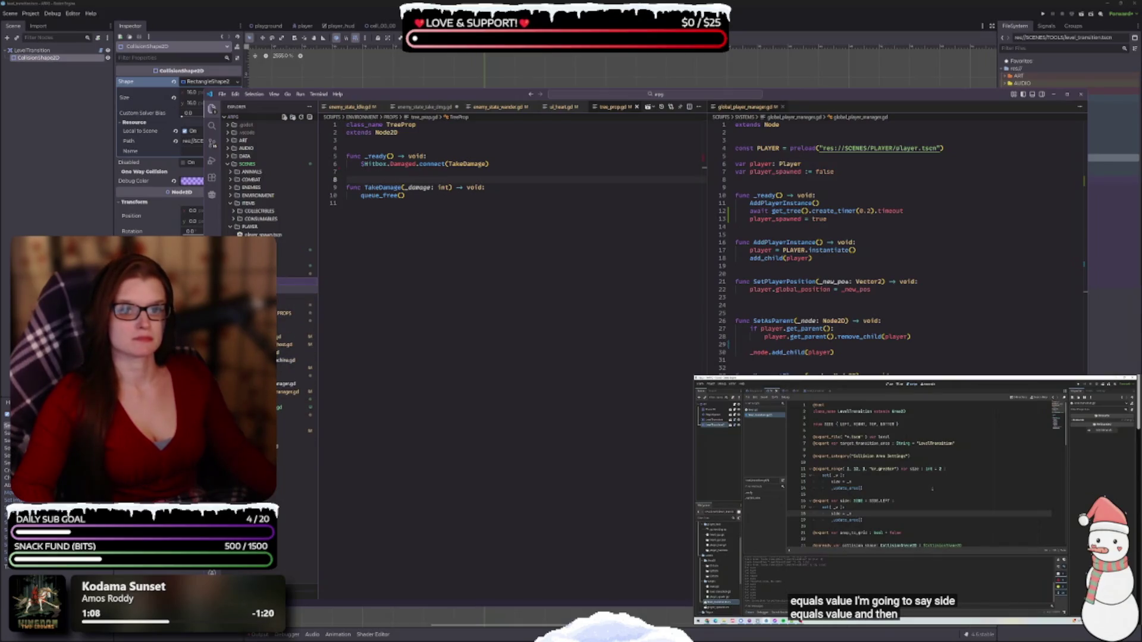
click(297, 289)
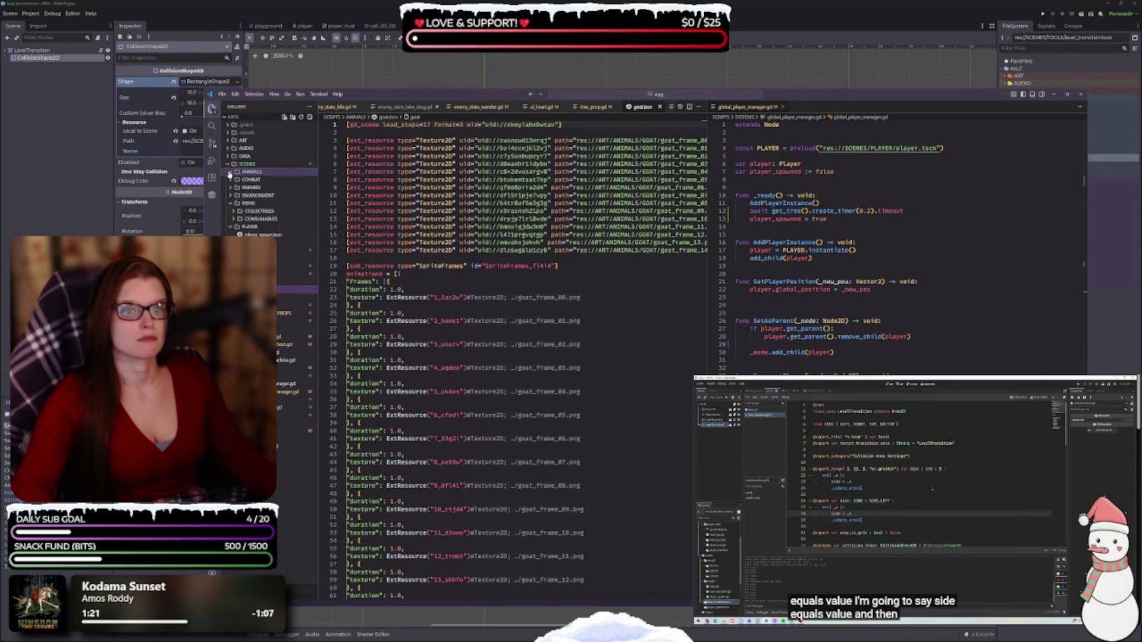
Select the ANIMALS scripts folder and close the goat.tscn tab
click(258, 170)
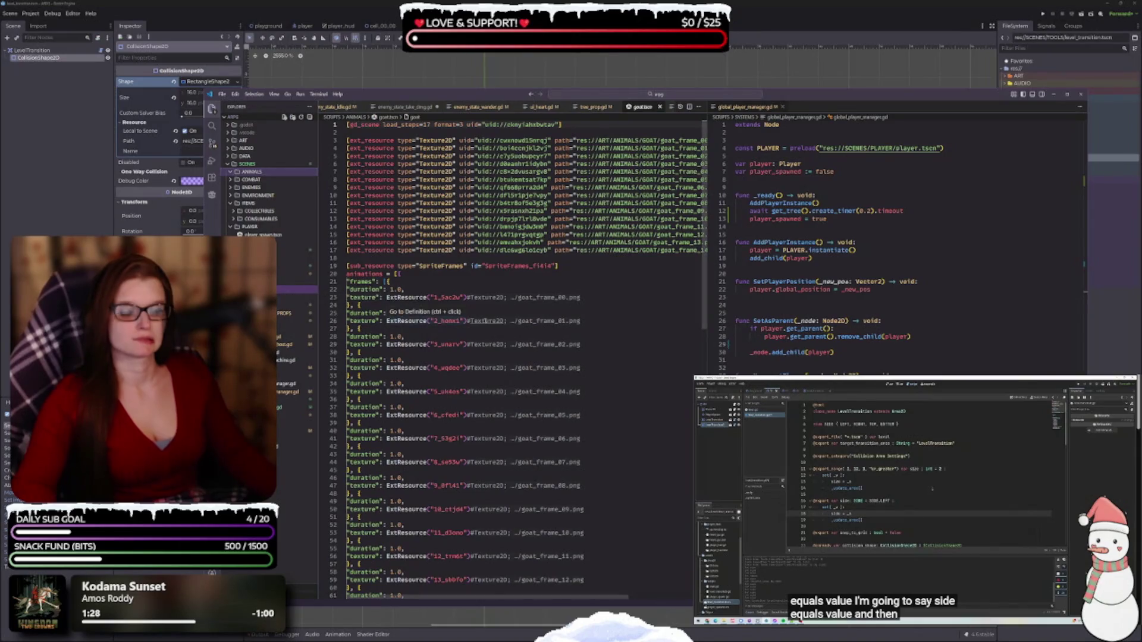
click(660, 107)
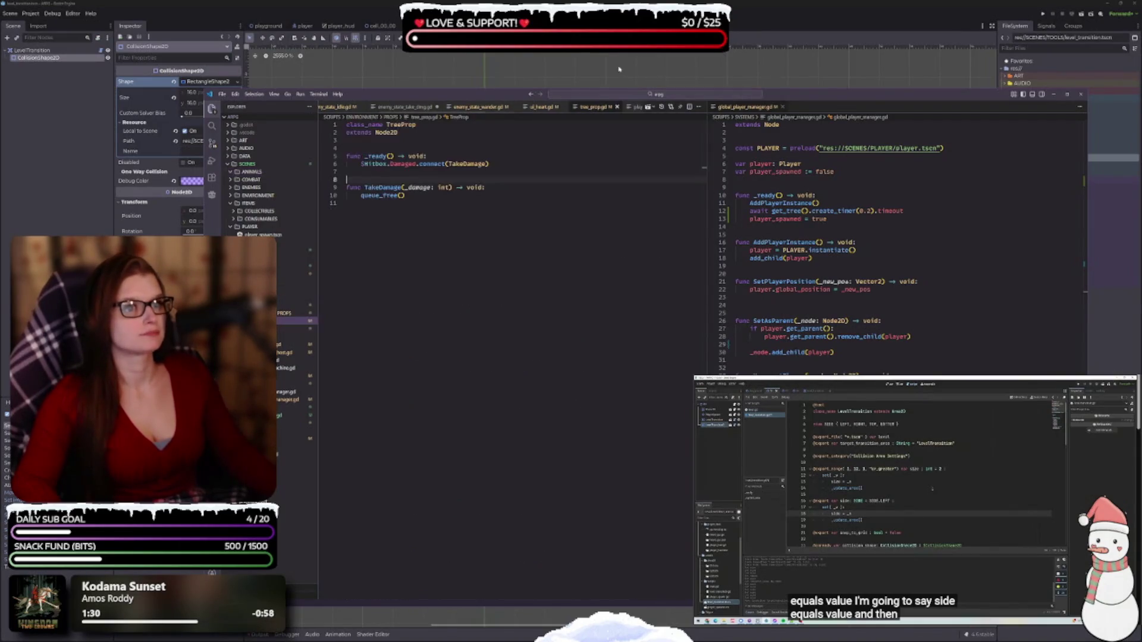
In Godot's FileSystem dock, move goat.tscn from SCRIPTS/ANIMALS into SCENES/ANIMALS
click(1053, 94)
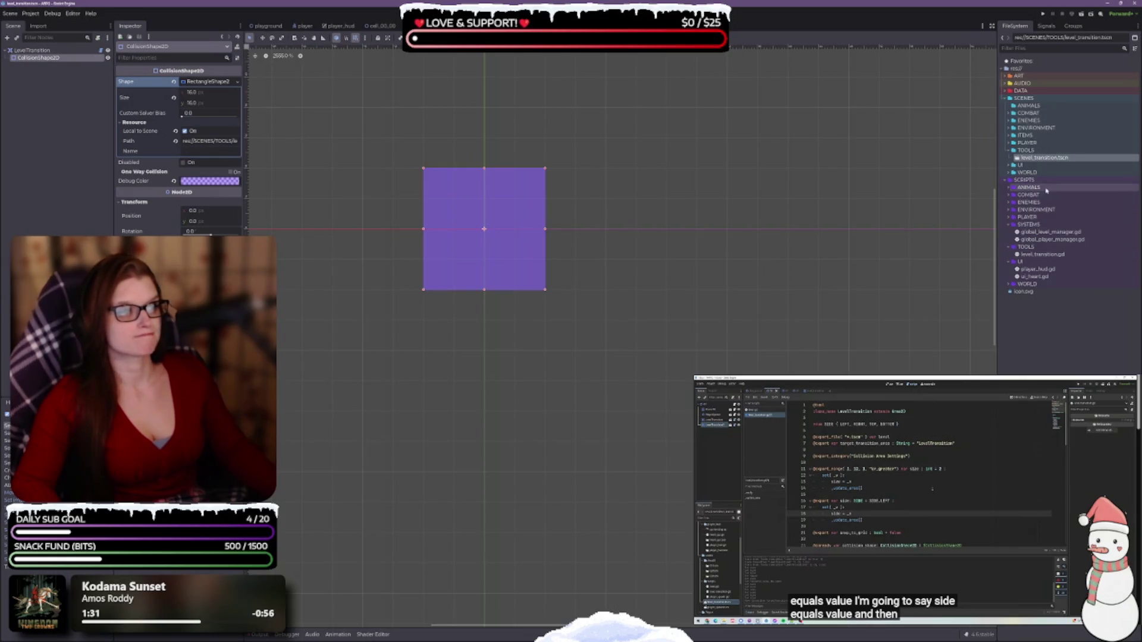
click(1010, 188)
click(1031, 195)
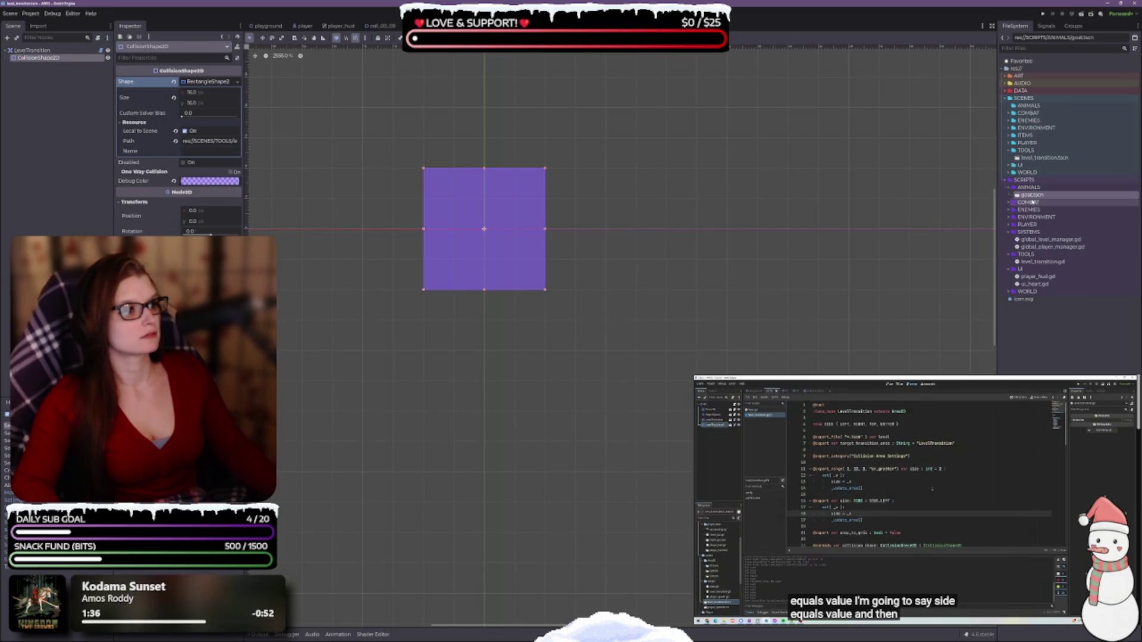
drag(1032, 195, 1033, 108)
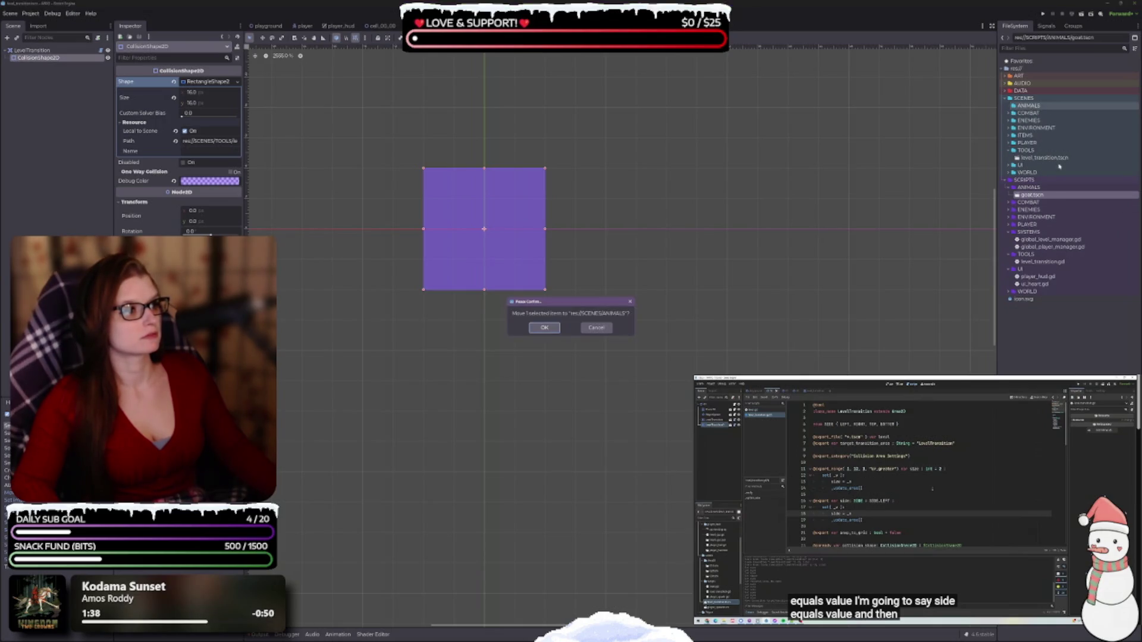
click(543, 327)
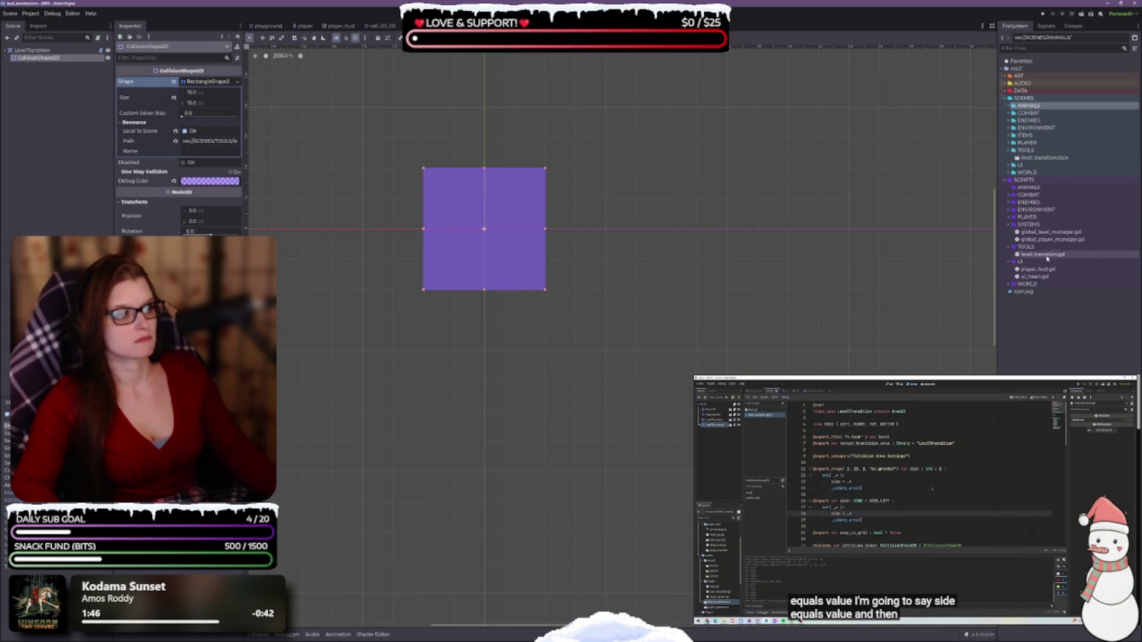
Check the DATA, ENVIRONMENT, PLAYER and WORLD folders, then return to Visual Studio Code
click(1006, 92)
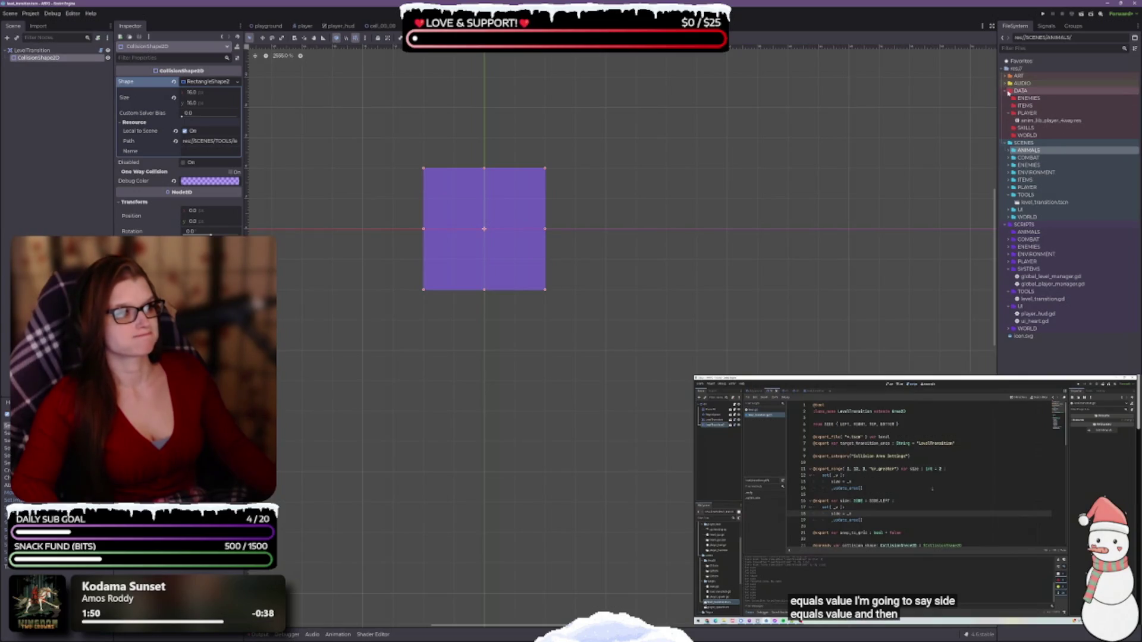
click(1007, 92)
click(1006, 92)
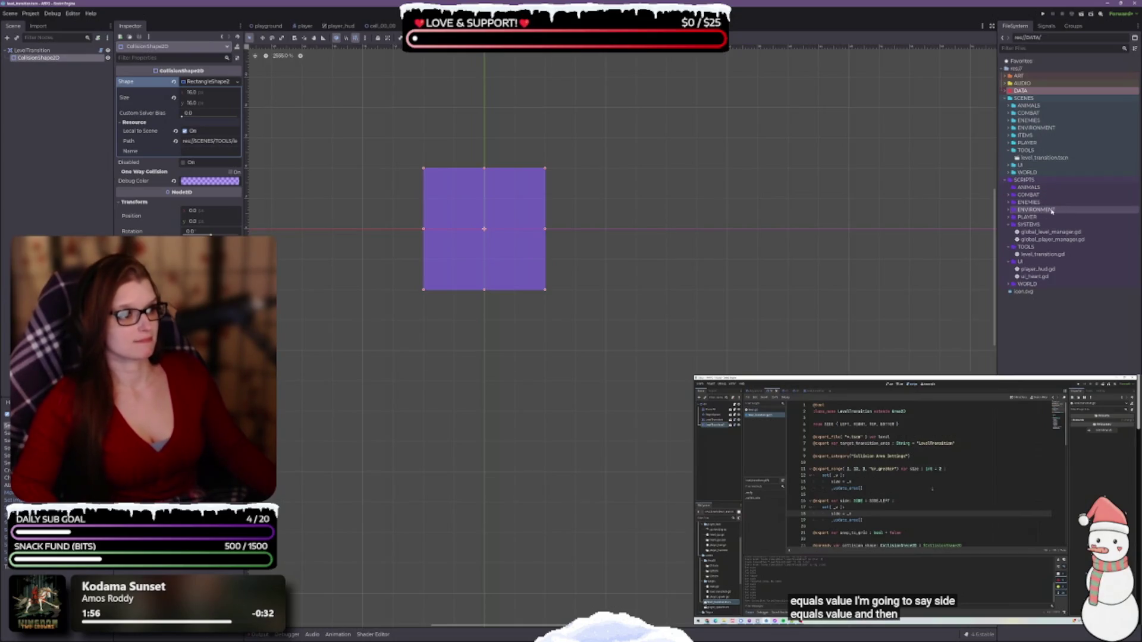
click(1009, 210)
click(1009, 209)
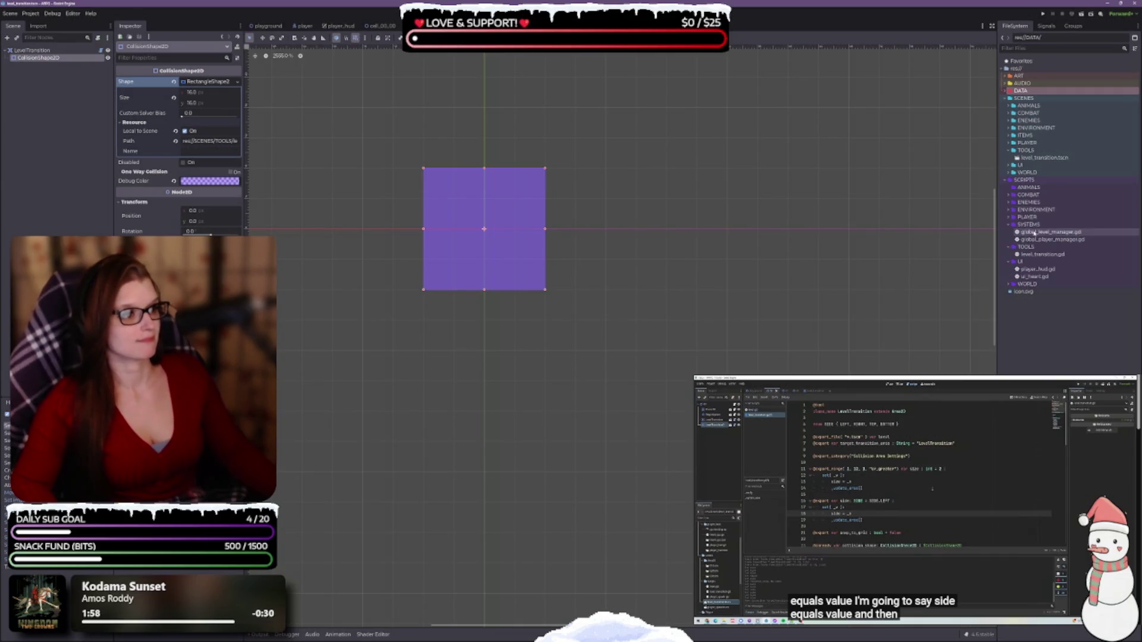
click(1009, 217)
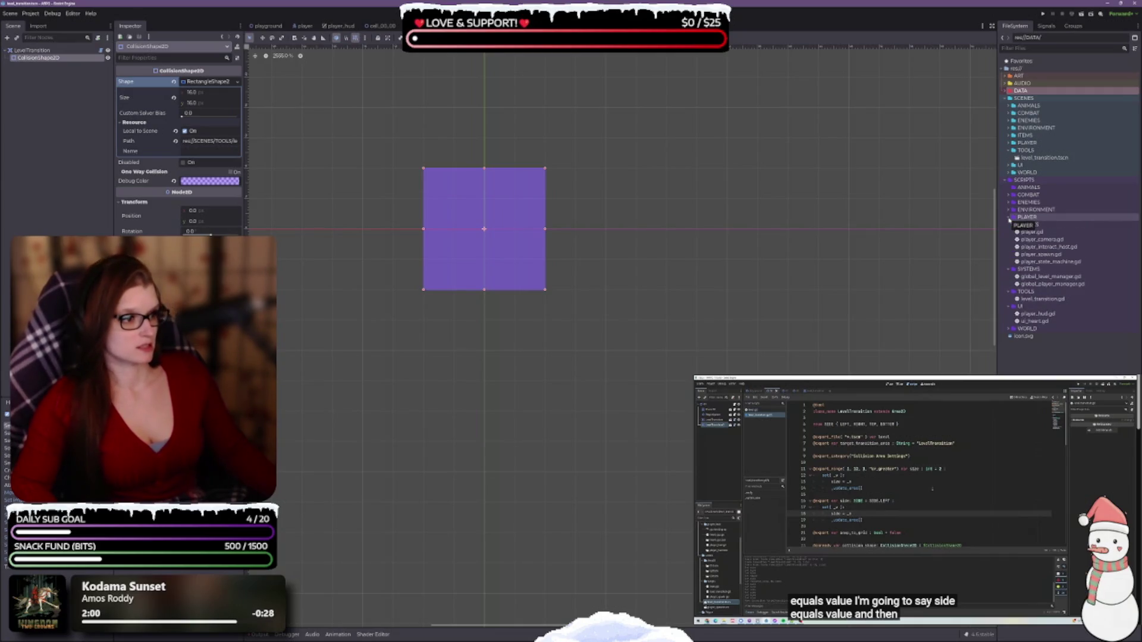
click(1009, 218)
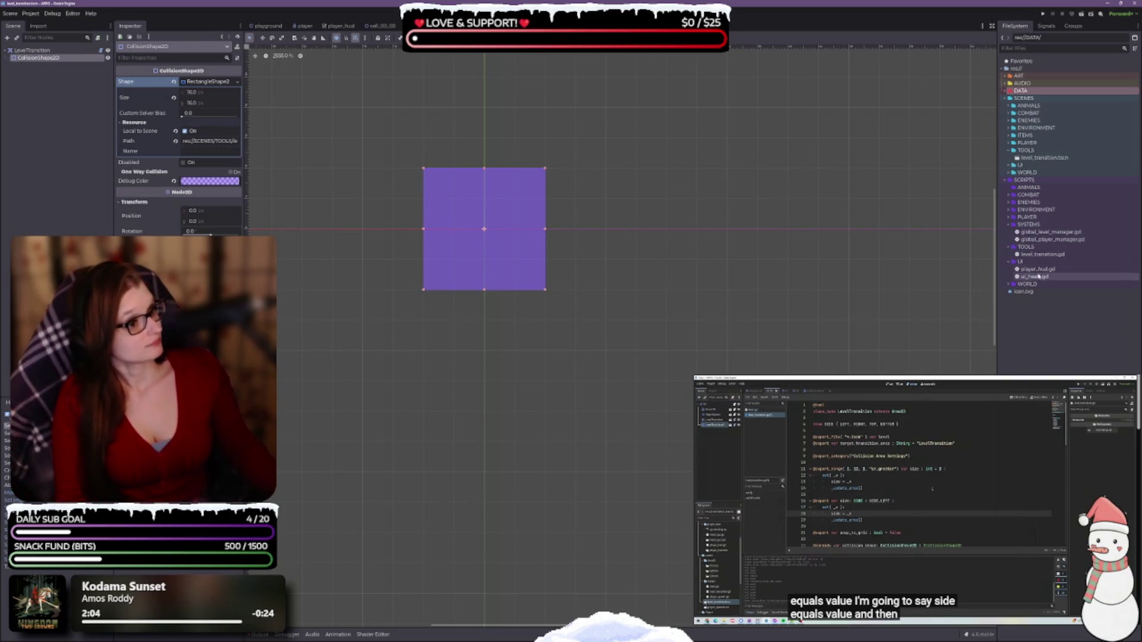
click(1009, 285)
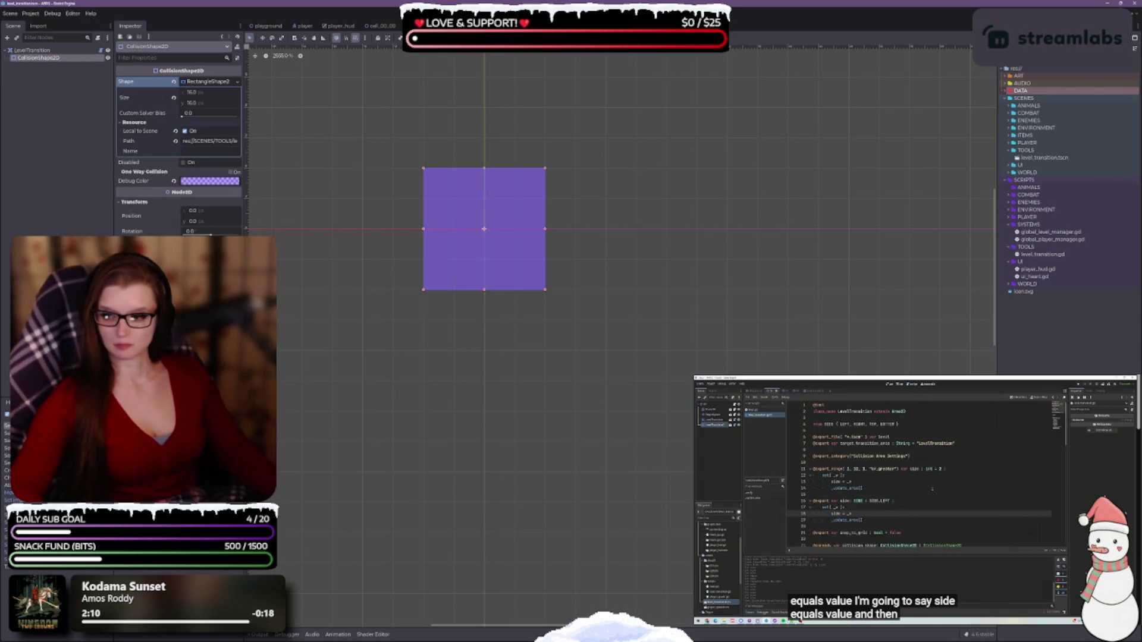
key(alt+Tab)
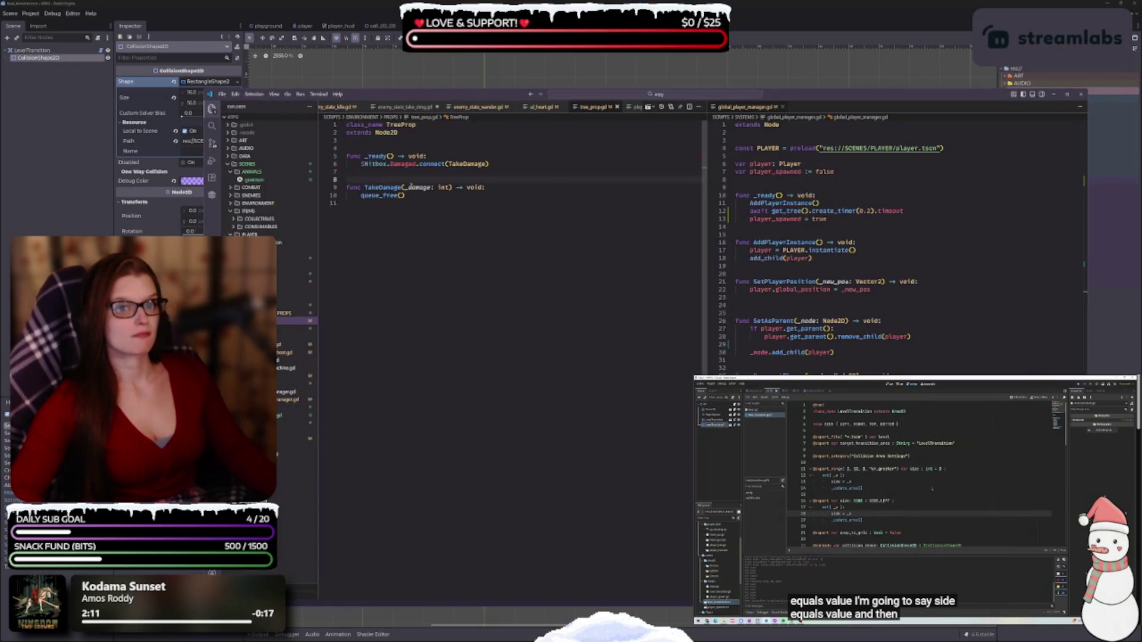
Close tree_prop.gd, ui_heart.gd and all the enemy and enemy-state scripts
click(453, 234)
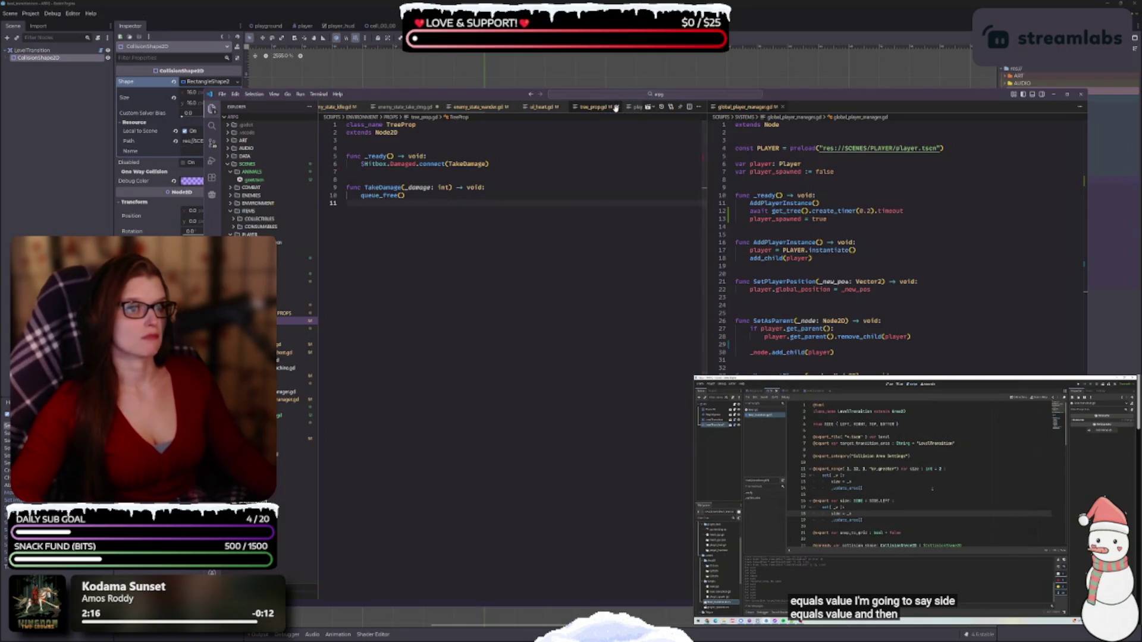
key(ctrl+w)
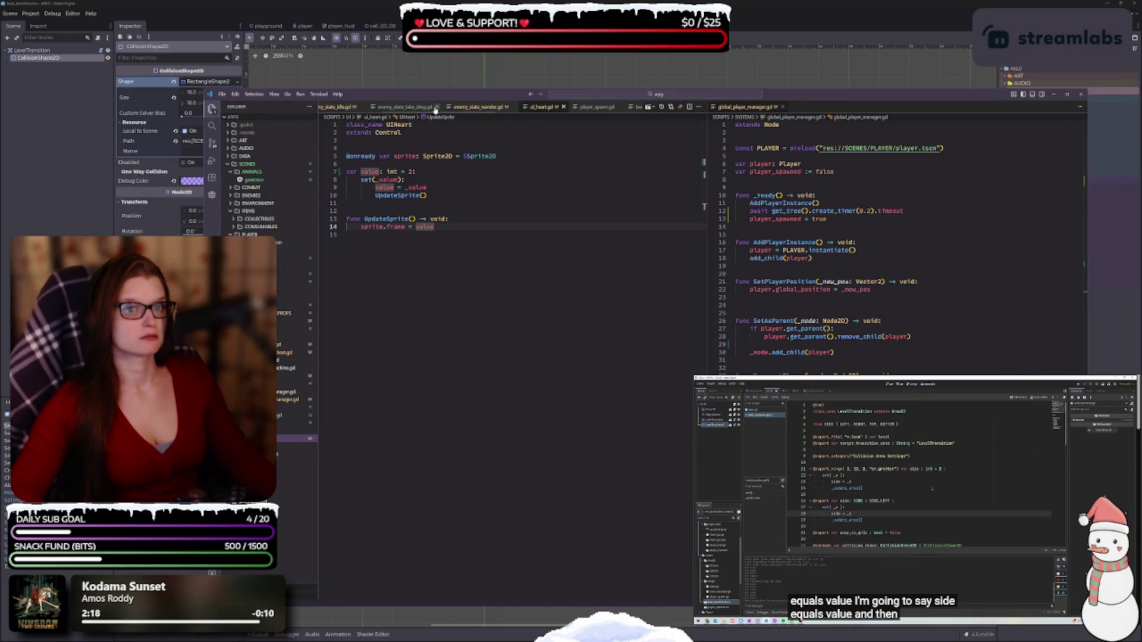
click(436, 107)
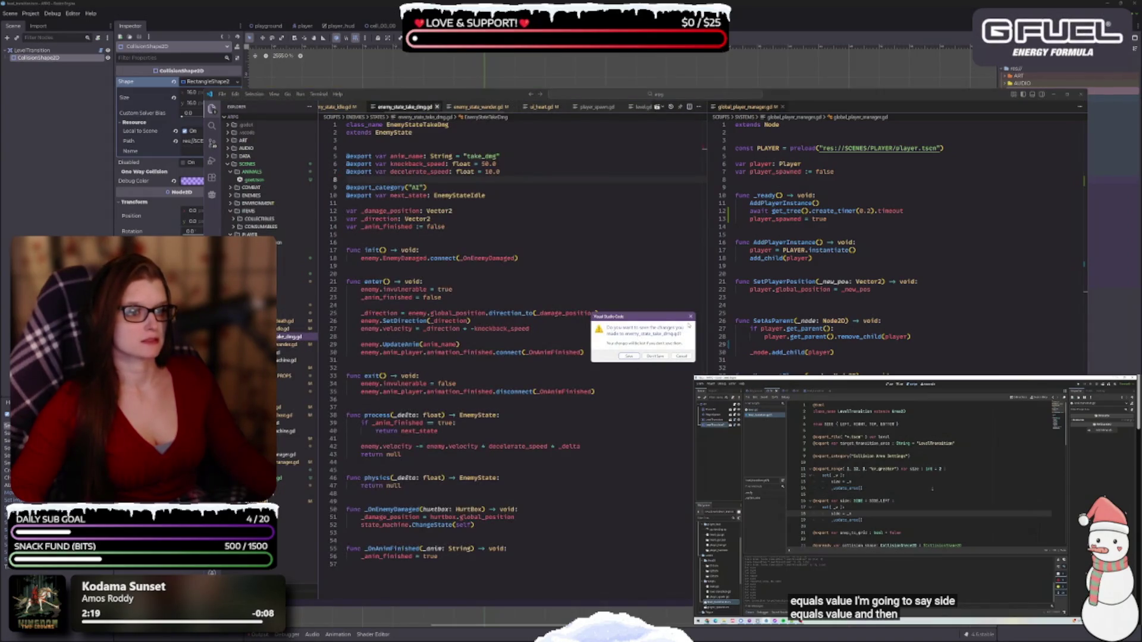
click(629, 356)
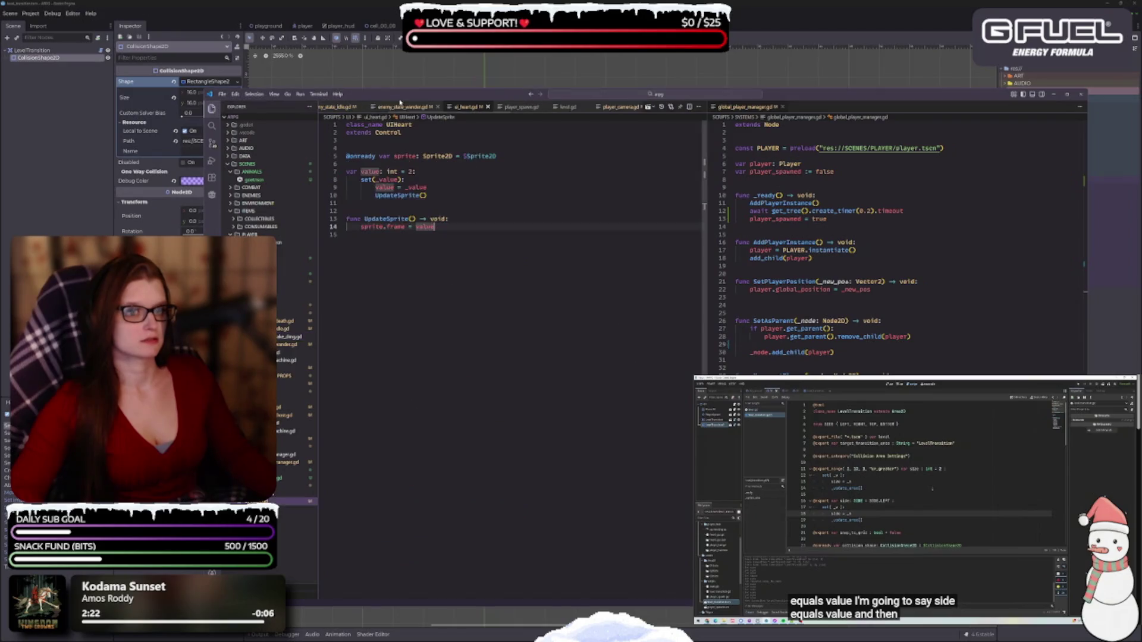
click(491, 107)
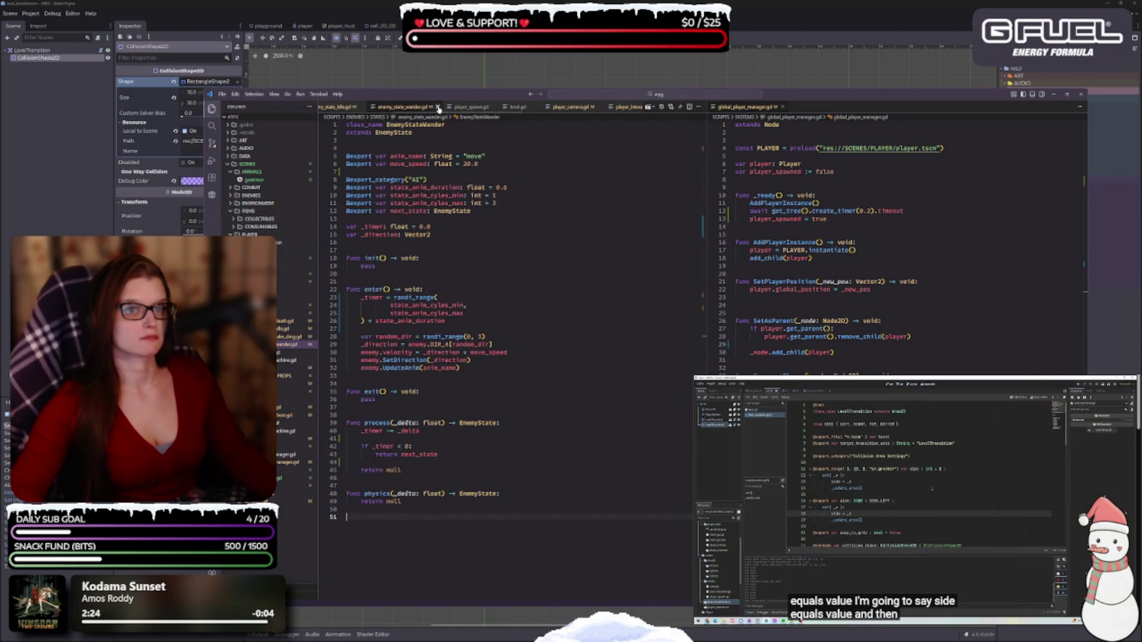
click(437, 107)
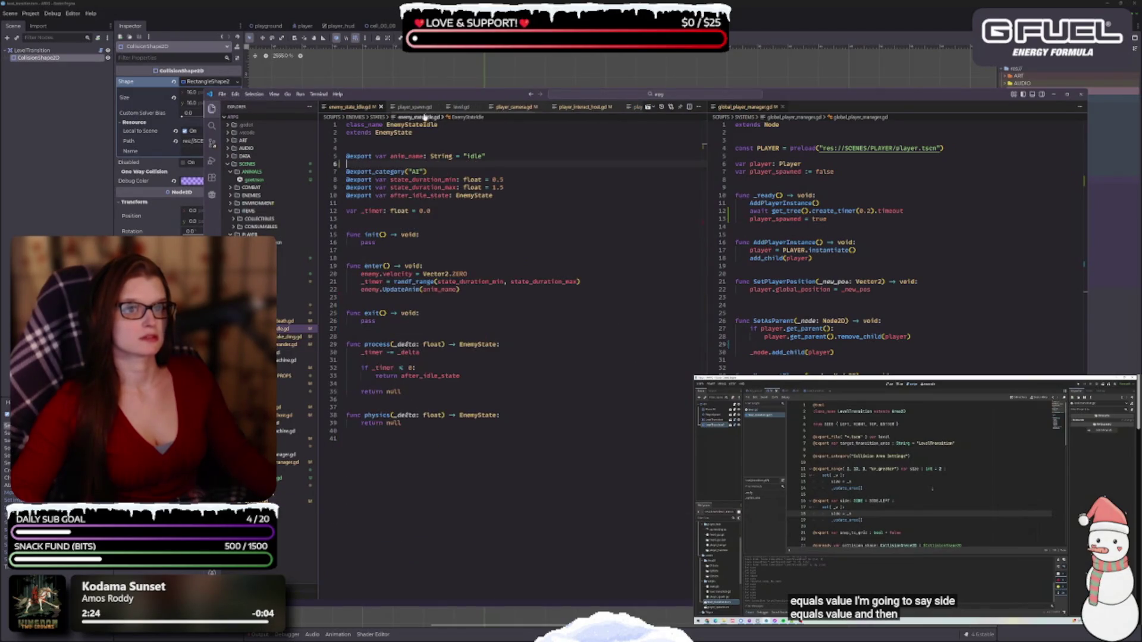
click(381, 107)
click(385, 107)
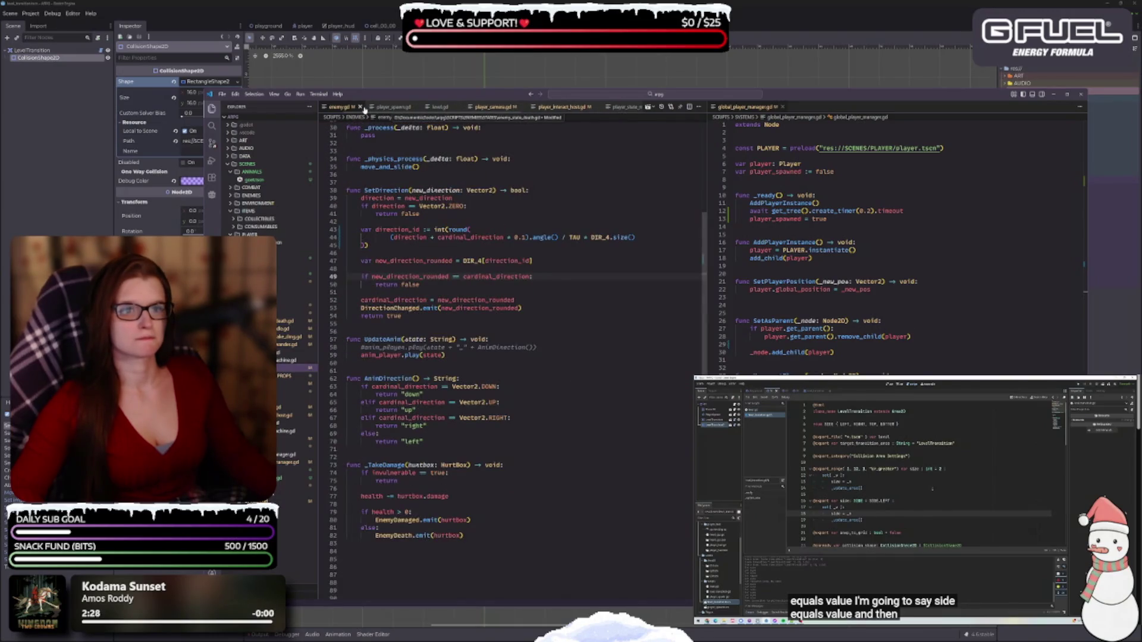
click(381, 107)
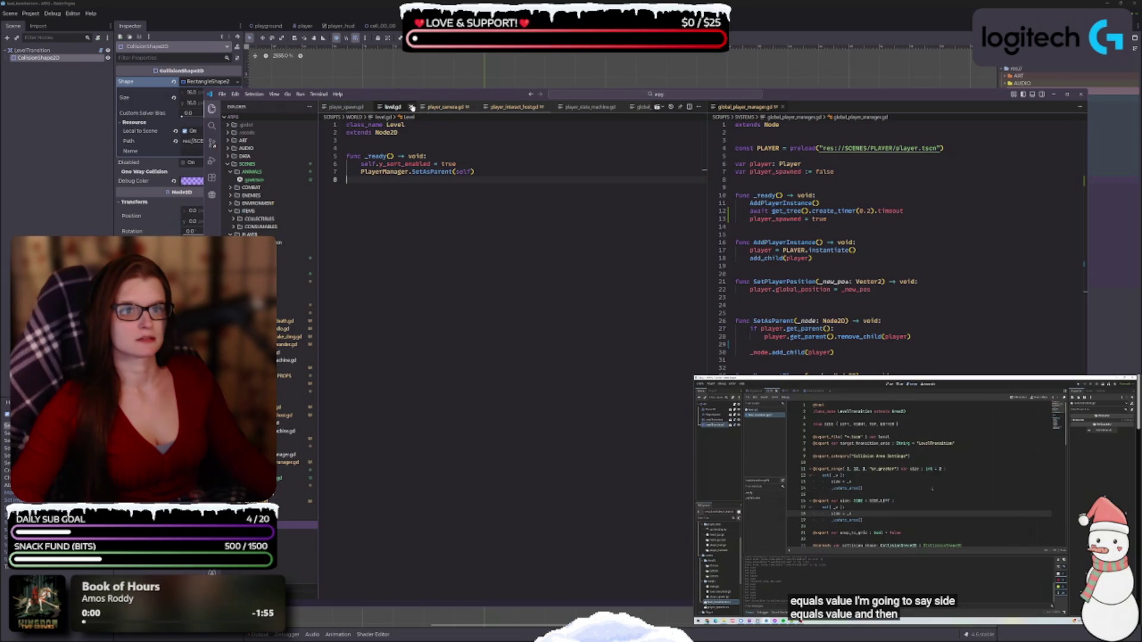
Close the level, interact-tool, state-machine, level-manager and tilemap scripts, leaving player.gd shown
click(410, 107)
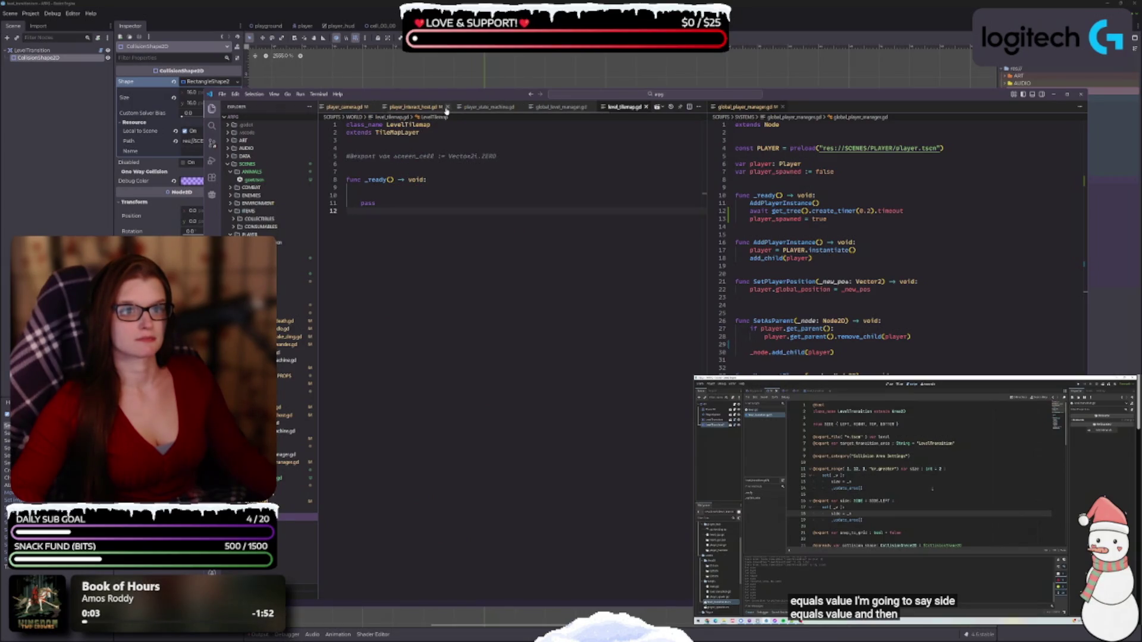
click(446, 107)
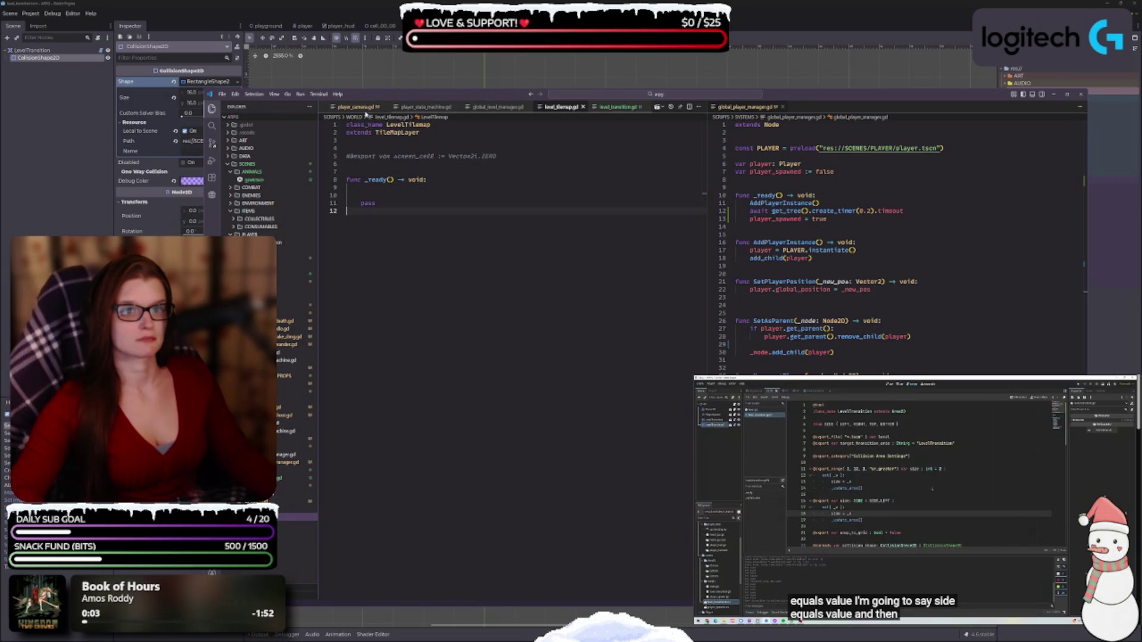
click(456, 107)
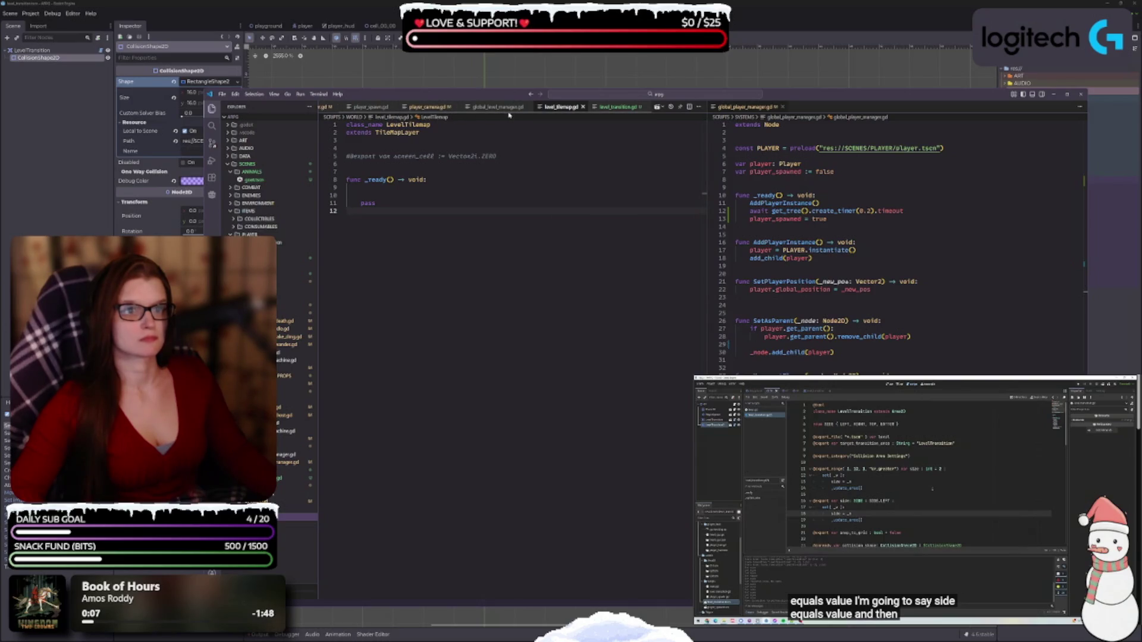
click(527, 108)
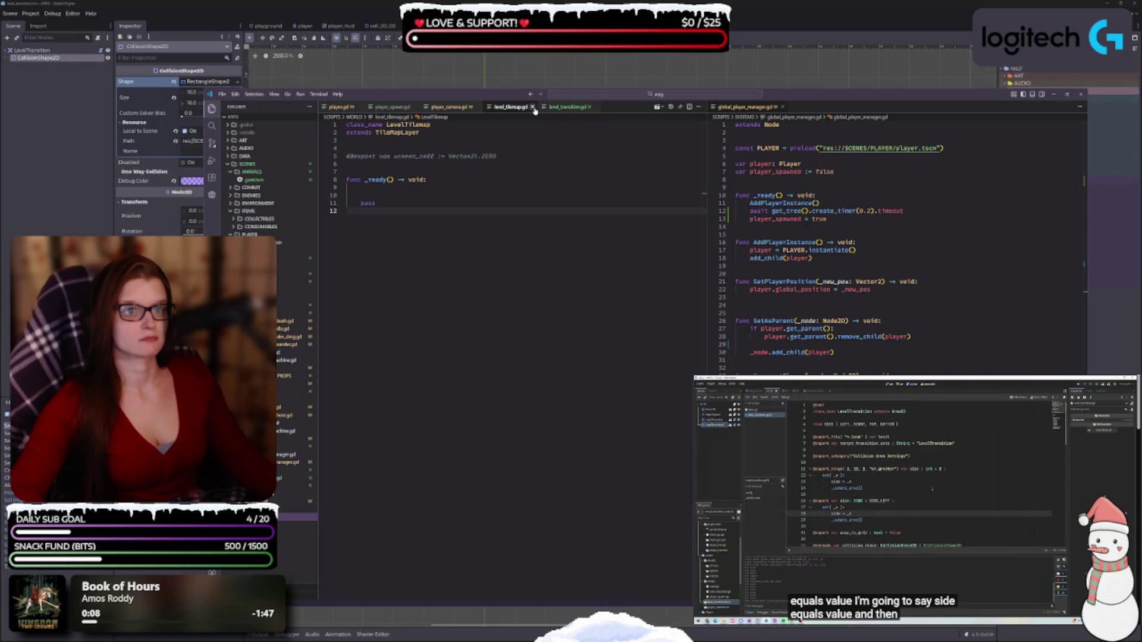
click(532, 108)
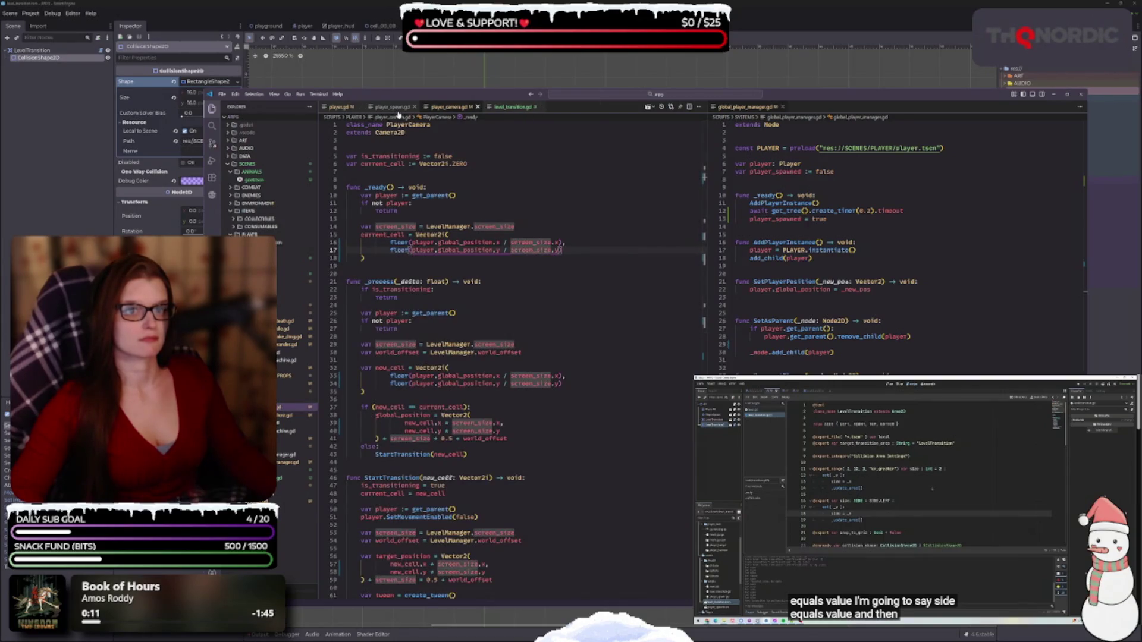
click(338, 107)
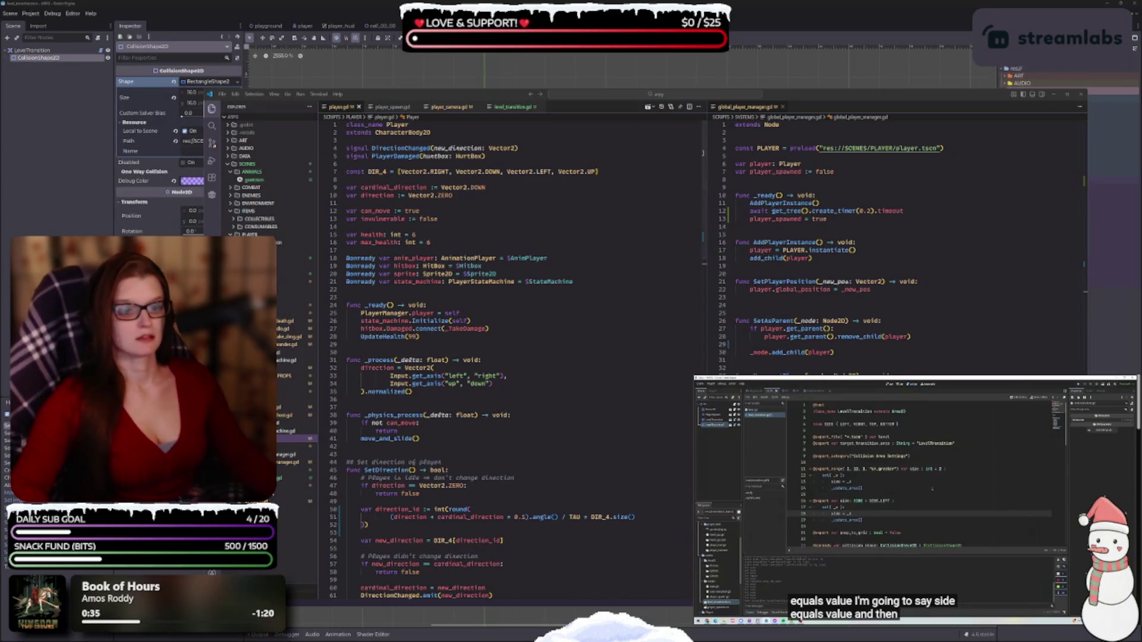
click(565, 422)
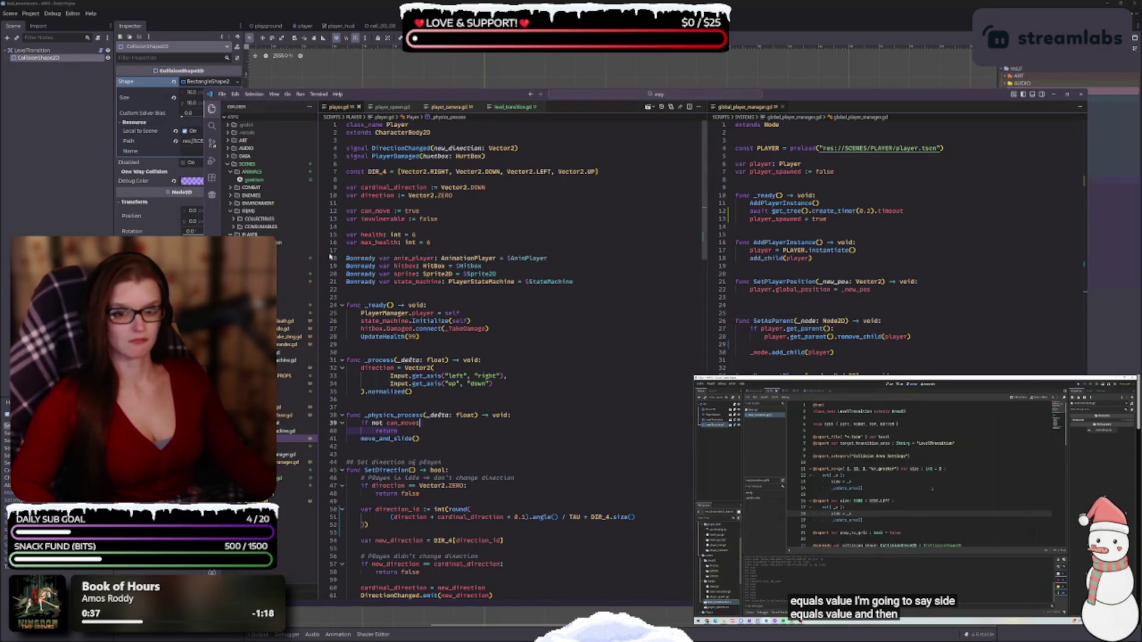
click(212, 143)
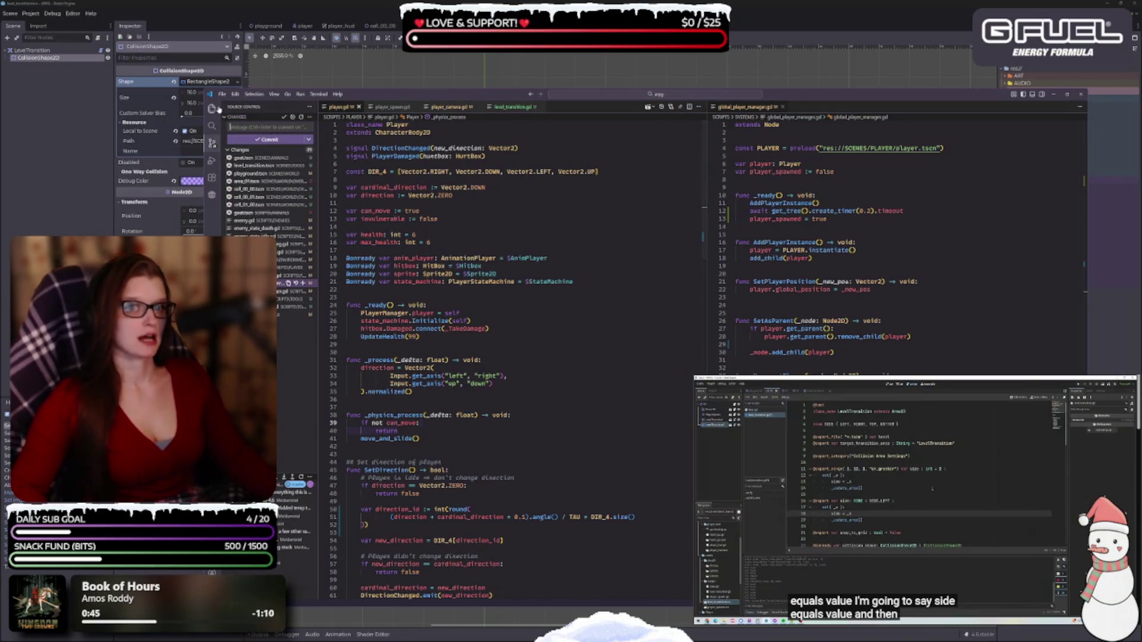
click(212, 108)
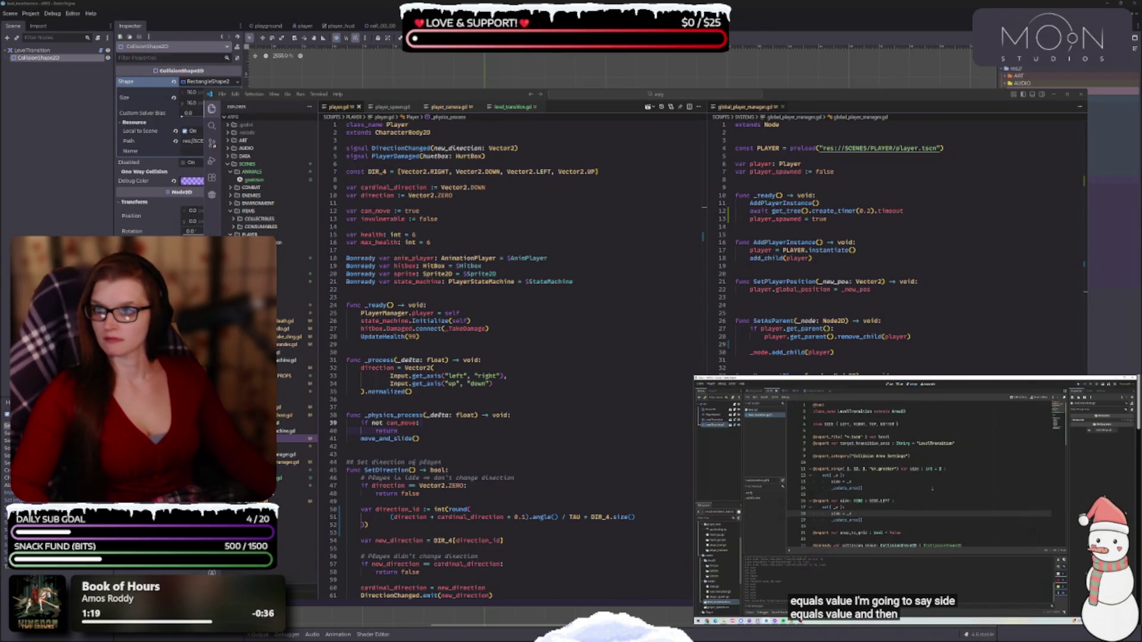
click(584, 260)
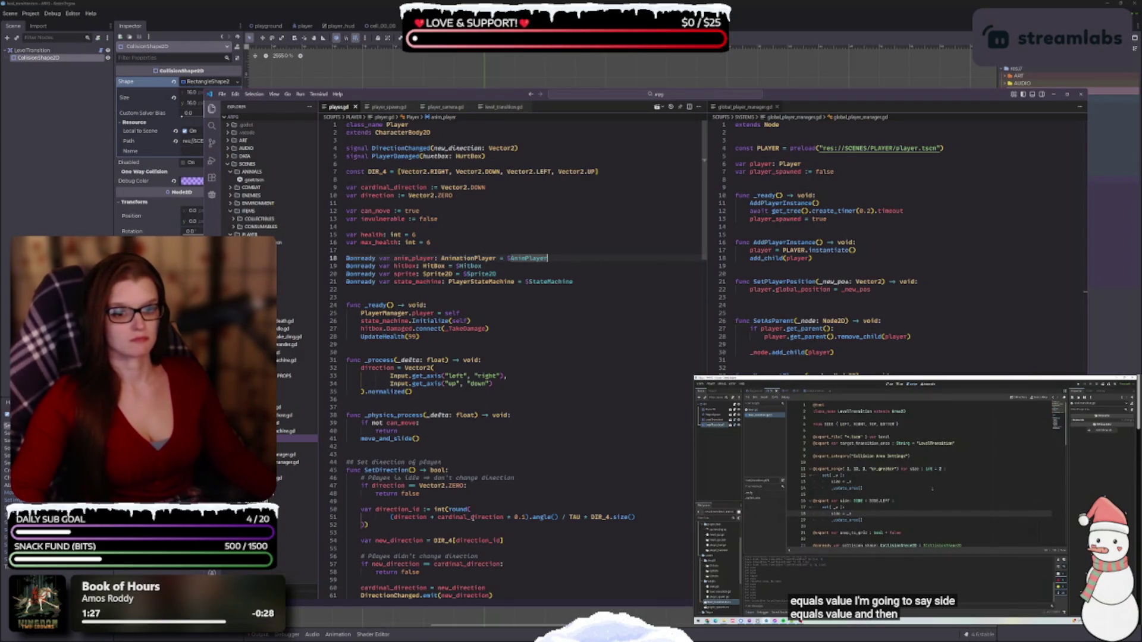
Collapse the SCENES, ENEMIES, ENVIRONMENT_PROPS, PLAYER, SYSTEMS and TOOLS folders in the Explorer
click(227, 164)
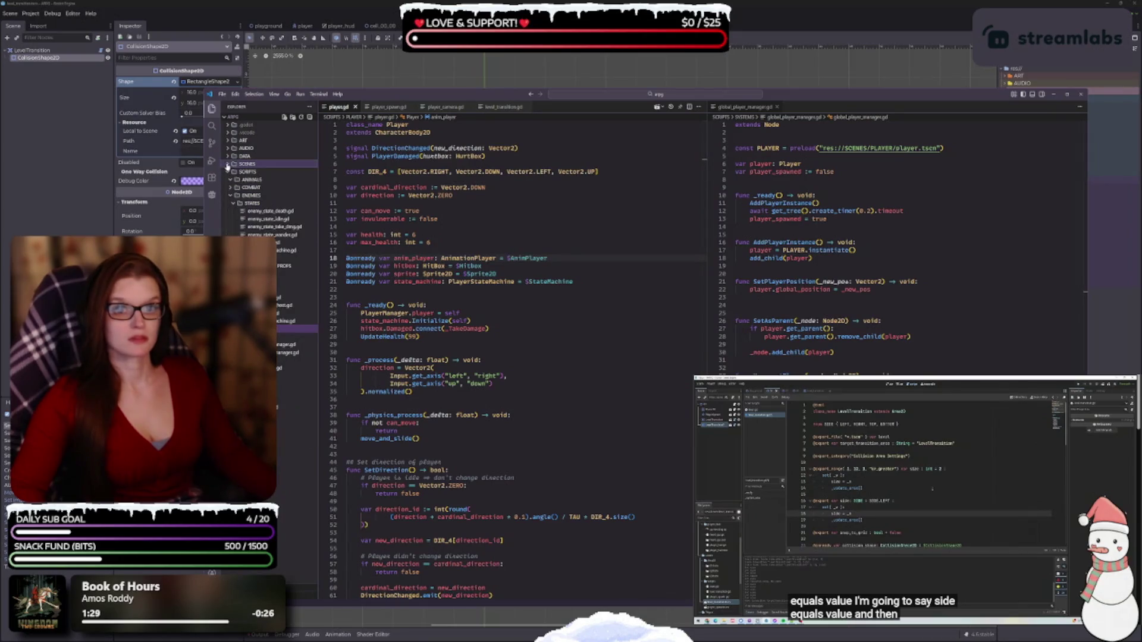
click(250, 195)
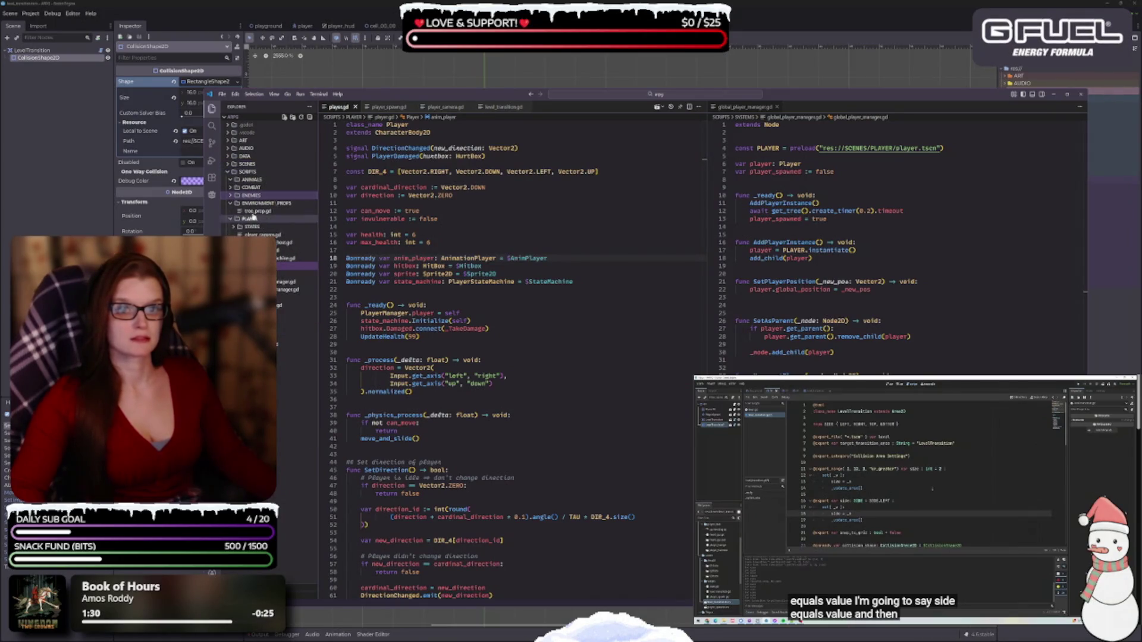
click(231, 204)
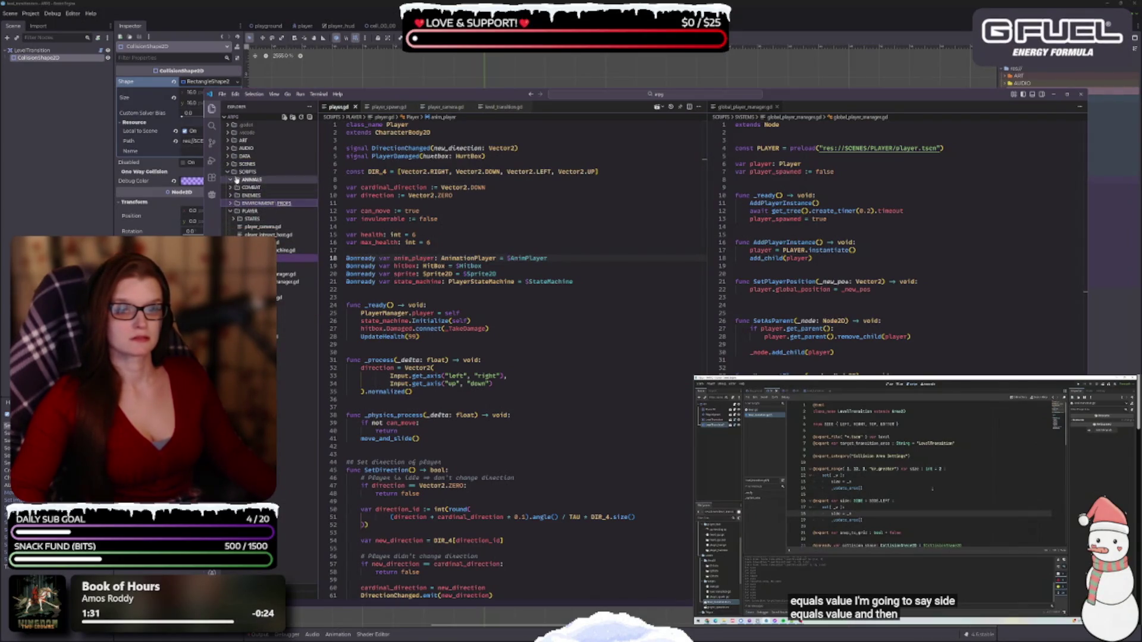
click(231, 212)
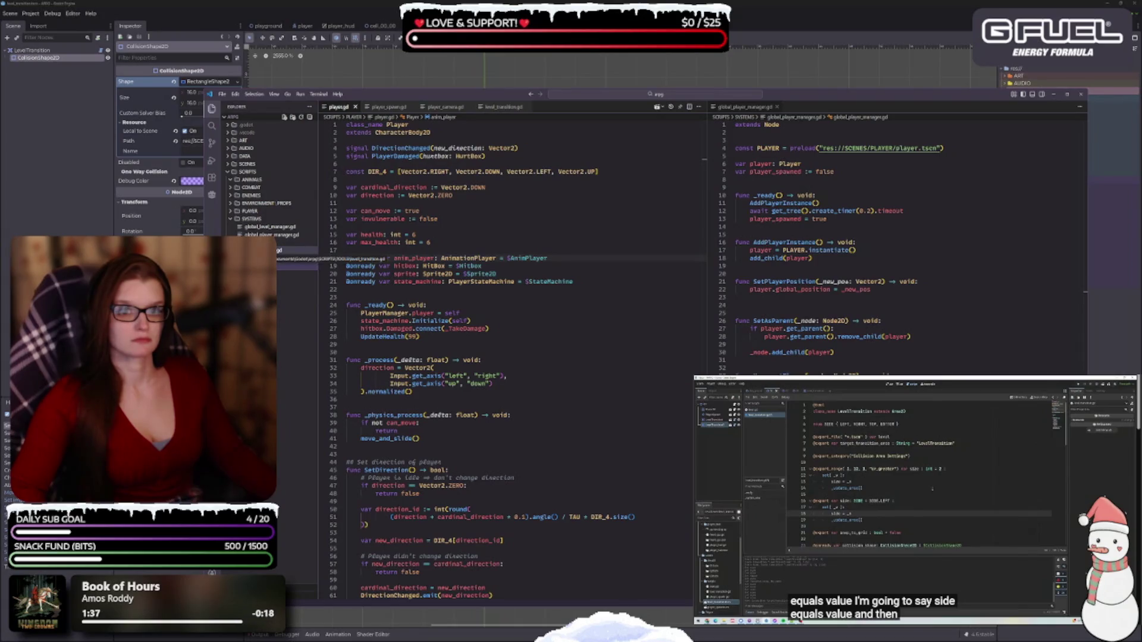
click(231, 219)
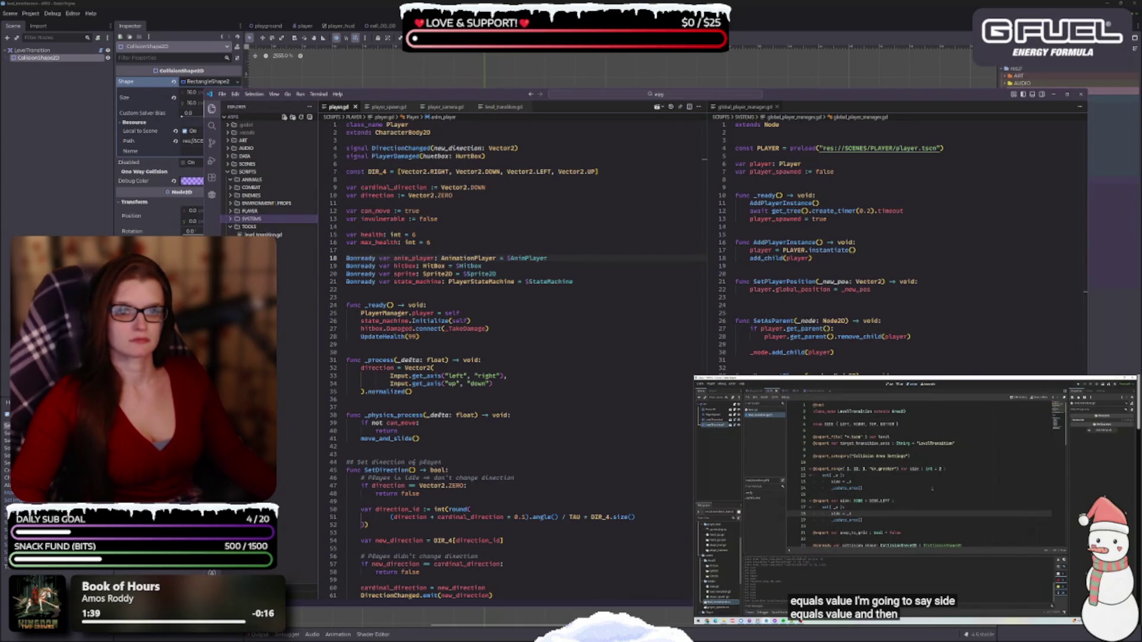
click(233, 227)
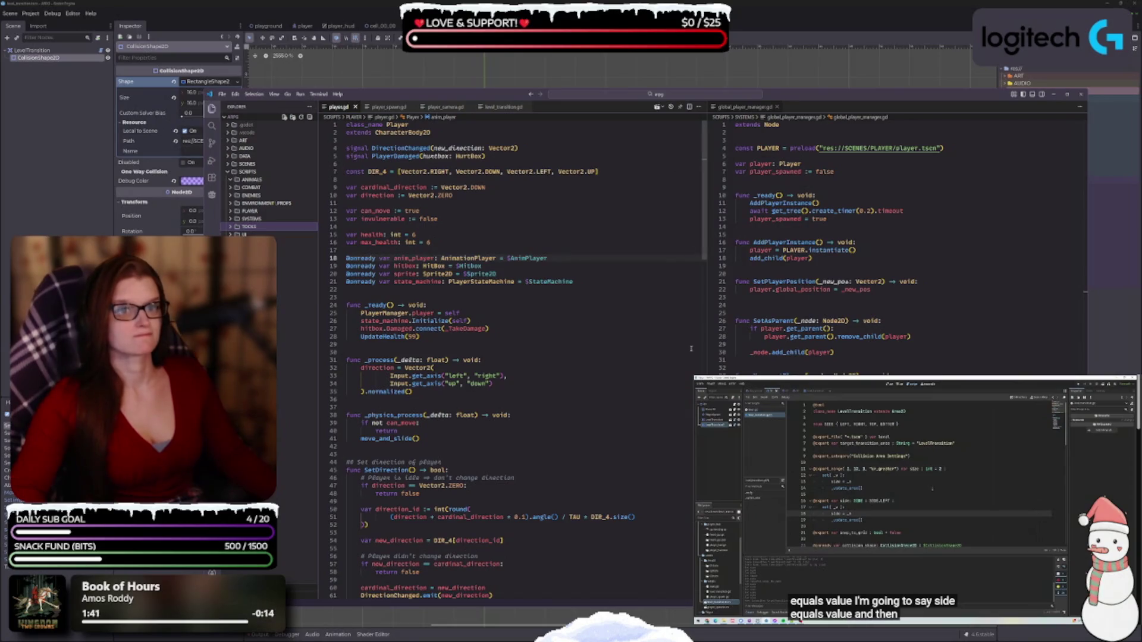
Widen the right code pane slightly and maximize the Visual Studio Code window
click(512, 219)
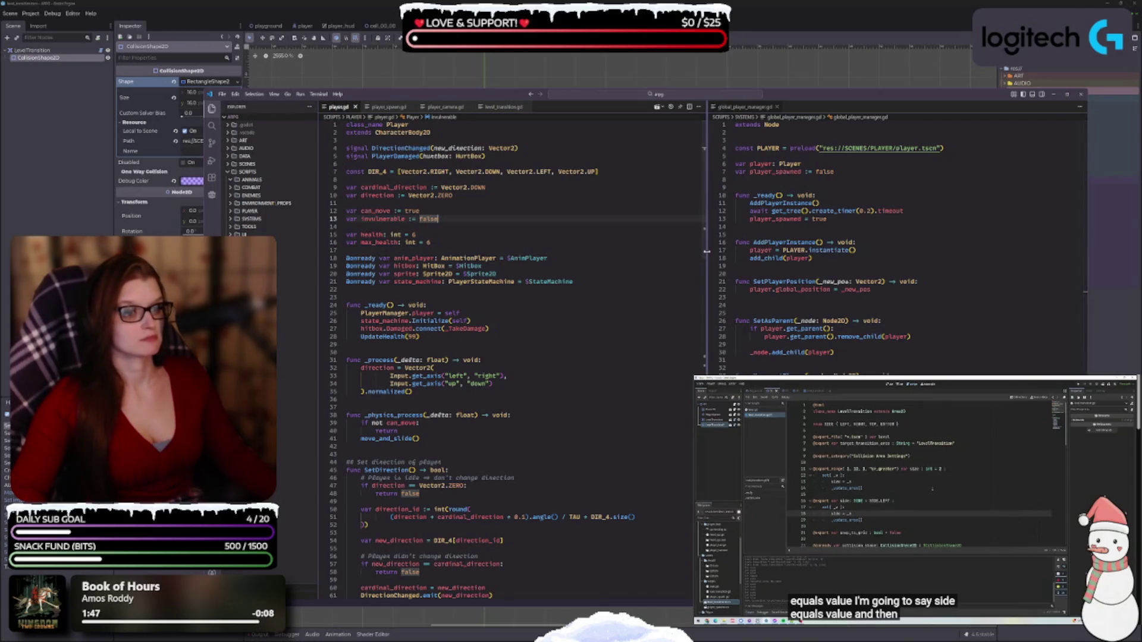
drag(705, 251, 700, 252)
key(super+Up)
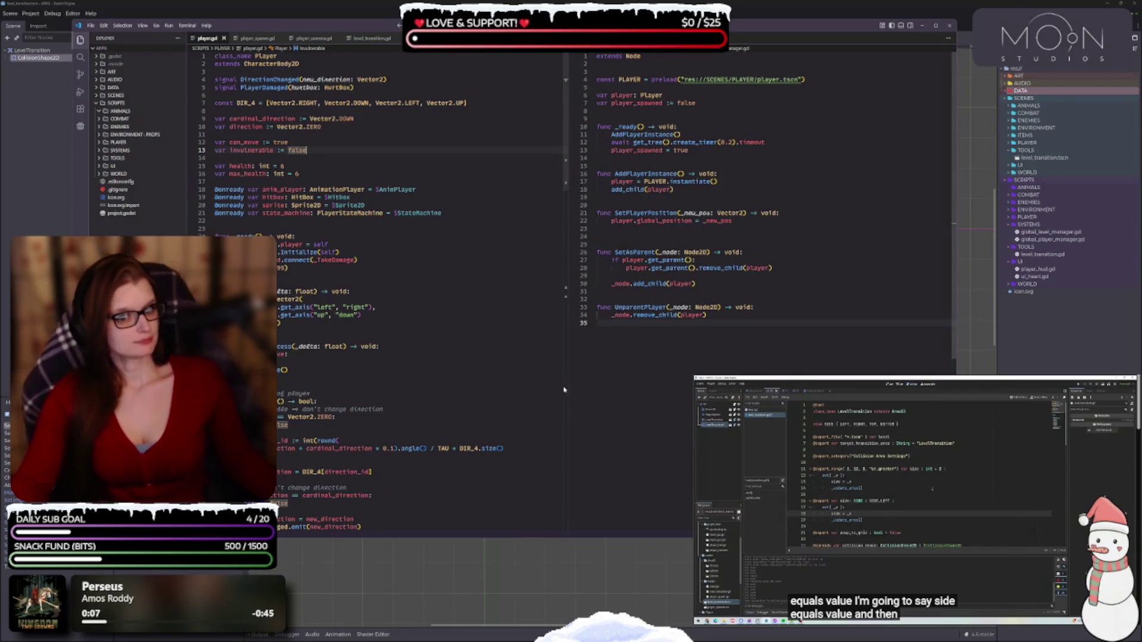
Move the editor window aside and open level_transition.gd in the left pane
drag(673, 28, 756, 64)
mouse_move(867, 616)
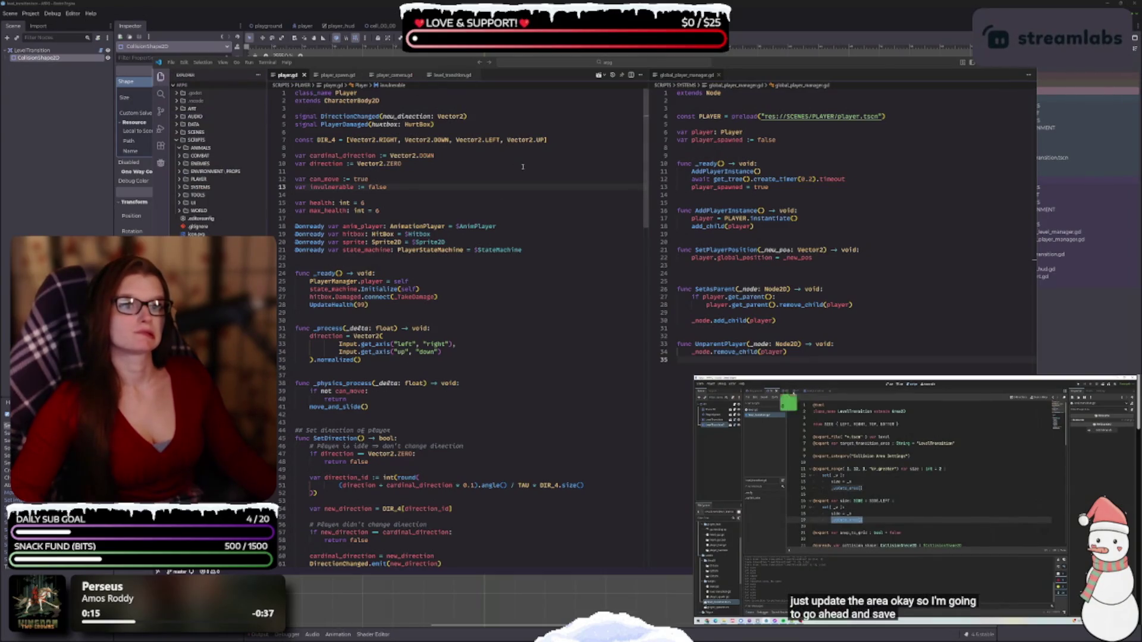
click(443, 77)
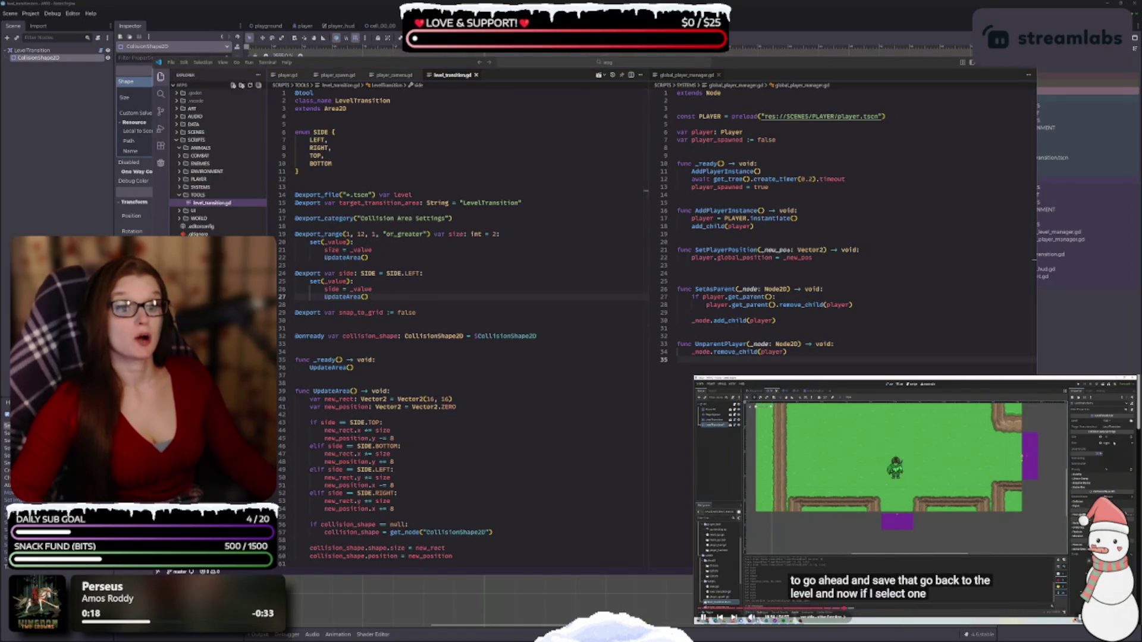
scroll(419, 300, down, 5)
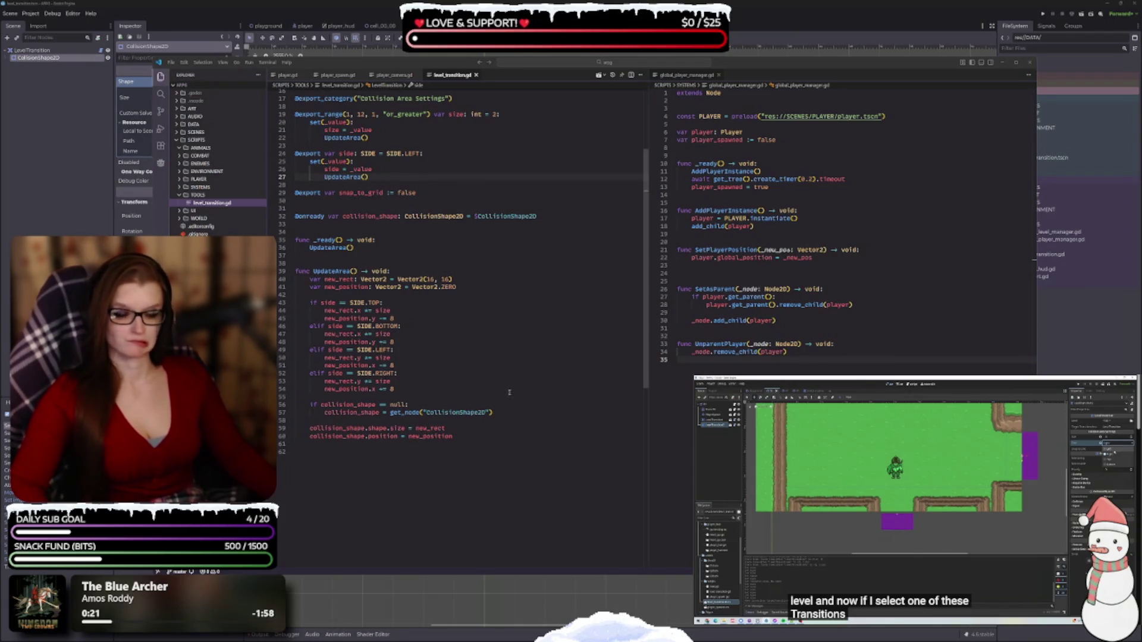
scroll(497, 436, up, 1)
scroll(497, 436, down, 1)
Read through level_transition.gd back to the top, then bring up the GDScript style guide's code order
click(497, 436)
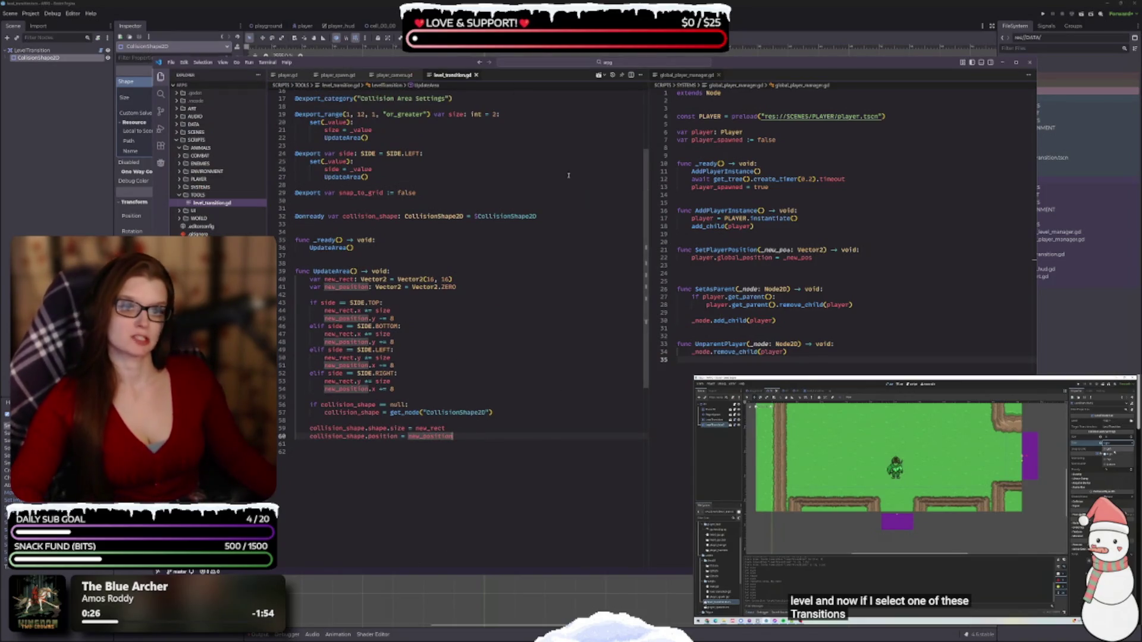
scroll(474, 384, up, 1)
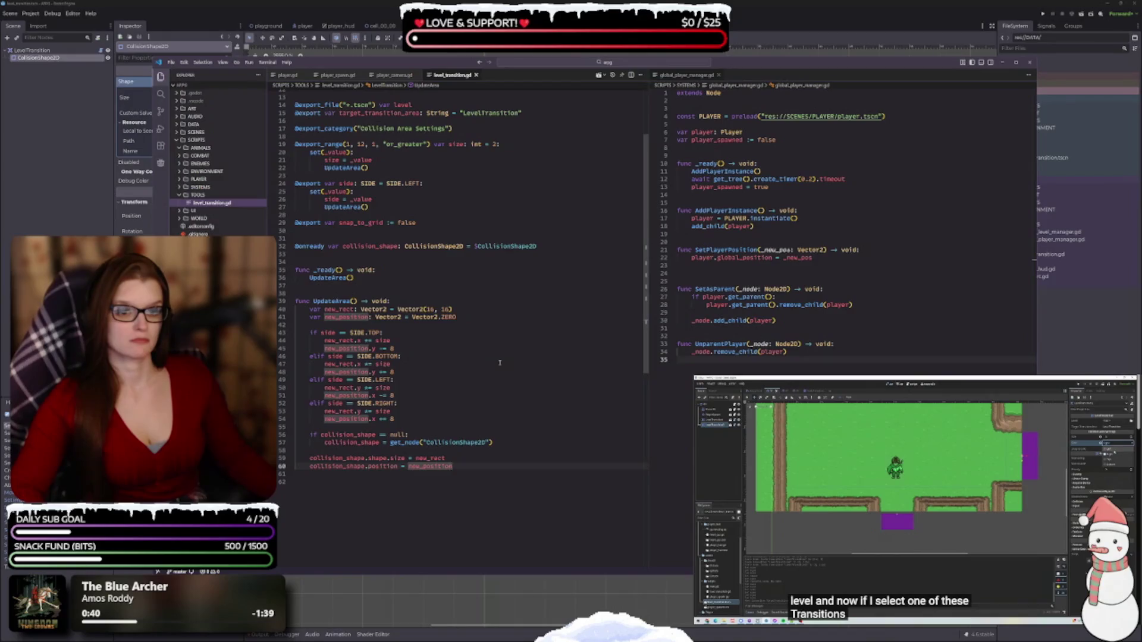
scroll(499, 362, up, 5)
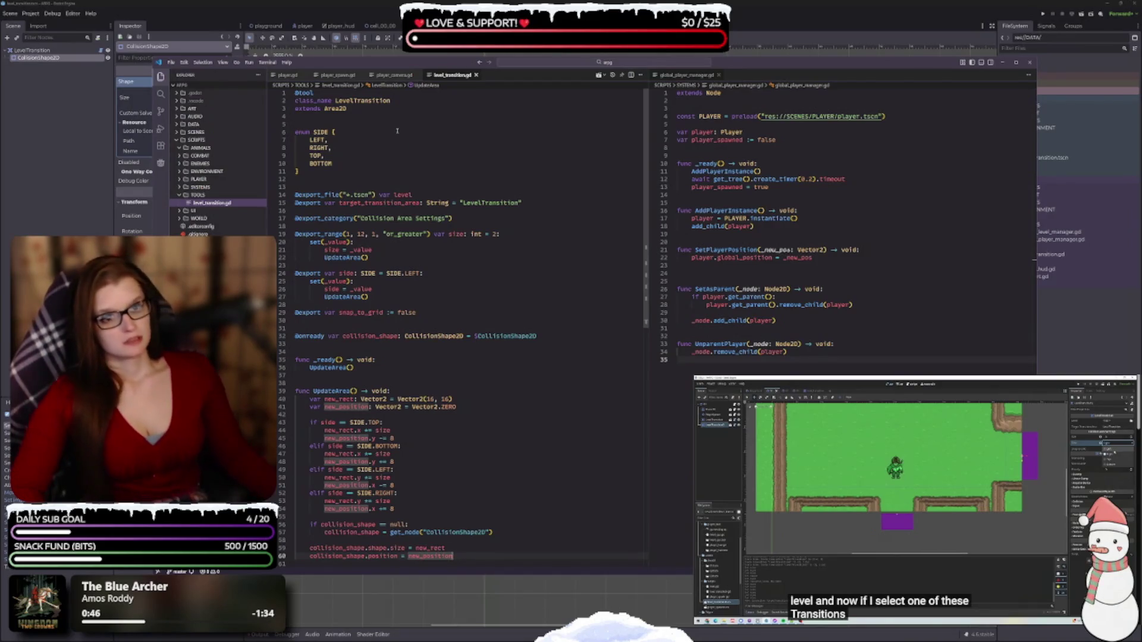
key(alt+Tab)
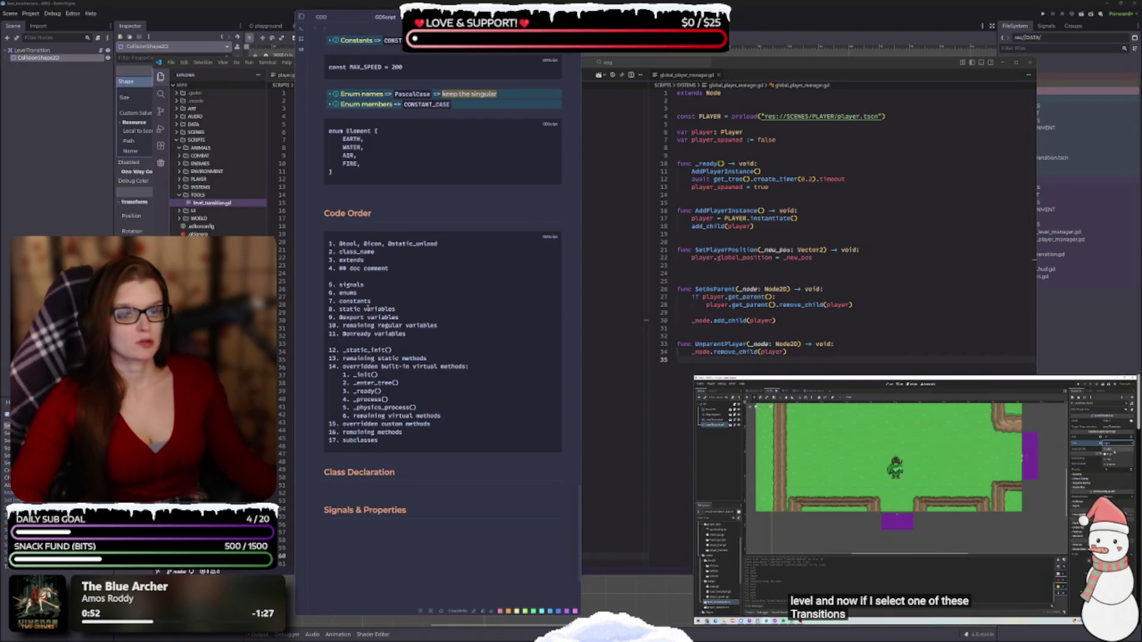
key(alt+Tab)
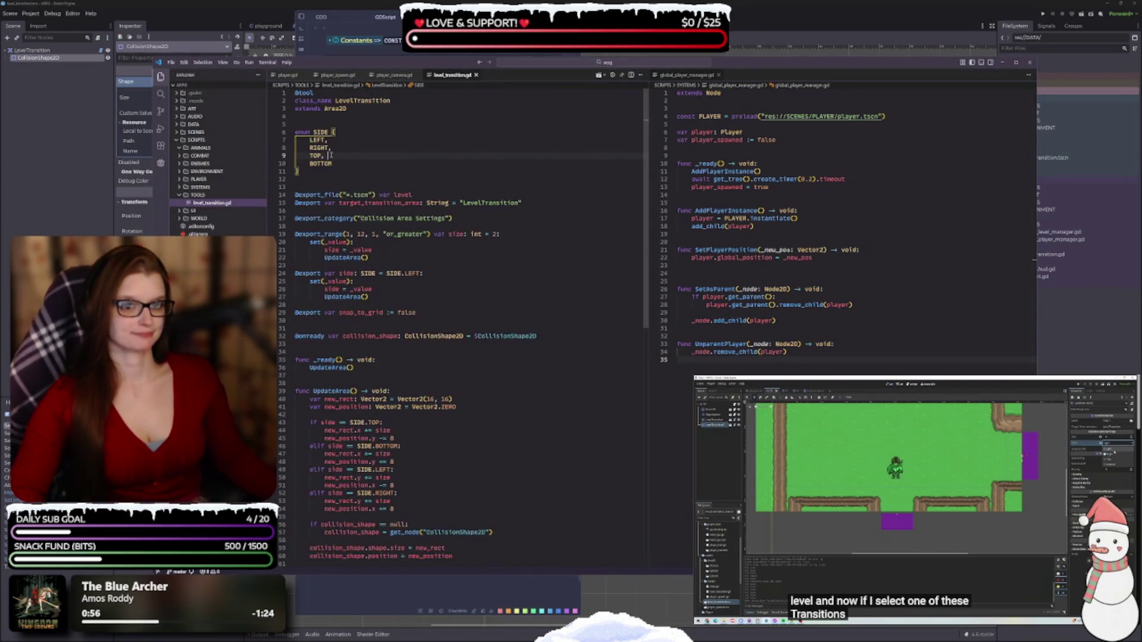
click(315, 327)
key(Return)
key(Return)
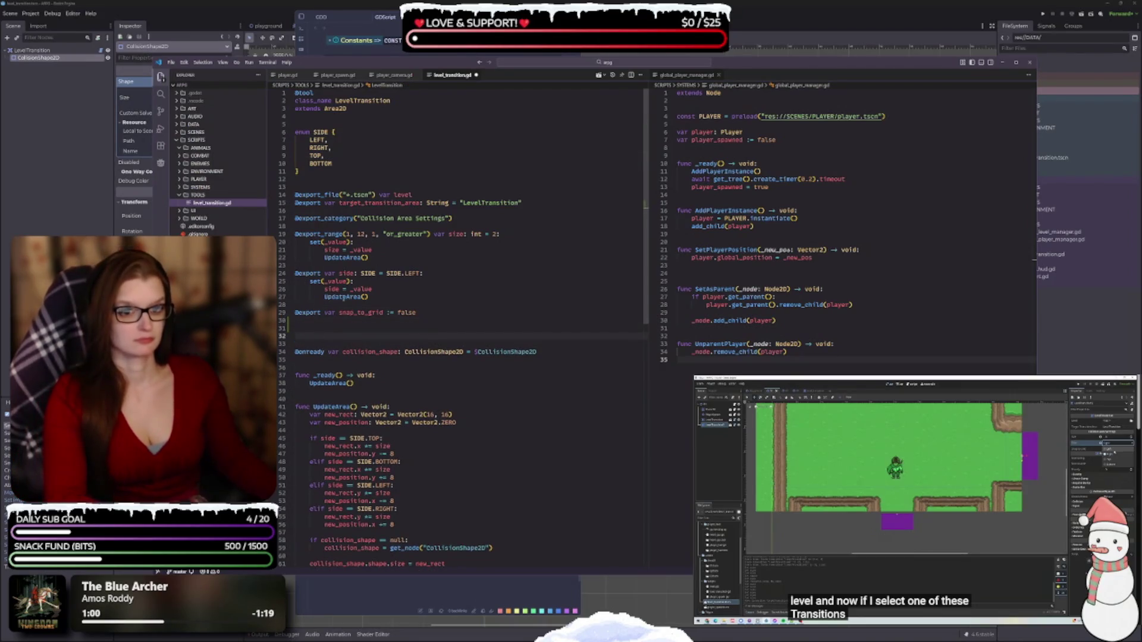
click(369, 11)
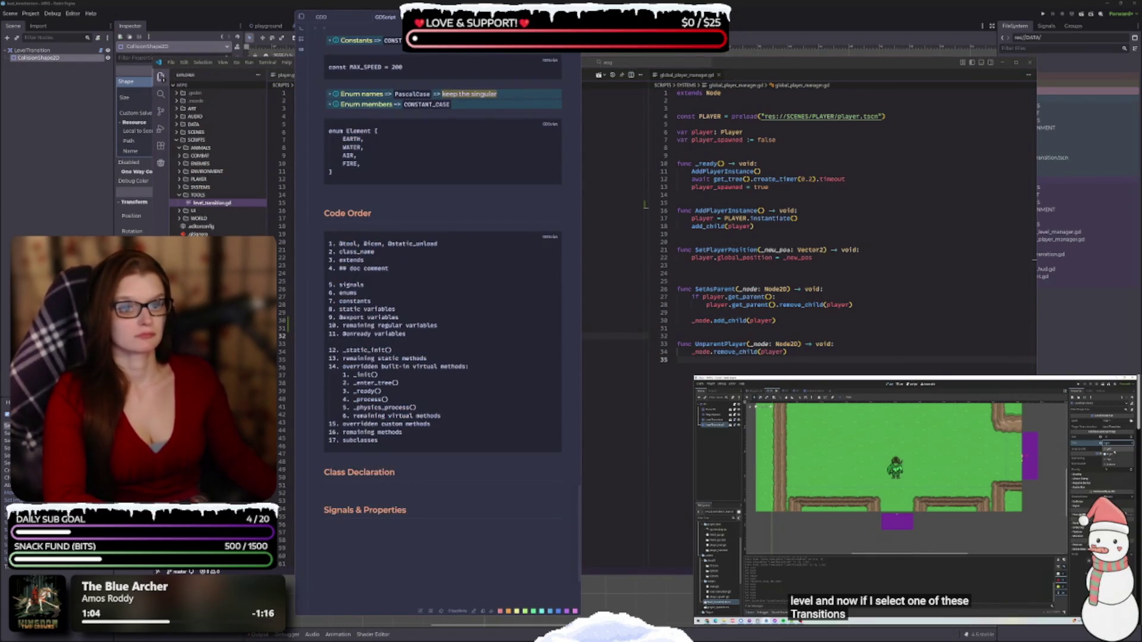
key(alt+Tab)
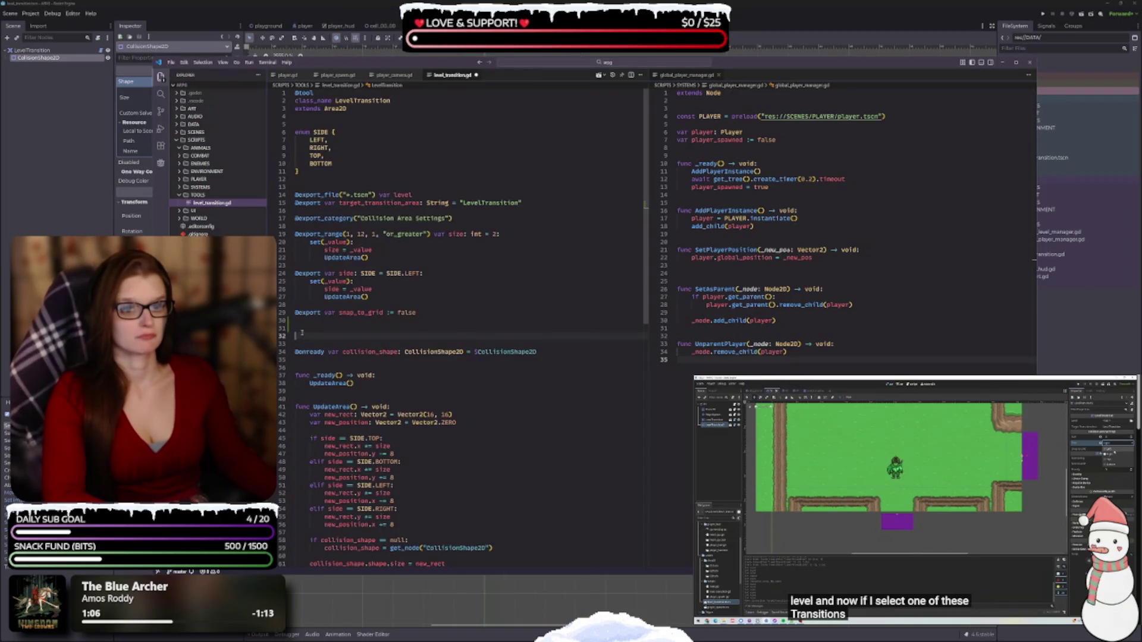
Review the empty lines 30, 31 and 18, then nudge the editor window right
key(Up)
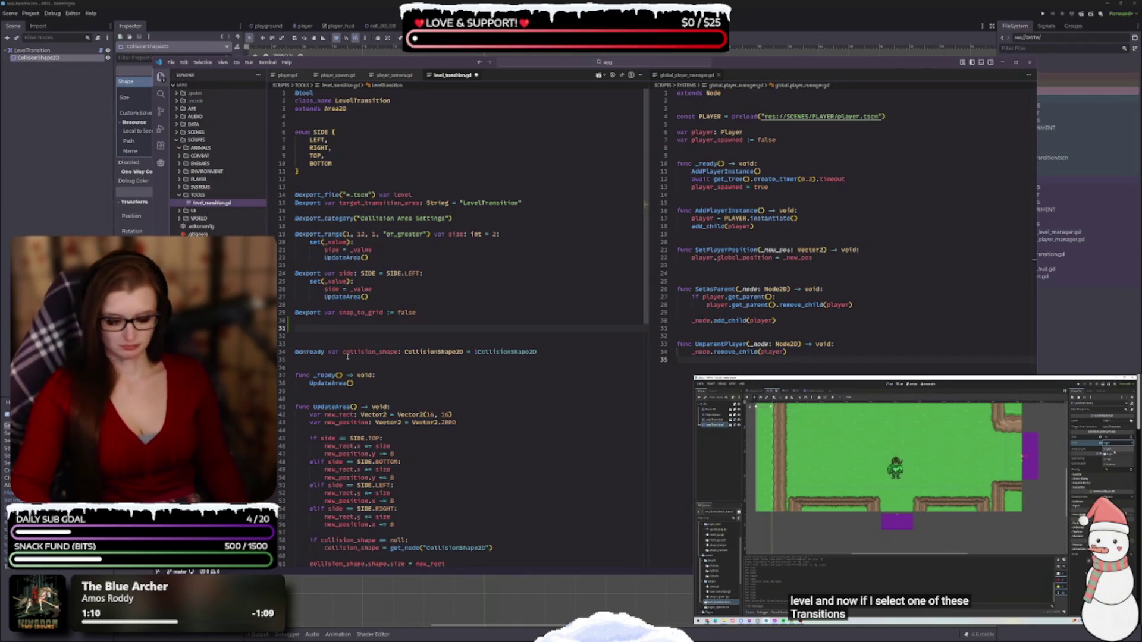
text(var)
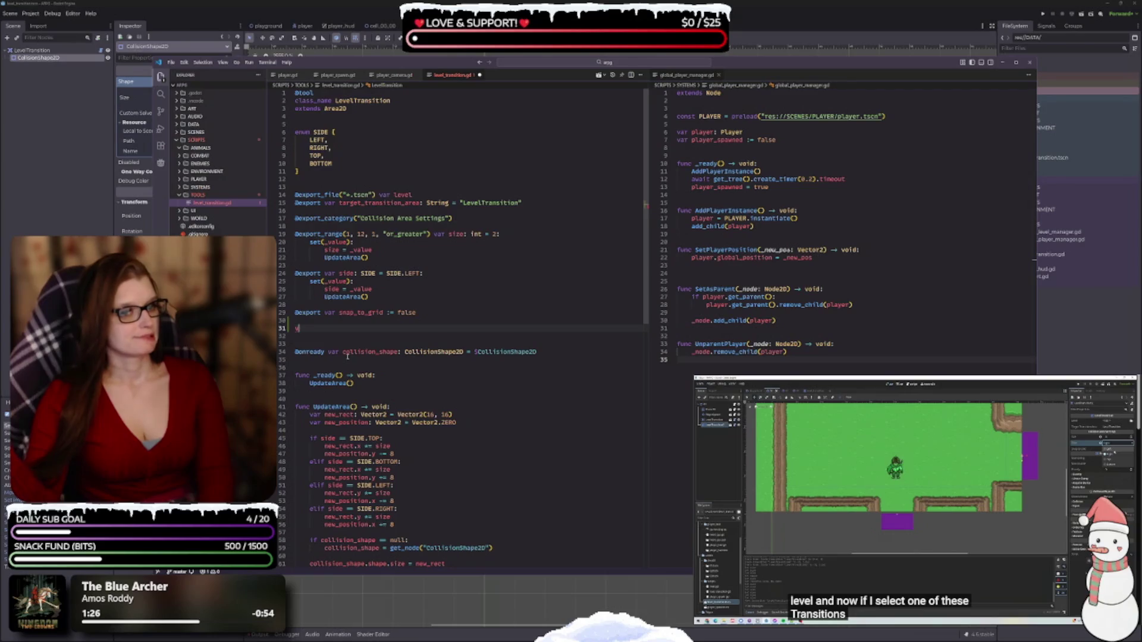
key(BackSpace)
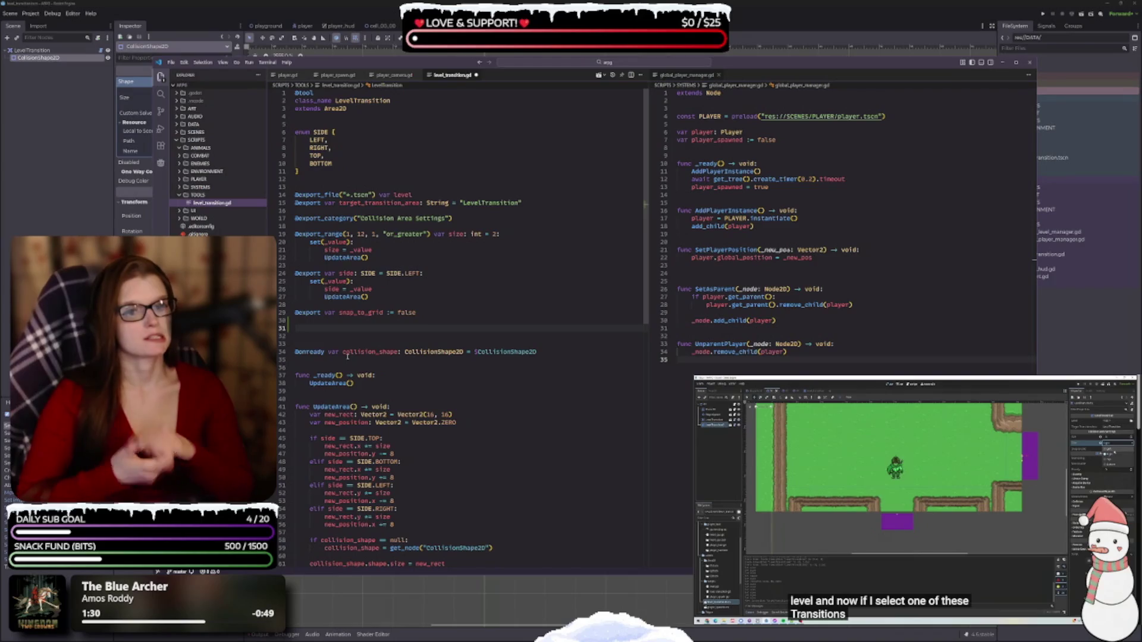
key(Up)
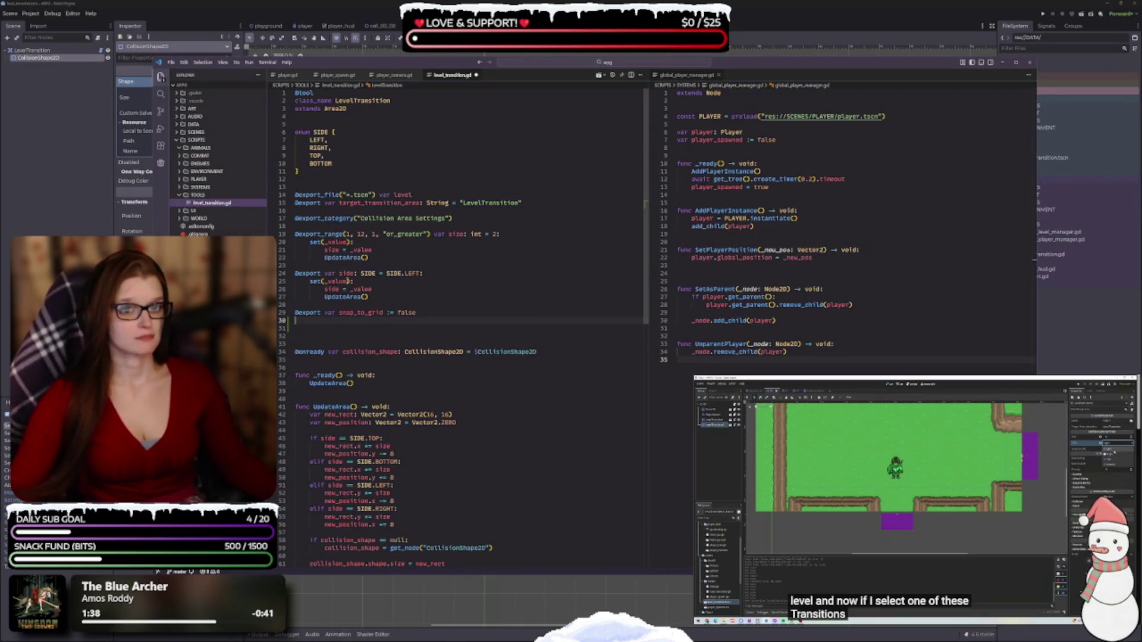
click(333, 227)
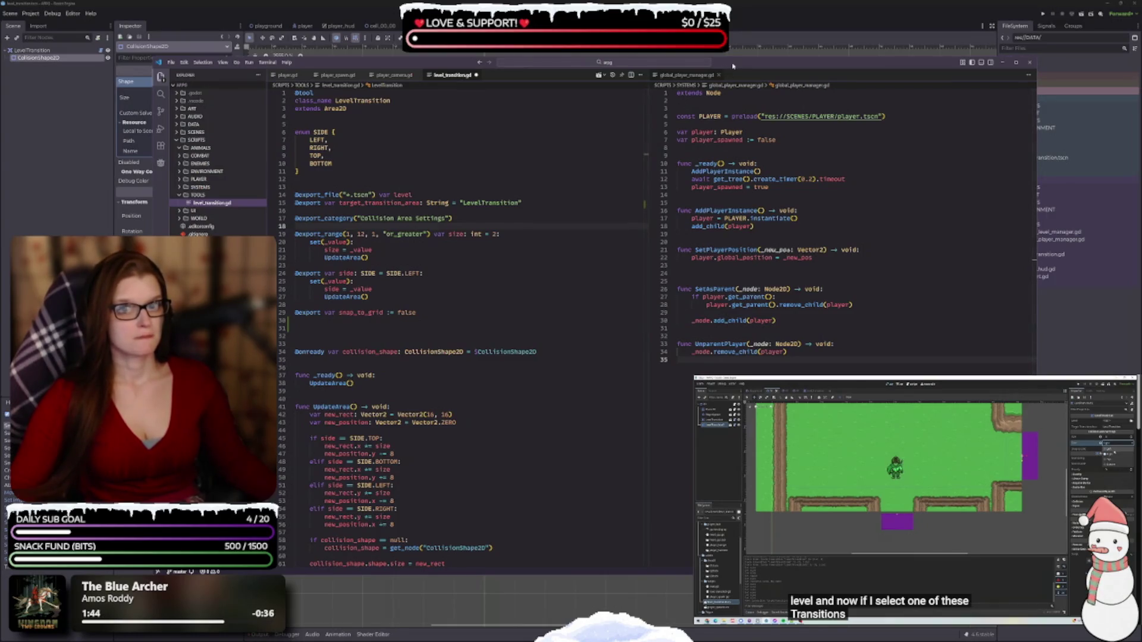
drag(732, 63, 761, 69)
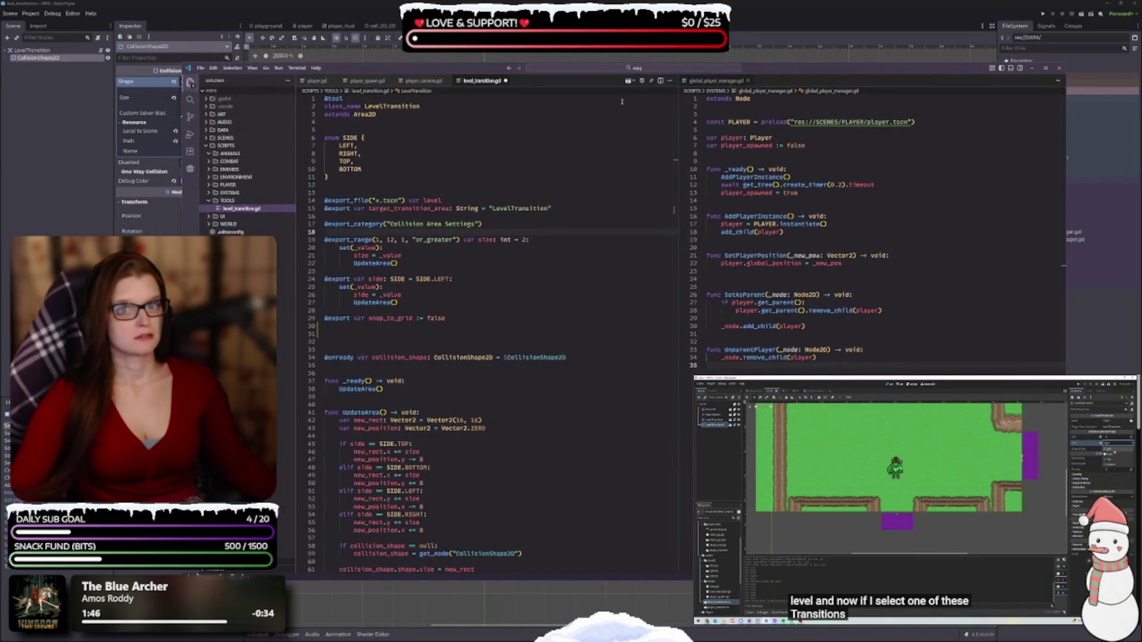
Show the LevelTransition node's Inspector (Size 2, Side Left) beside level_transition.gd's size setter
click(54, 51)
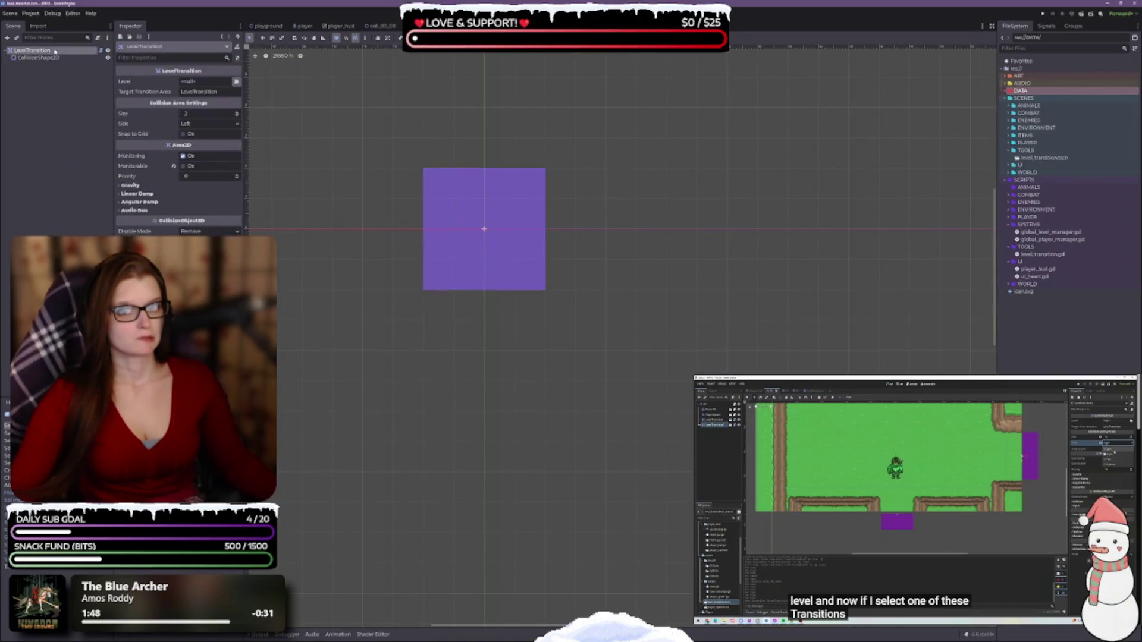
key(alt+Tab)
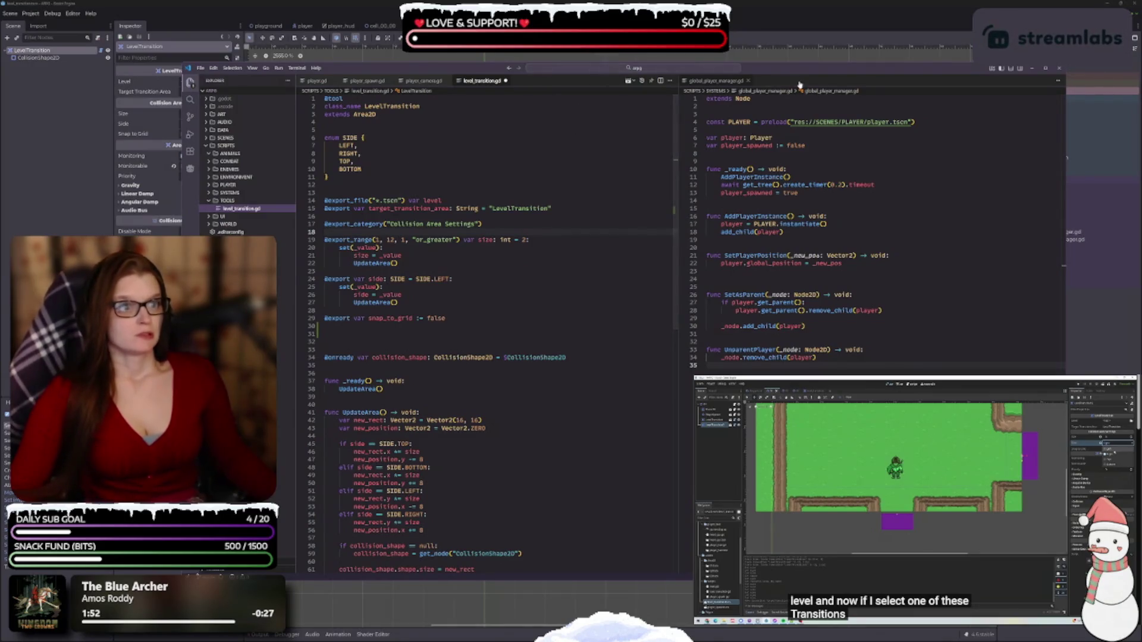
mouse_move(797, 72)
mouse_down()
mouse_move(900, 78)
mouse_move(773, 56)
mouse_move(827, 60)
mouse_up()
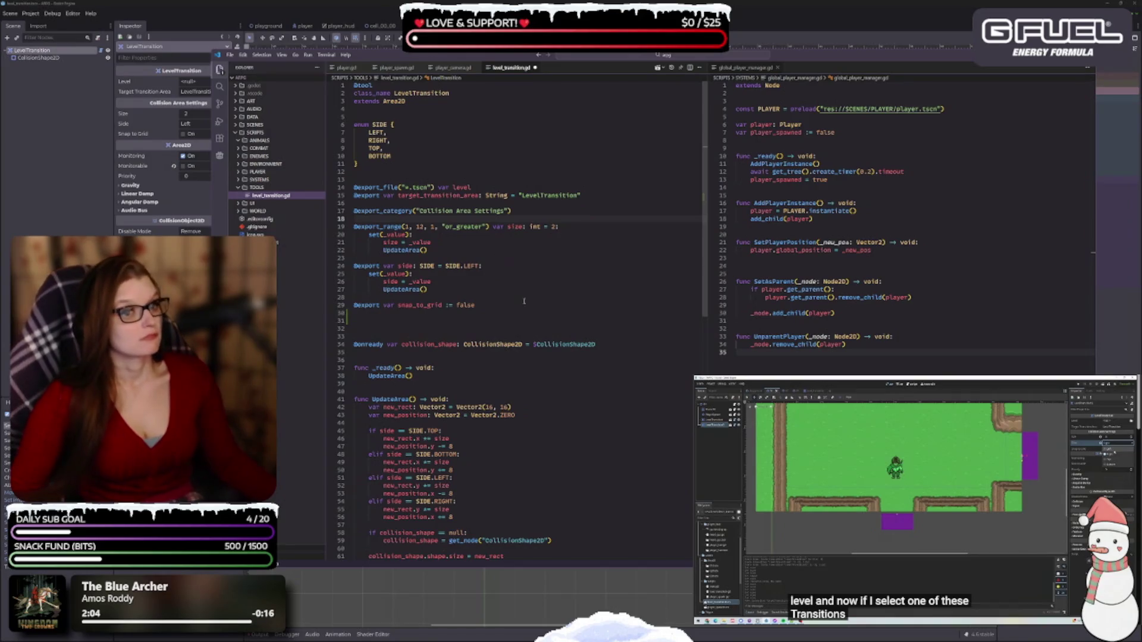
click(525, 232)
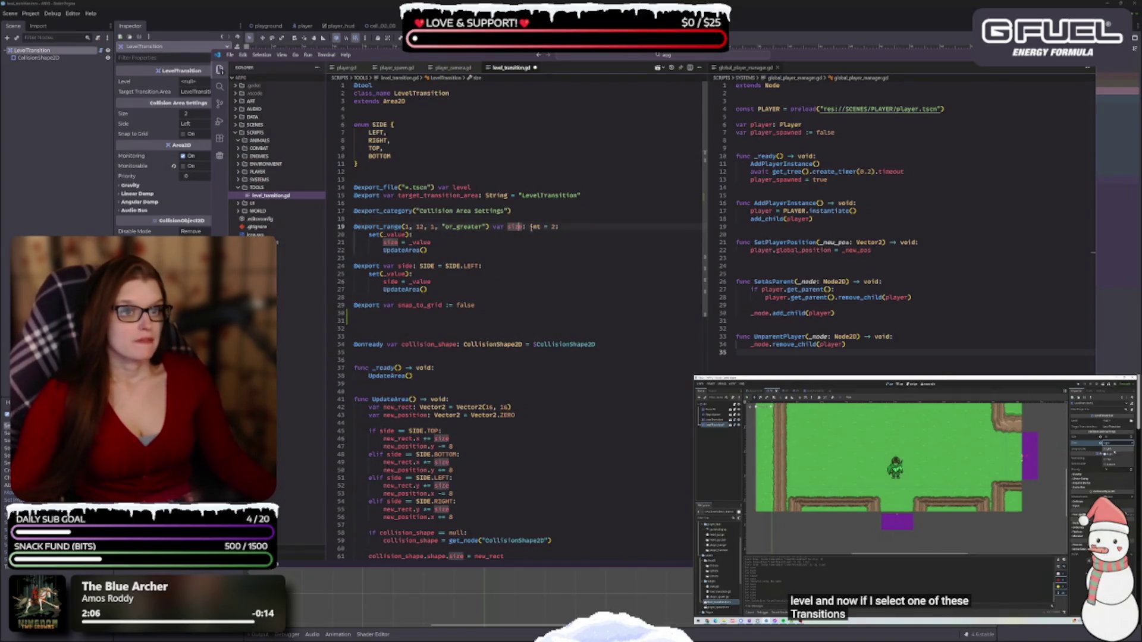